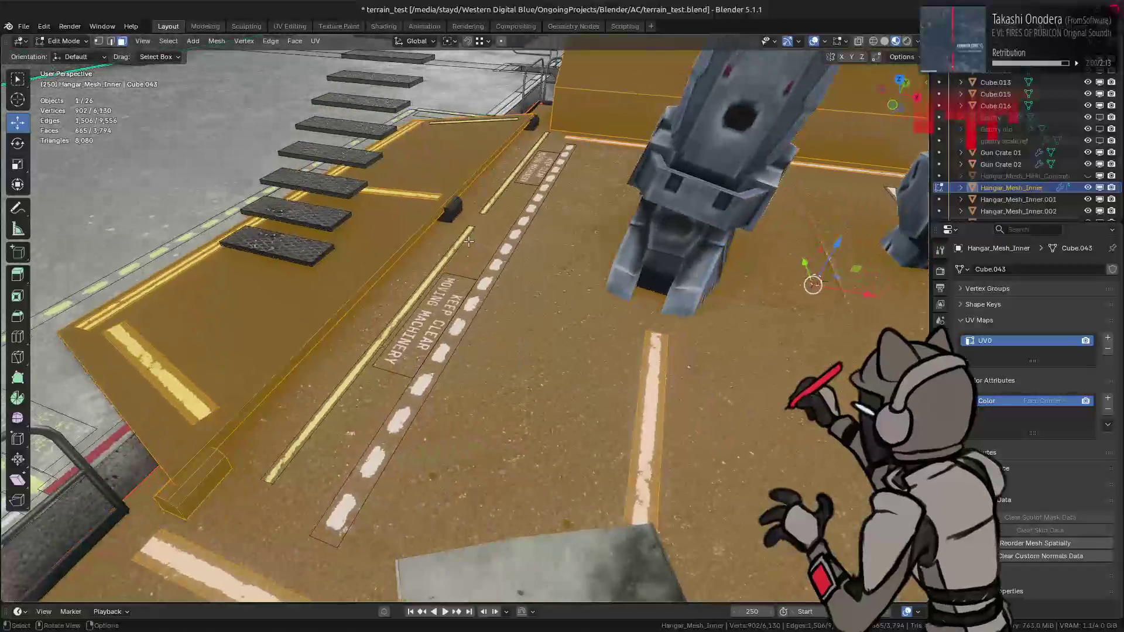
Select the curb blocks, small sign, dashed strip and KEEP CLEAR sign plus all linked faces.
shift+click(443, 185)
shift+click(555, 84)
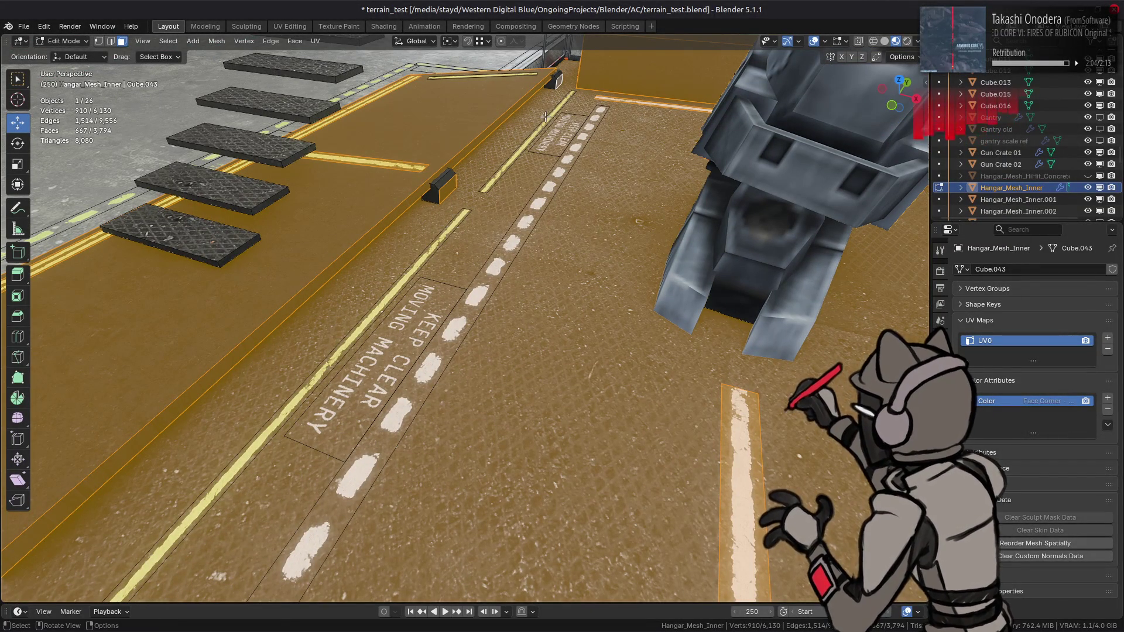
shift+click(560, 121)
shift+click(515, 234)
shift+click(409, 341)
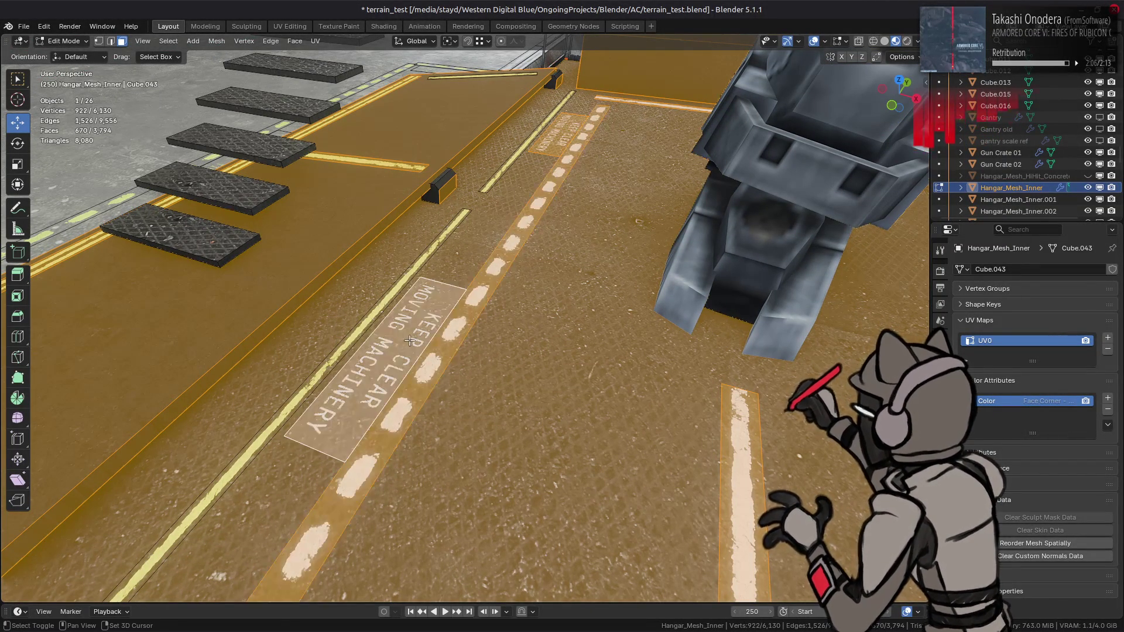
key(ctrl+l)
scroll(409, 341, down, 5)
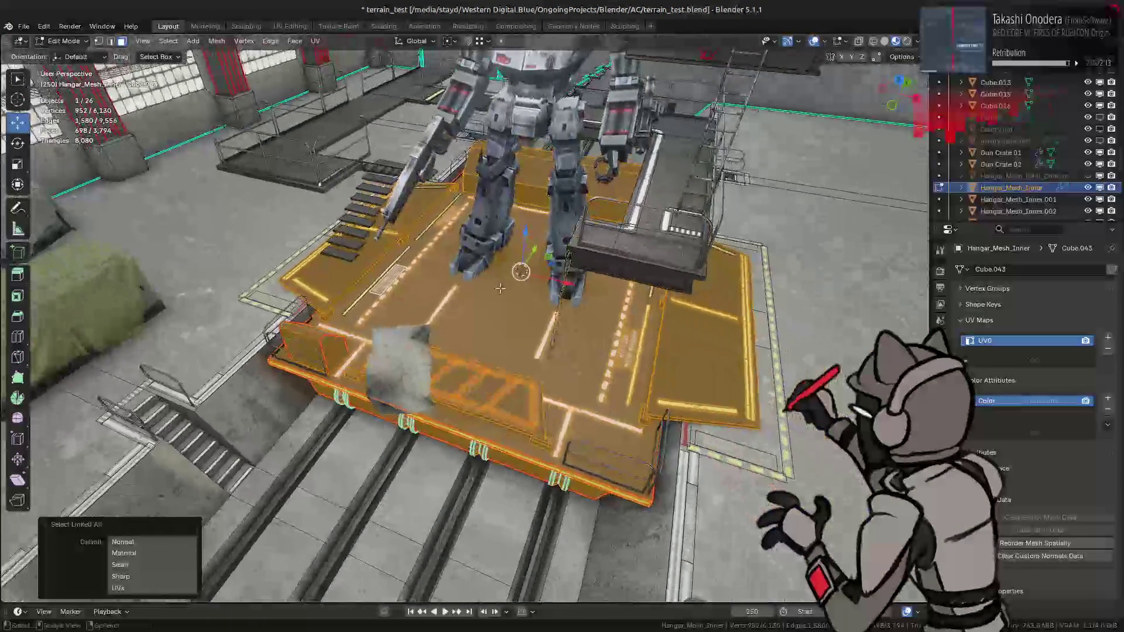
scroll(497, 288, up, 3)
Add the yellow and other platform strips, extend to linked faces, and hide them.
mouse_move(497, 289)
middle_down()
mouse_move(374, 187)
mouse_move(497, 181)
mouse_move(609, 211)
middle_up()
shift+click(372, 185)
shift+click(385, 151)
shift+click(616, 214)
key(ctrl+l)
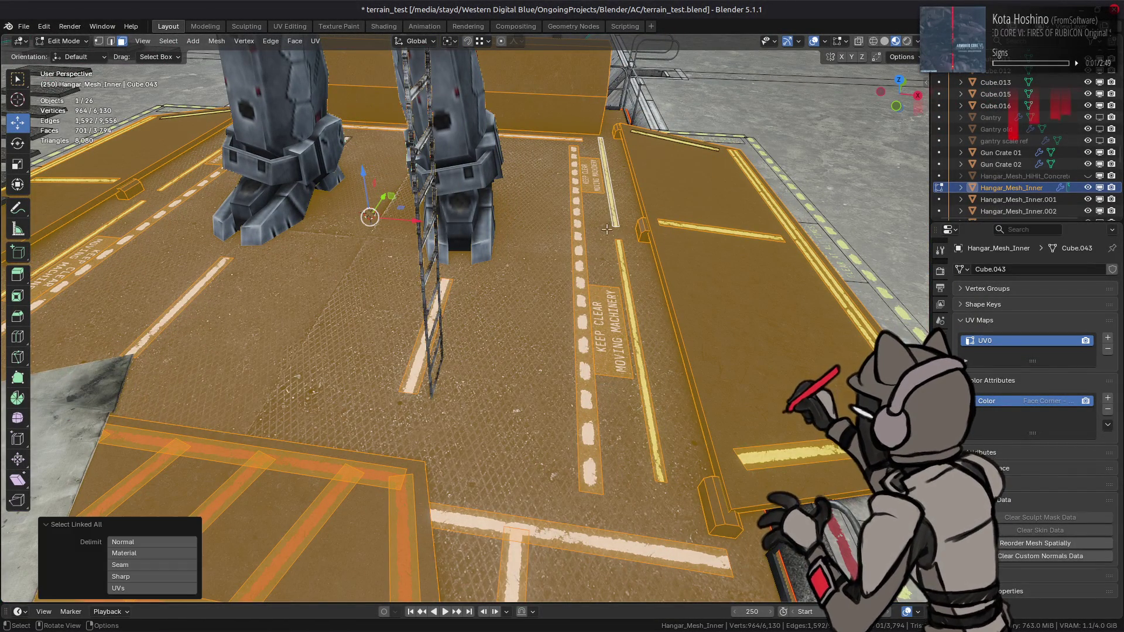
key(h)
Unhide the platform, extend the selection to linked faces again, and hide it once more.
mouse_move(537, 308)
middle_down()
mouse_move(609, 282)
mouse_move(585, 300)
mouse_move(678, 278)
mouse_move(569, 282)
middle_up()
key(alt+h)
key(ctrl+l)
key(h)
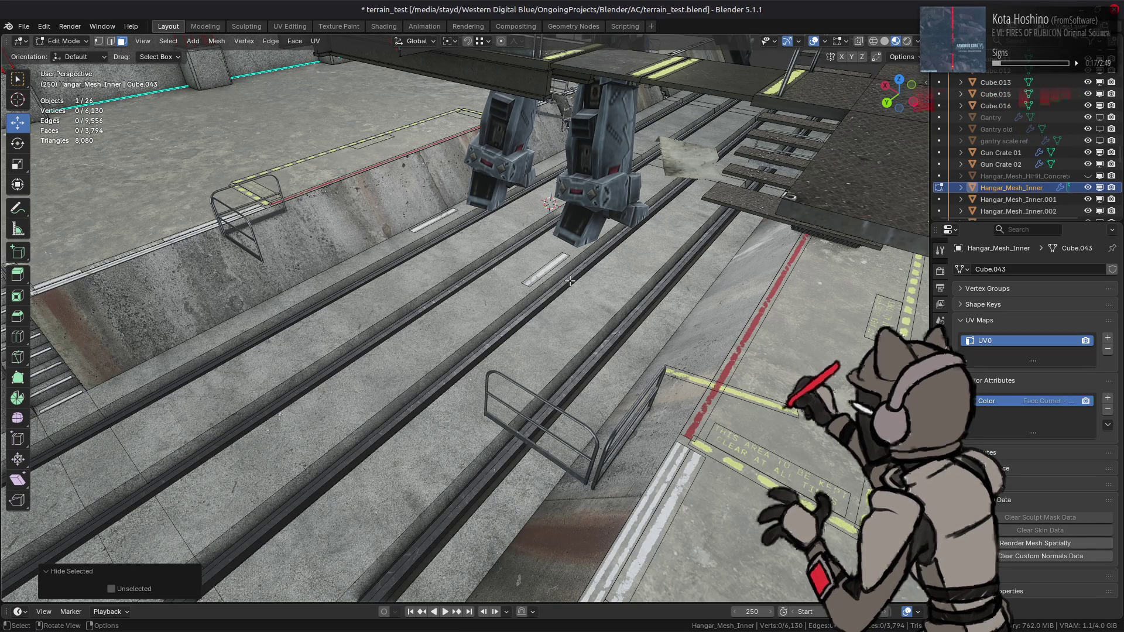
Reveal all geometry, invert the selection, and hide the rails and floor.
middle_drag(569, 282, 397, 272)
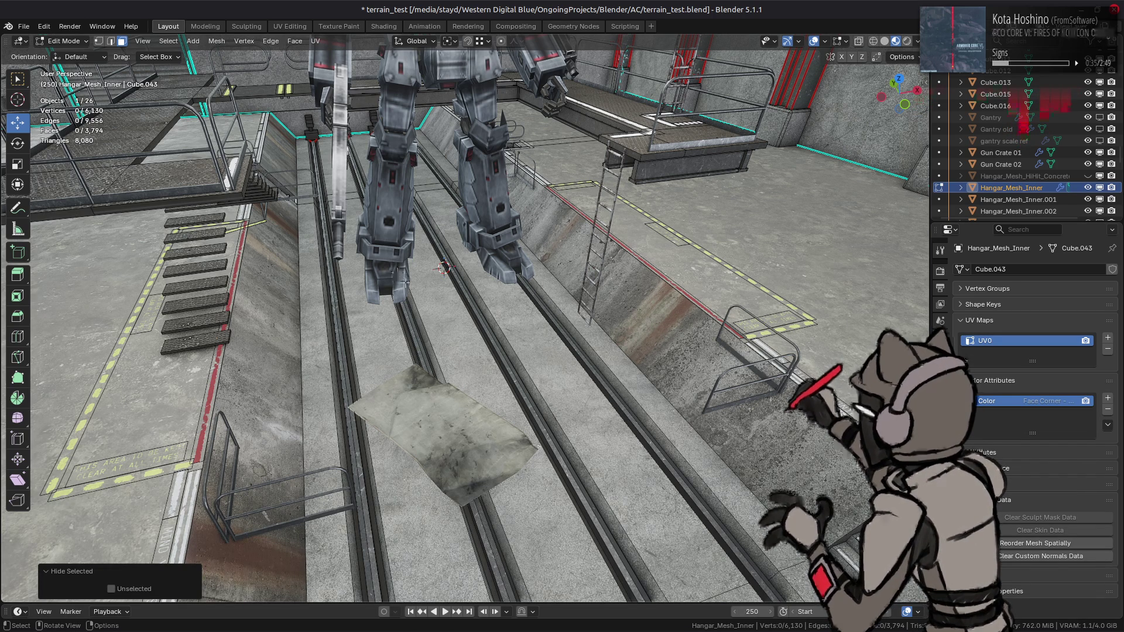
mouse_move(451, 297)
middle_down()
mouse_move(527, 339)
mouse_move(422, 341)
middle_up()
key(alt+h)
key(ctrl+i)
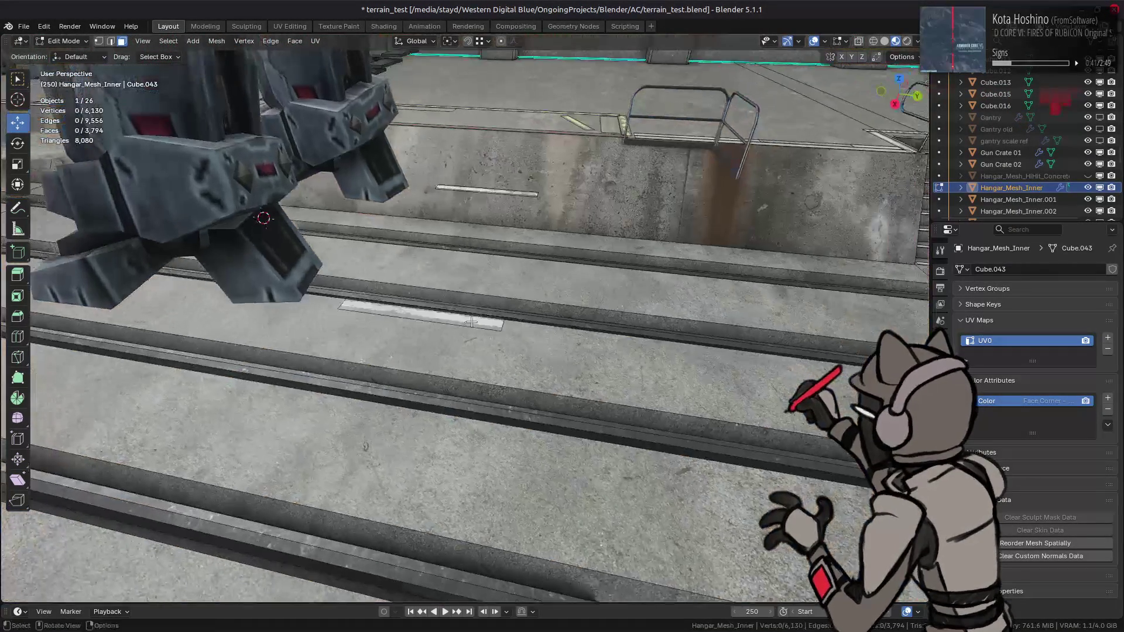
key(shift+h)
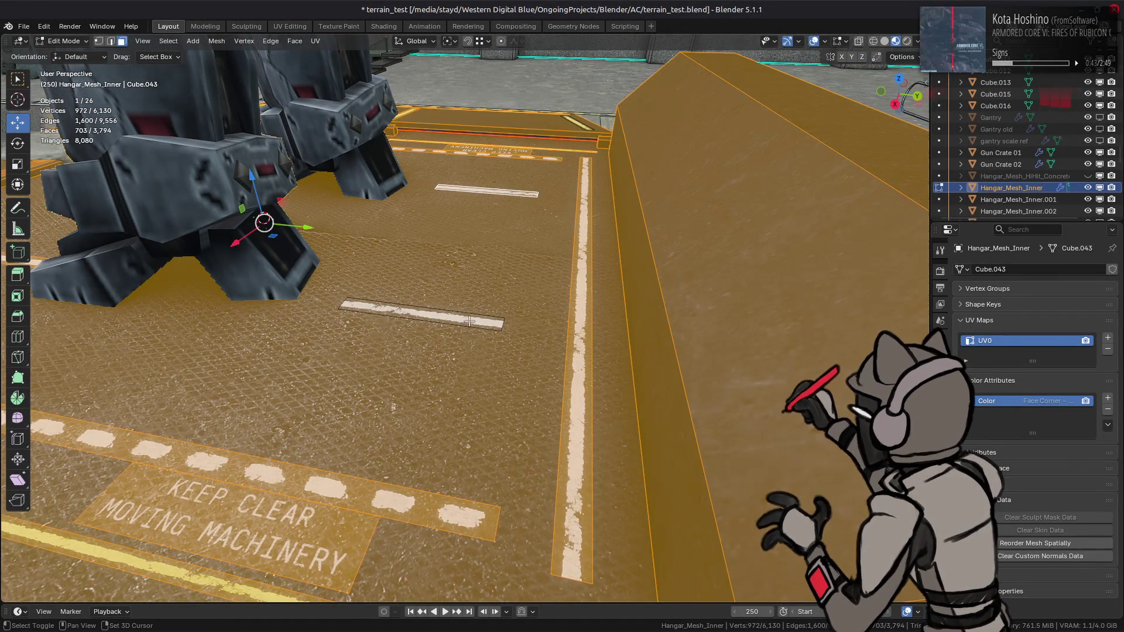
key(h)
Reveal the rails and floor again and invert so only the platform stays selected.
mouse_move(470, 320)
ctrl+middle_down()
mouse_move(481, 325)
mouse_move(450, 281)
mouse_move(559, 312)
mouse_move(551, 306)
ctrl+middle_up()
key(alt+h)
key(ctrl+i)
scroll(527, 304, up, 2)
click(216, 40)
Separate the selected platform into its own object and return to Object Mode.
mouse_move(246, 145)
click(343, 144)
click(62, 40)
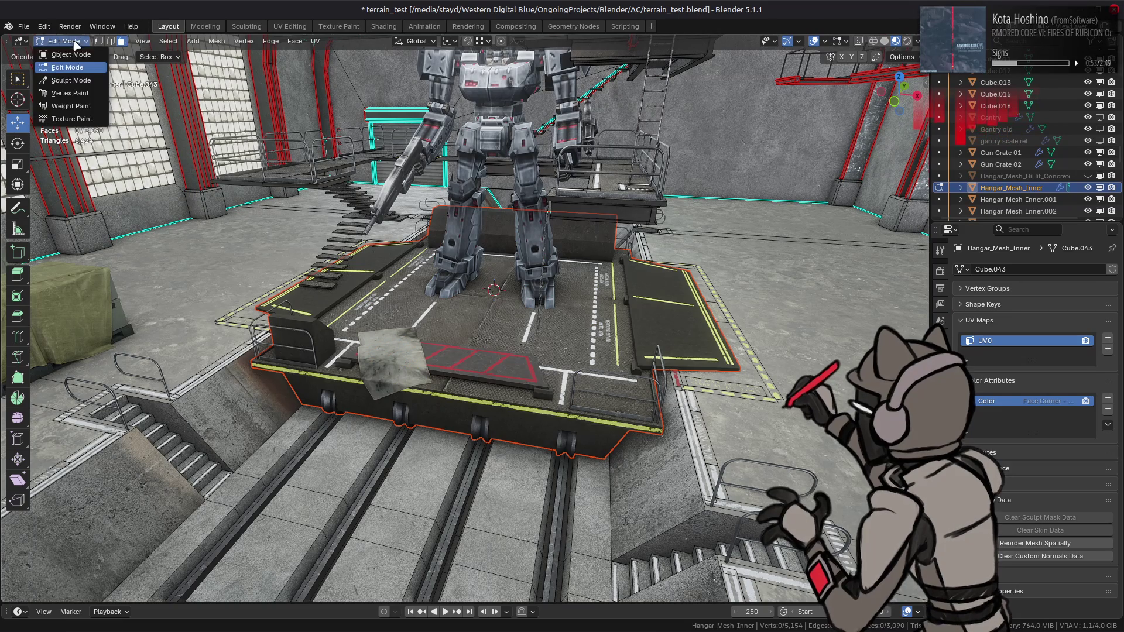
key(Tab)
click(450, 308)
Rename the new object Platform and remove its unused material slots.
scroll(1016, 163, down, 4)
double_click(1024, 129)
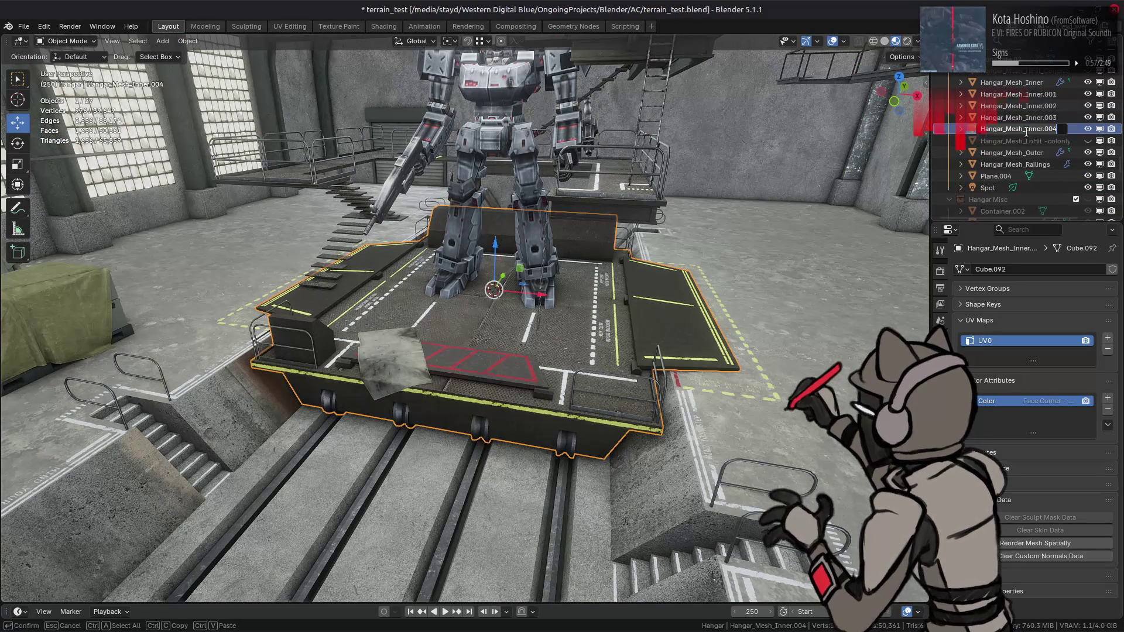
text(Platform)
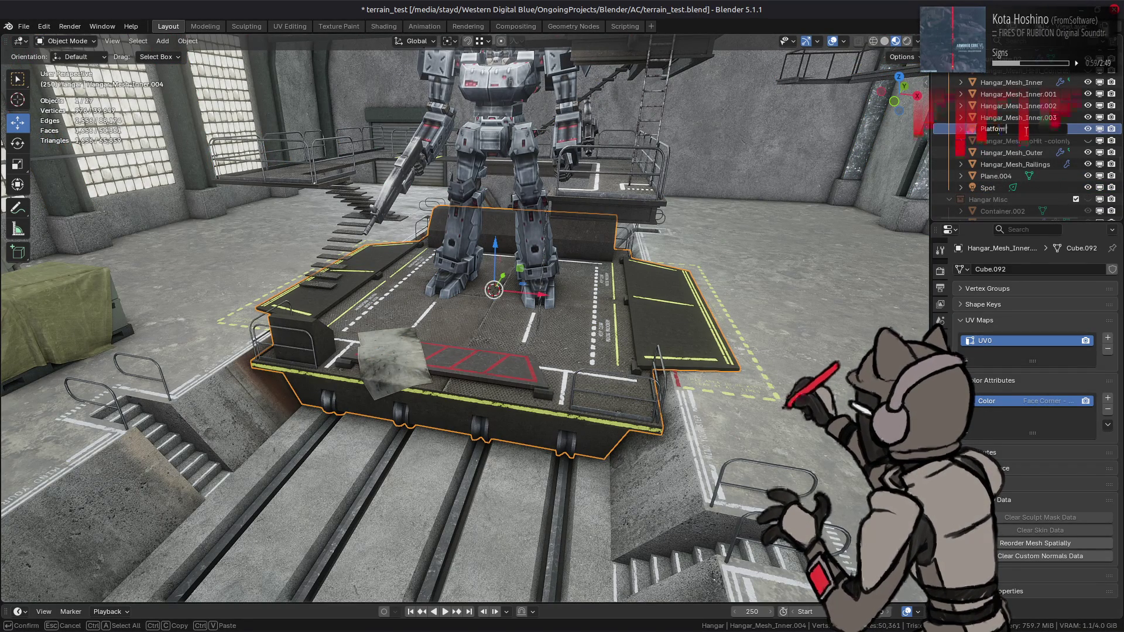
key(Return)
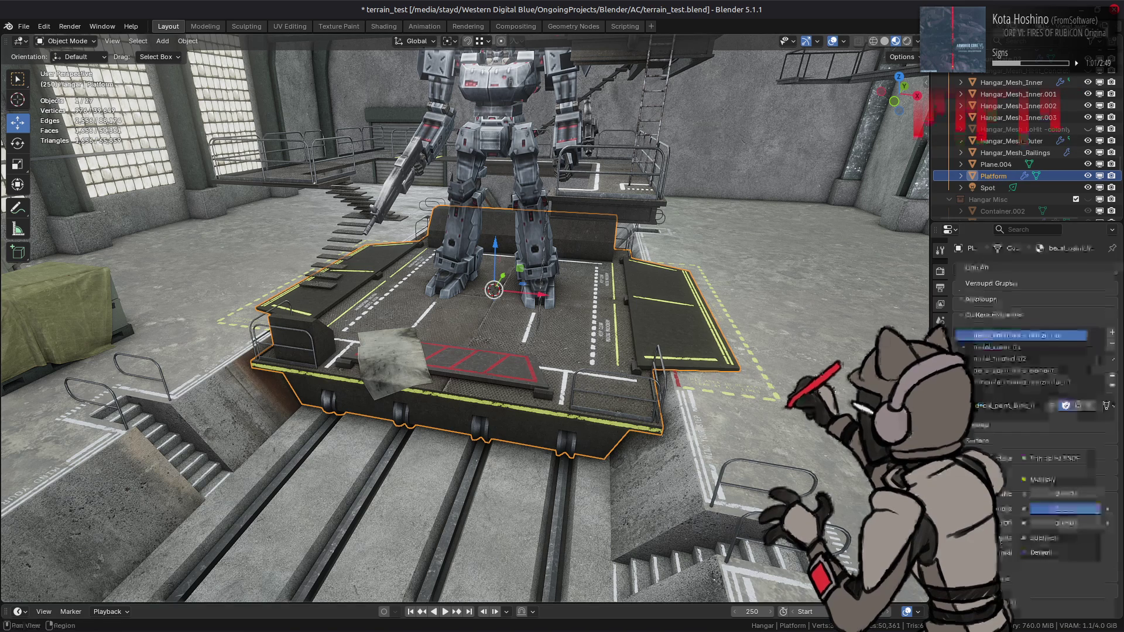
click(1112, 360)
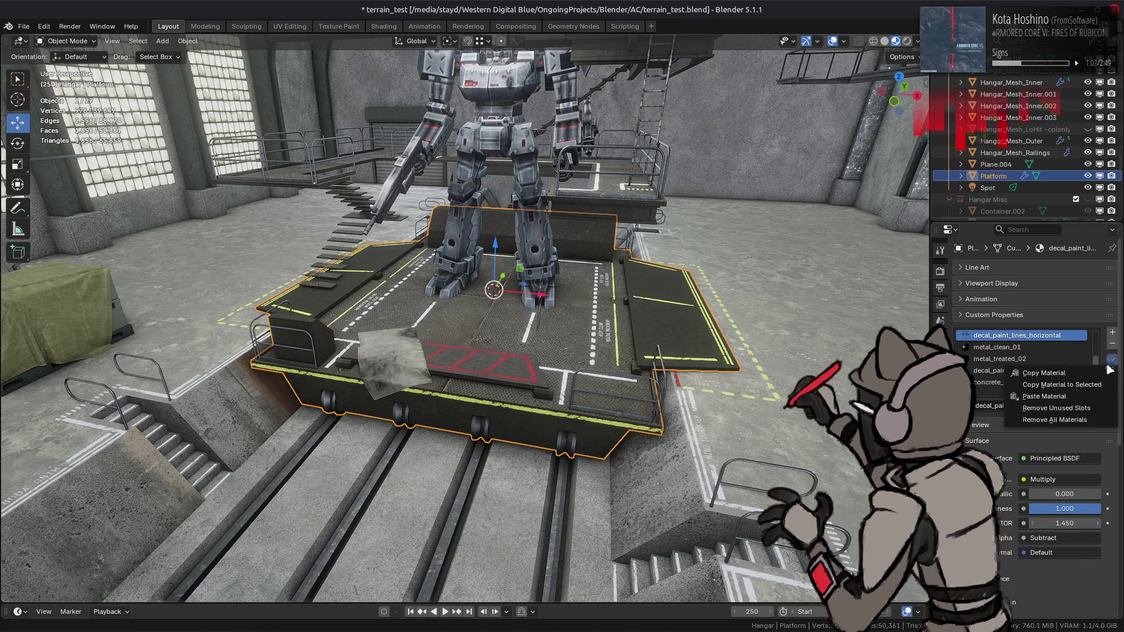
click(1071, 408)
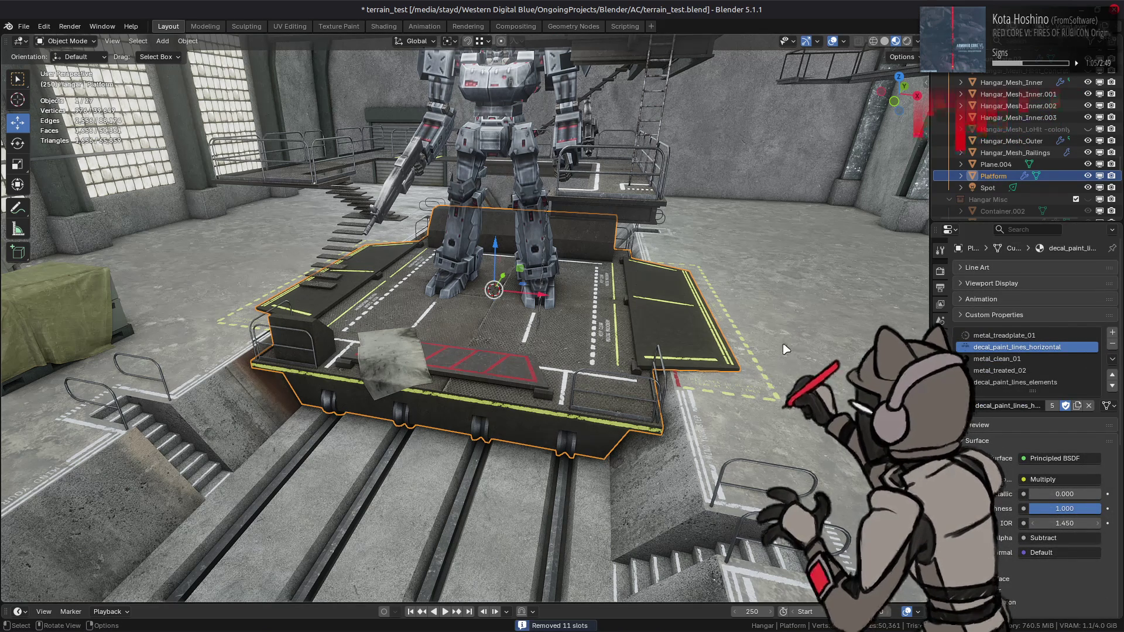
scroll(647, 255, down, 3)
middle_drag(647, 255, 576, 253)
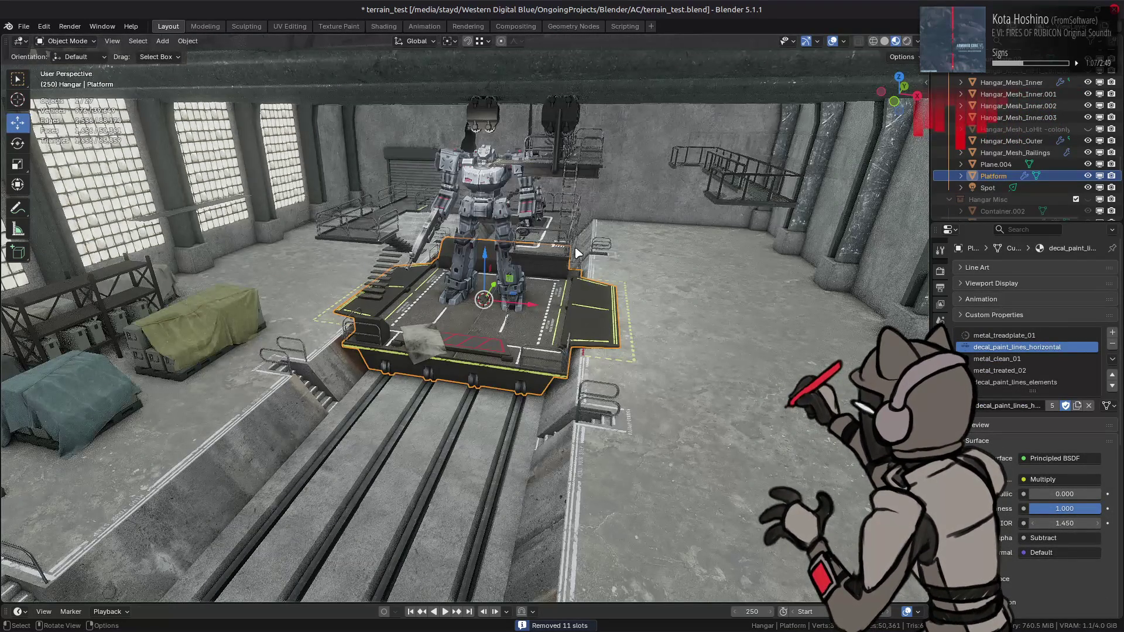
scroll(693, 345, up, 4)
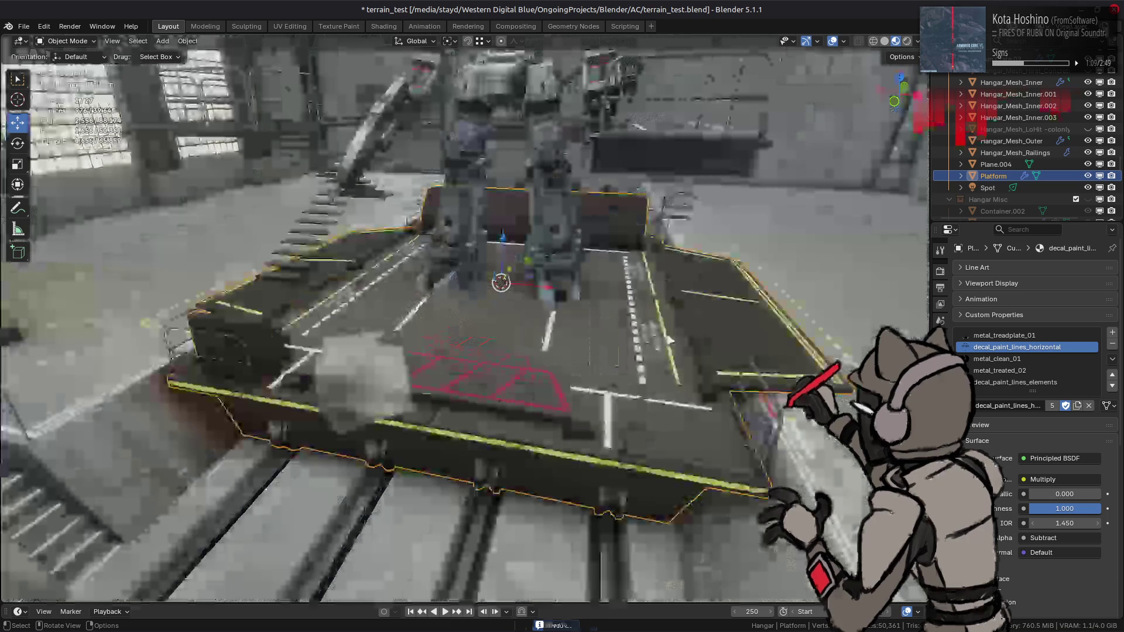
click(315, 395)
scroll(360, 369, up, 1)
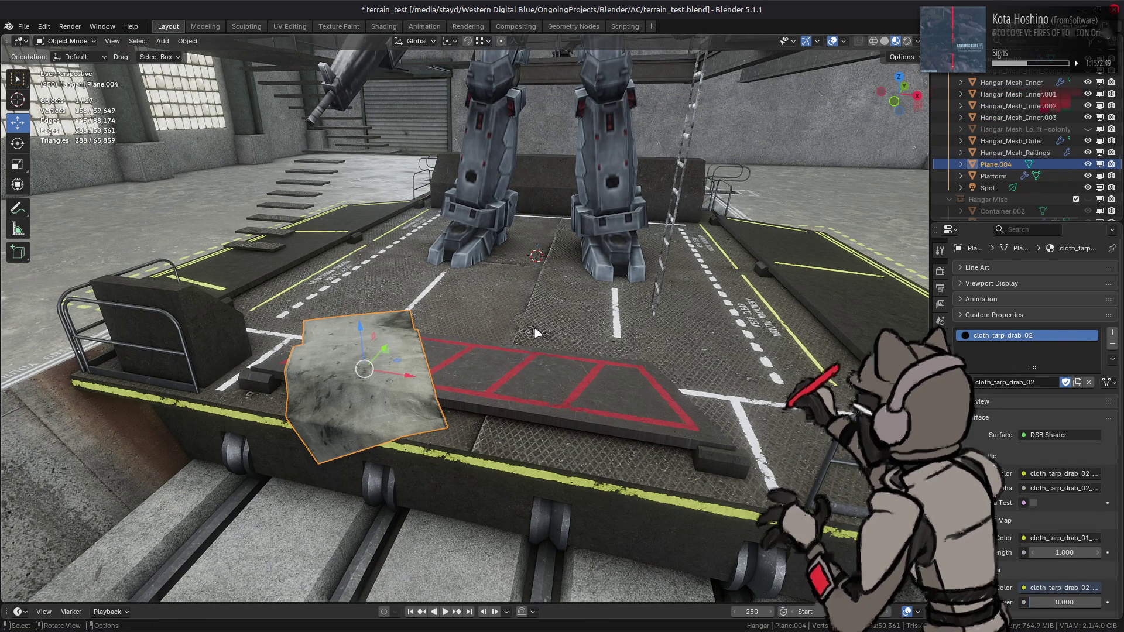
click(759, 288)
mouse_move(759, 288)
middle_down()
mouse_move(455, 356)
mouse_move(559, 276)
mouse_move(549, 321)
mouse_move(527, 352)
mouse_move(588, 313)
mouse_move(592, 325)
middle_up()
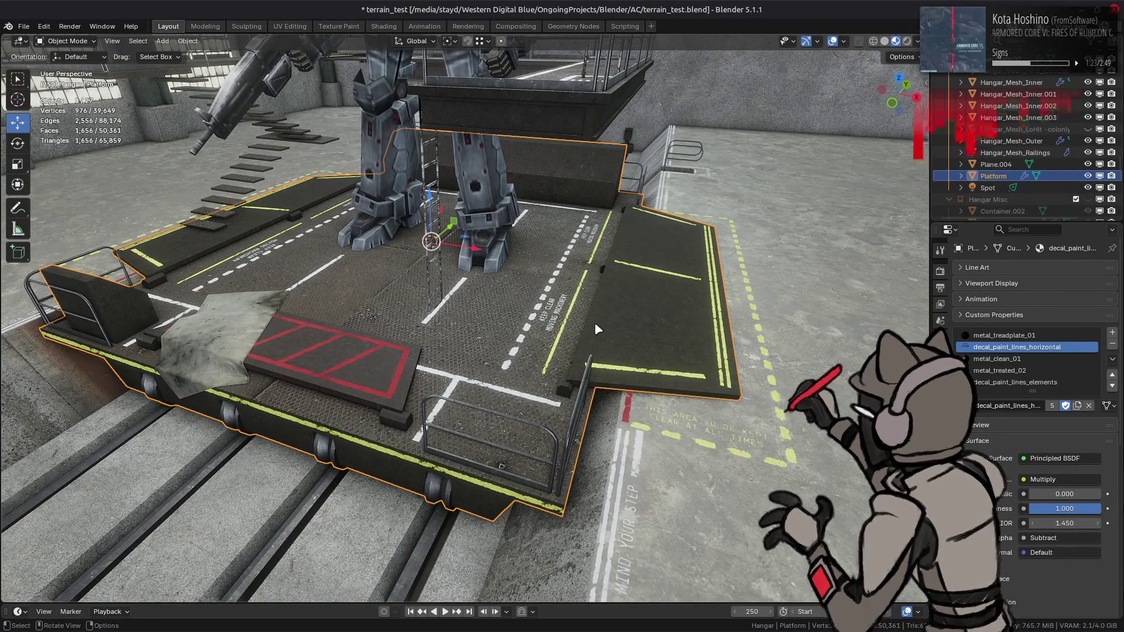
scroll(556, 324, up, 4)
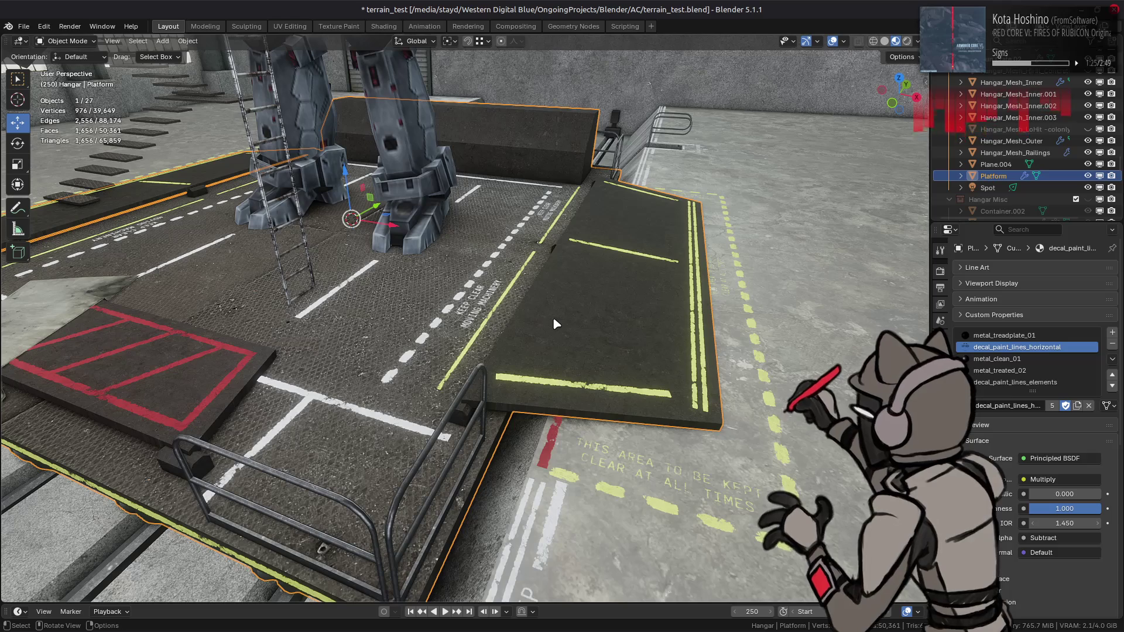
mouse_move(557, 323)
middle_down()
mouse_move(505, 344)
mouse_move(537, 333)
mouse_move(565, 296)
mouse_move(537, 335)
middle_up()
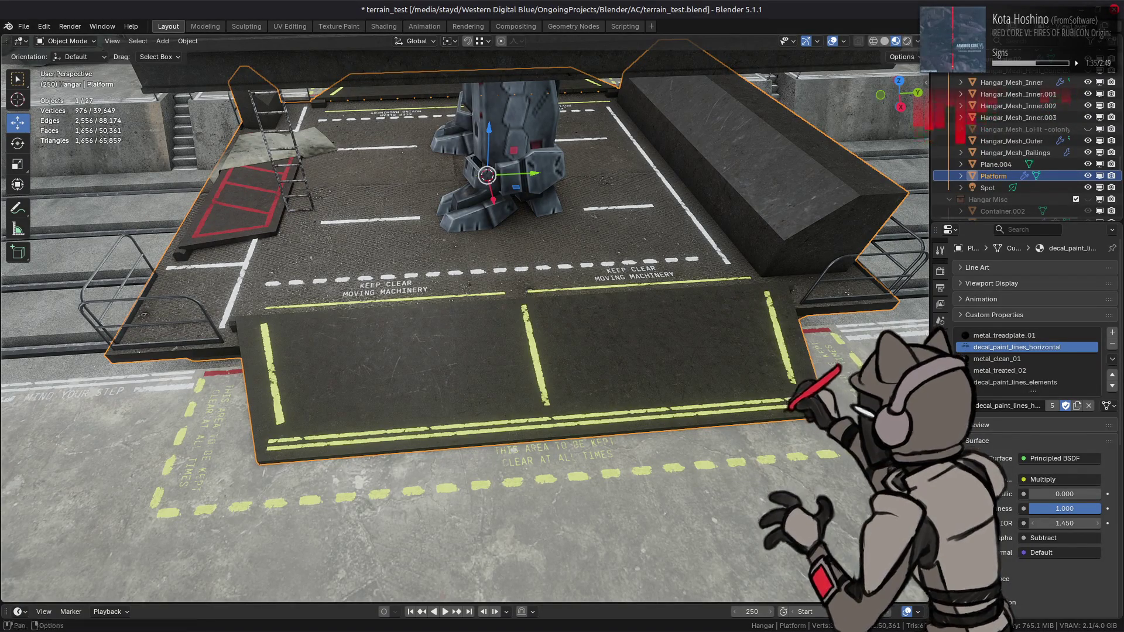
Disable viewport scene lights and set the Glare threshold and smoothness to 1.
click(917, 41)
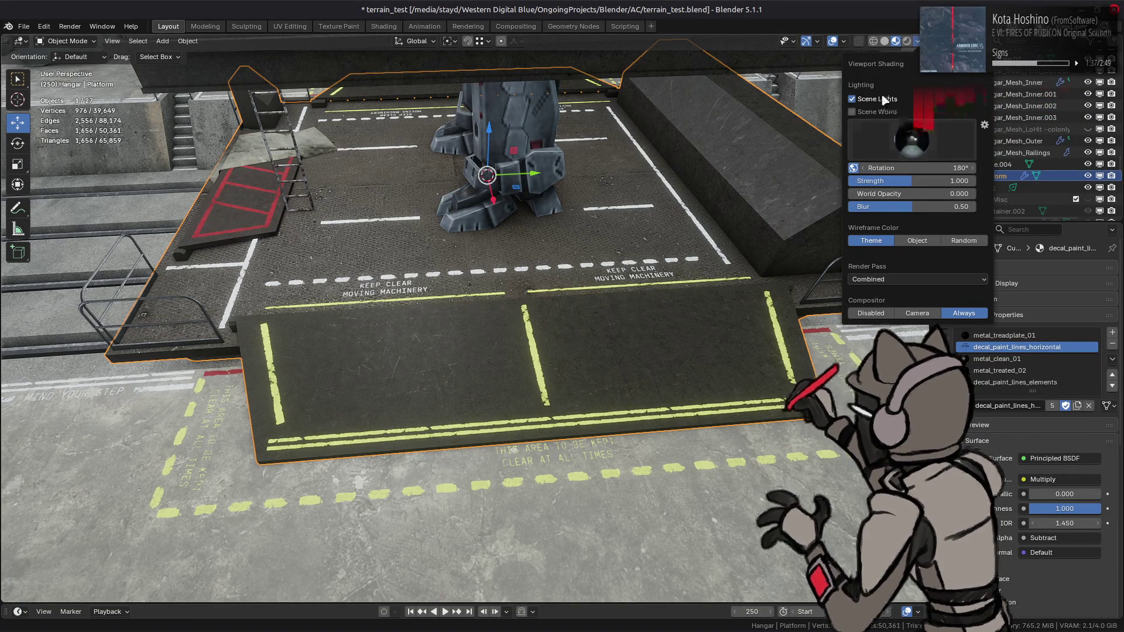
click(883, 97)
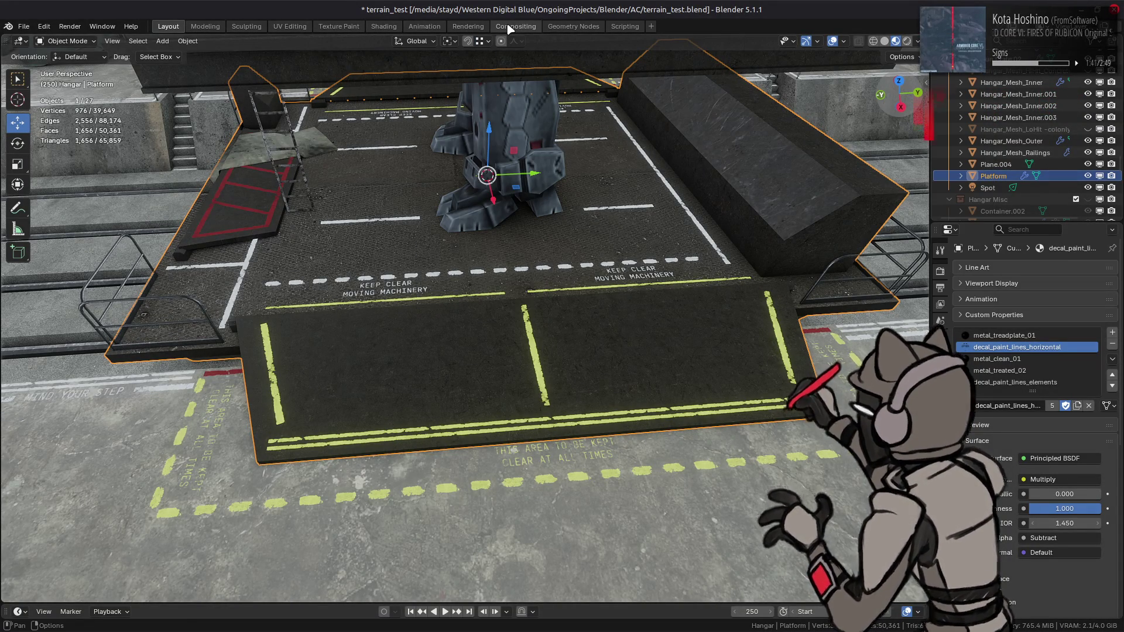
click(509, 27)
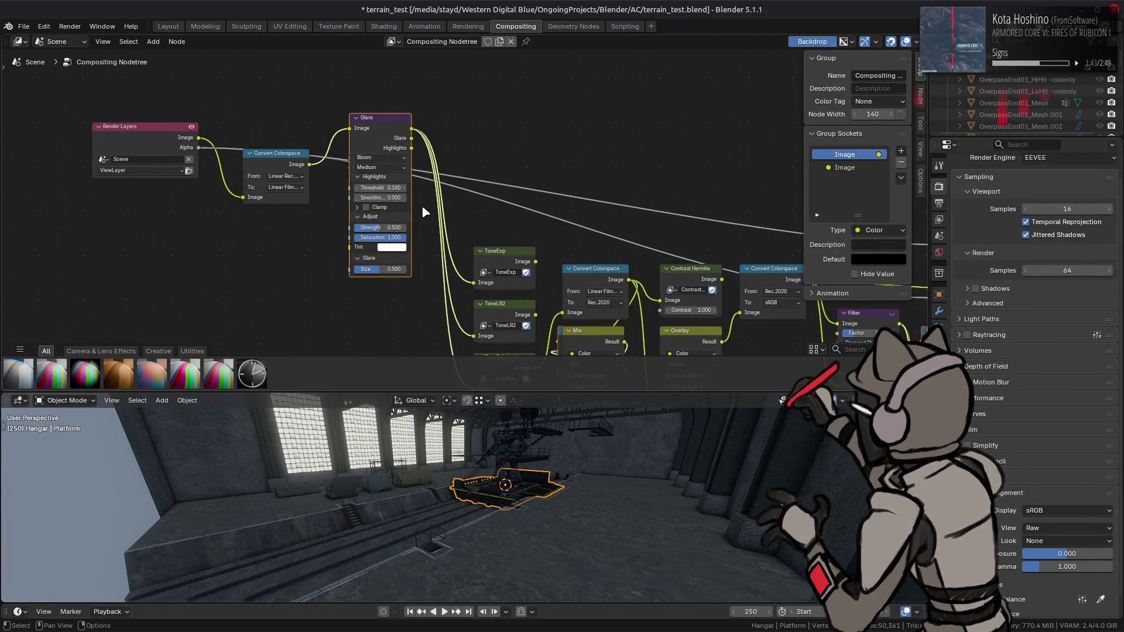
double_click(381, 188)
text(18)
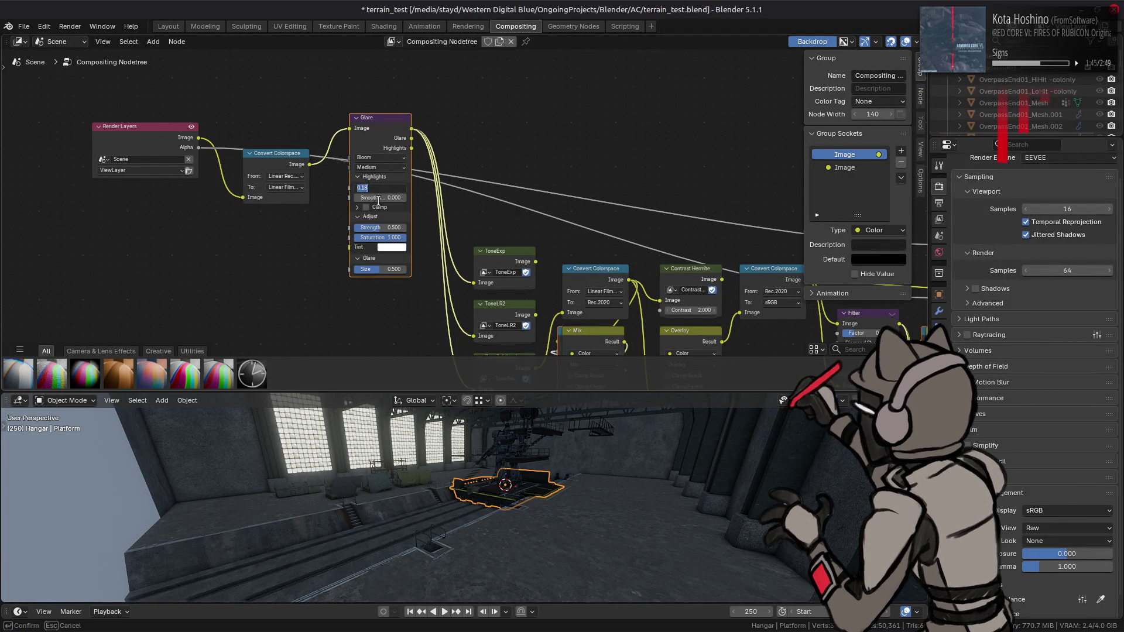
key(Return)
double_click(381, 198)
text(1)
key(Return)
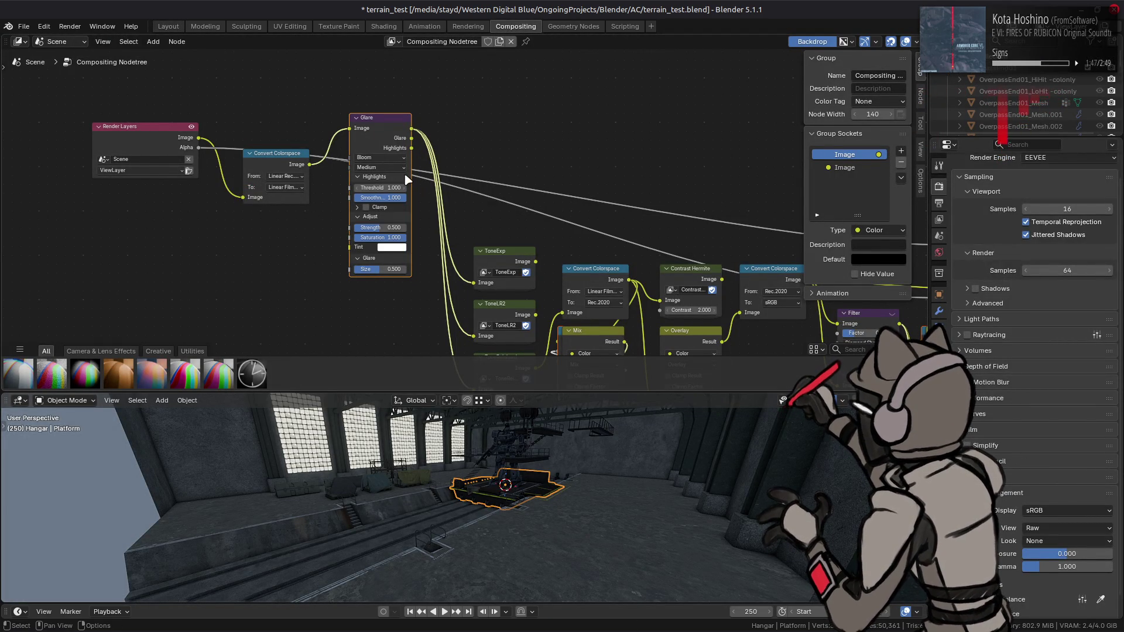
Disconnect the Glare node's output from the tone-mapping nodes.
click(168, 26)
middle_drag(410, 196, 413, 186)
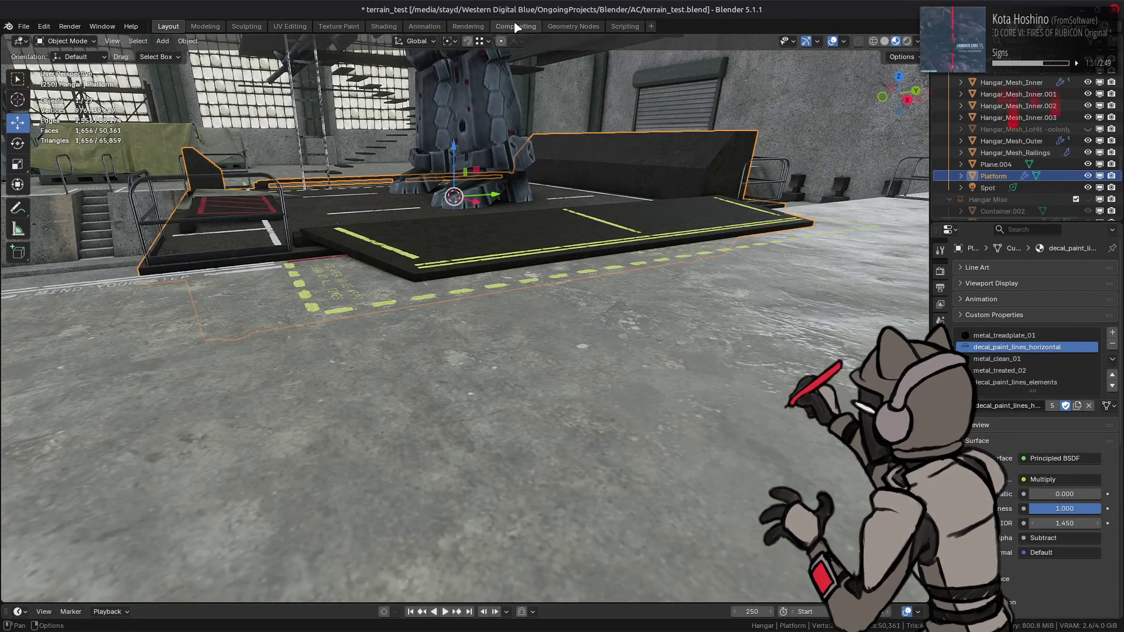
click(515, 27)
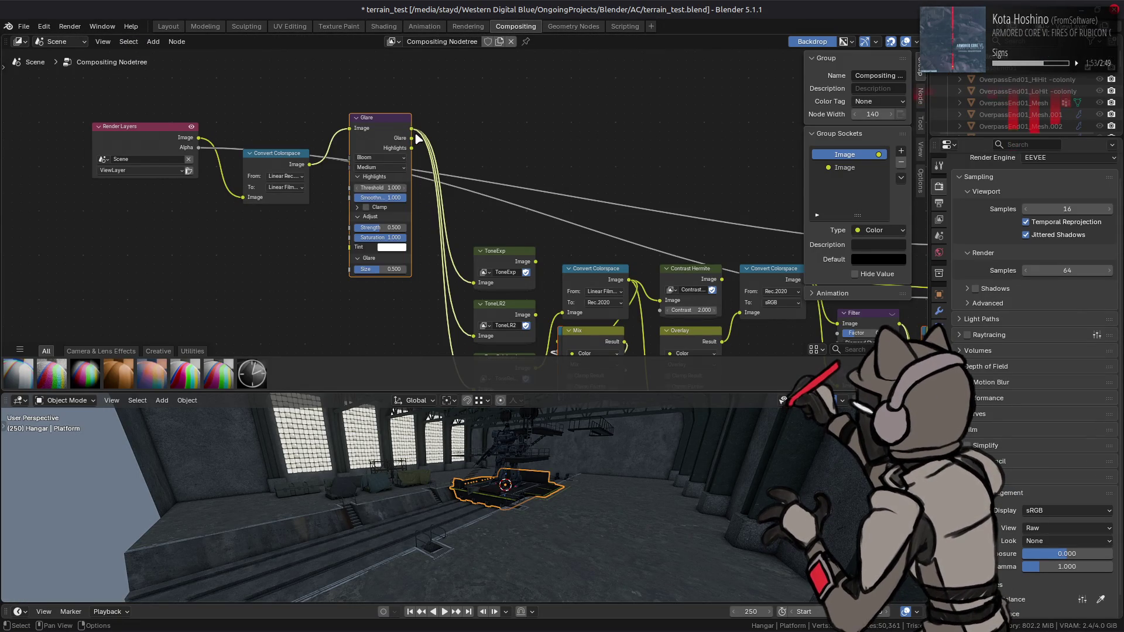
ctrl+drag(412, 138, 311, 168)
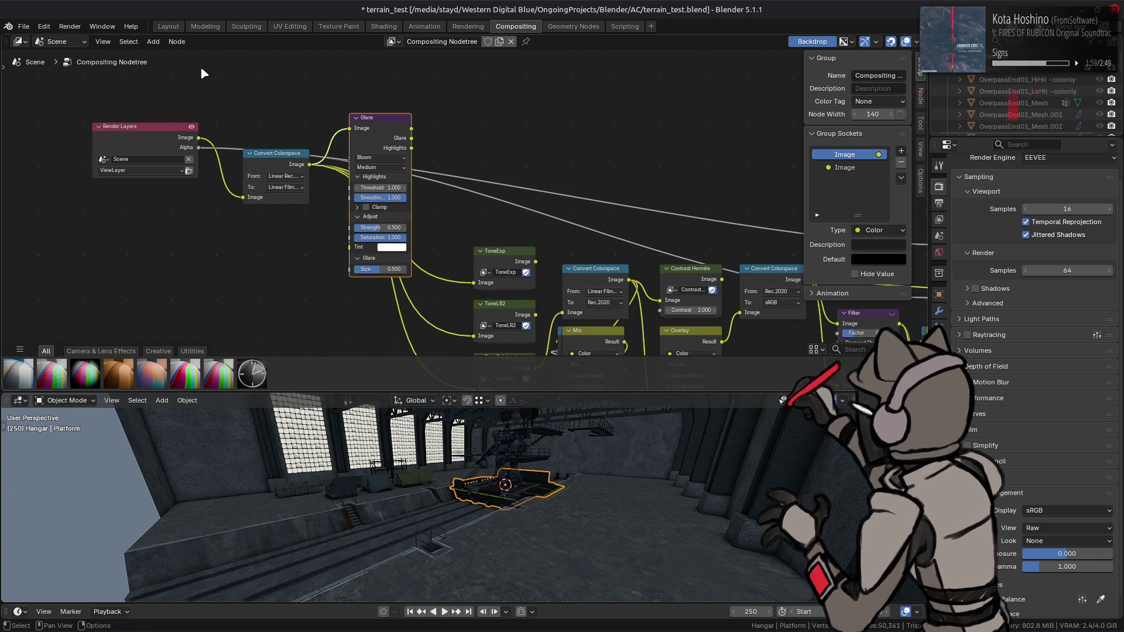
click(174, 27)
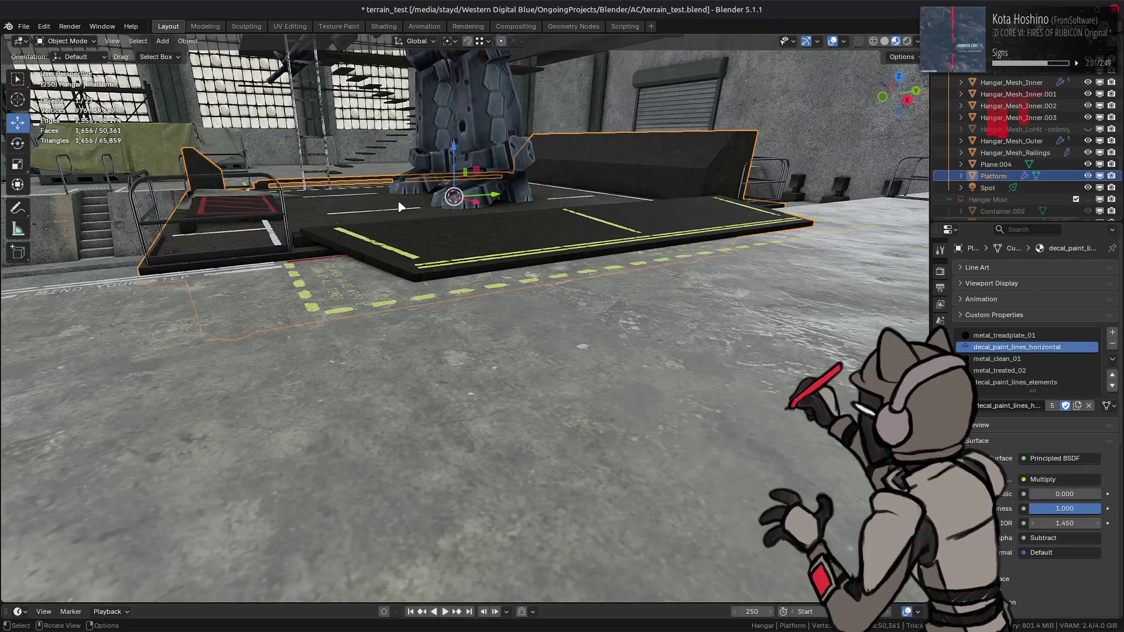
Deselect the Platform and save the blend file.
key(alt+a)
mouse_move(475, 207)
middle_down()
mouse_move(533, 230)
mouse_move(524, 256)
middle_up()
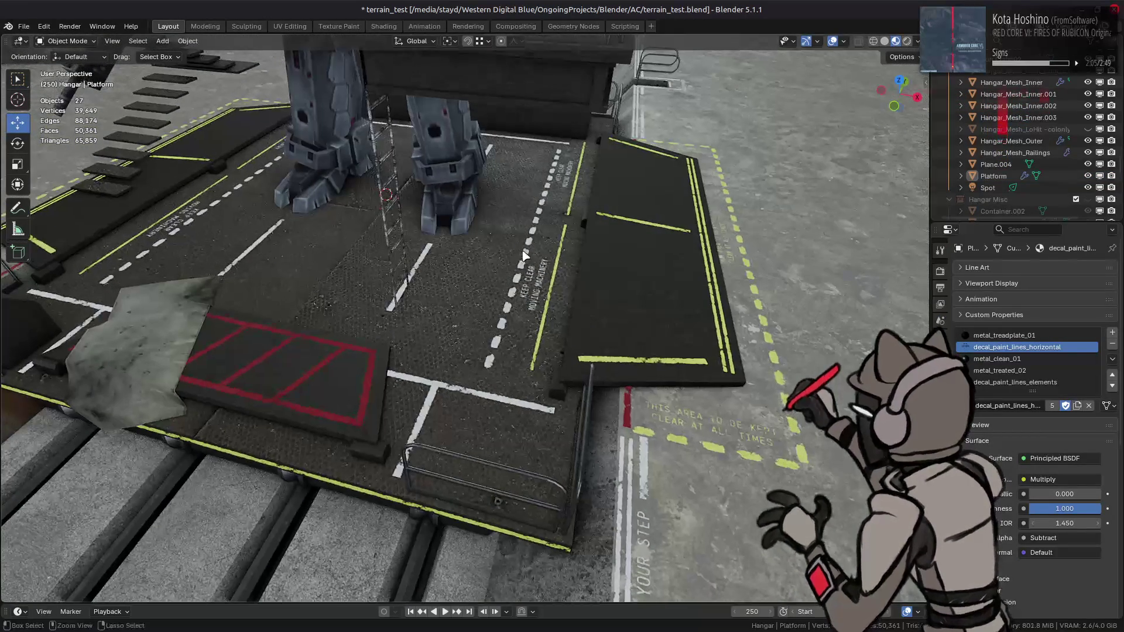
key(ctrl+s)
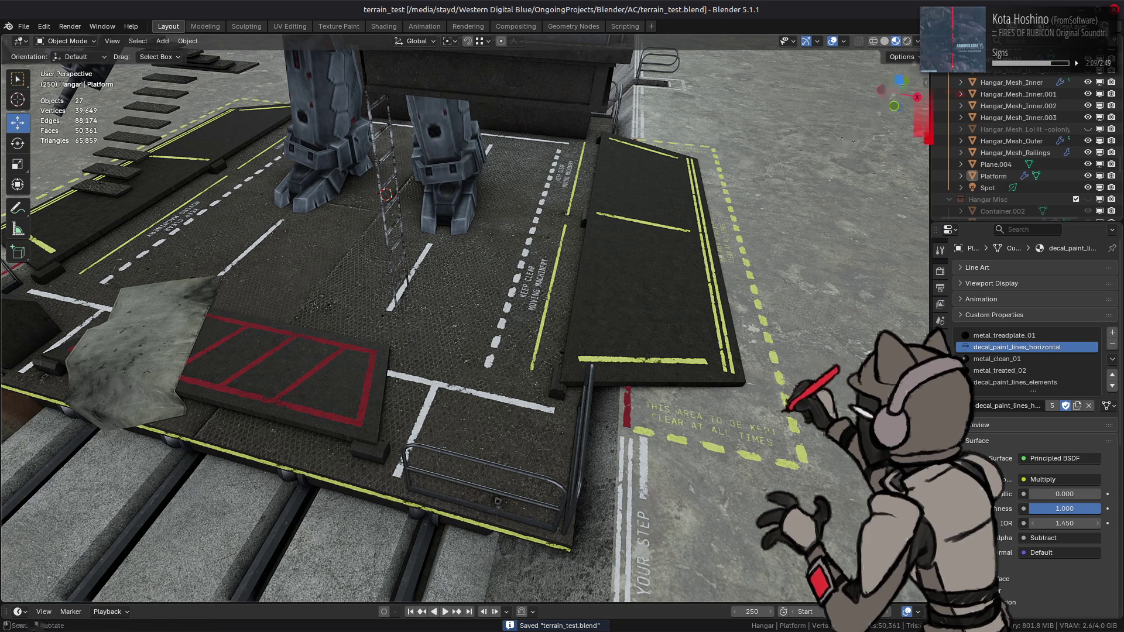
Toggle Scene World lighting in viewport shading, ending on the bright lighting.
click(917, 41)
click(878, 113)
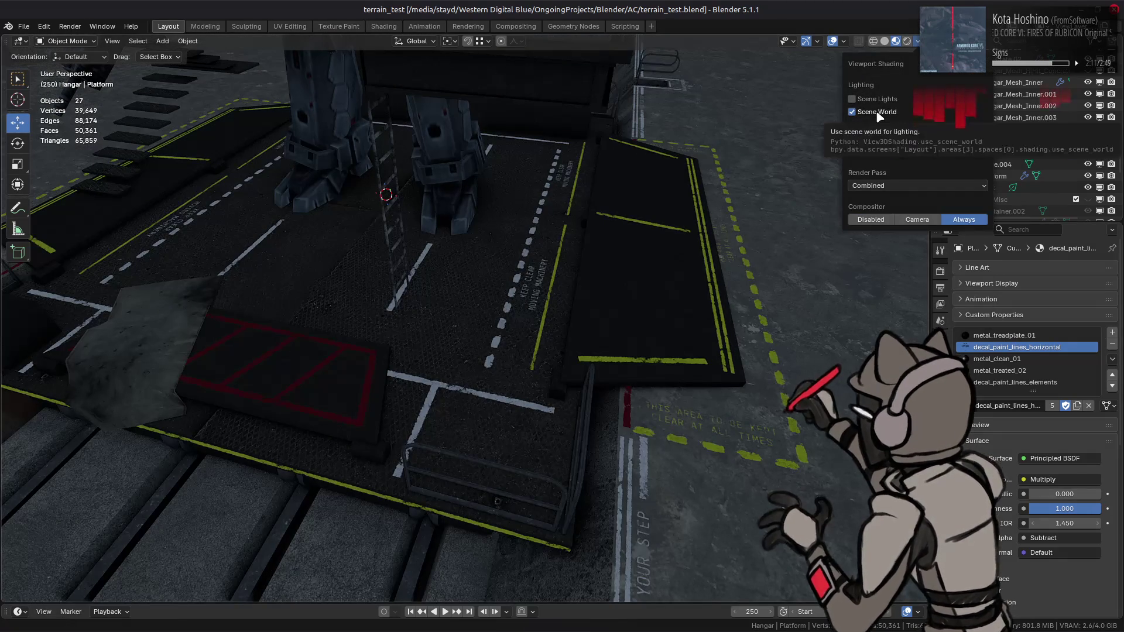
click(878, 113)
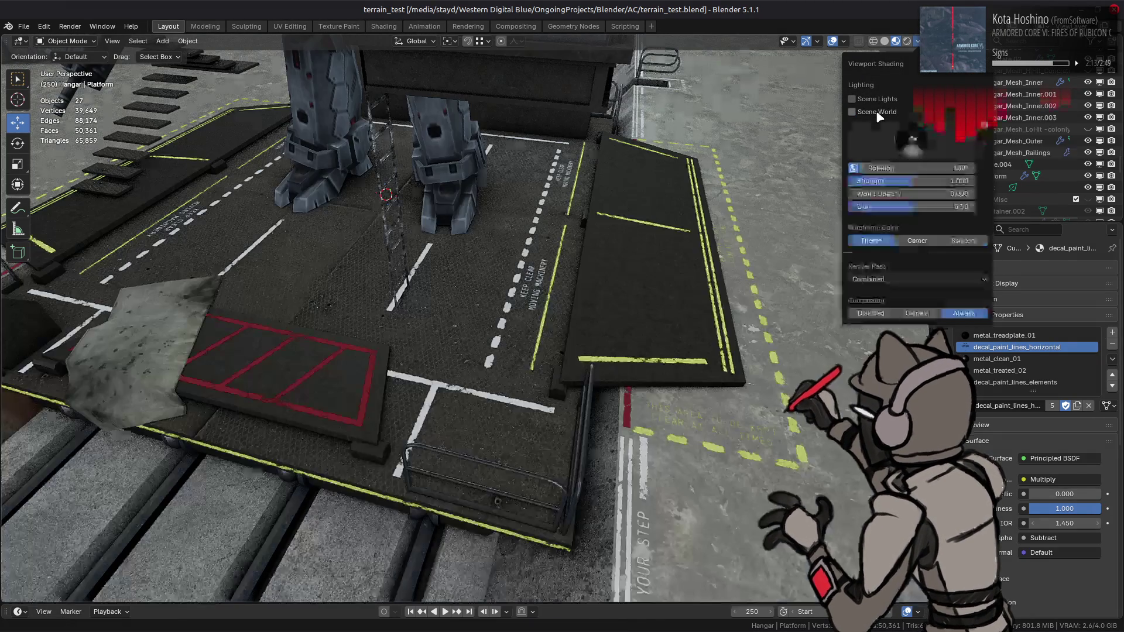
click(871, 113)
click(871, 113)
Select Hangar_Mesh_Inner, inspect the floor text and ramp, and save.
click(771, 341)
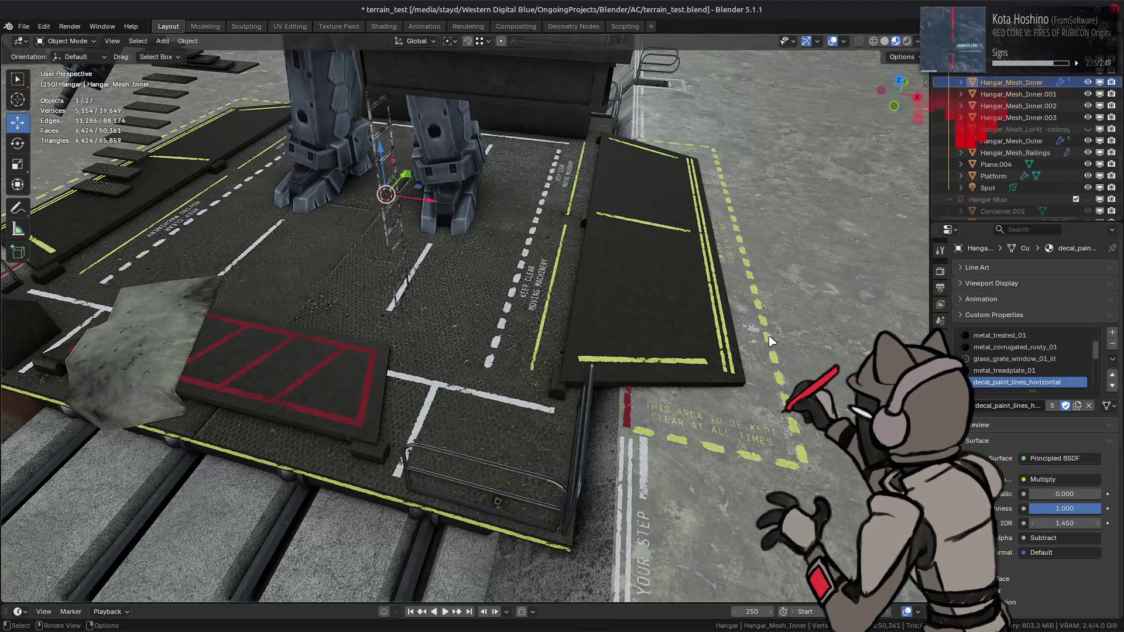
middle_drag(790, 363, 740, 334)
scroll(735, 334, up, 3)
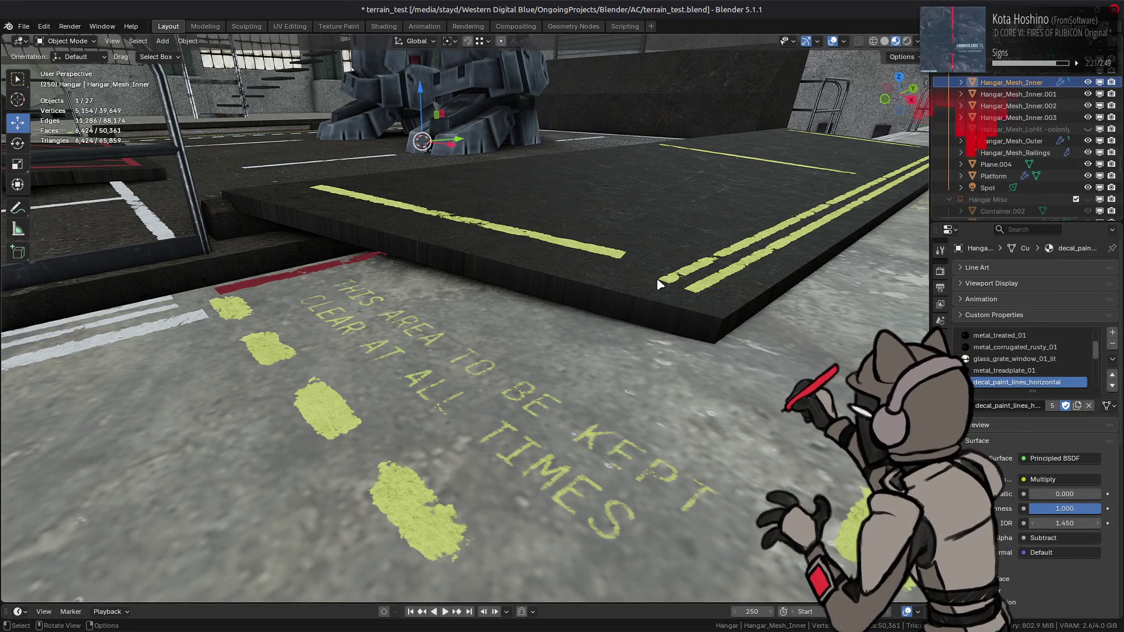
scroll(656, 278, down, 3)
middle_drag(655, 278, 624, 285)
scroll(623, 286, up, 1)
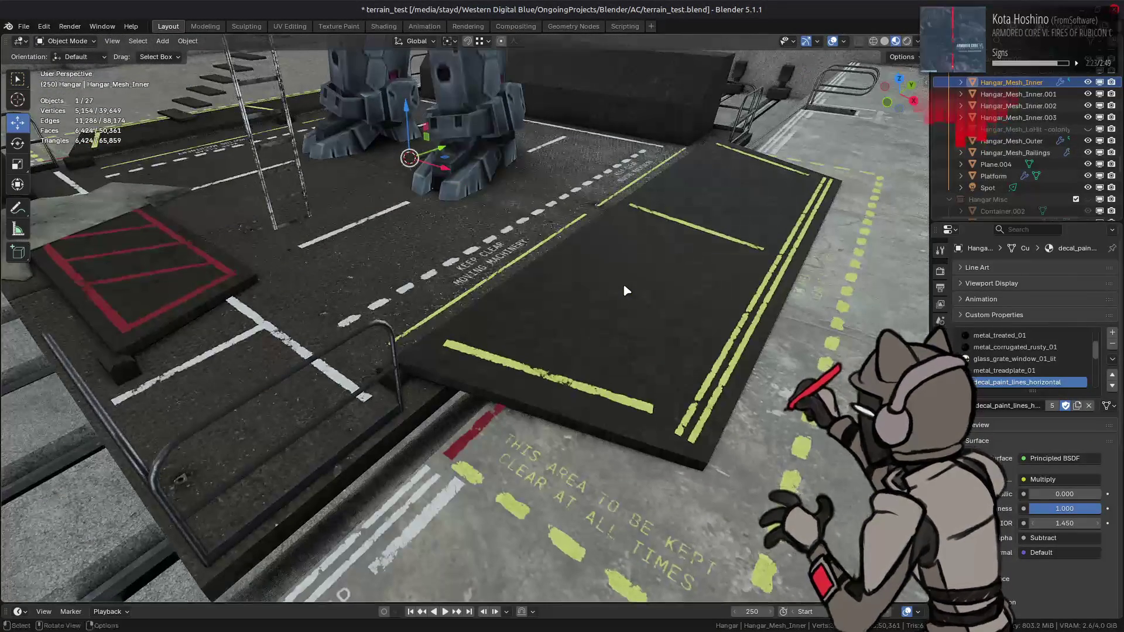
key(ctrl+s)
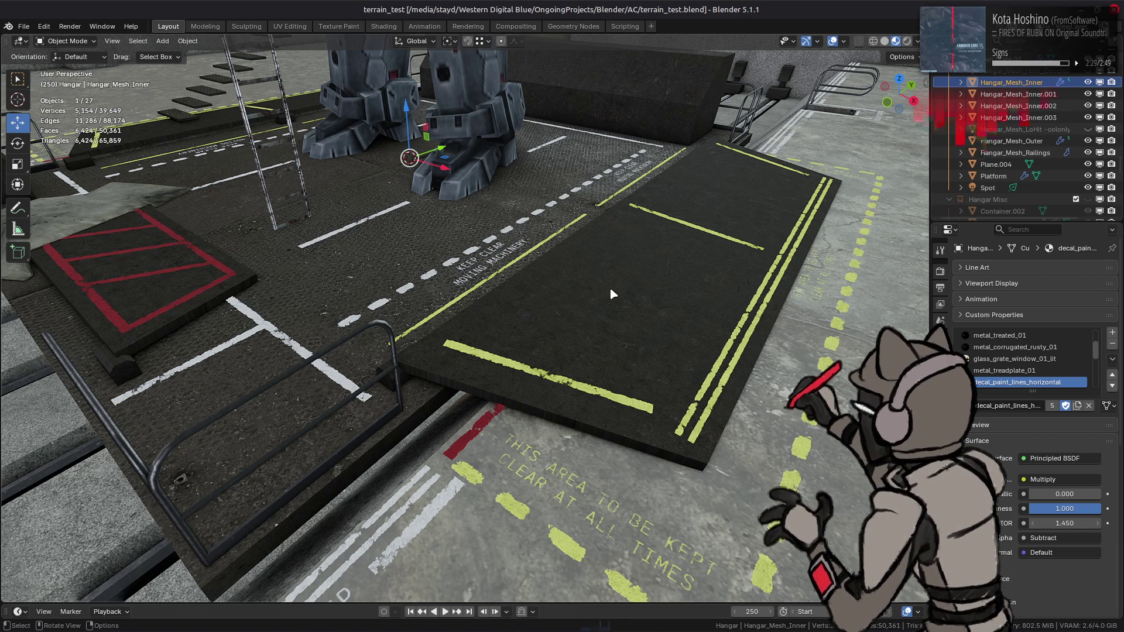
Inspect the ramp and mech, save again, and bring up File > Open.
middle_drag(590, 290, 517, 338)
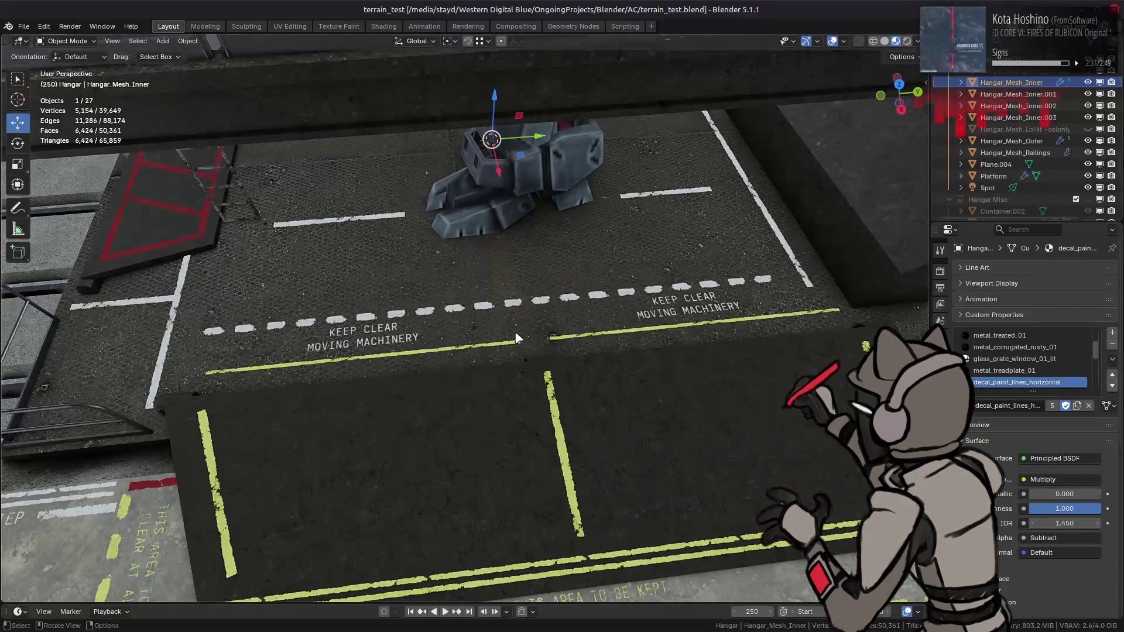
scroll(521, 338, down, 2)
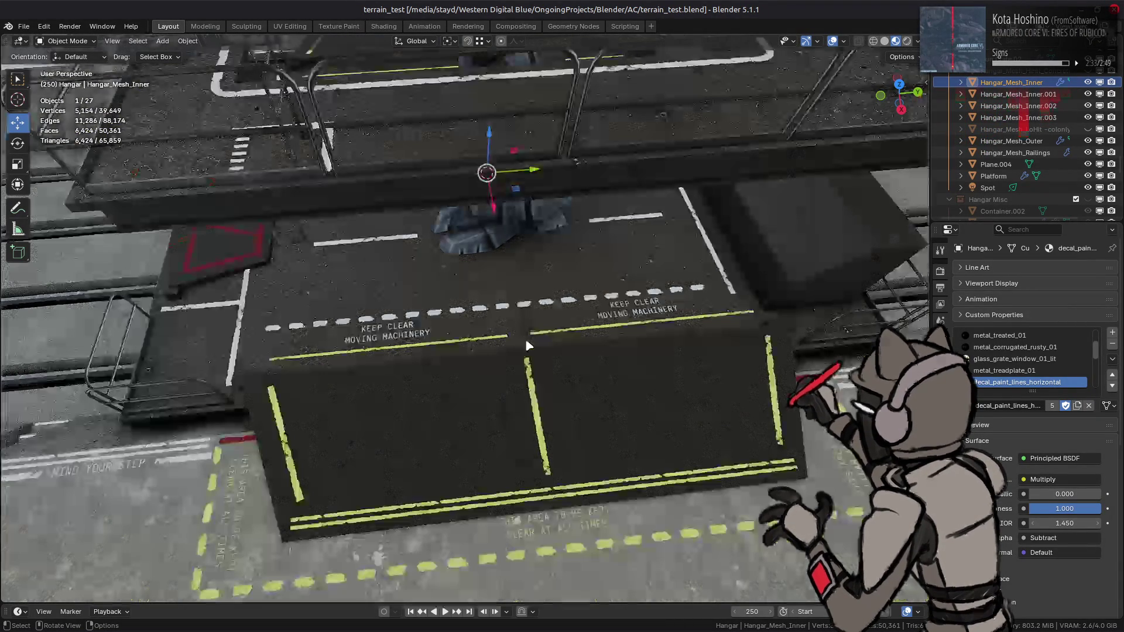
mouse_move(549, 338)
middle_down()
mouse_move(677, 297)
mouse_move(627, 298)
middle_up()
key(ctrl+s)
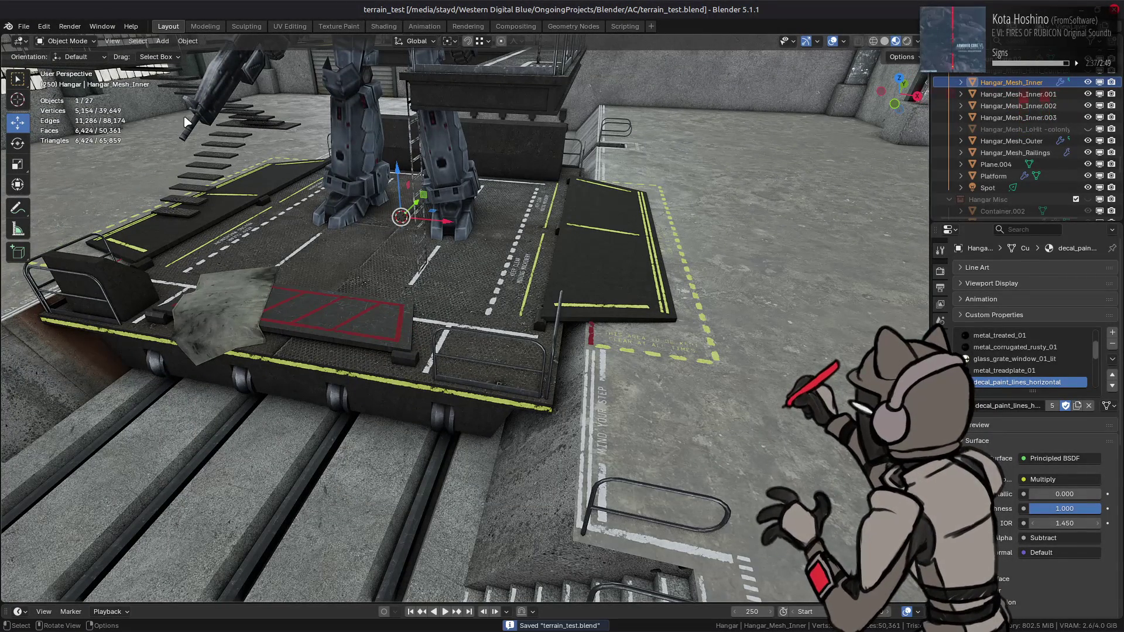
click(13, 26)
click(35, 49)
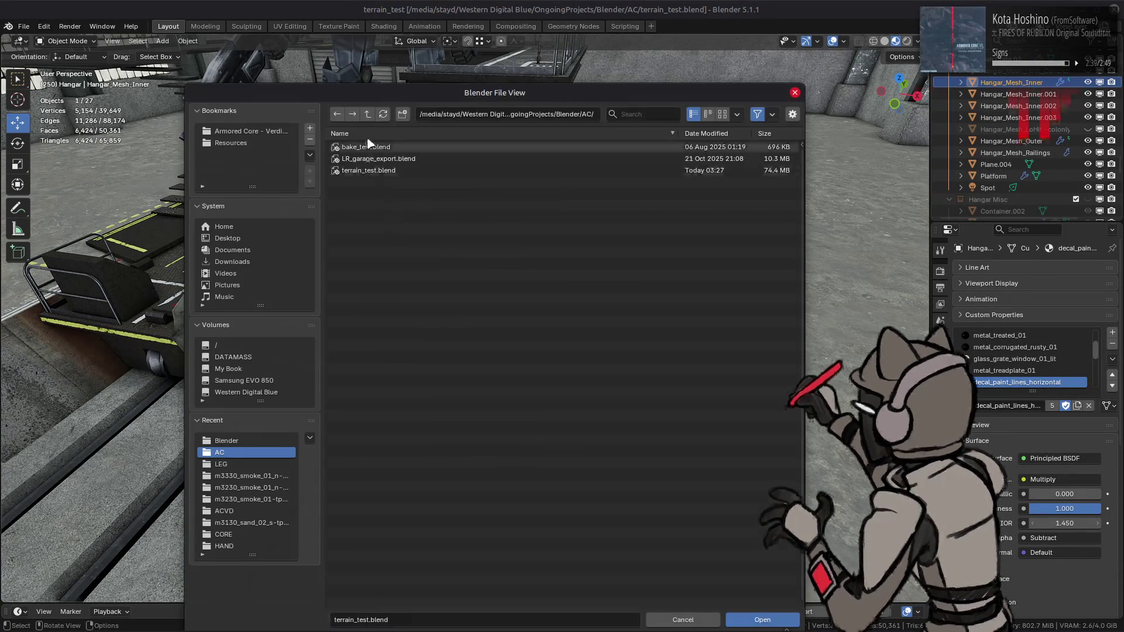
Go up to the parent folder, enter Stream, and open cockpit.blend.
click(367, 119)
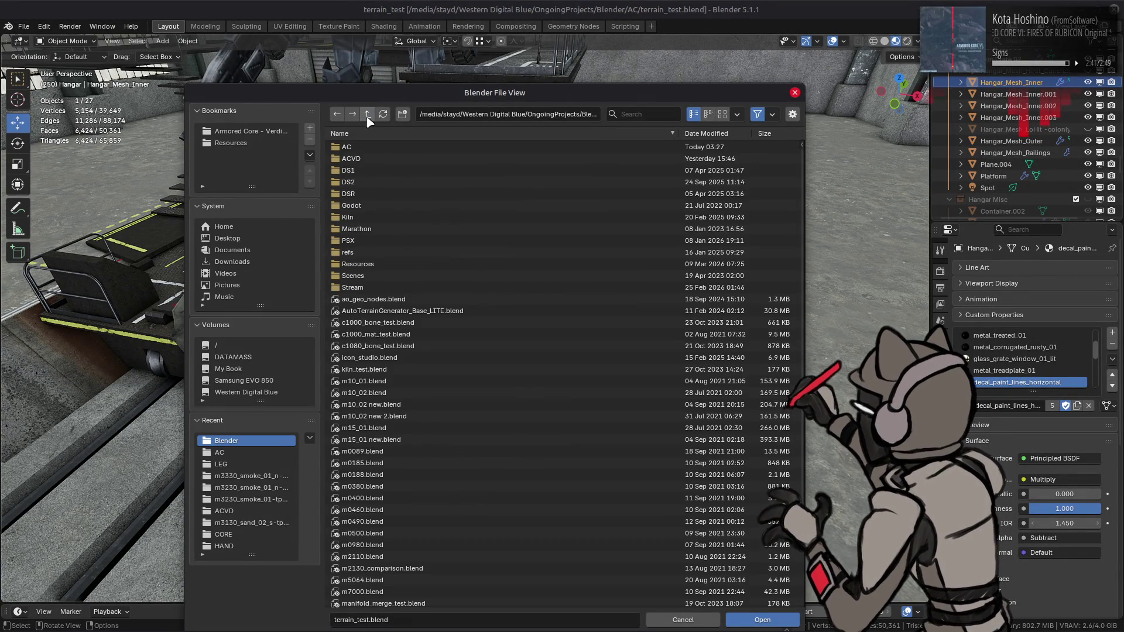
click(369, 291)
double_click(372, 290)
double_click(379, 148)
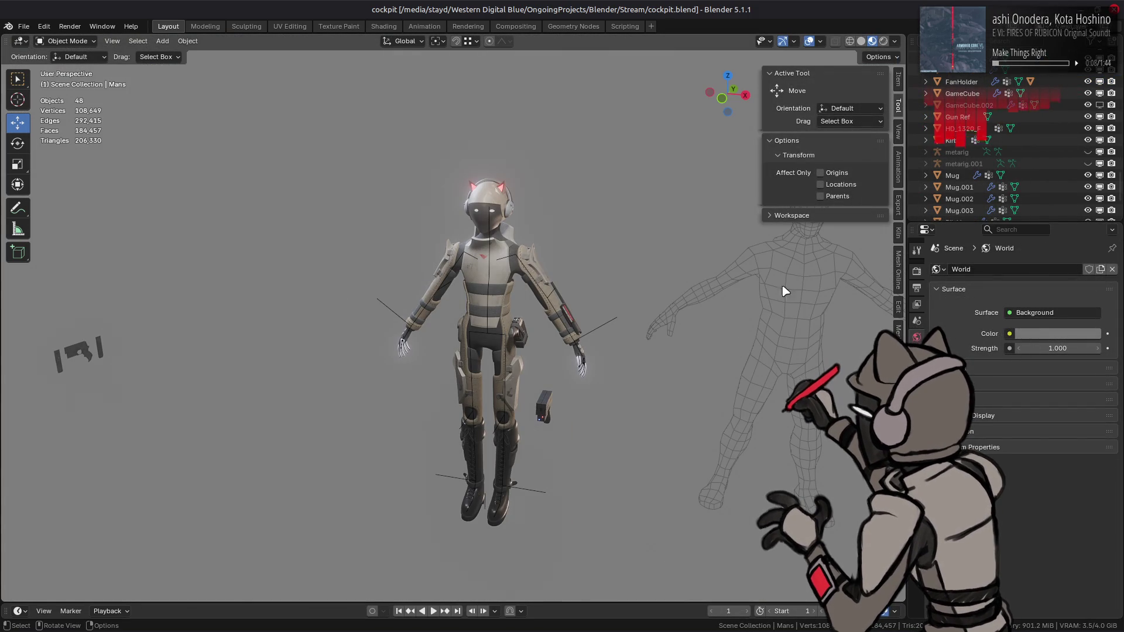
Copy the Basemesh_arshlevon_shoes body mesh and remove its material slot.
click(787, 291)
key(KP_Decimal)
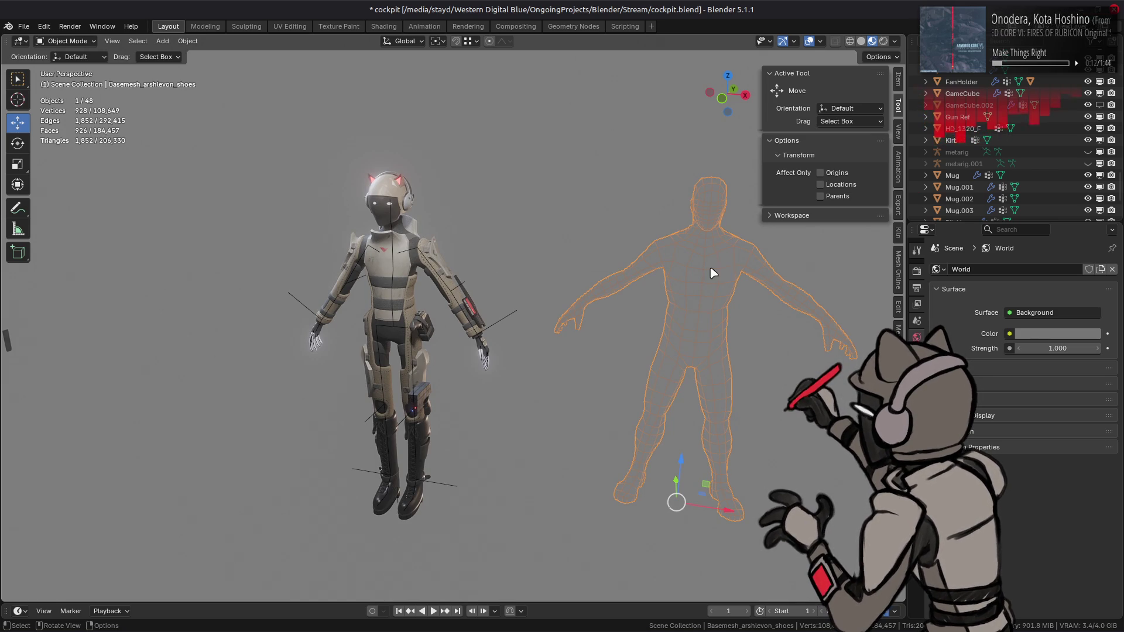
right_click(720, 273)
click(650, 332)
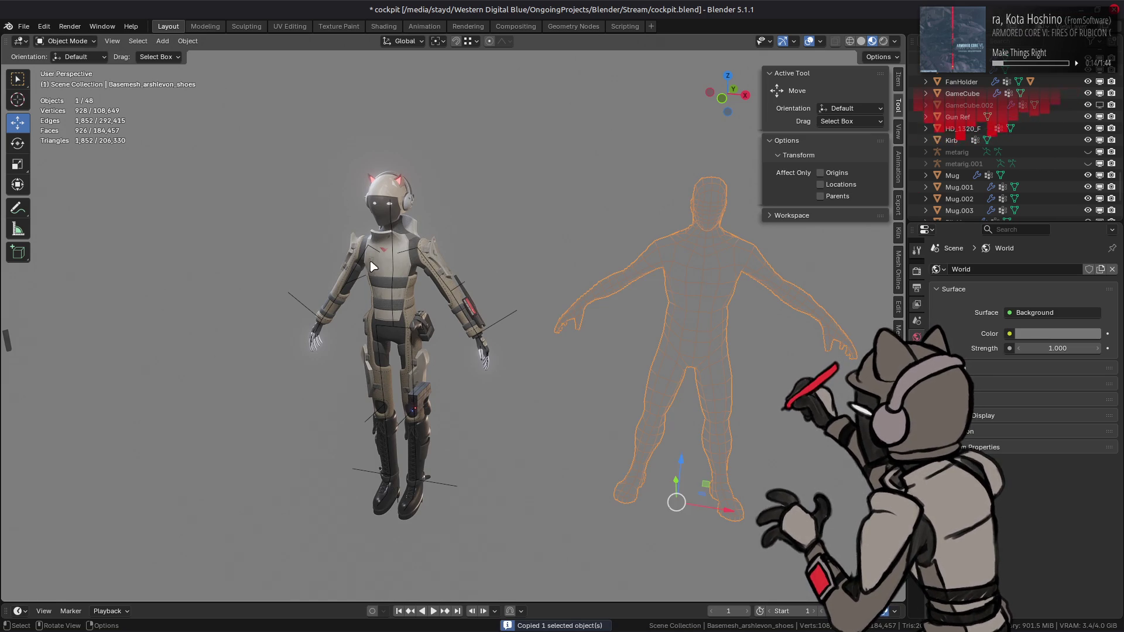
click(917, 468)
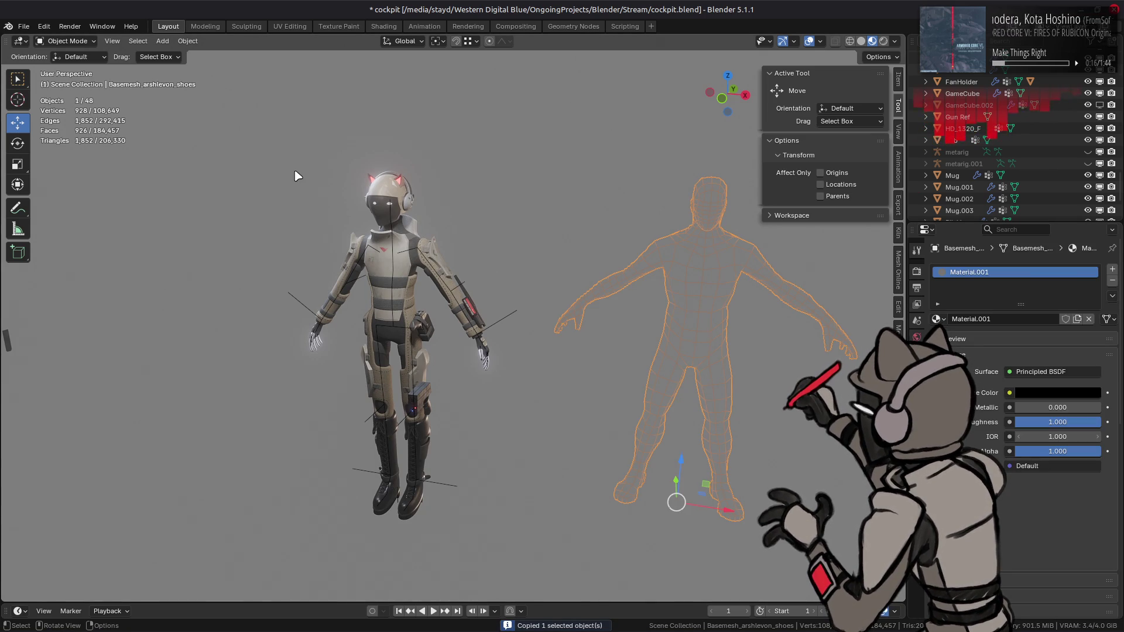
click(1112, 285)
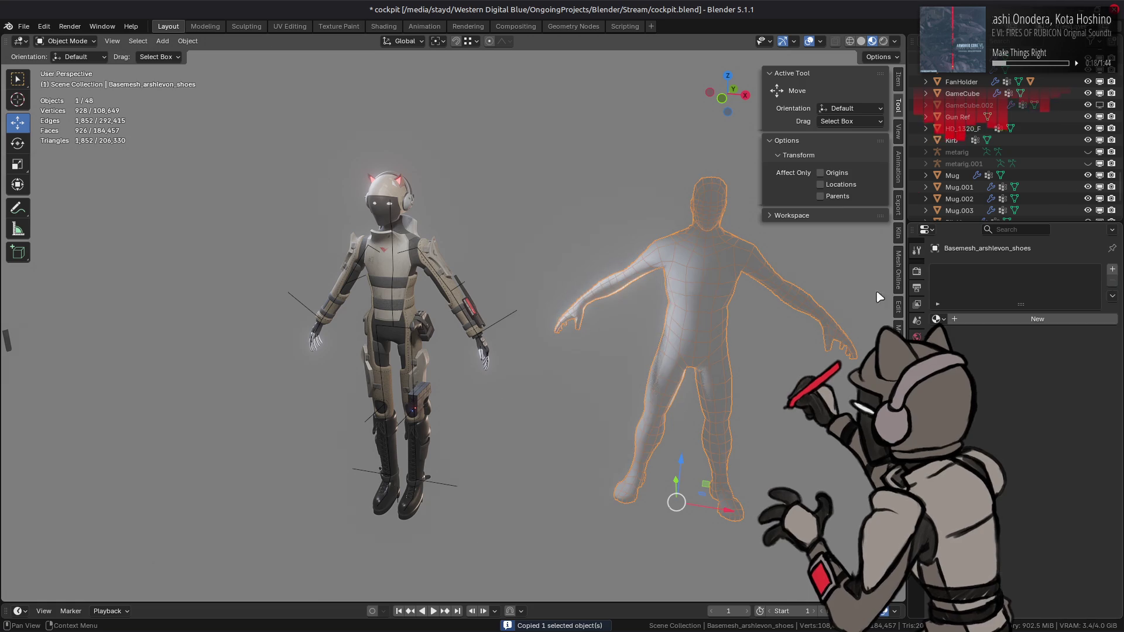
Reopen terrain_test.blend from recent files, discarding the cockpit changes.
right_click(680, 287)
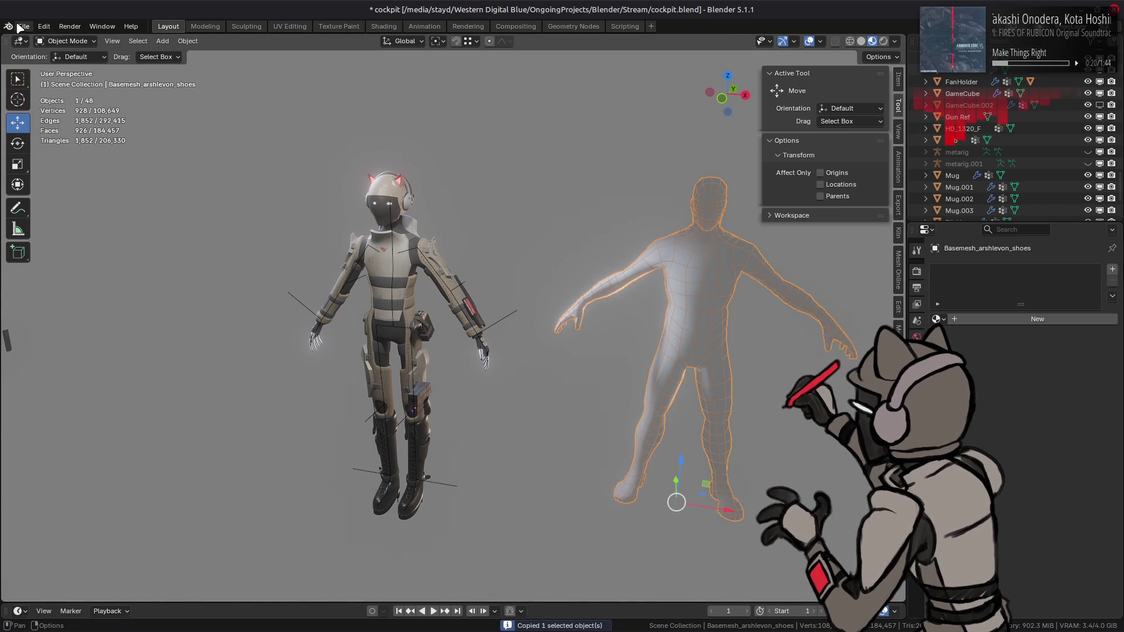
click(23, 26)
mouse_move(56, 63)
click(199, 74)
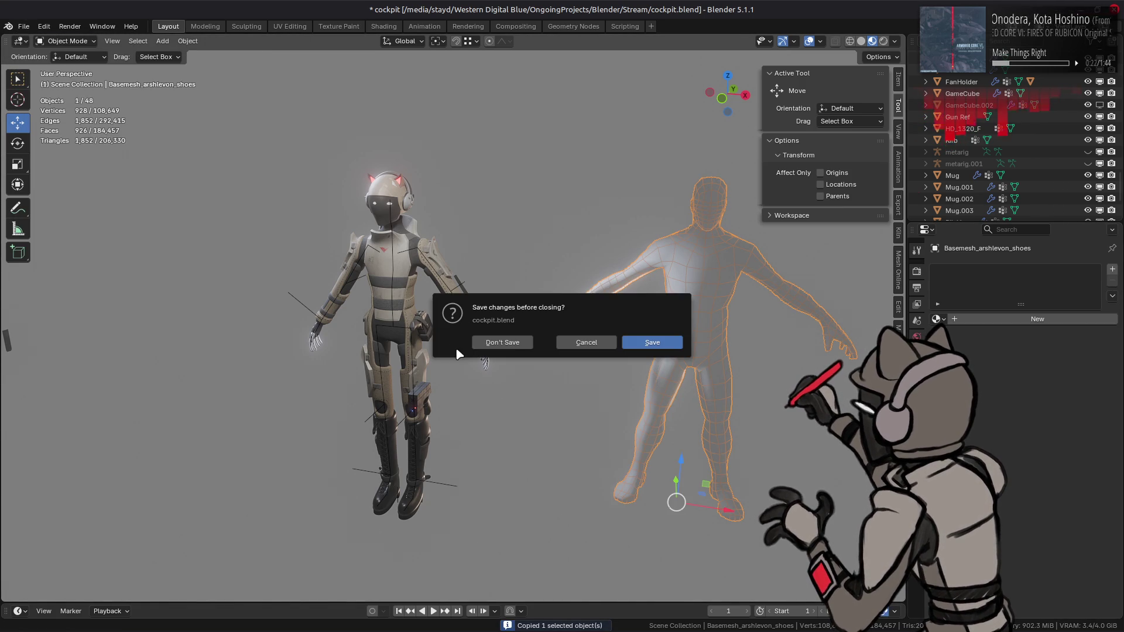
click(529, 344)
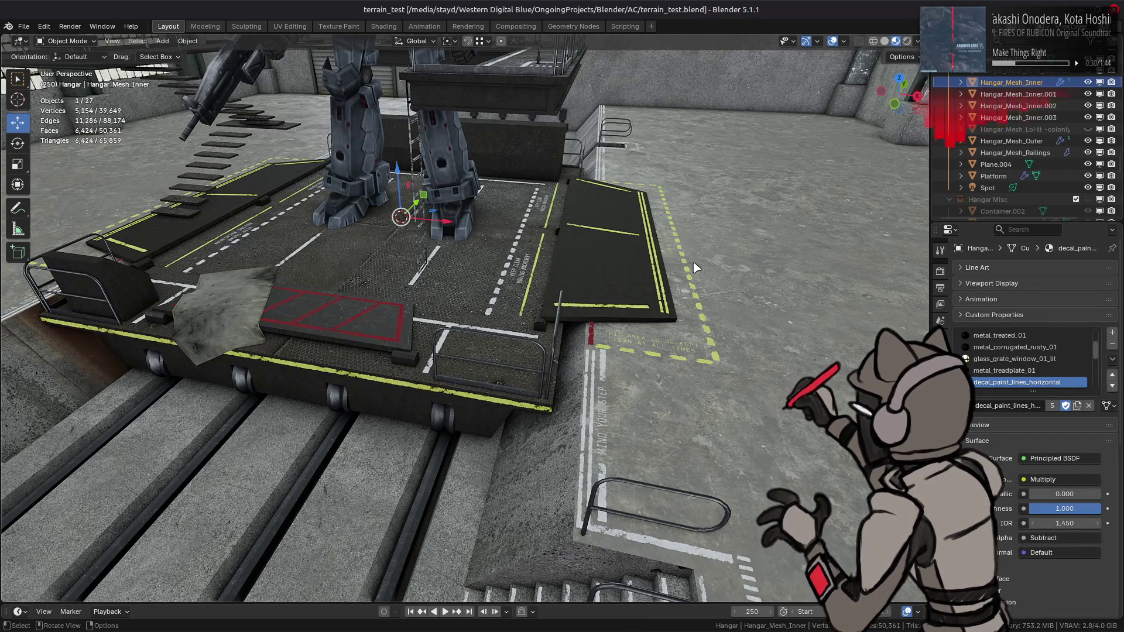
Paste the body mesh into the hangar and move it 12.804 m along X beside the ramp.
right_click(689, 263)
click(691, 271)
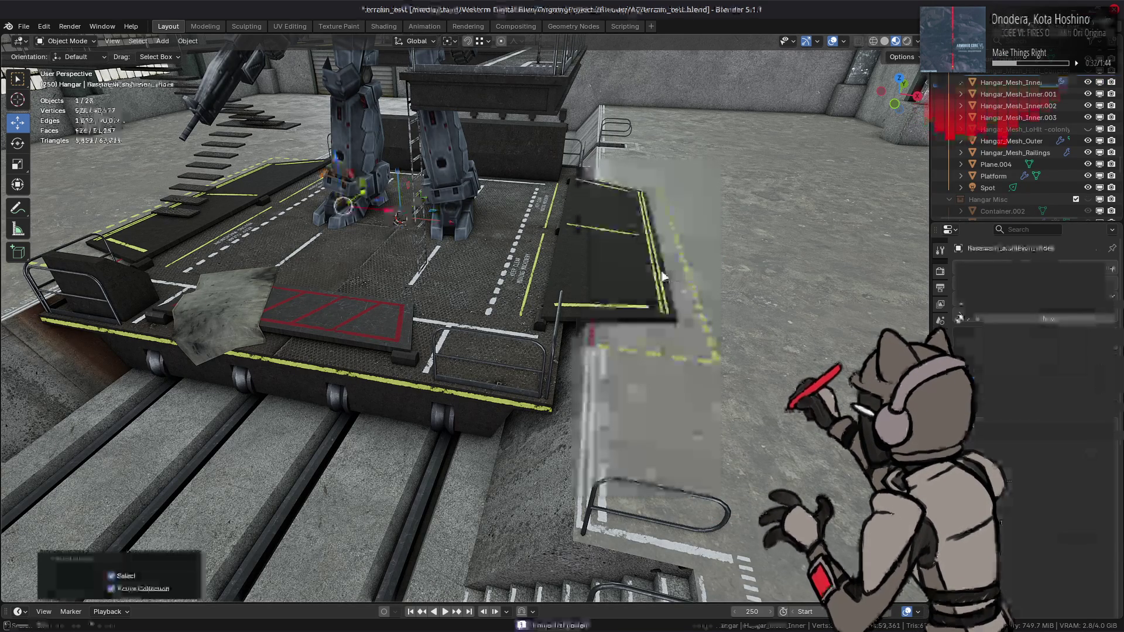
key(g)
key(x)
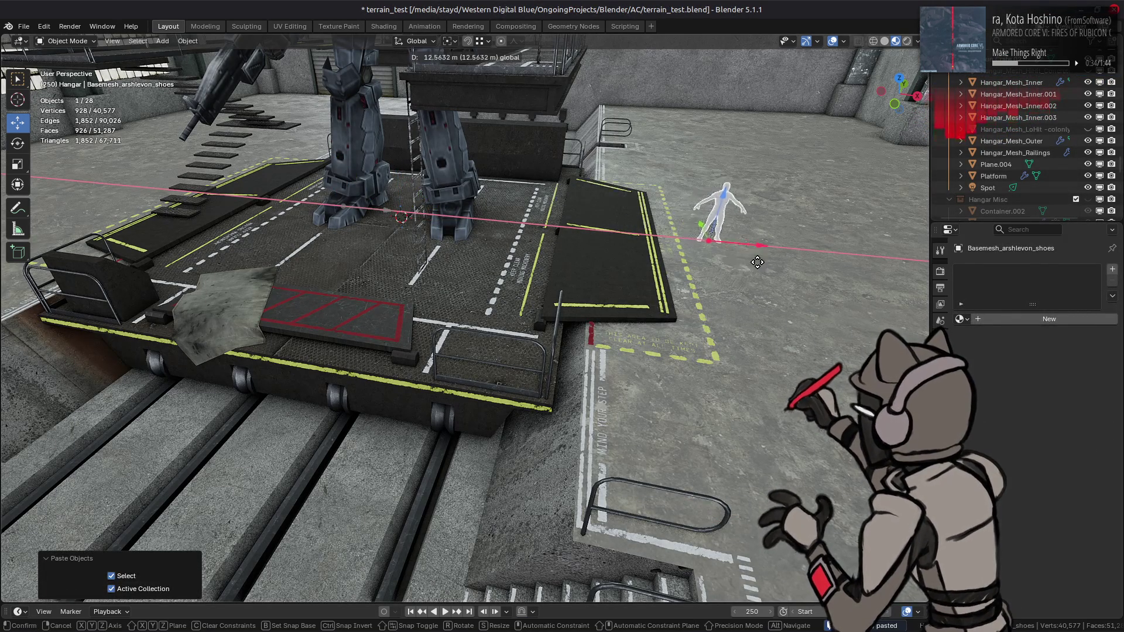
click(752, 264)
Try lowering the body below the floor in front view, undo it, and clear the selection.
mouse_move(745, 268)
middle_down()
mouse_move(690, 243)
mouse_move(653, 273)
middle_up()
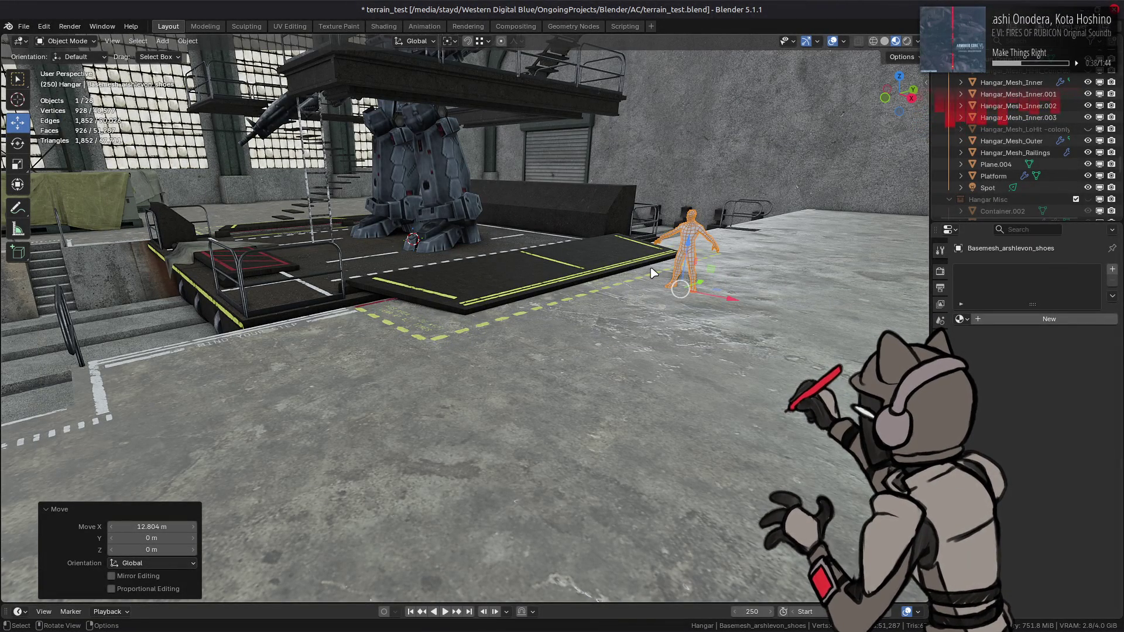
scroll(653, 273, up, 5)
scroll(335, 285, down, 3)
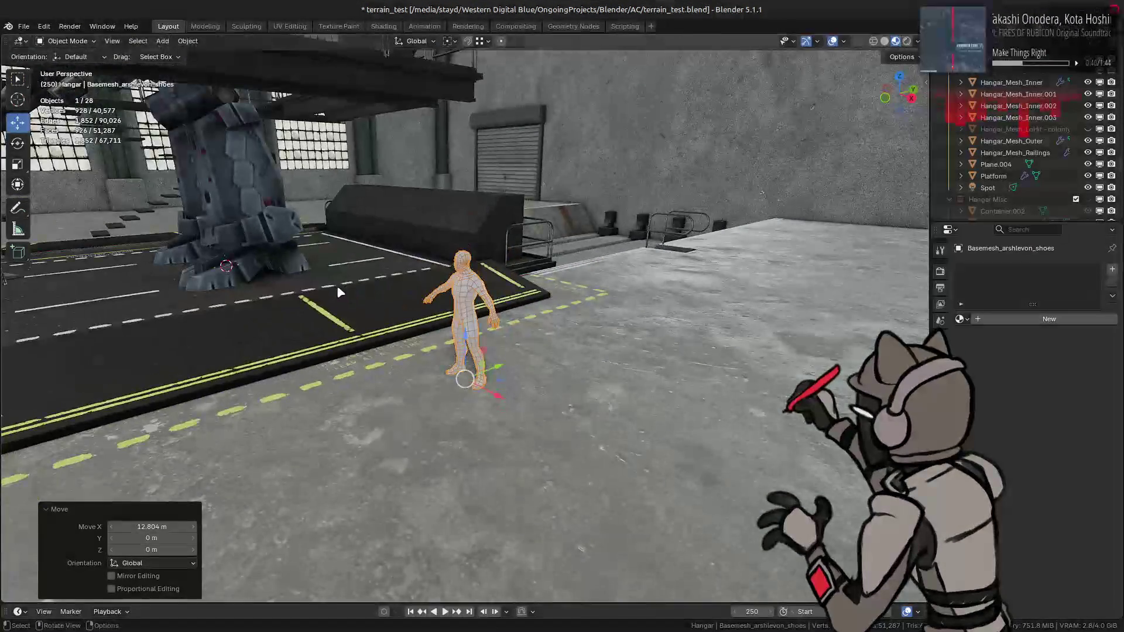
mouse_move(350, 299)
middle_down()
mouse_move(580, 278)
mouse_move(624, 262)
mouse_move(696, 319)
middle_up()
key(g)
drag(698, 321, 697, 397)
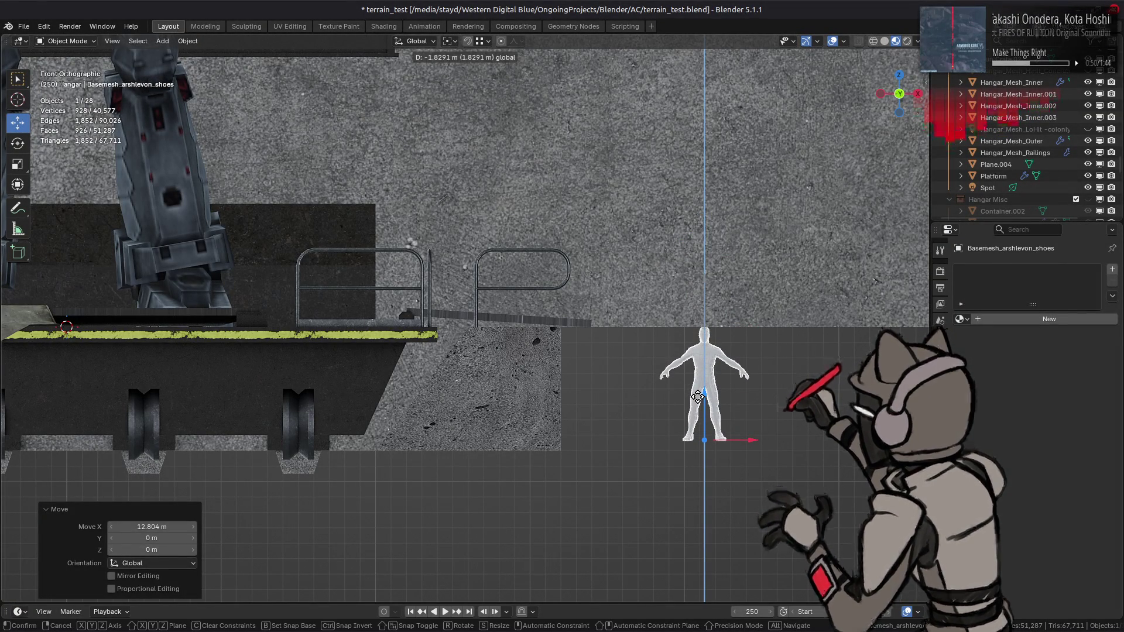
click(697, 396)
key(ctrl+z)
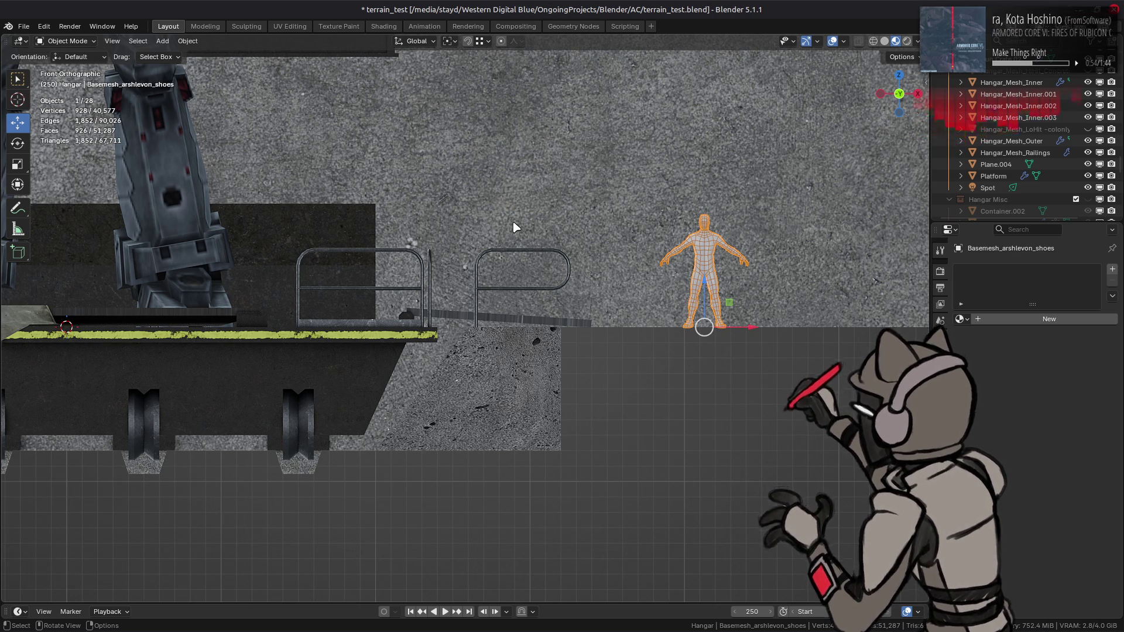
mouse_move(519, 221)
middle_down()
mouse_move(478, 239)
mouse_move(673, 315)
middle_up()
click(585, 275)
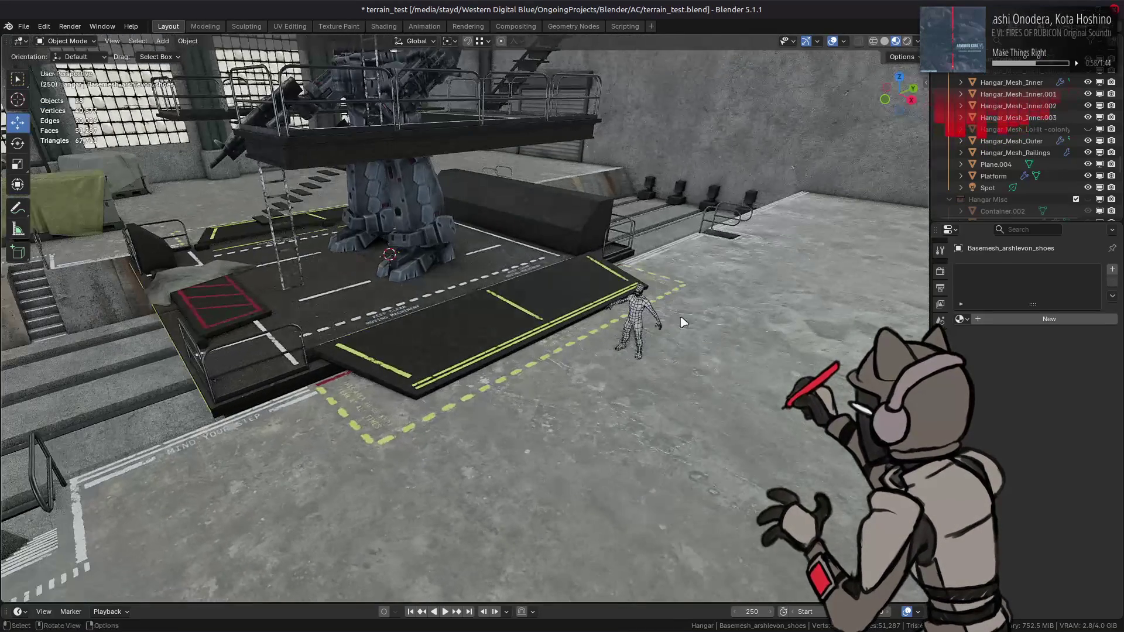
Select the pasted body and delete its only UVMap in Object Data Properties.
scroll(737, 302, up, 3)
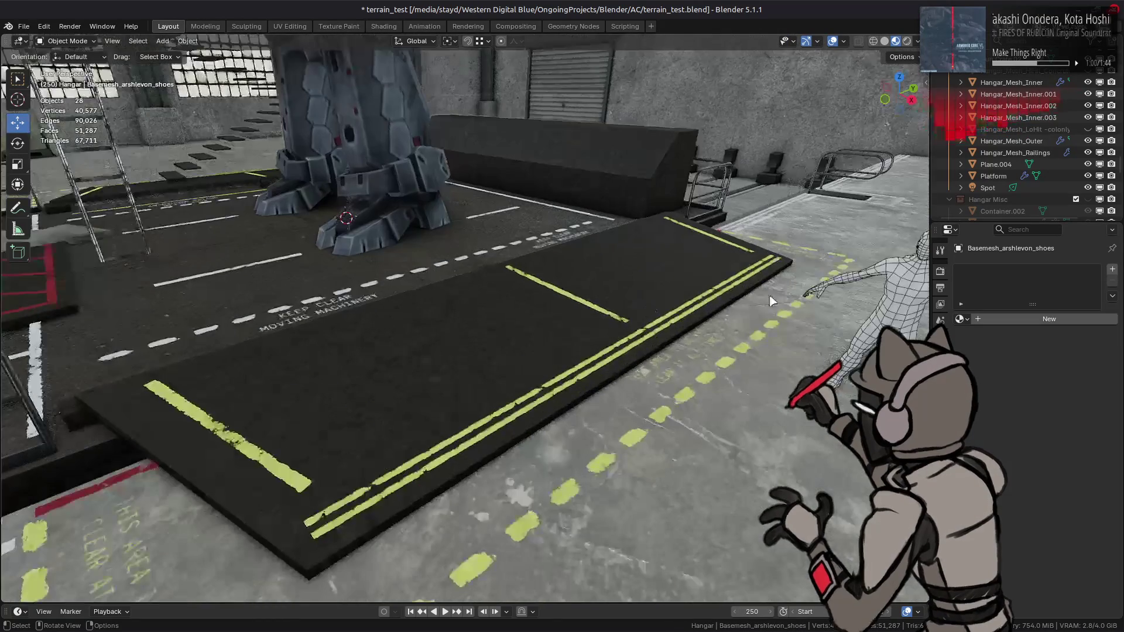
click(819, 291)
click(844, 42)
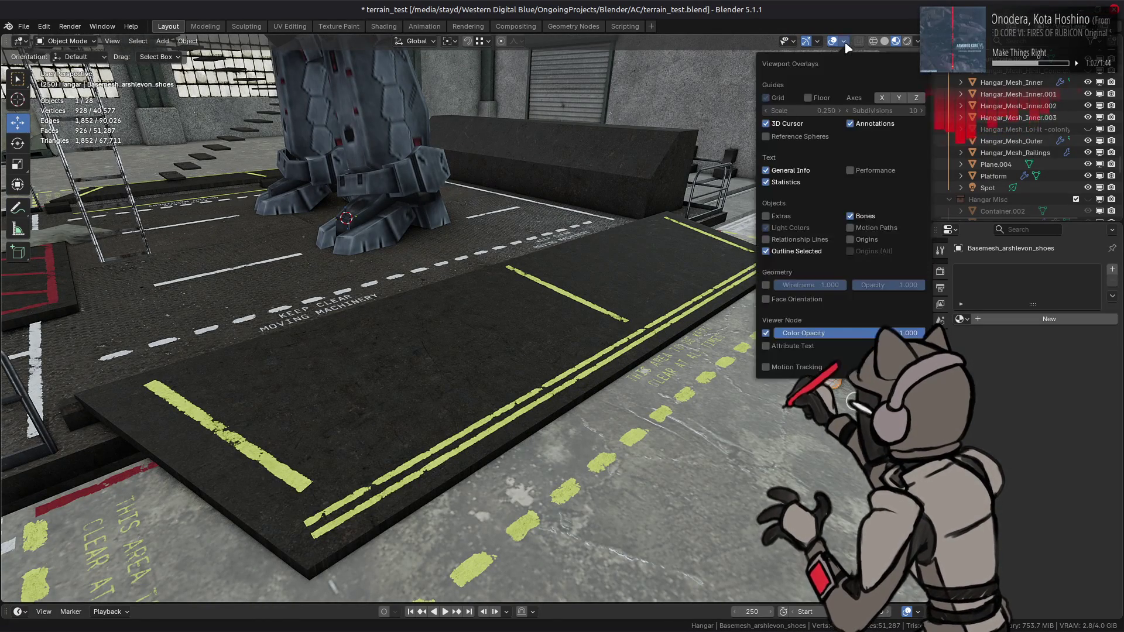
middle_drag(585, 304, 480, 346)
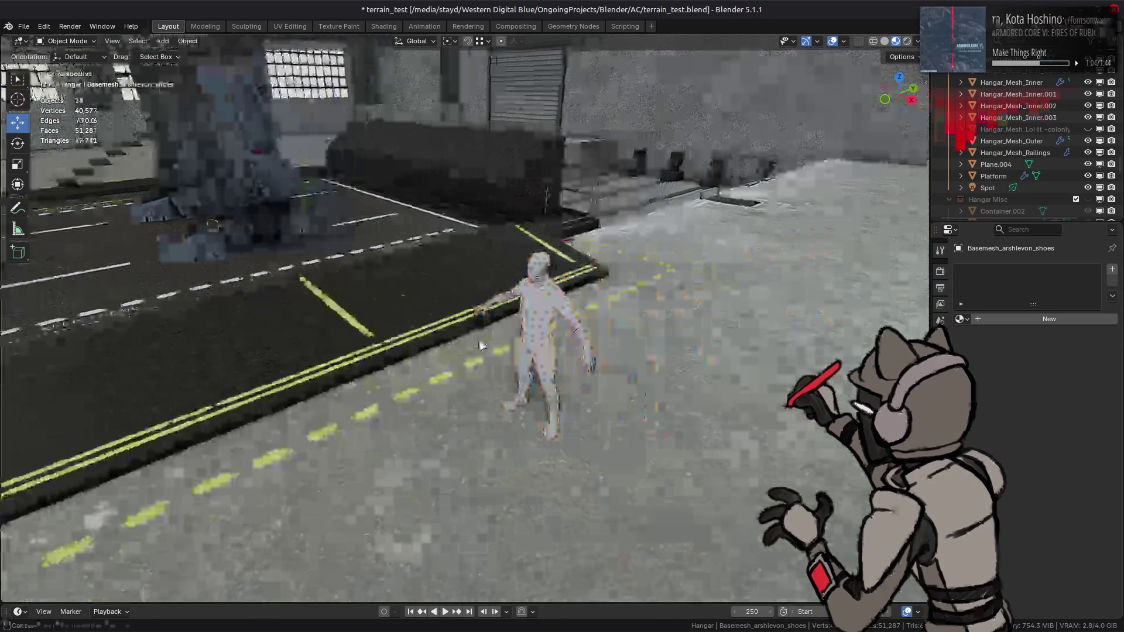
scroll(480, 345, up, 3)
click(628, 289)
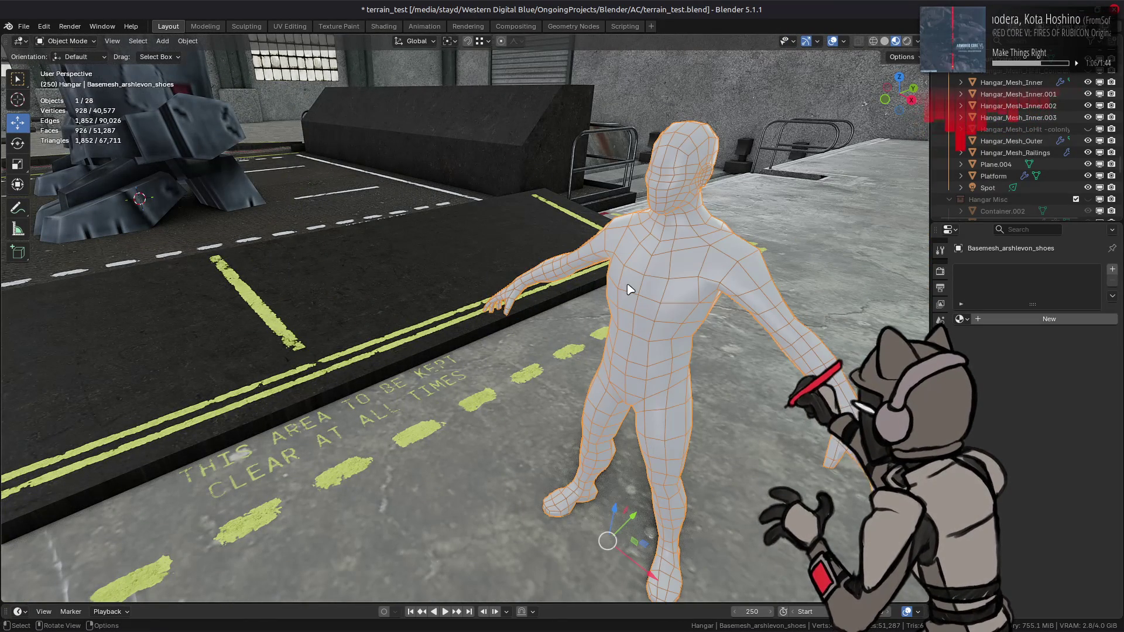
click(940, 443)
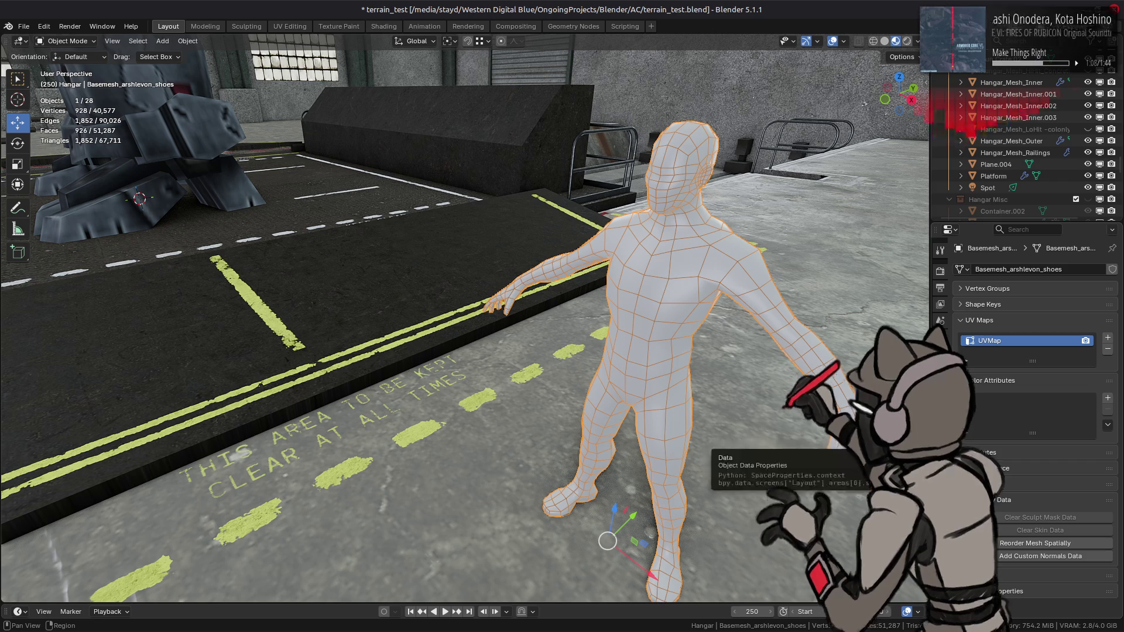
click(1107, 349)
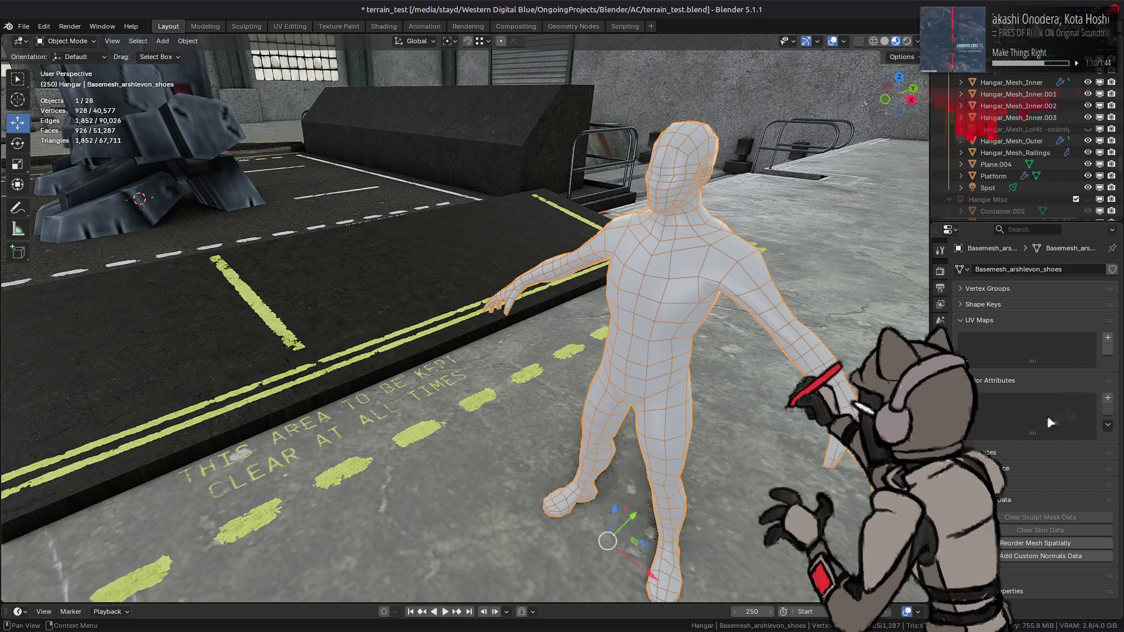
click(1008, 320)
click(1007, 320)
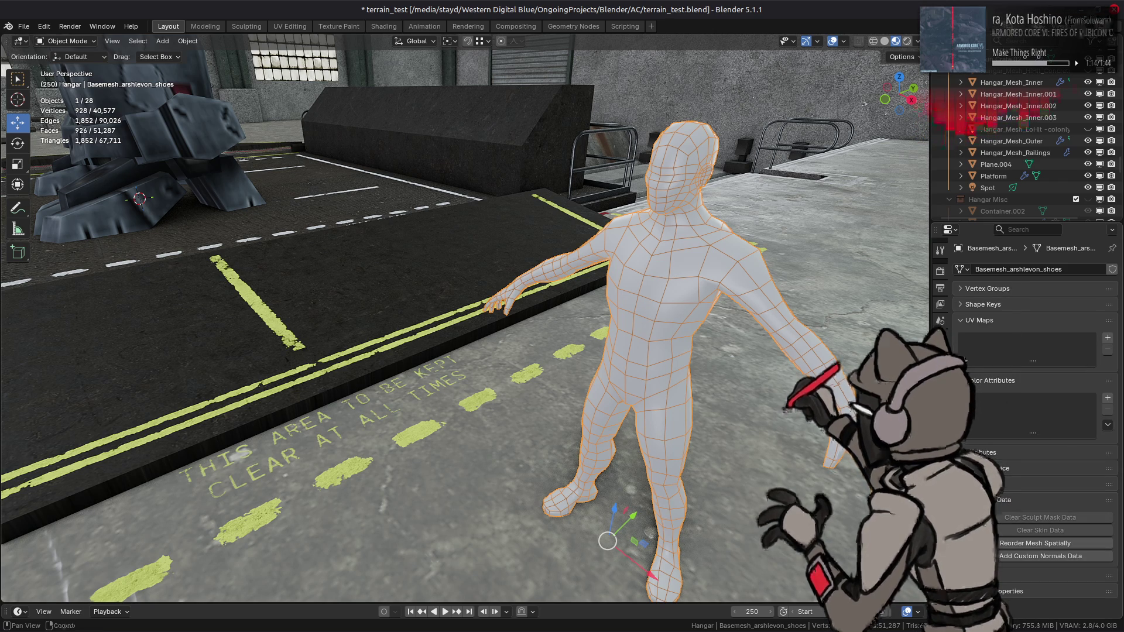
Review the body's Object properties, showing scale 0.022 on X, Y and Z.
click(940, 369)
scroll(981, 448, down, 5)
scroll(982, 448, down, 5)
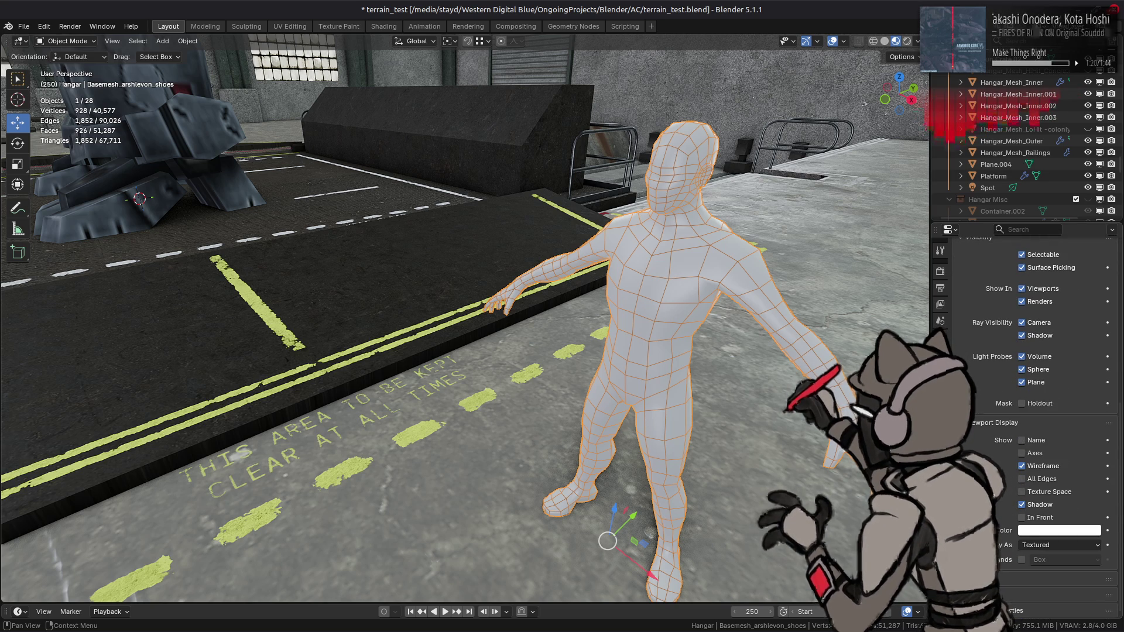
scroll(982, 448, up, 7)
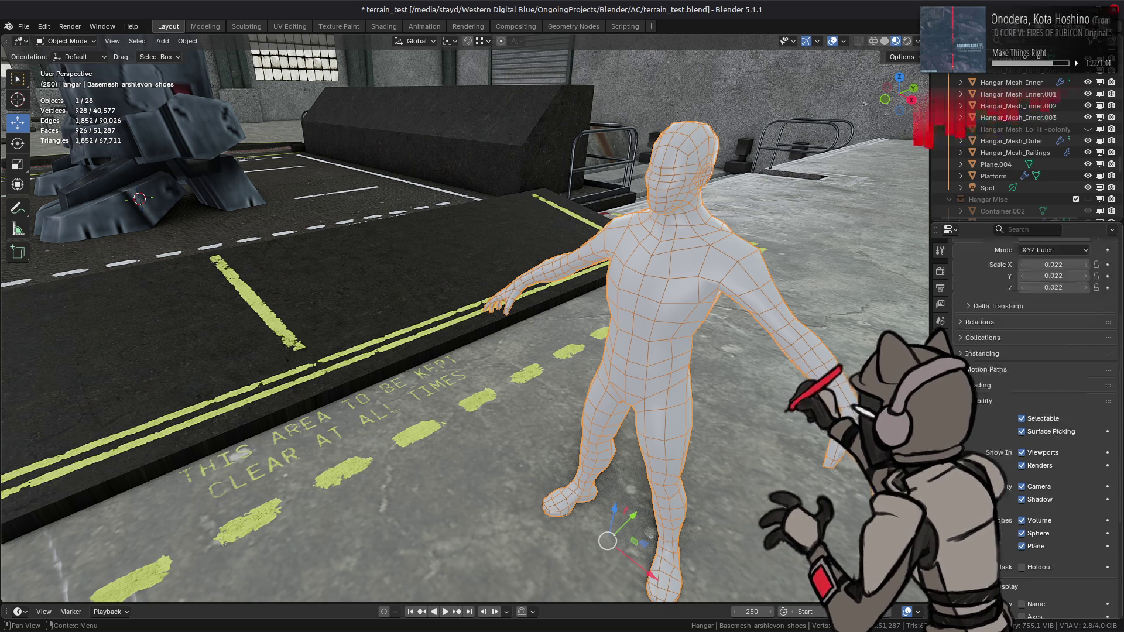
scroll(982, 448, up, 1)
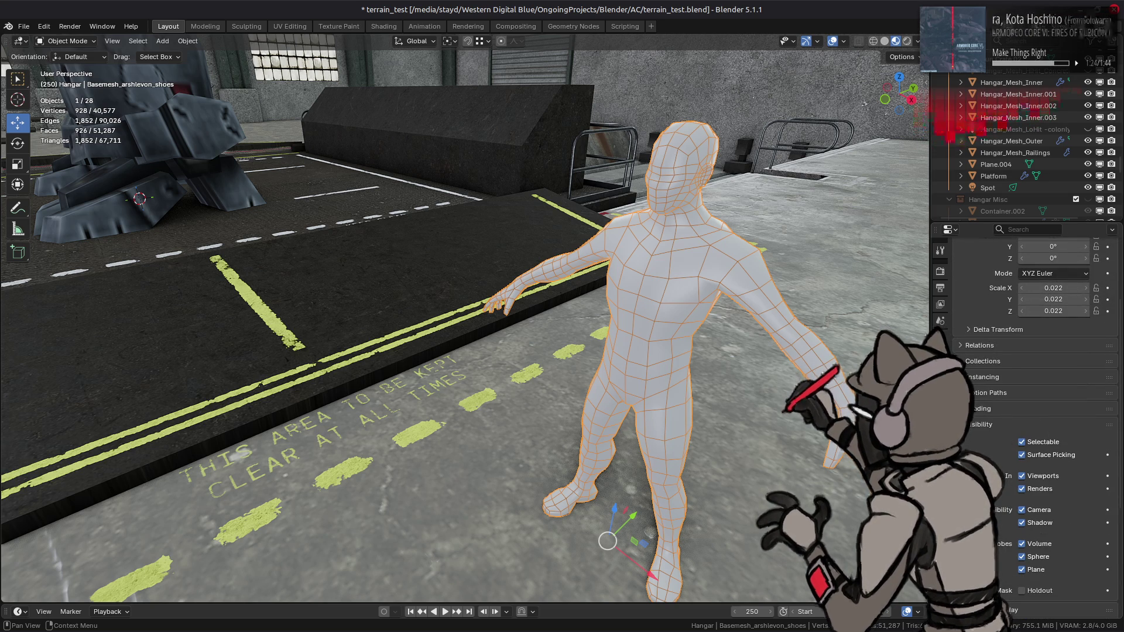
scroll(982, 448, up, 5)
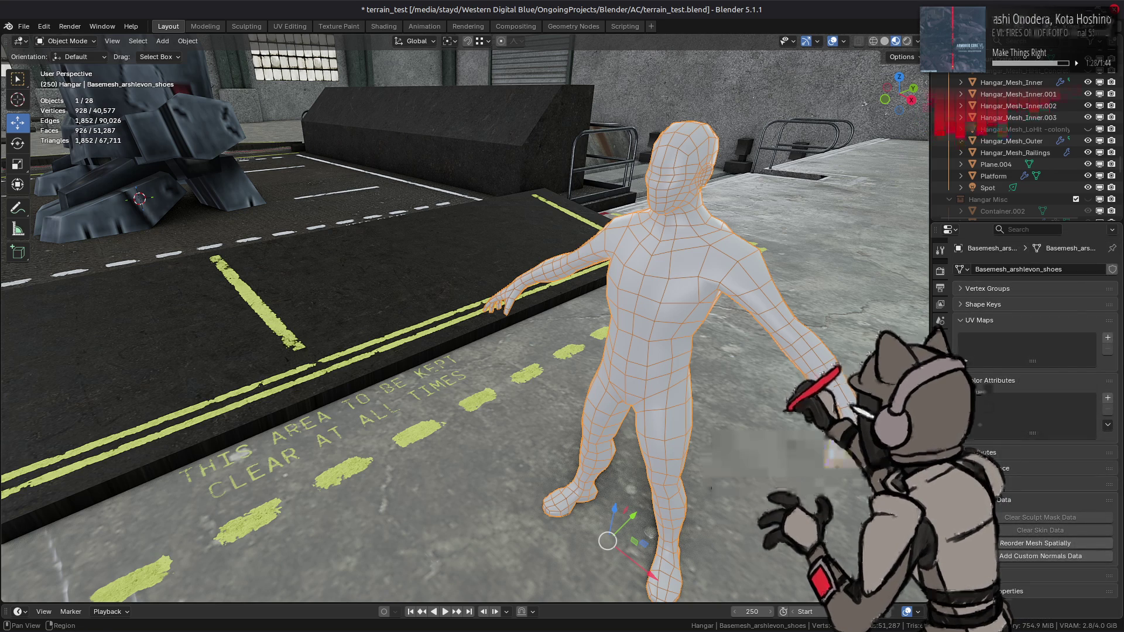
Show the character's modifier stack with its Weighted Normal modifier.
click(940, 385)
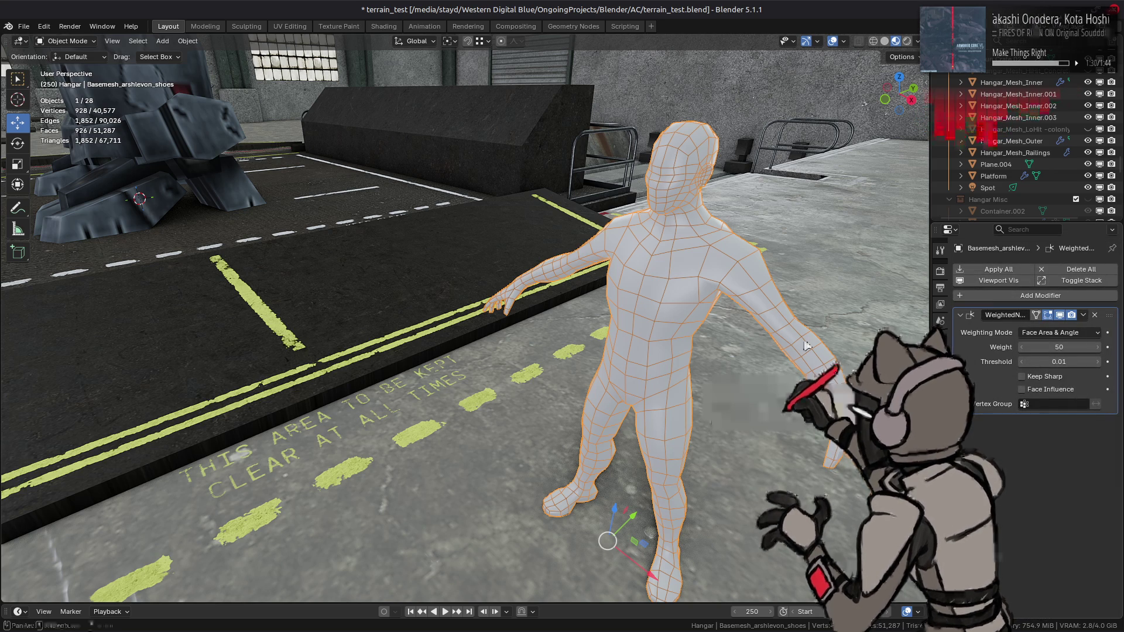
key(alt+a)
click(692, 238)
key(alt+a)
Toggle the Wireframe overlay on and off, then orbit out and reselect the character.
click(844, 41)
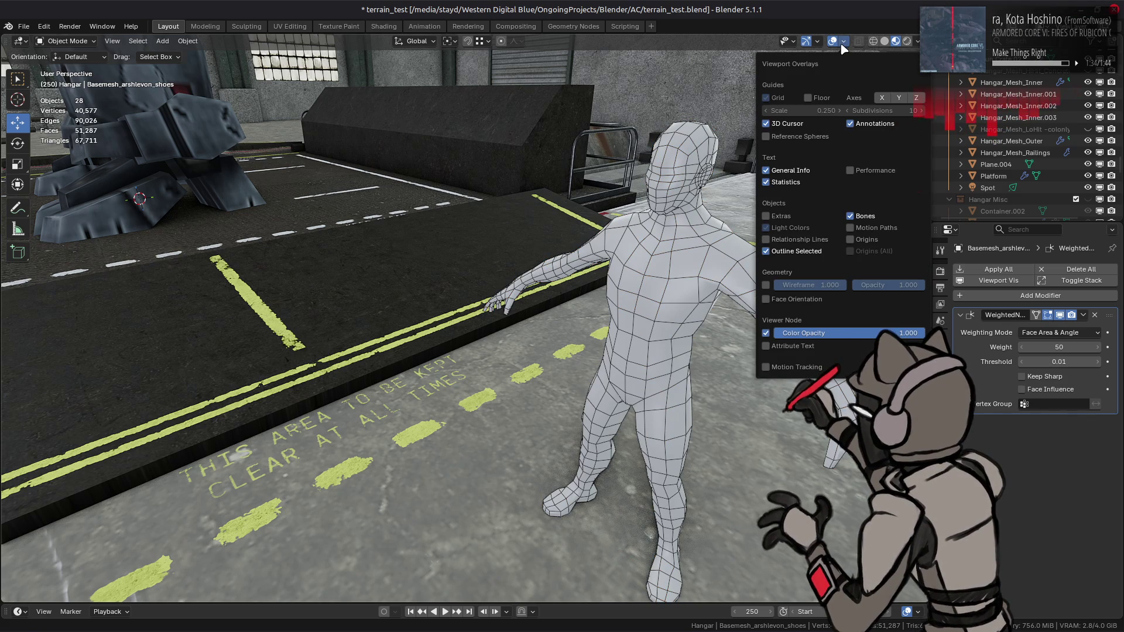
click(767, 285)
click(766, 285)
click(670, 251)
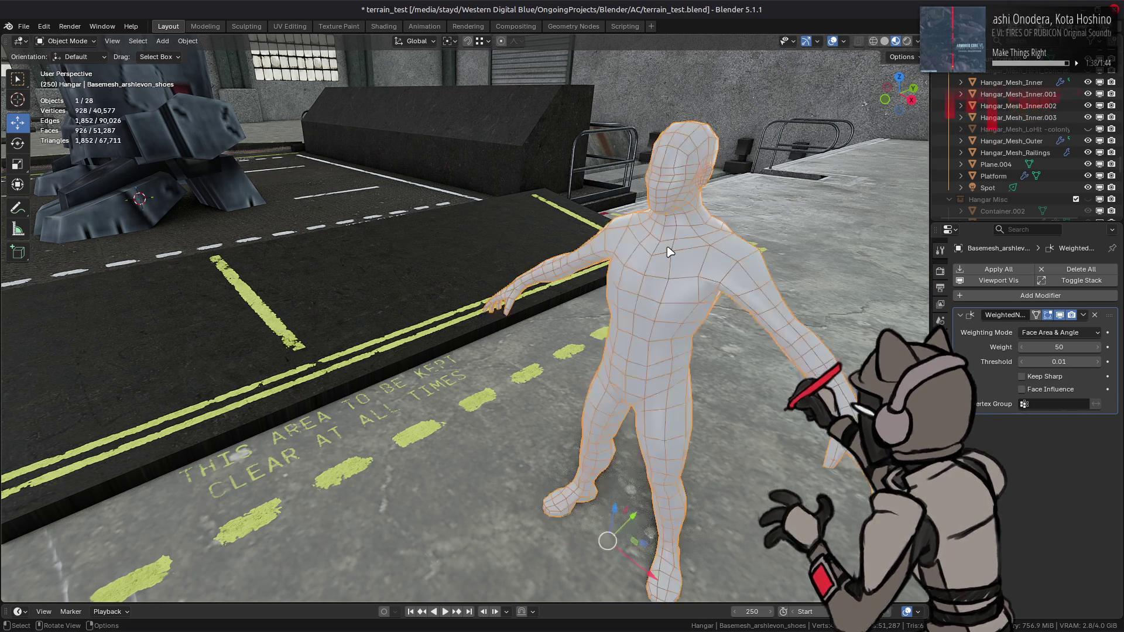
key(alt+a)
scroll(634, 258, down, 6)
middle_drag(634, 258, 521, 290)
click(520, 298)
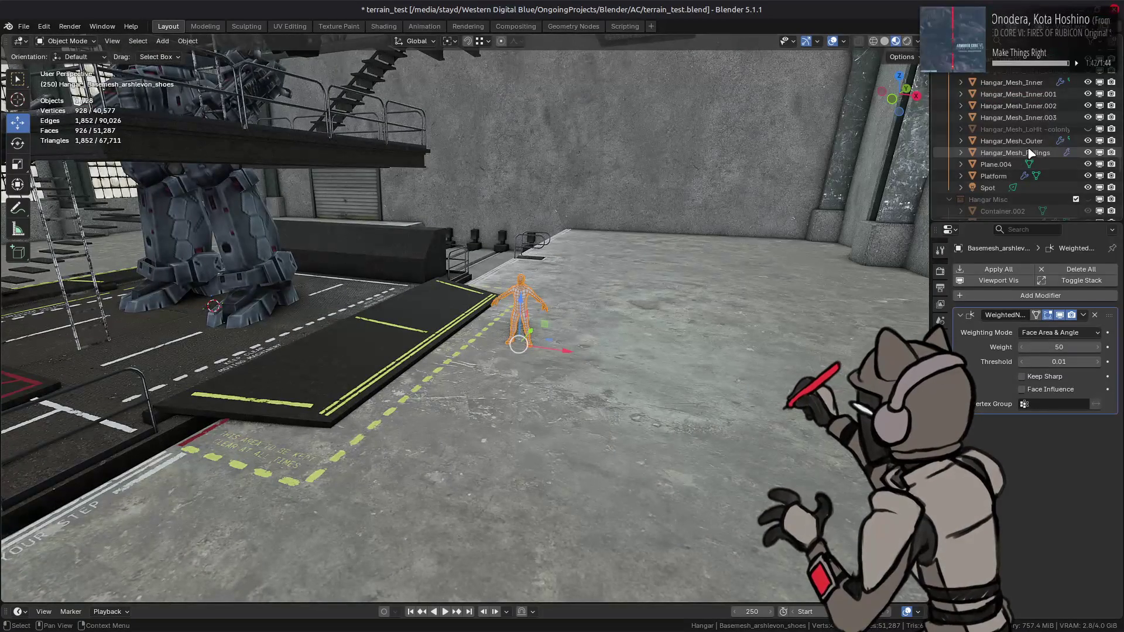
Rename the pasted character mesh in the Outliner to 'scale guy'.
key(KP_Decimal)
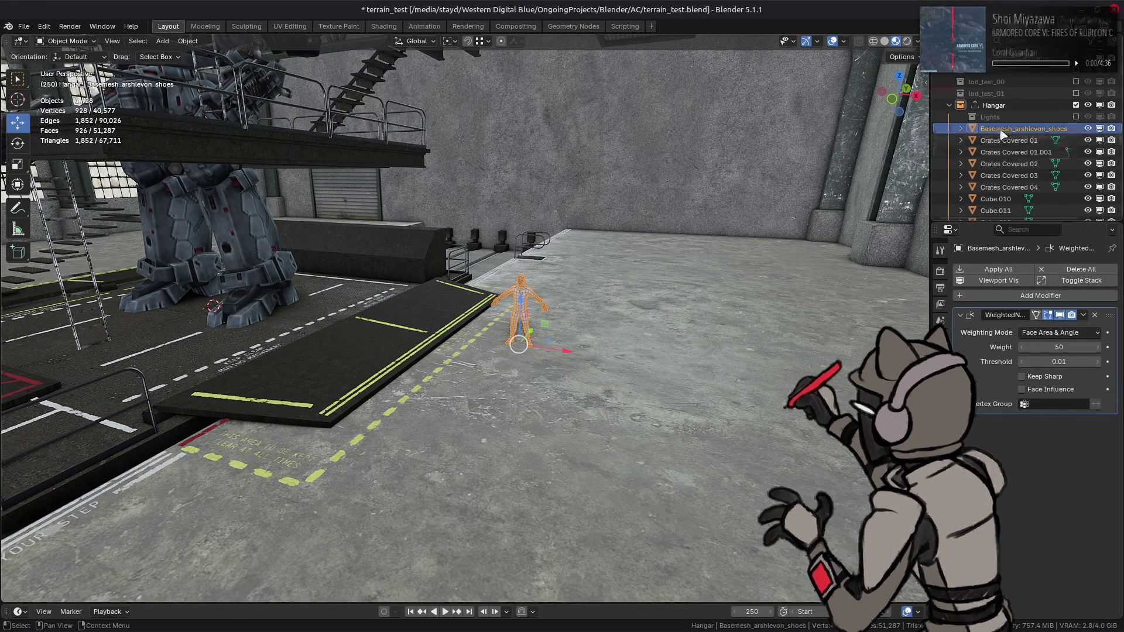
double_click(983, 129)
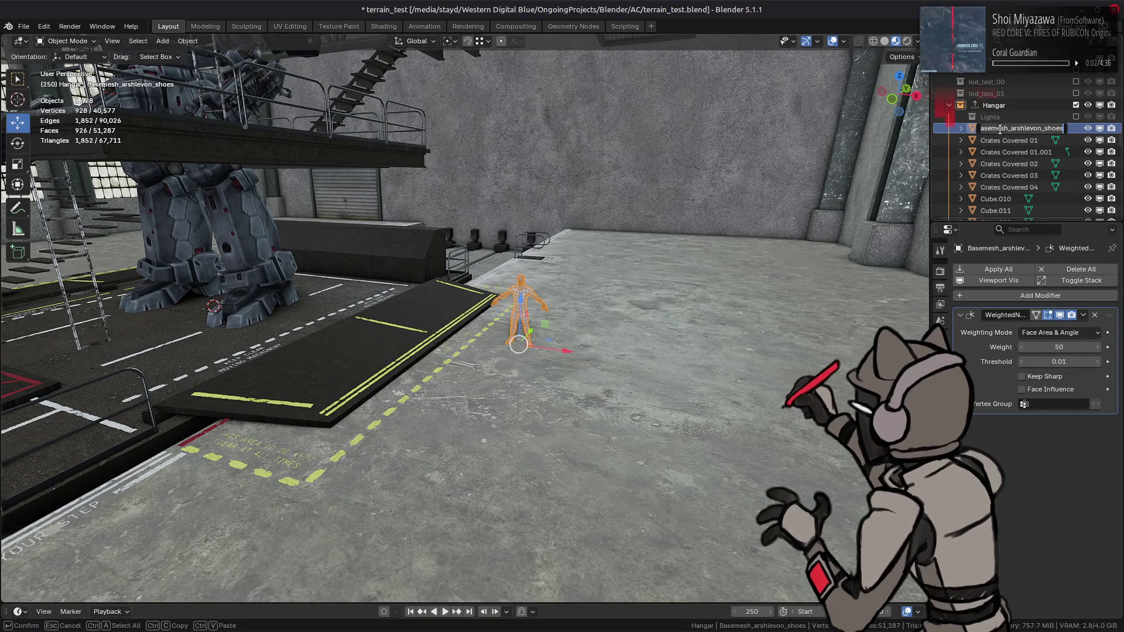
text(scale guy)
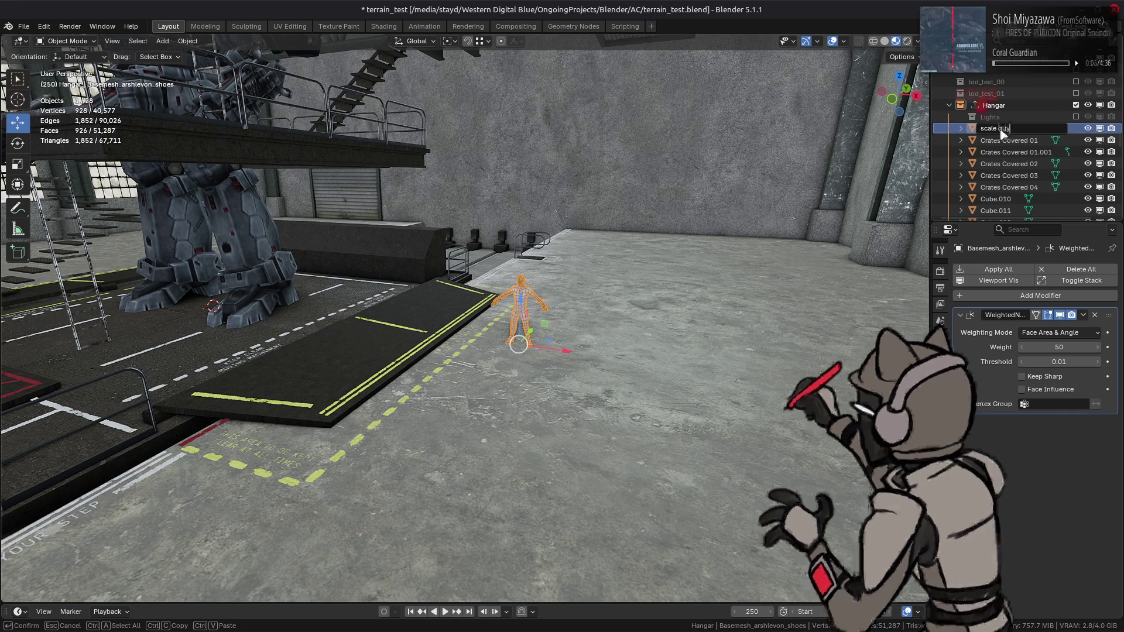
key(Return)
scroll(1002, 134, down, 5)
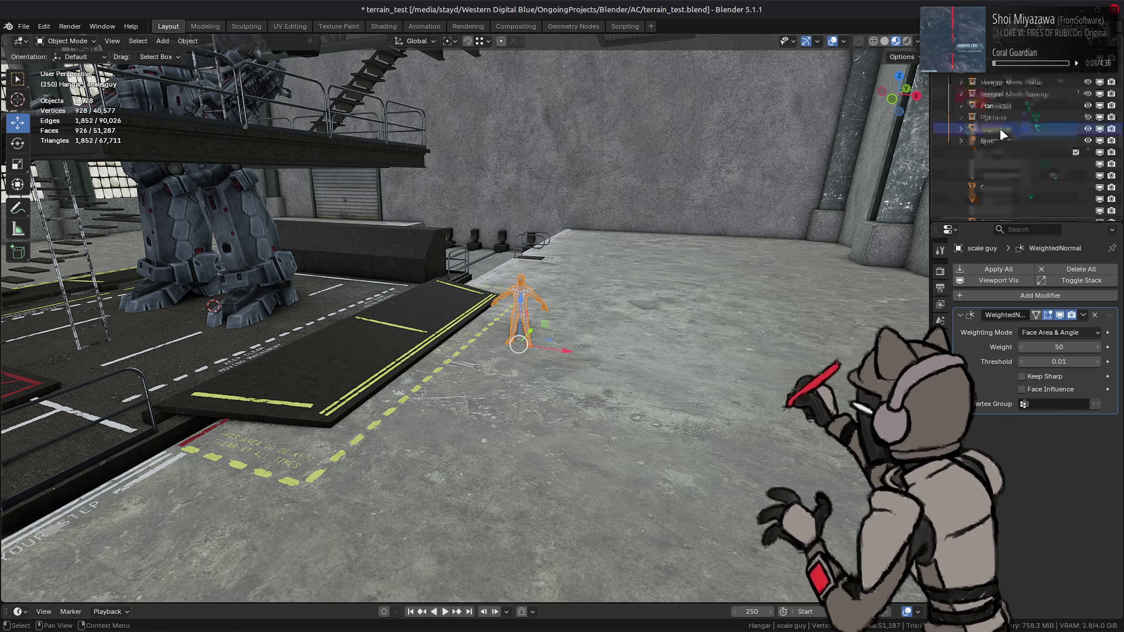
mouse_move(998, 129)
mouse_down()
mouse_move(1010, 213)
mouse_move(1012, 158)
mouse_move(1021, 160)
mouse_move(1008, 150)
mouse_up()
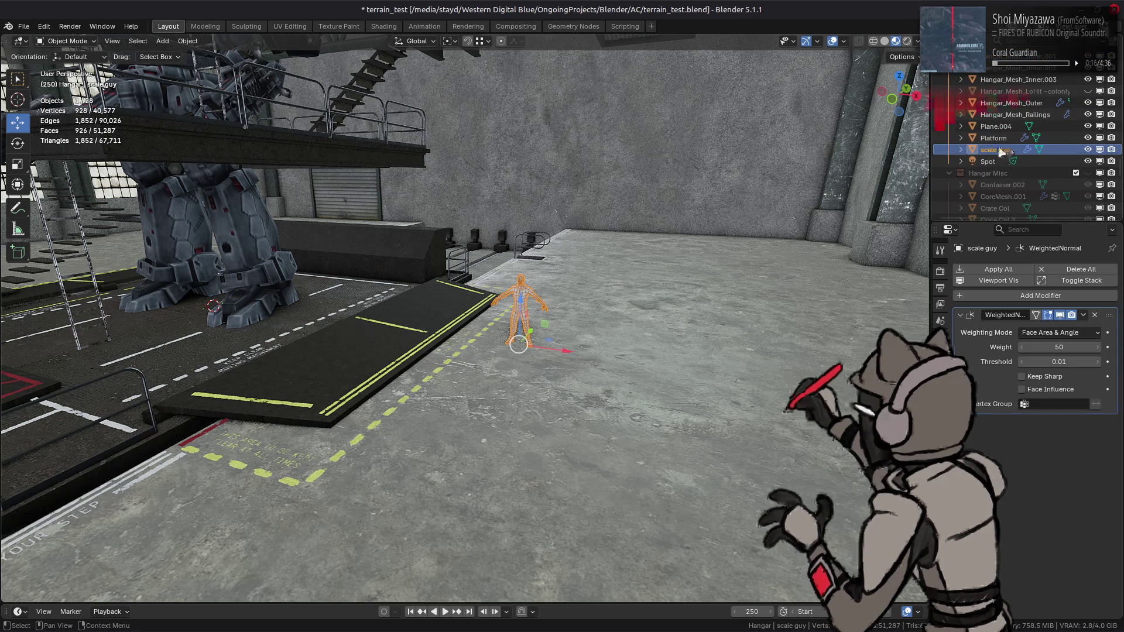
Move scale guy into the Hangar collection and orbit to frame the hangar and mech.
shift+middle_drag(565, 277, 761, 286)
mouse_move(995, 150)
mouse_down()
mouse_move(1007, 166)
mouse_move(1005, 211)
mouse_move(1010, 180)
mouse_up()
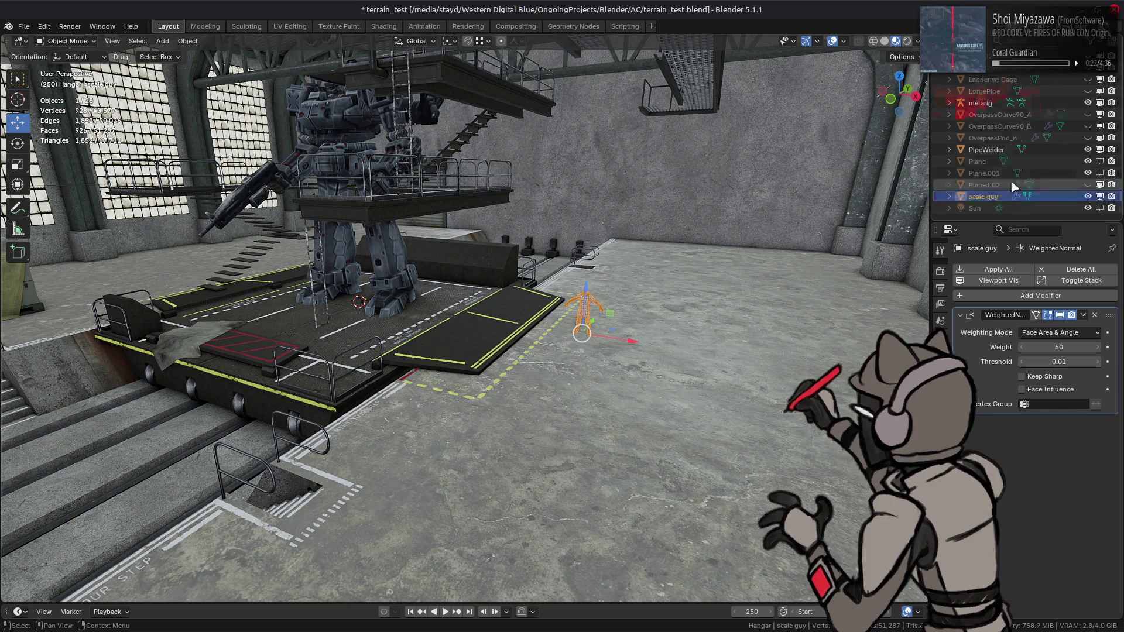
scroll(1010, 180, up, 5)
scroll(1013, 184, up, 8)
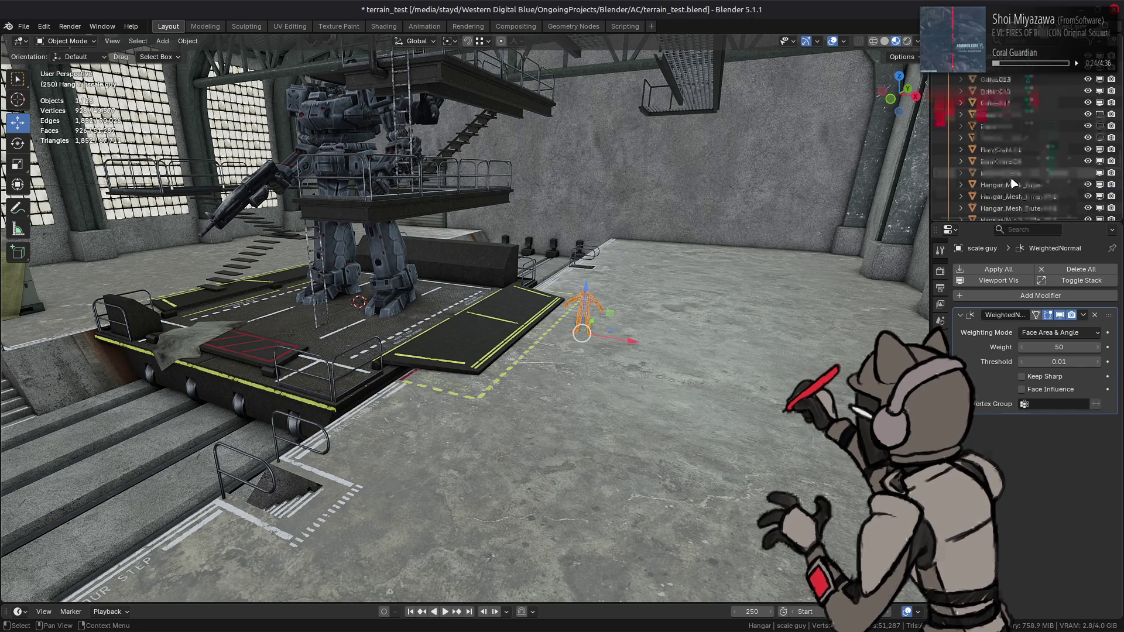
click(1012, 104)
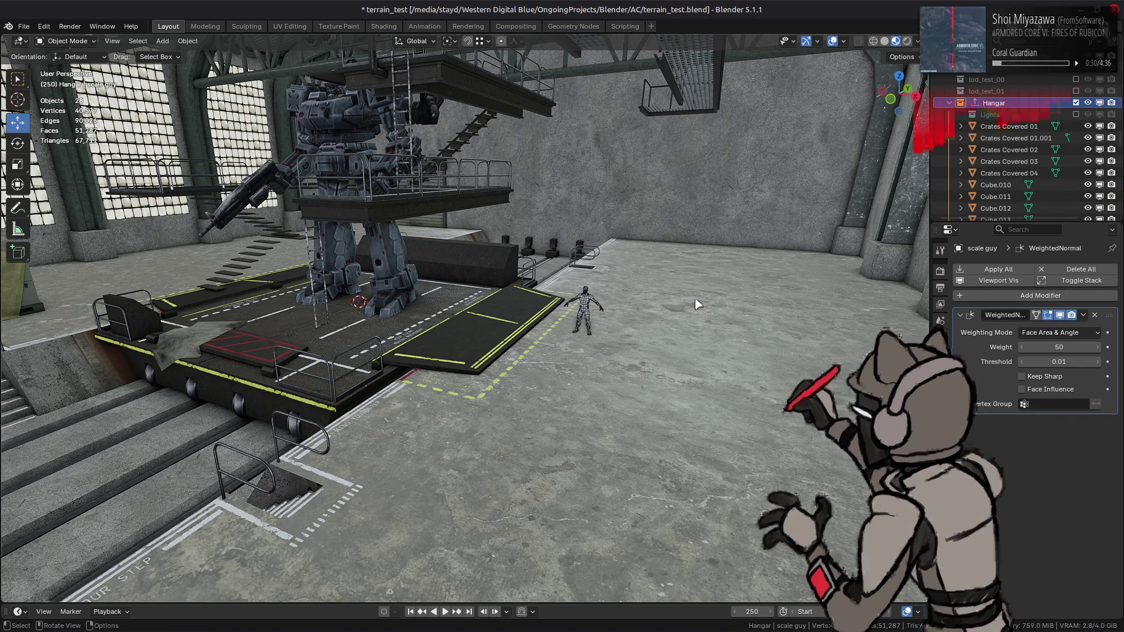
mouse_move(696, 304)
middle_down()
mouse_move(533, 334)
mouse_move(554, 356)
mouse_move(527, 351)
mouse_move(512, 401)
mouse_move(459, 351)
mouse_move(419, 345)
mouse_move(542, 289)
mouse_move(466, 296)
mouse_move(432, 367)
mouse_move(464, 345)
mouse_move(477, 363)
mouse_move(472, 340)
mouse_move(436, 324)
mouse_move(500, 340)
mouse_move(468, 381)
middle_up()
middle_drag(543, 351, 584, 312)
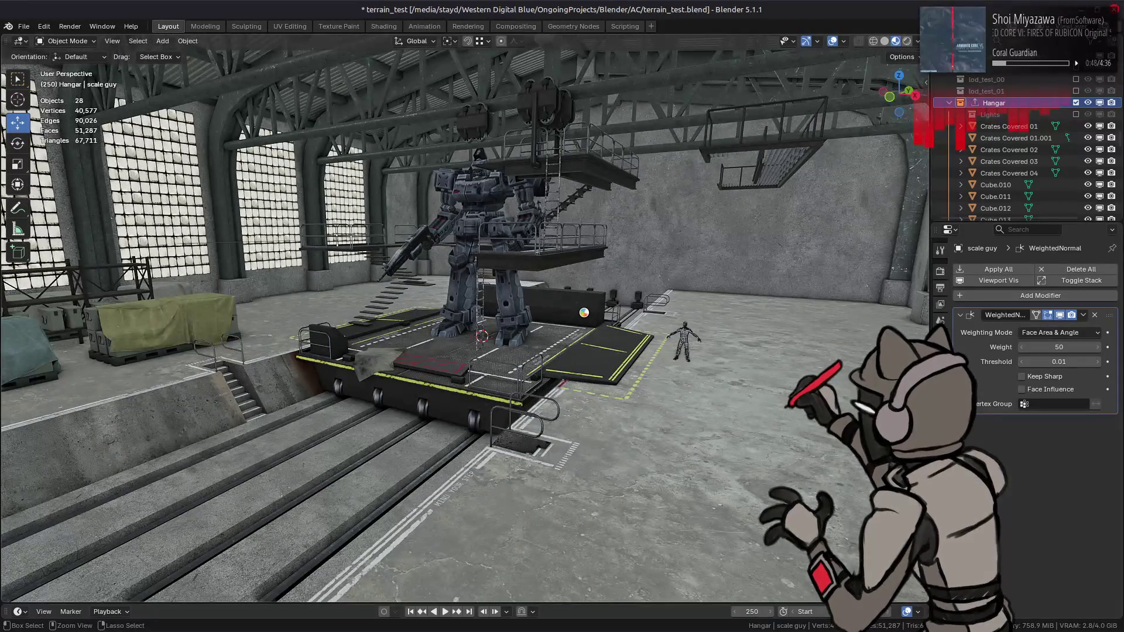
Save terrain_test.blend and pull the view back to show more of the hangar.
key(ctrl+s)
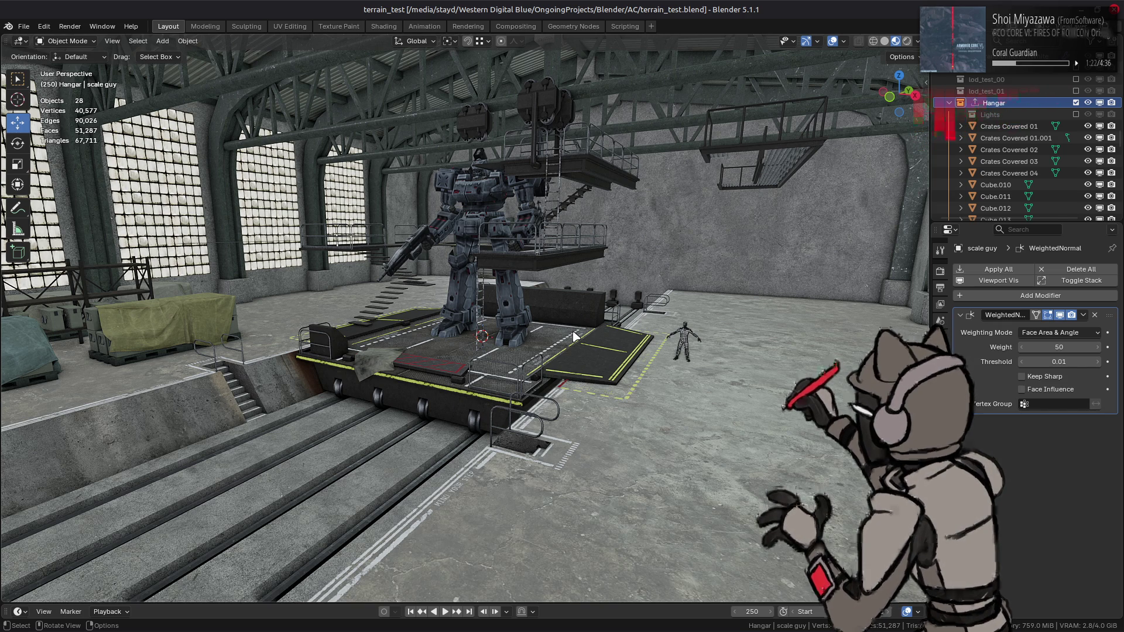
scroll(426, 227, down, 5)
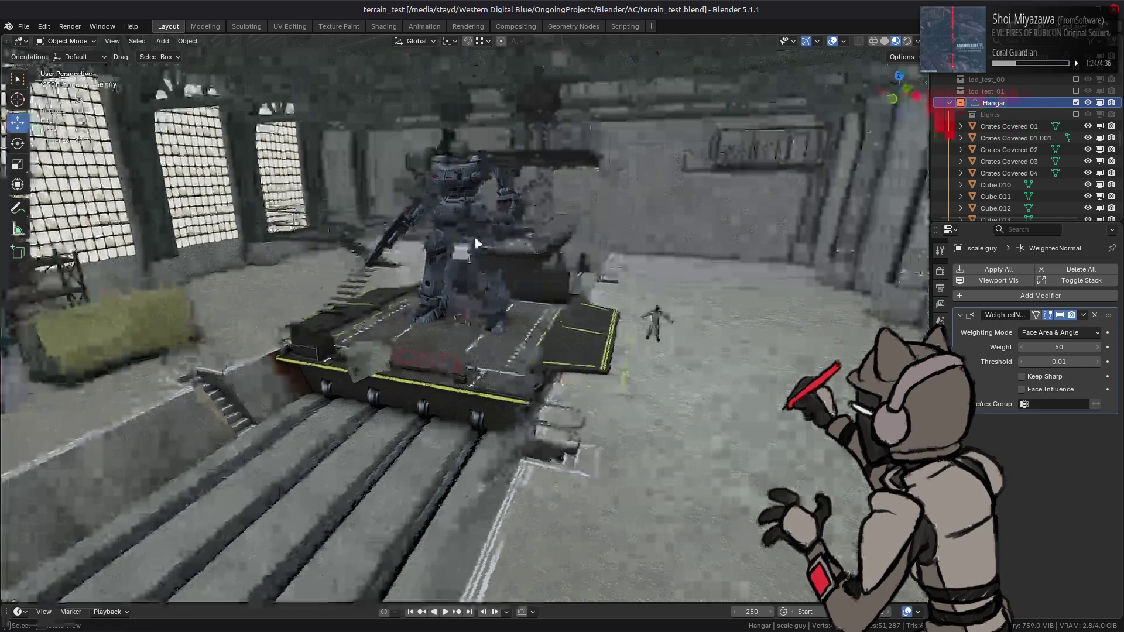
middle_drag(426, 227, 490, 246)
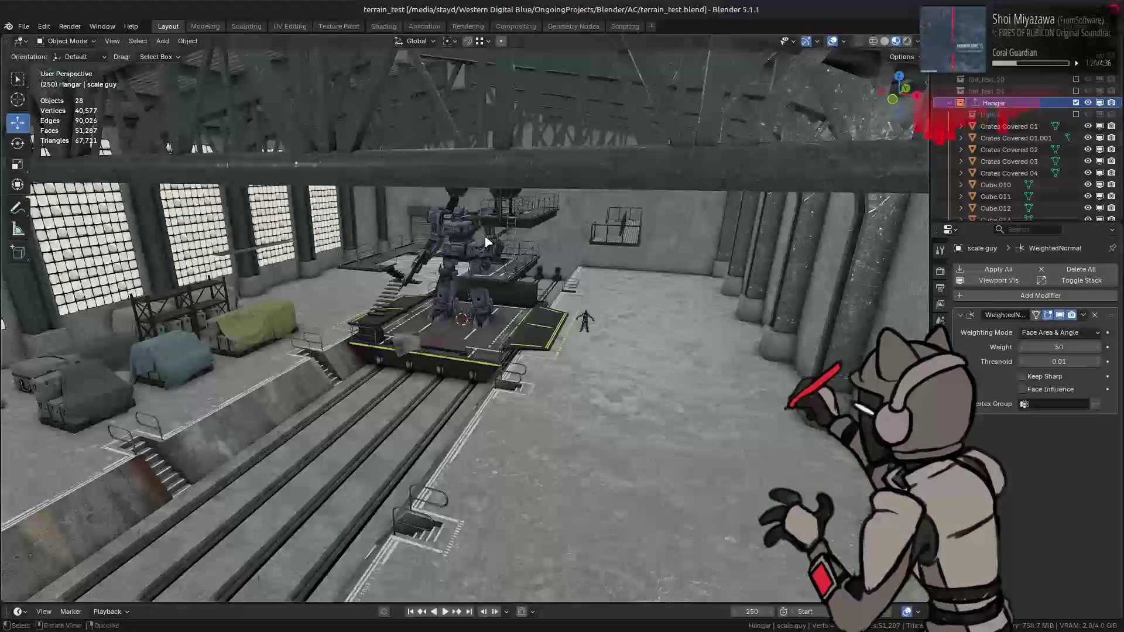
Review the gantry-cranes.jpg reference photos in the browser, then return to Blender.
key(alt+Tab)
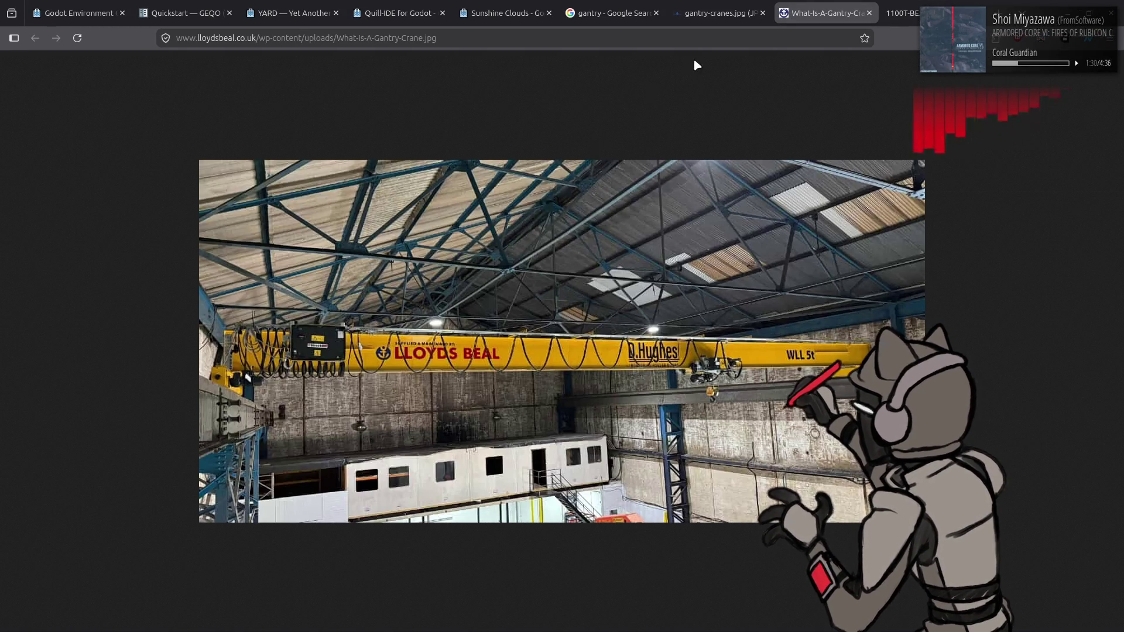
click(732, 3)
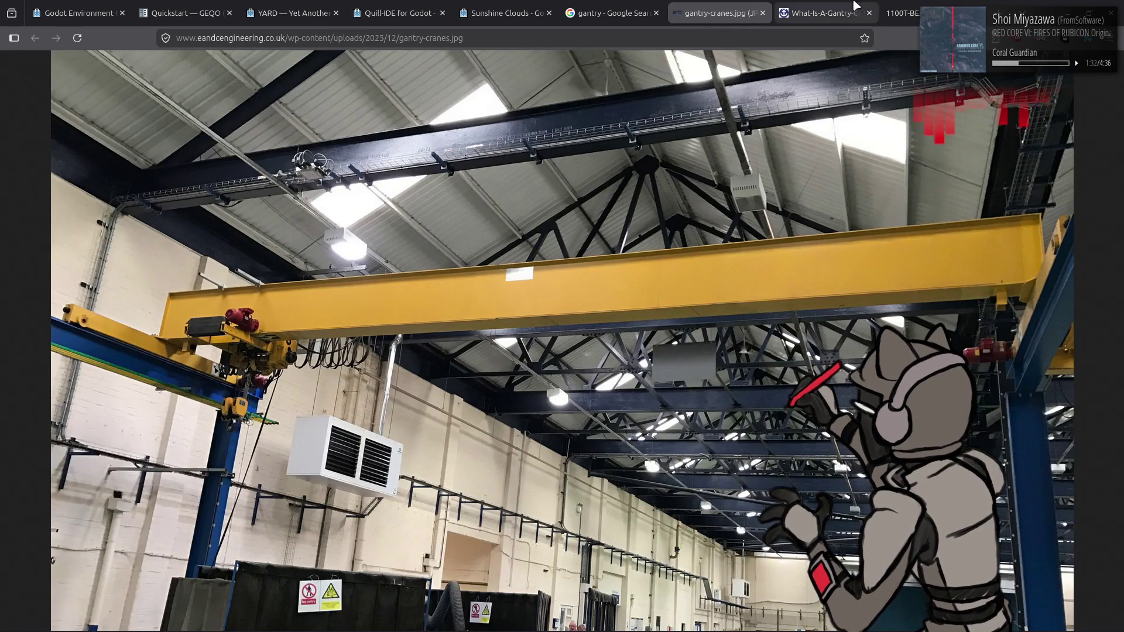
click(822, 12)
click(724, 9)
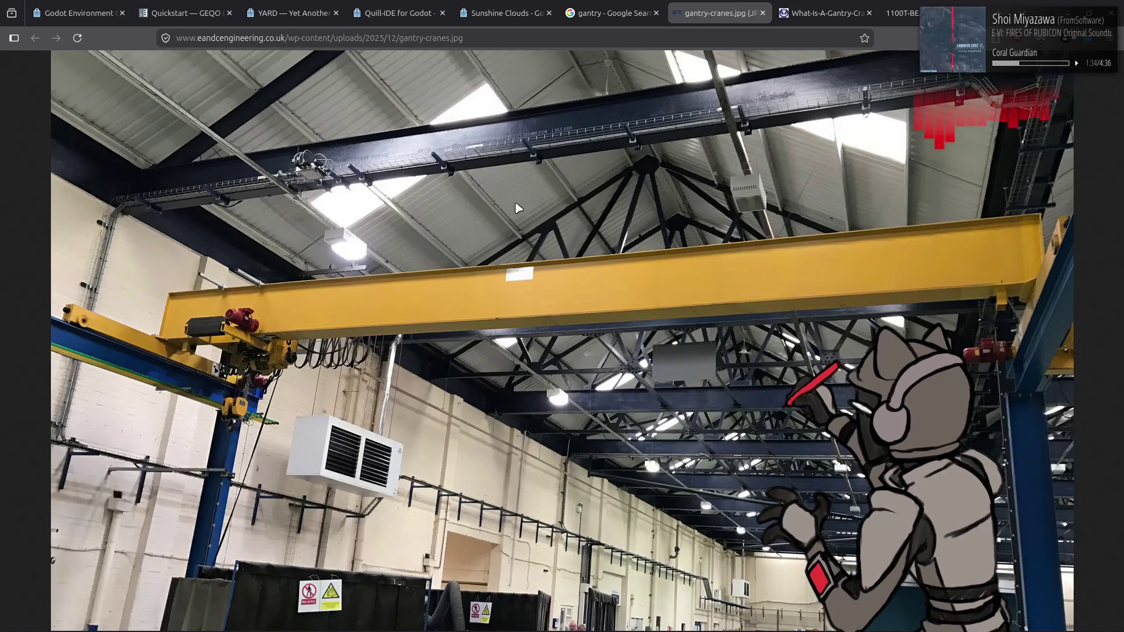
key(alt+Tab)
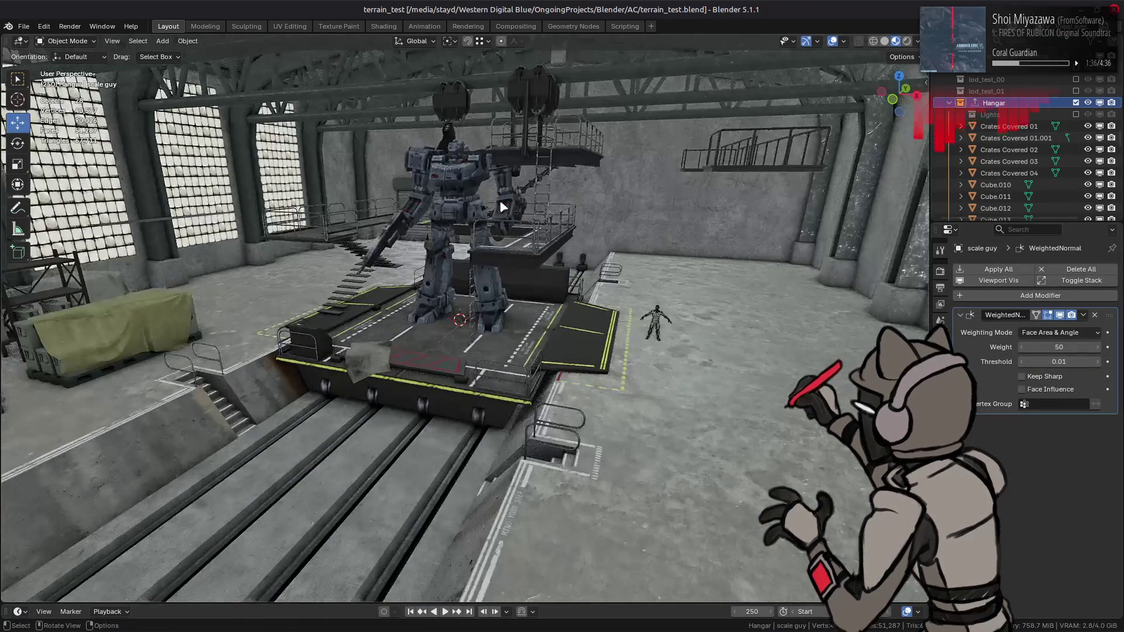
Save the scene again and open LR_garage_export.blend.
middle_drag(515, 207, 437, 163)
key(ctrl+s)
click(24, 27)
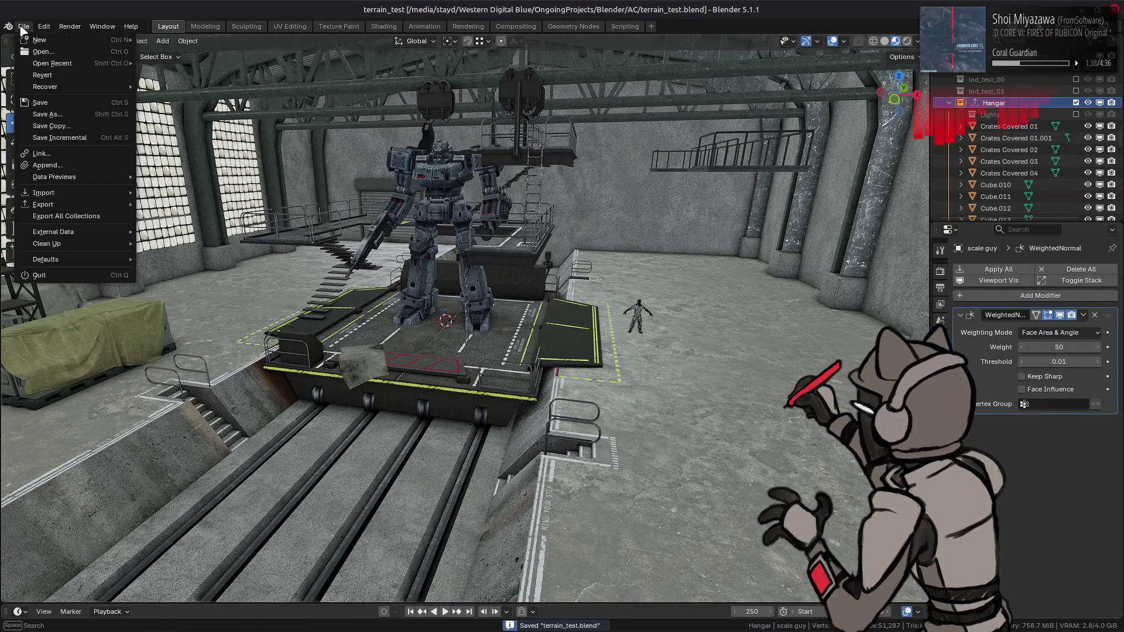
mouse_move(55, 64)
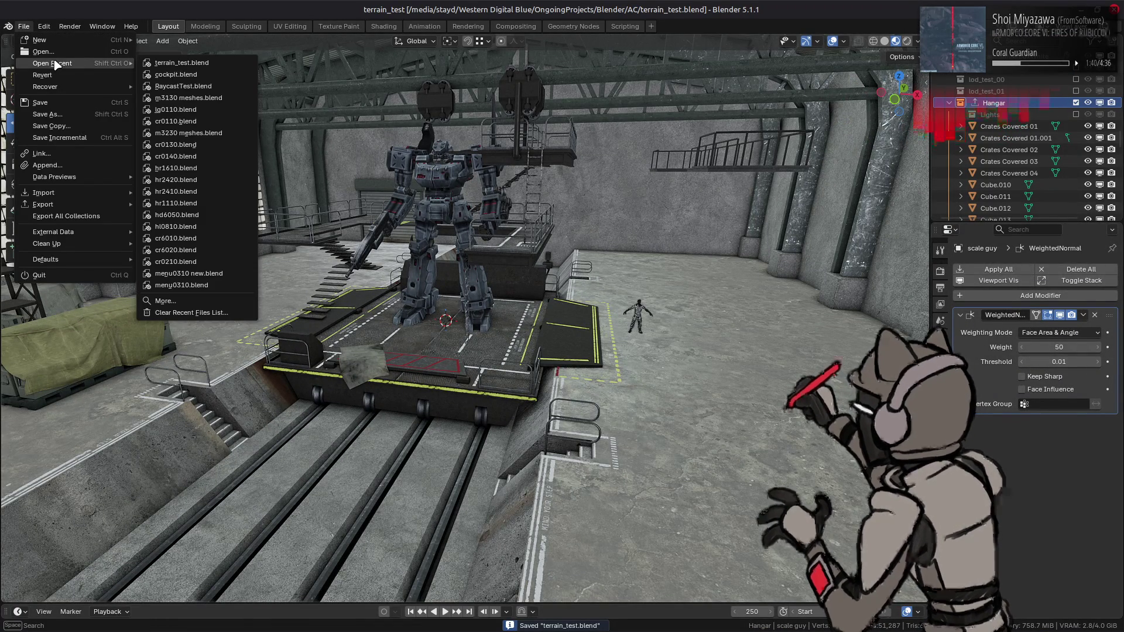
click(44, 52)
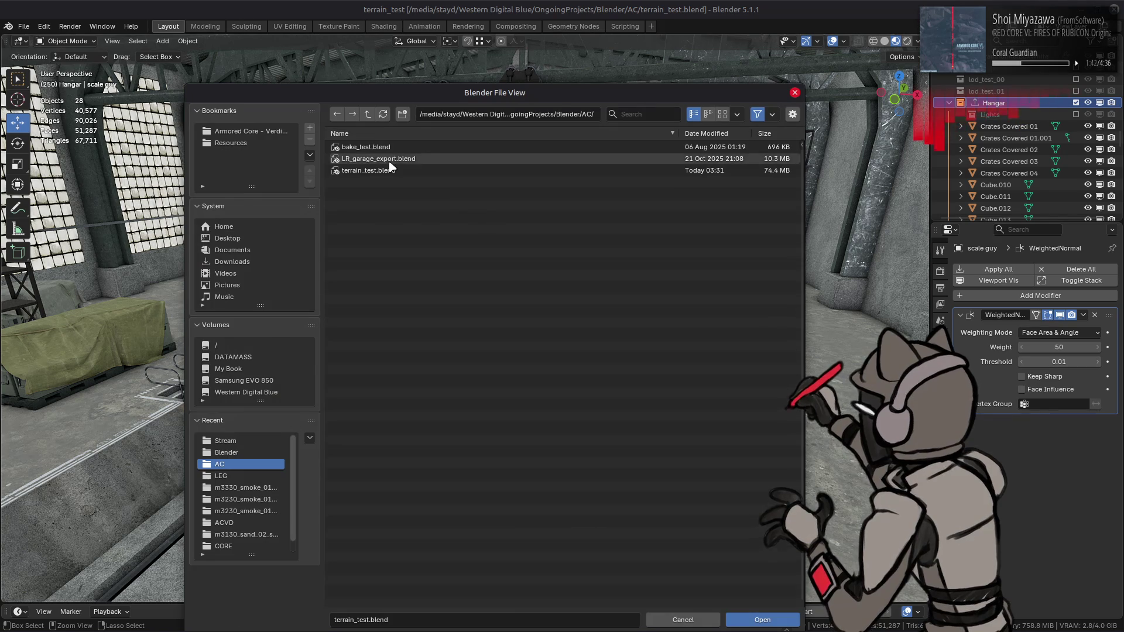
double_click(390, 164)
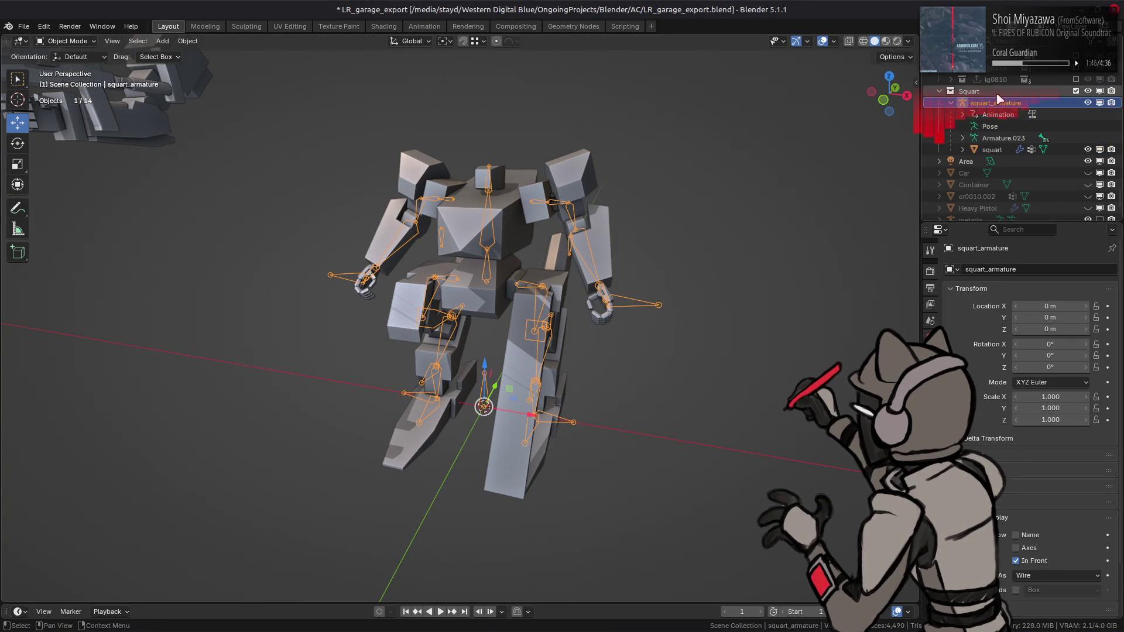
Copy the squart mech from the Outliner.
click(992, 150)
right_click(994, 152)
click(990, 156)
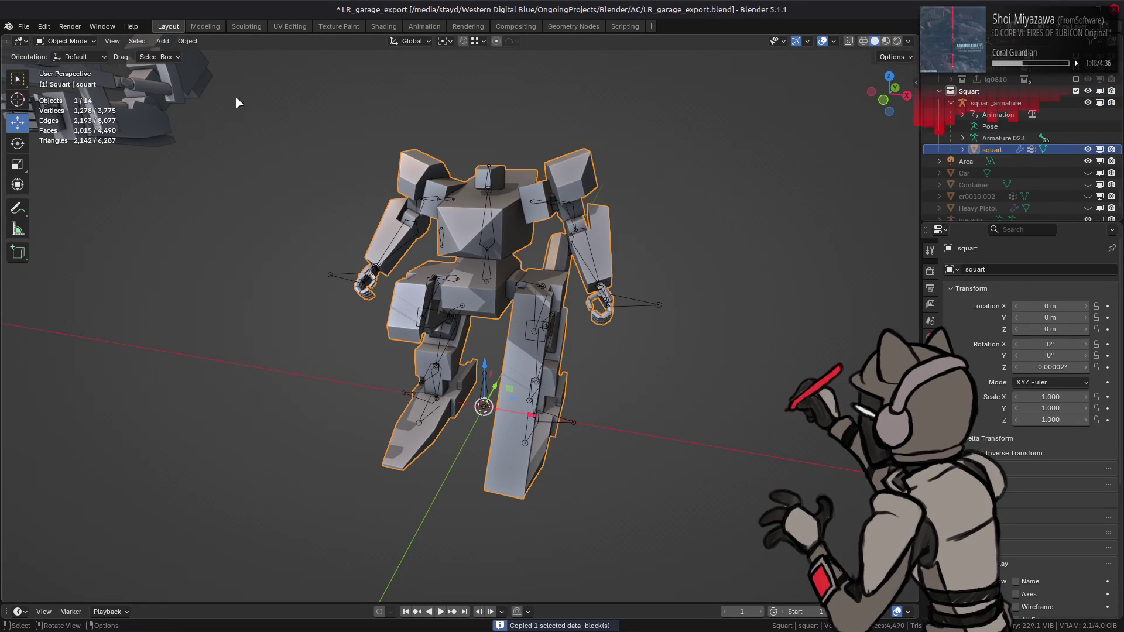
Reopen the recent terrain_test.blend hangar scene.
click(23, 26)
mouse_move(62, 58)
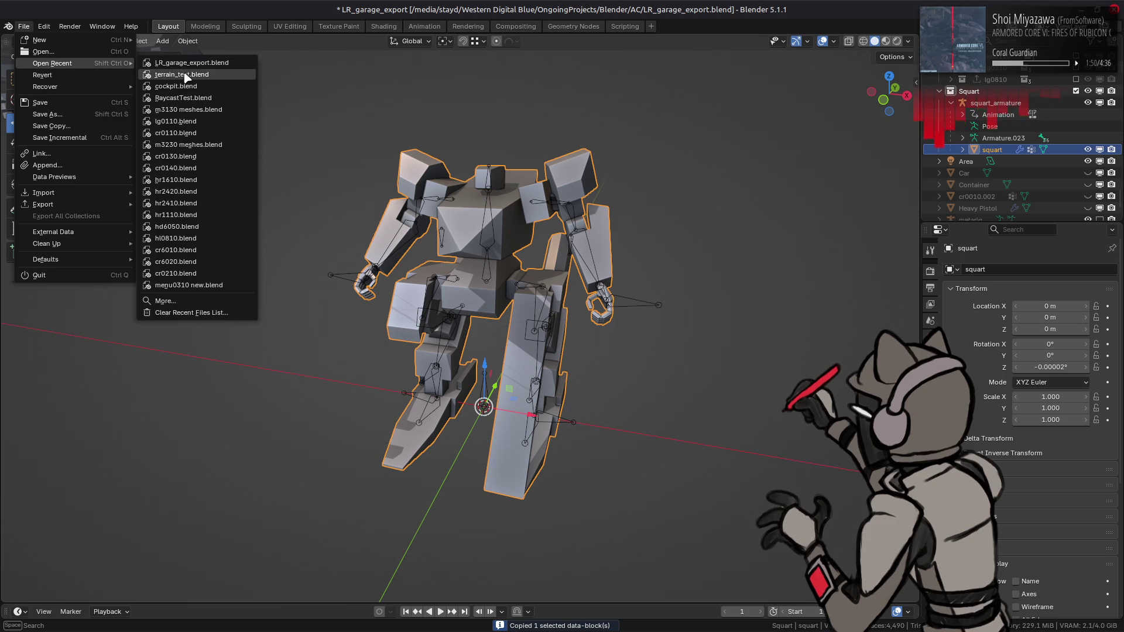
click(185, 75)
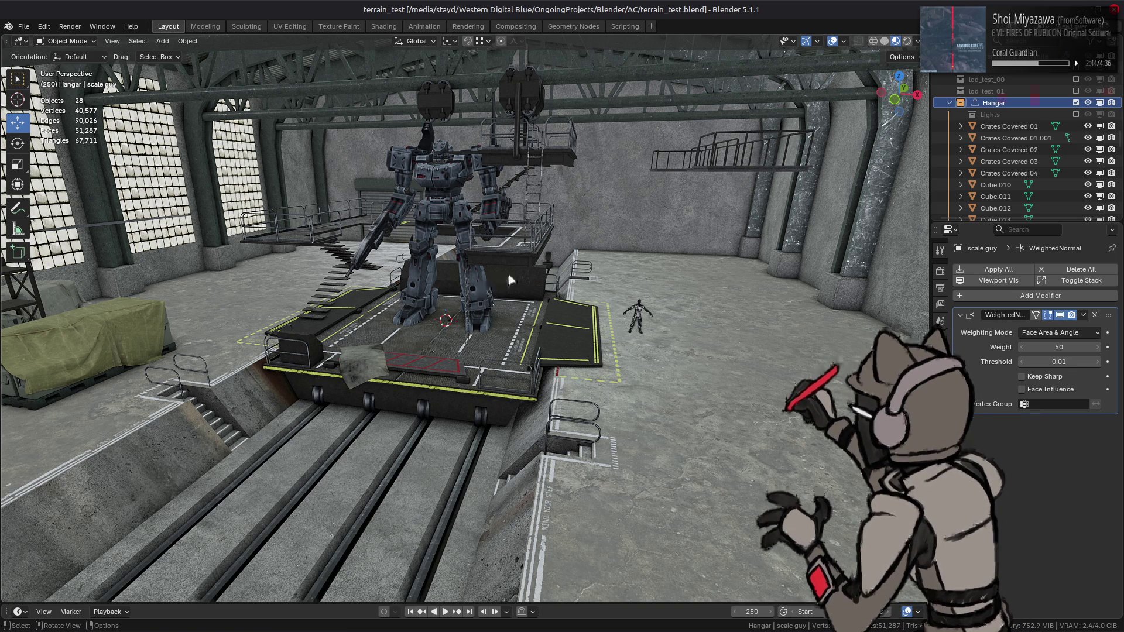
scroll(500, 272, up, 1)
scroll(1025, 152, down, 3)
scroll(1026, 152, down, 4)
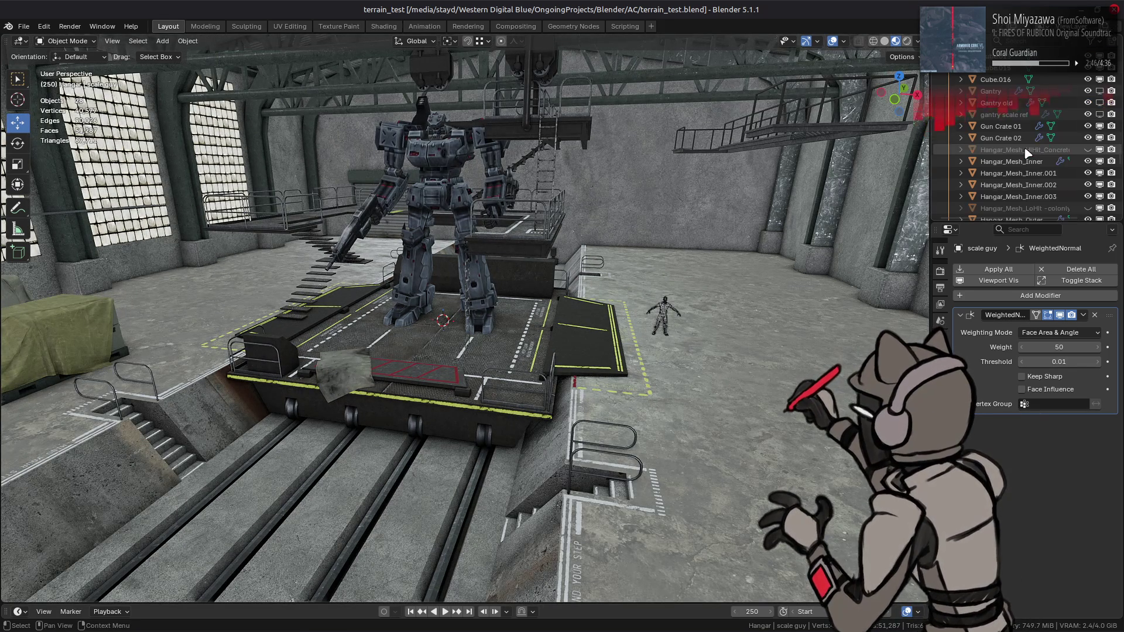
Deselect all, paste squart and squart_armature into the hangar, and select the pasted mech.
click(436, 176)
scroll(1039, 152, down, 8)
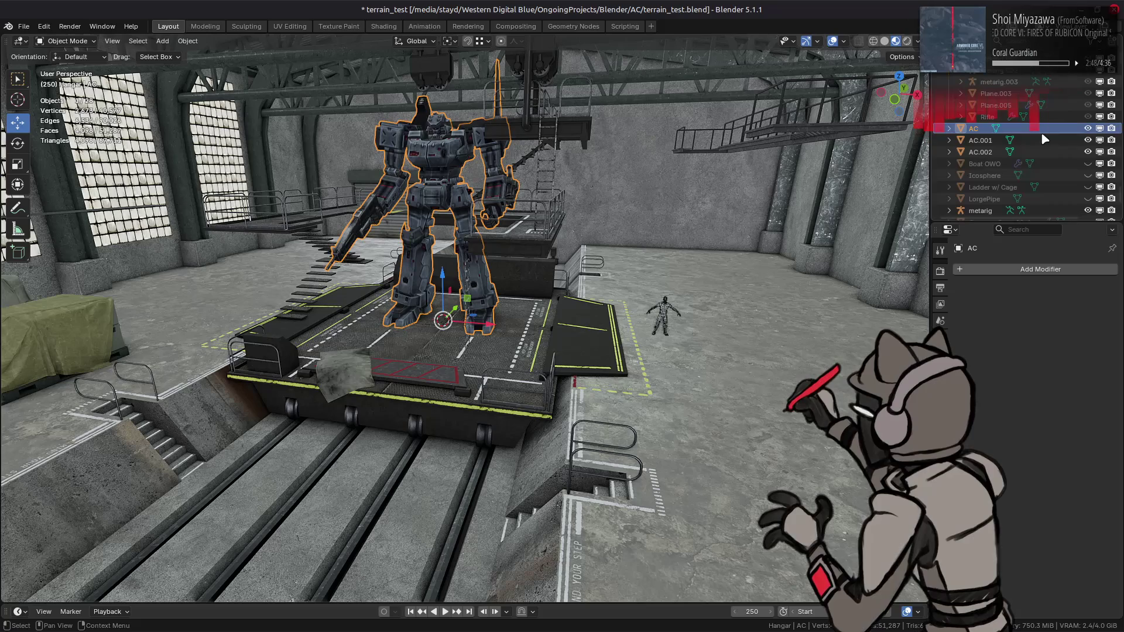
key(alt+a)
right_click(1033, 175)
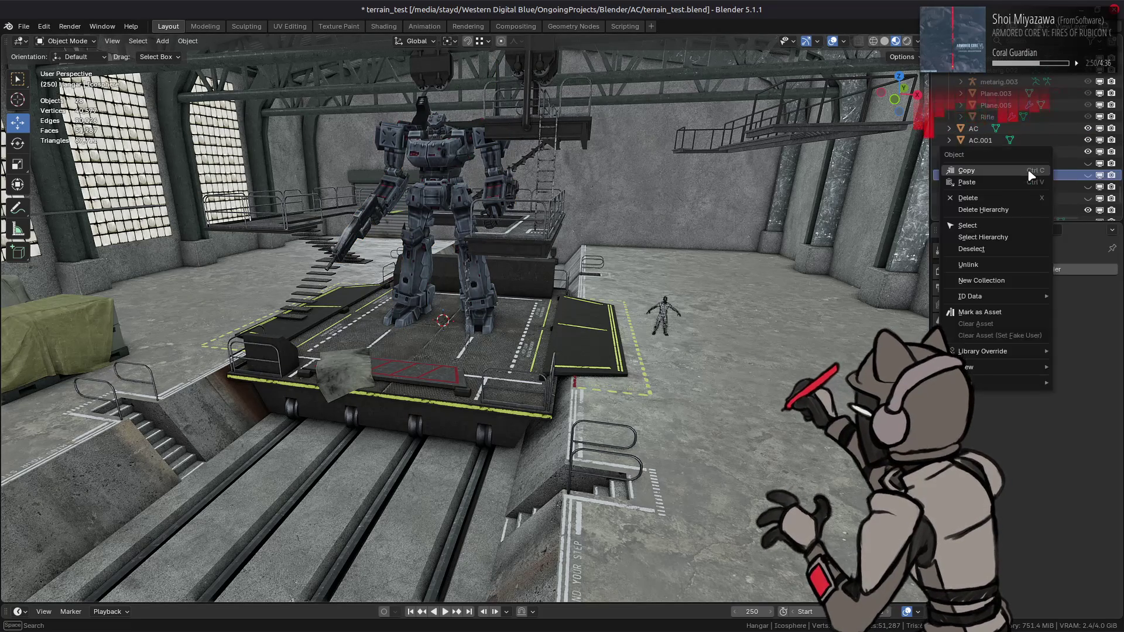
click(1011, 181)
scroll(995, 190, down, 3)
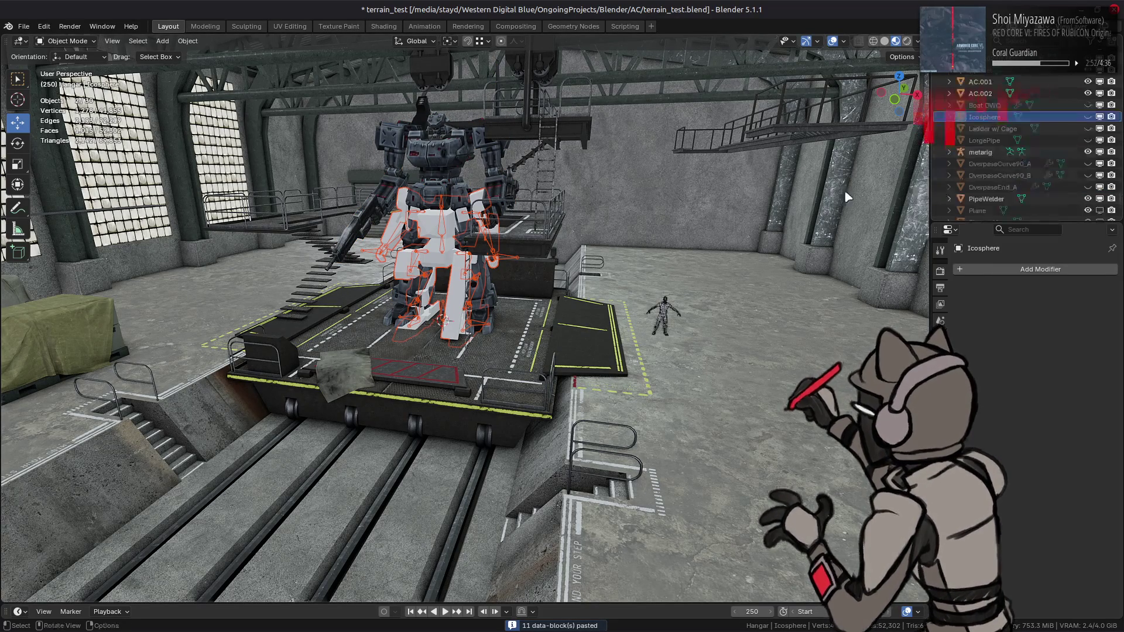
click(434, 228)
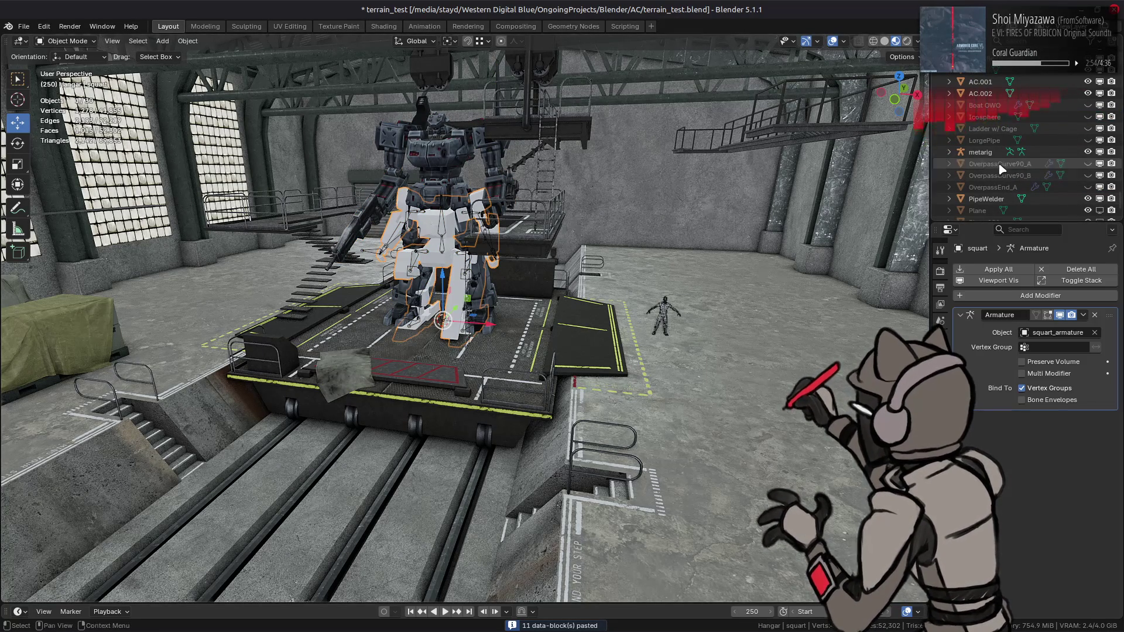
scroll(1006, 167, down, 5)
scroll(1004, 166, up, 3)
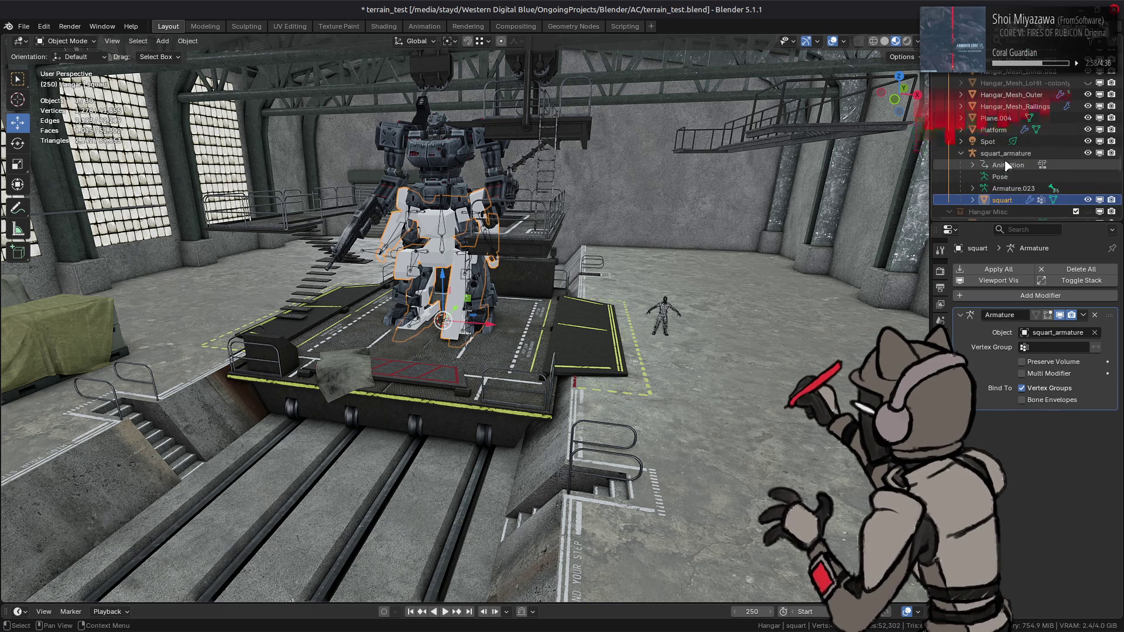
scroll(1004, 160, down, 2)
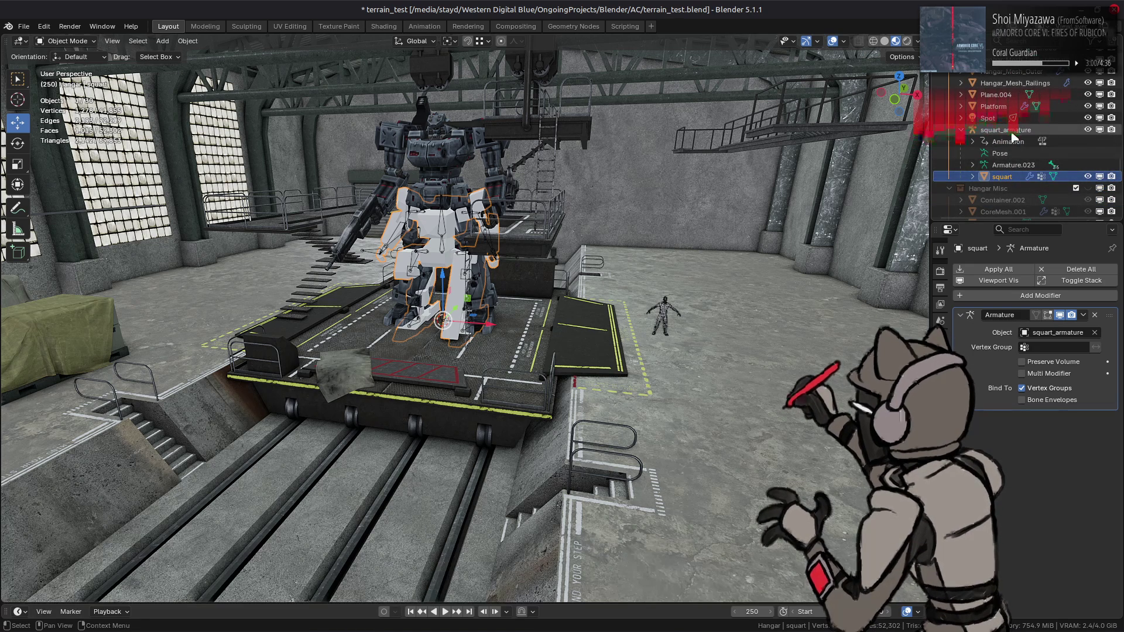
right_click(684, 291)
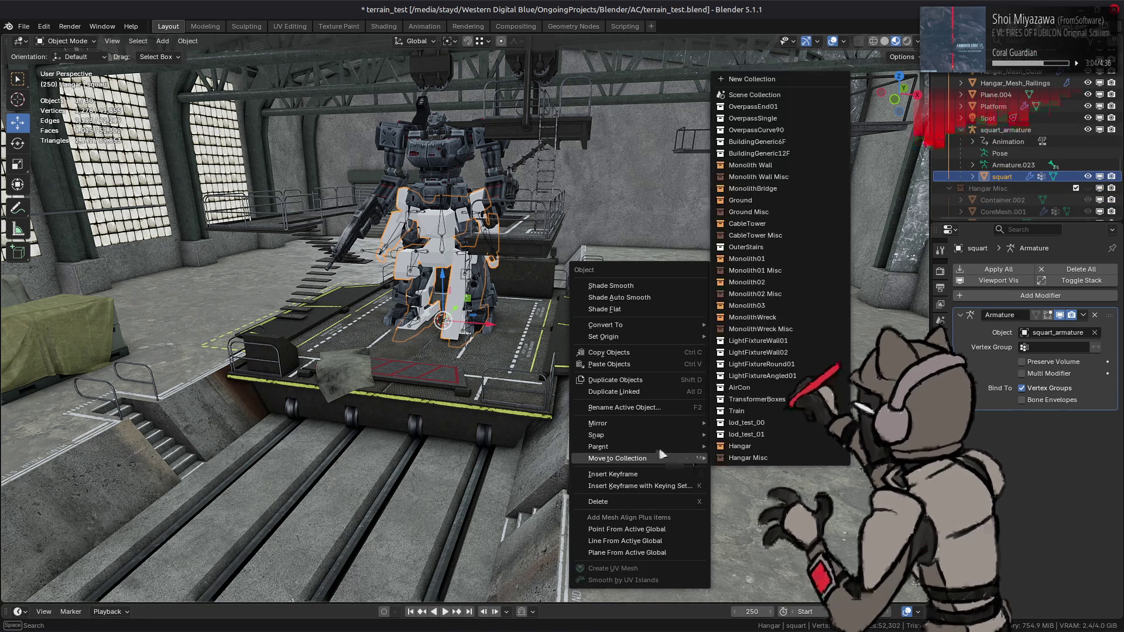
Try clearing squart's parent, then undo and redo to restore the previous state.
mouse_move(673, 447)
click(747, 420)
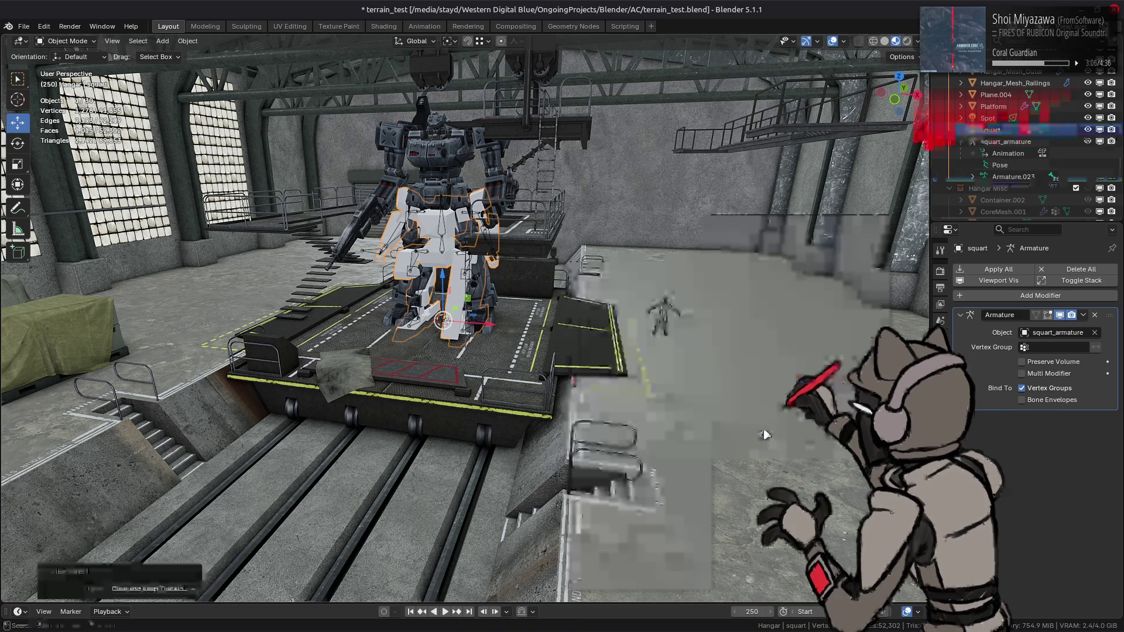
key(ctrl+z)
right_click(756, 416)
mouse_move(756, 416)
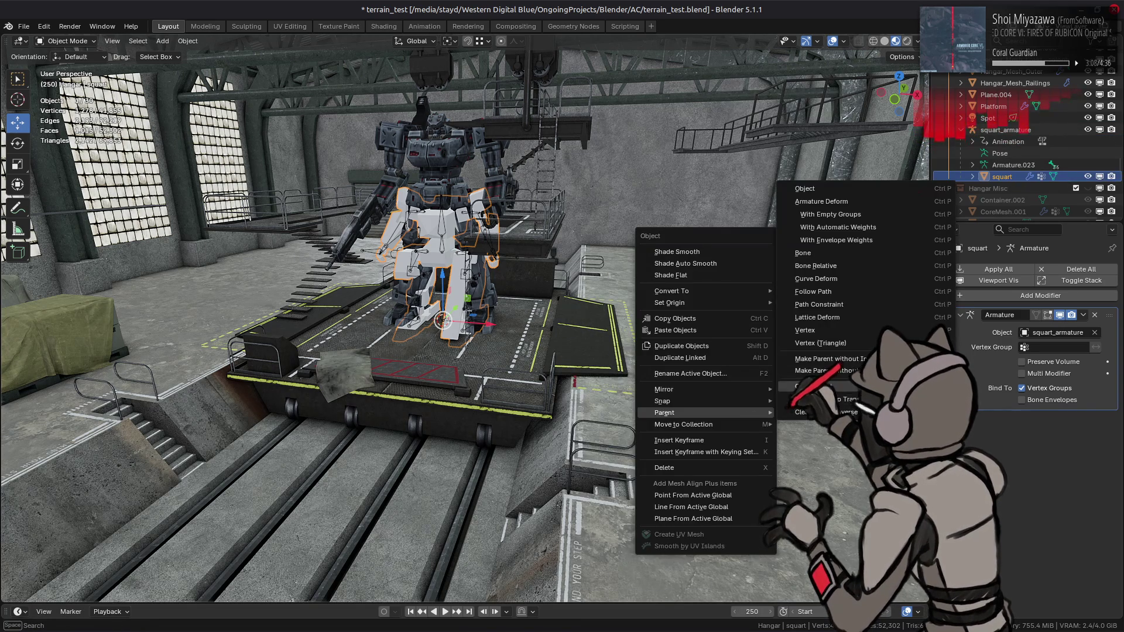
key(Escape)
right_click(728, 358)
mouse_move(728, 354)
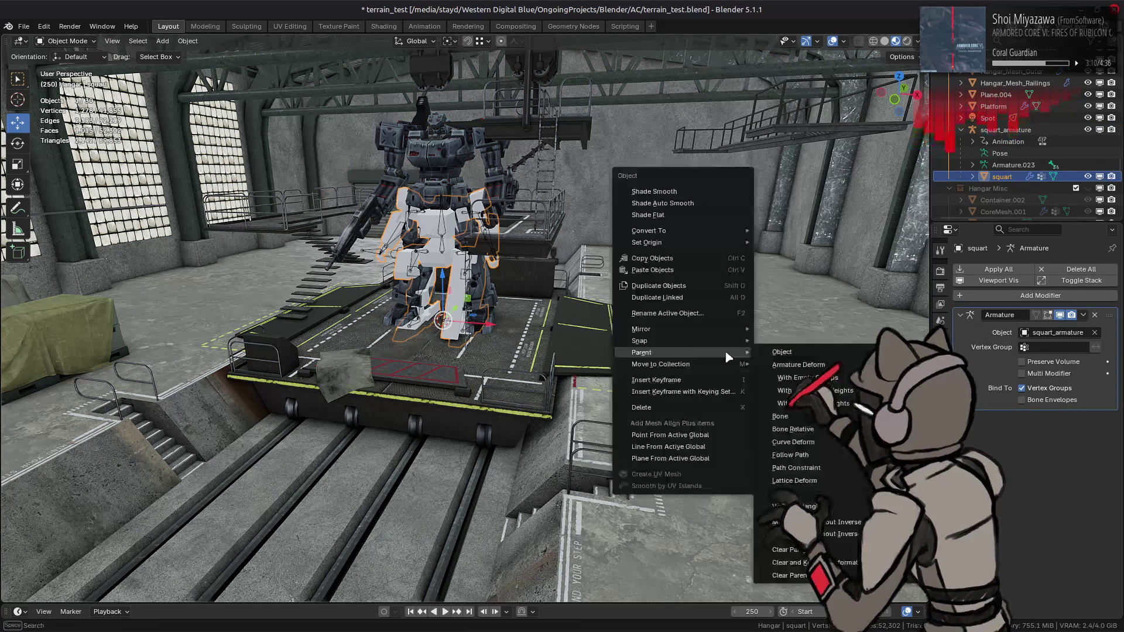
key(ctrl+z)
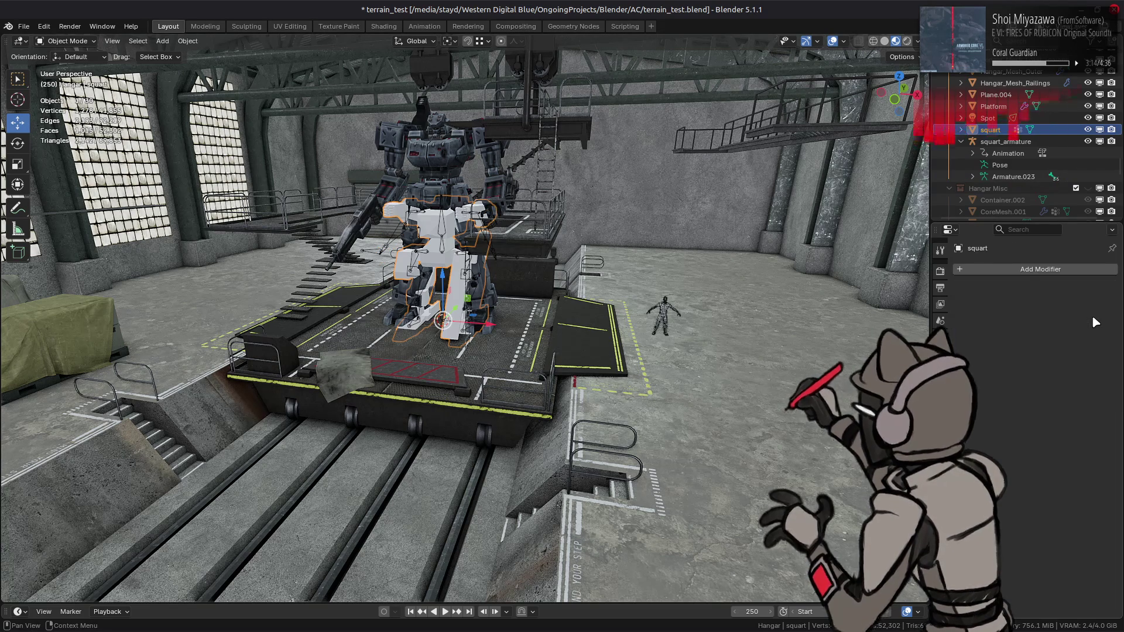
key(ctrl+shift+z)
Apply squart's Armature modifier and delete squart_armature.
click(1083, 314)
click(1069, 331)
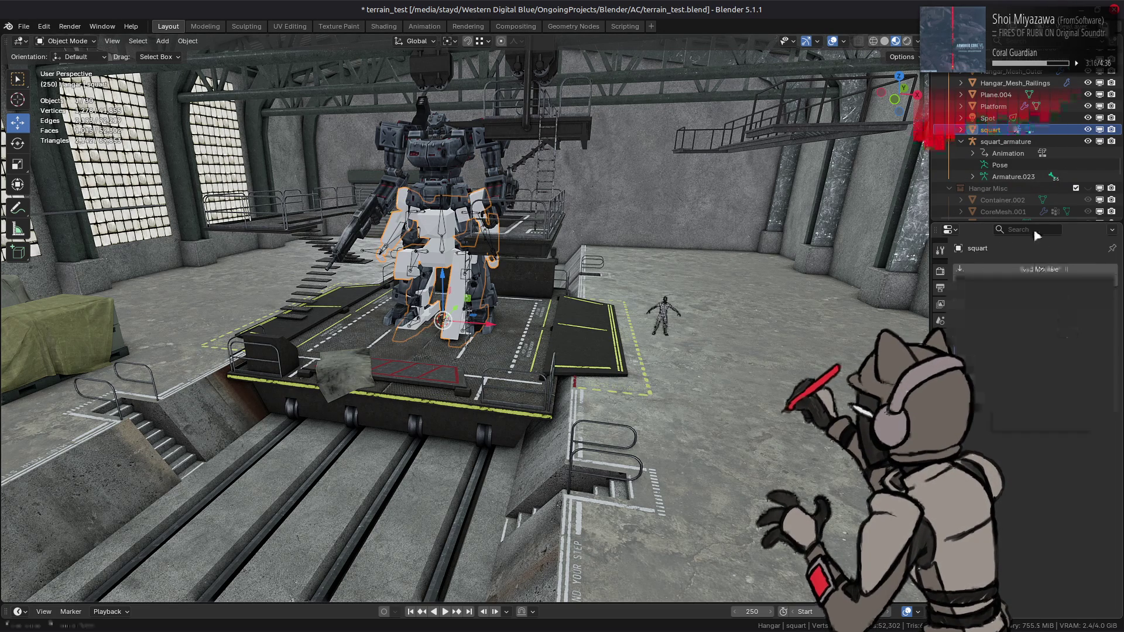
click(1000, 143)
right_click(999, 148)
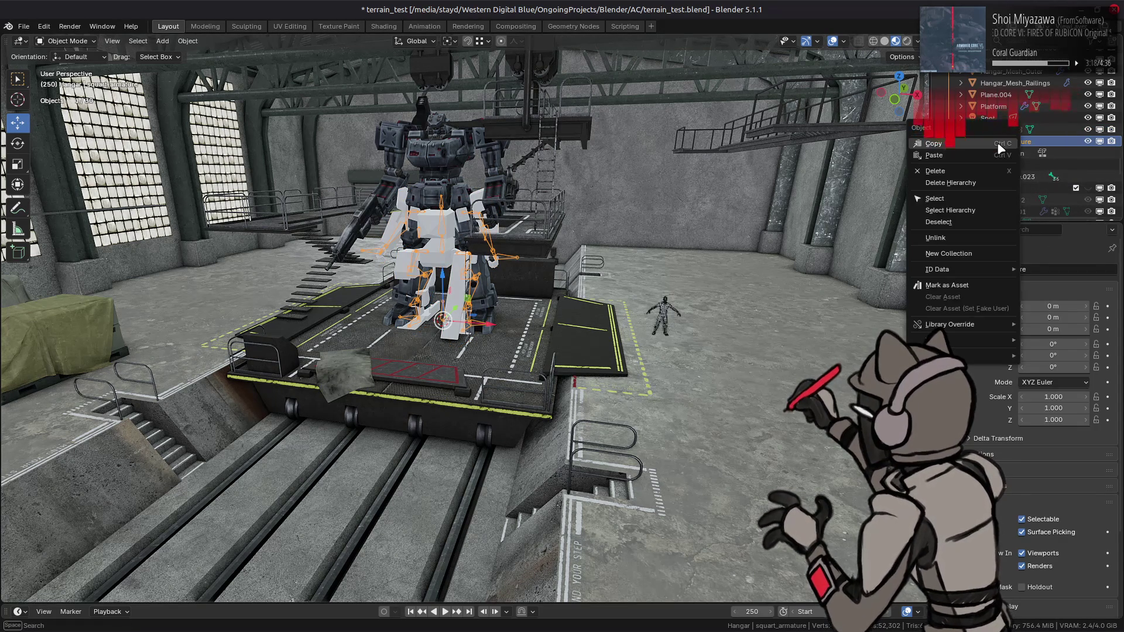
click(1003, 146)
Move squart into the Hangar collection in the Outliner.
mouse_move(995, 130)
mouse_down()
mouse_move(1021, 170)
mouse_move(1007, 158)
mouse_up()
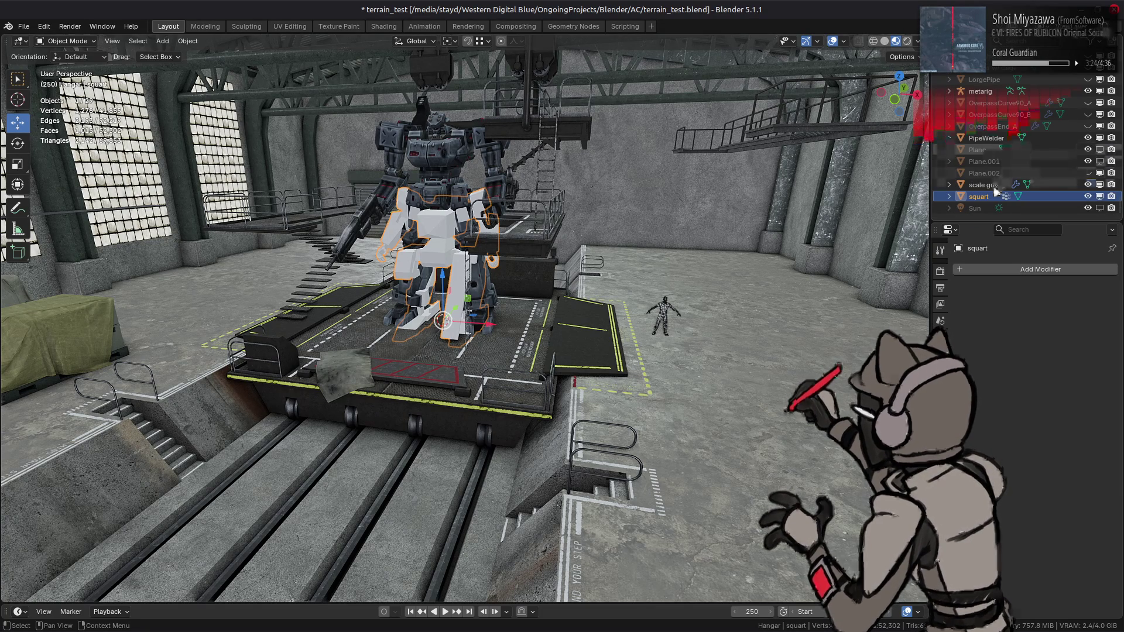
click(1047, 151)
scroll(1048, 152, up, 5)
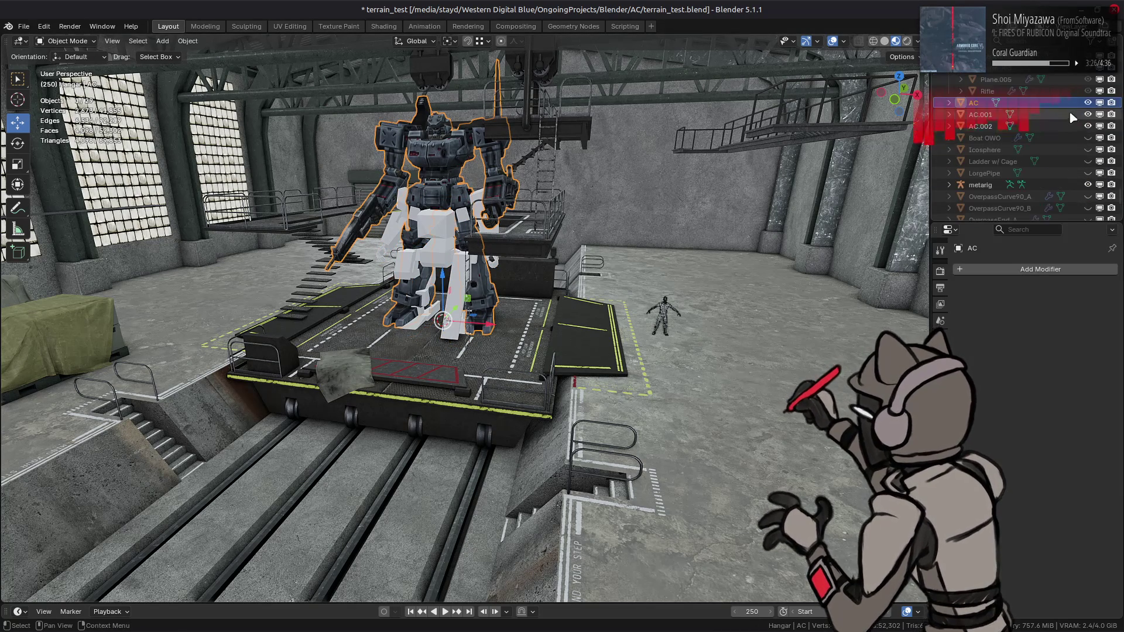
Hide the AC mech after a brief comparison, then select squart and view its material settings.
key(h)
mouse_move(559, 264)
middle_down()
mouse_move(558, 329)
mouse_move(402, 272)
mouse_move(414, 274)
mouse_move(370, 270)
mouse_move(557, 268)
mouse_move(600, 305)
middle_up()
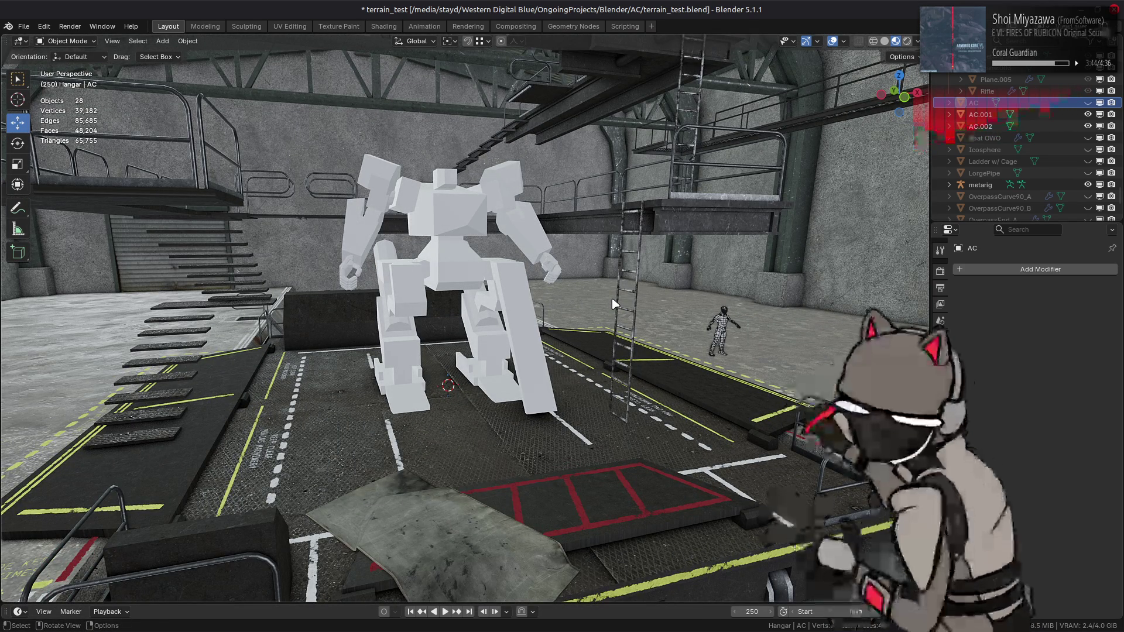
click(1088, 103)
mouse_move(761, 210)
middle_down()
mouse_move(695, 219)
mouse_move(571, 195)
mouse_move(597, 229)
mouse_move(798, 172)
middle_up()
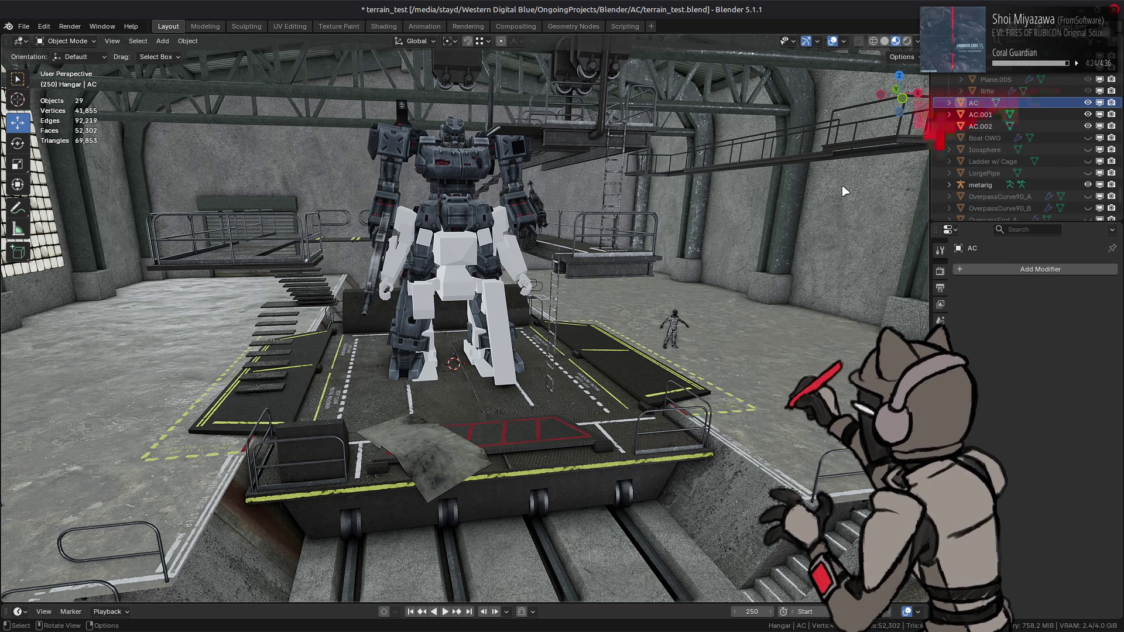
click(1087, 102)
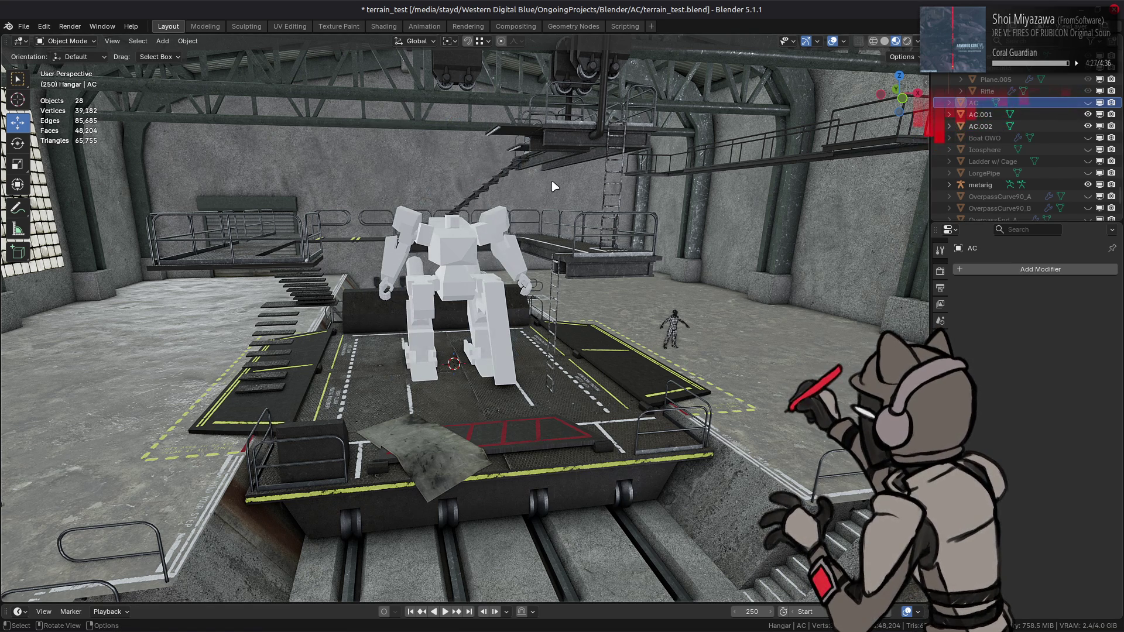
click(463, 229)
click(939, 320)
Move the entire squart mesh up 0.25 m along Z in Edit Mode, then return to Object Mode.
mouse_move(559, 335)
middle_down()
mouse_move(490, 310)
mouse_move(523, 321)
mouse_move(496, 361)
middle_up()
key(Tab)
key(a)
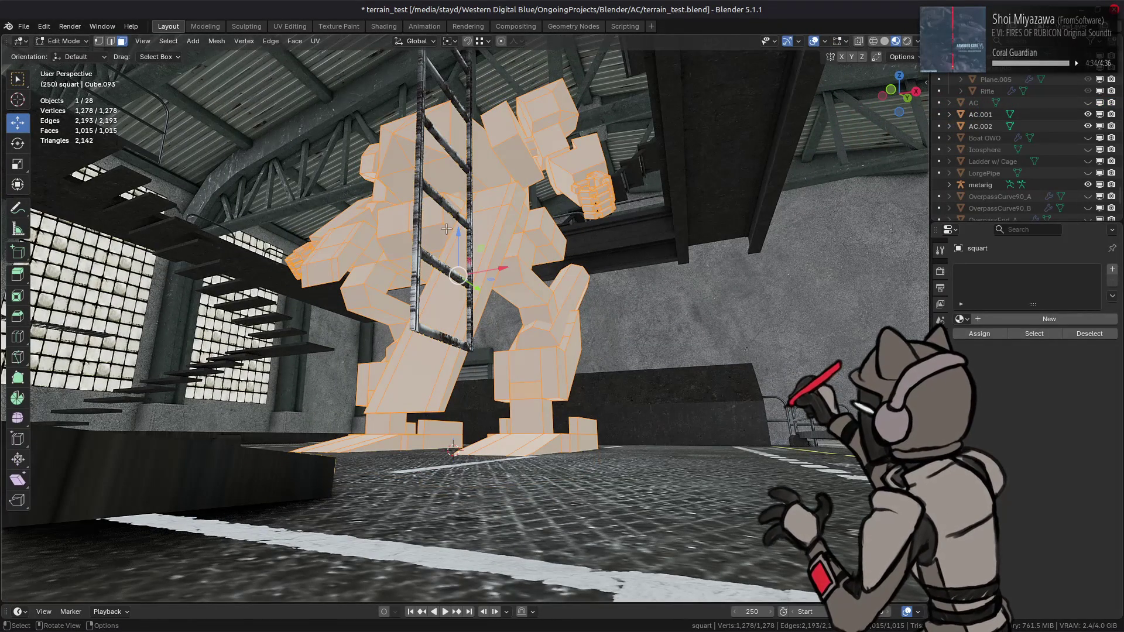
key(g)
key(z)
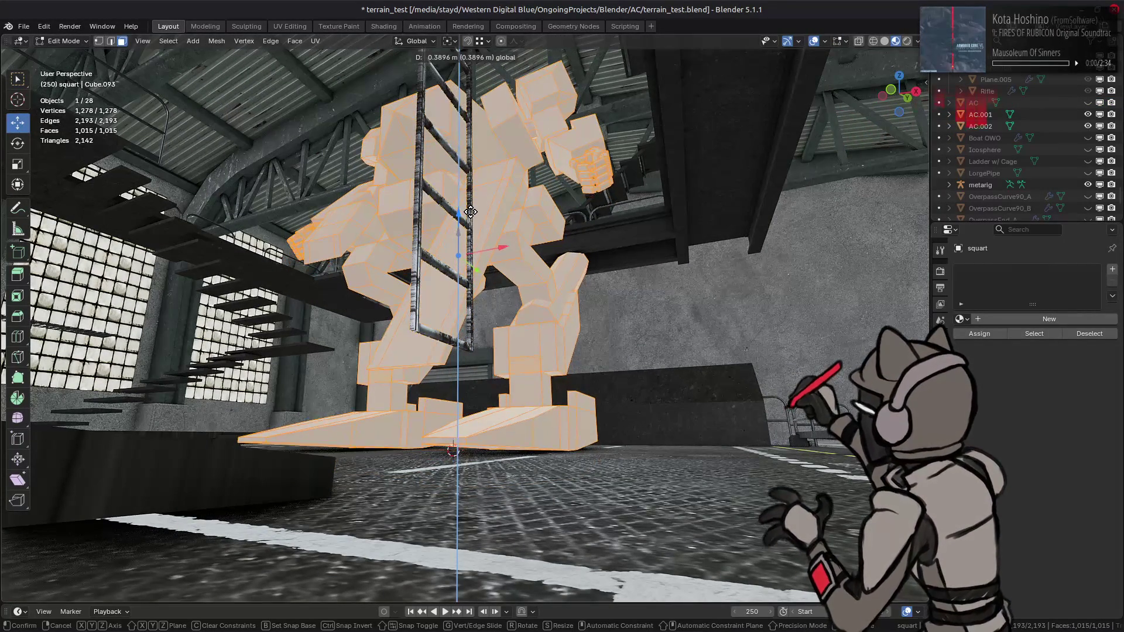
key(BackSpace)
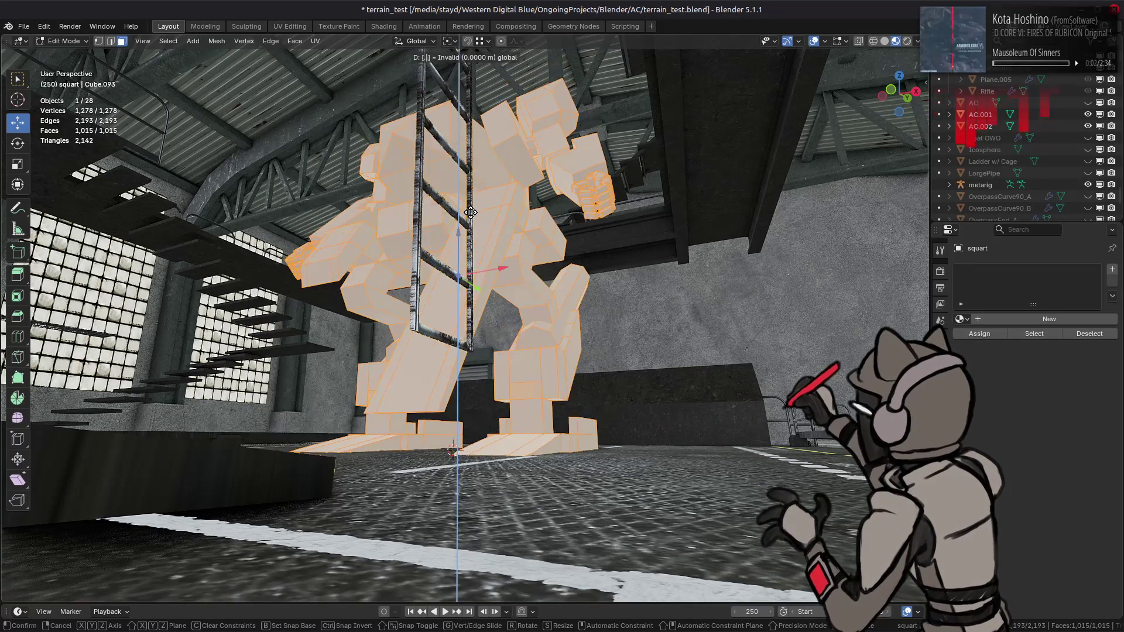
text(.25)
key(Return)
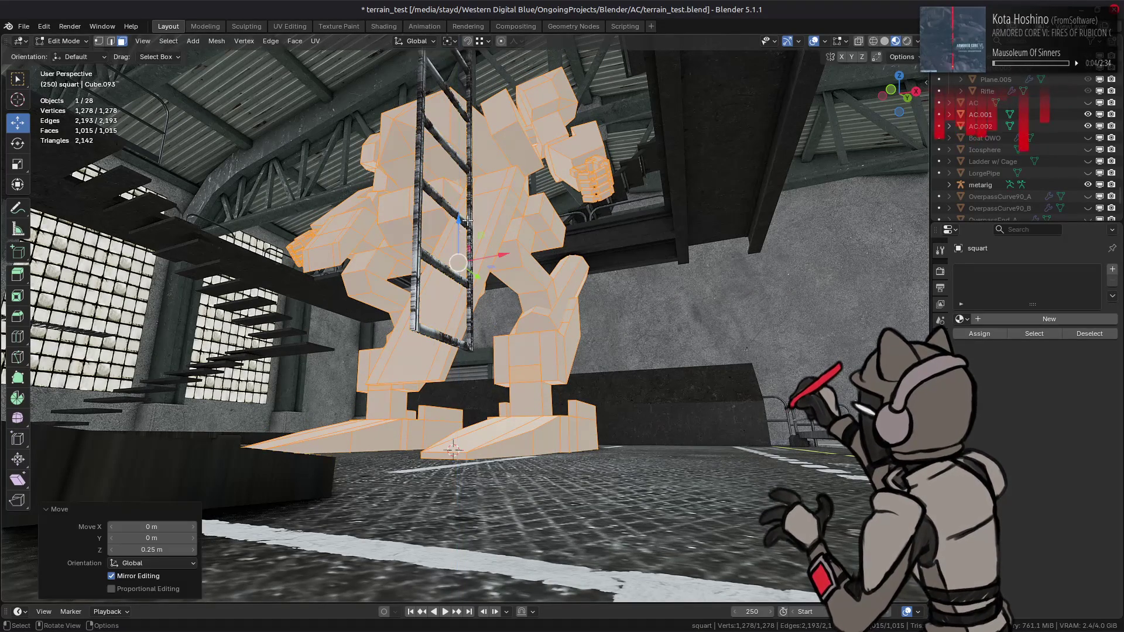
key(Tab)
mouse_move(469, 215)
middle_down()
mouse_move(495, 297)
mouse_move(472, 310)
mouse_move(450, 288)
middle_up()
scroll(472, 310, down, 6)
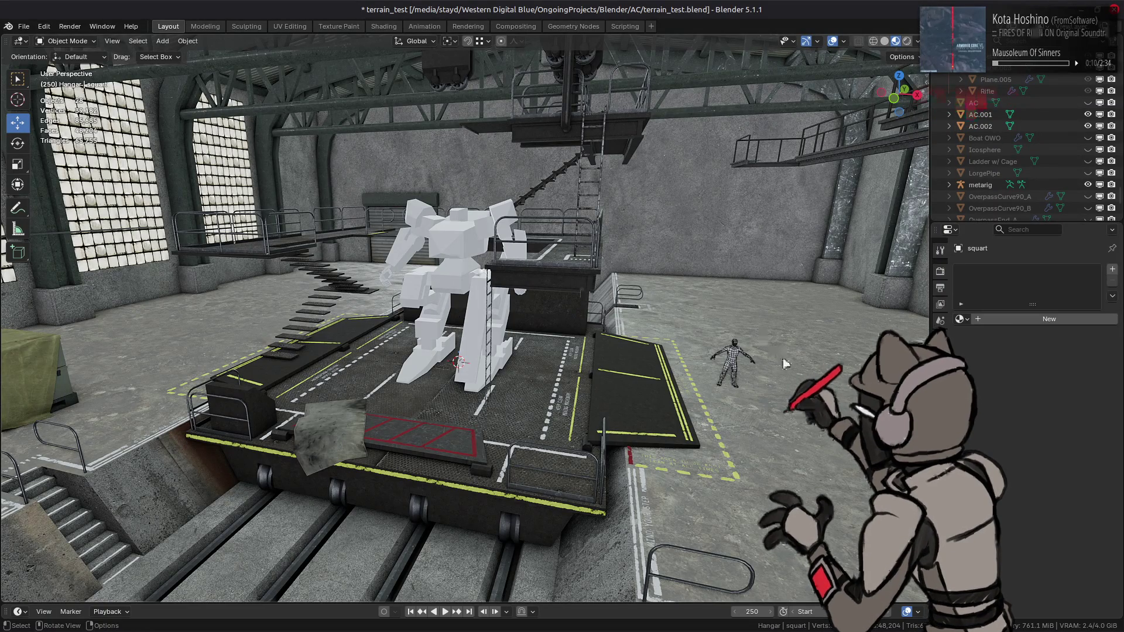
Turn off the mech's wireframe display and clear the selection.
click(736, 361)
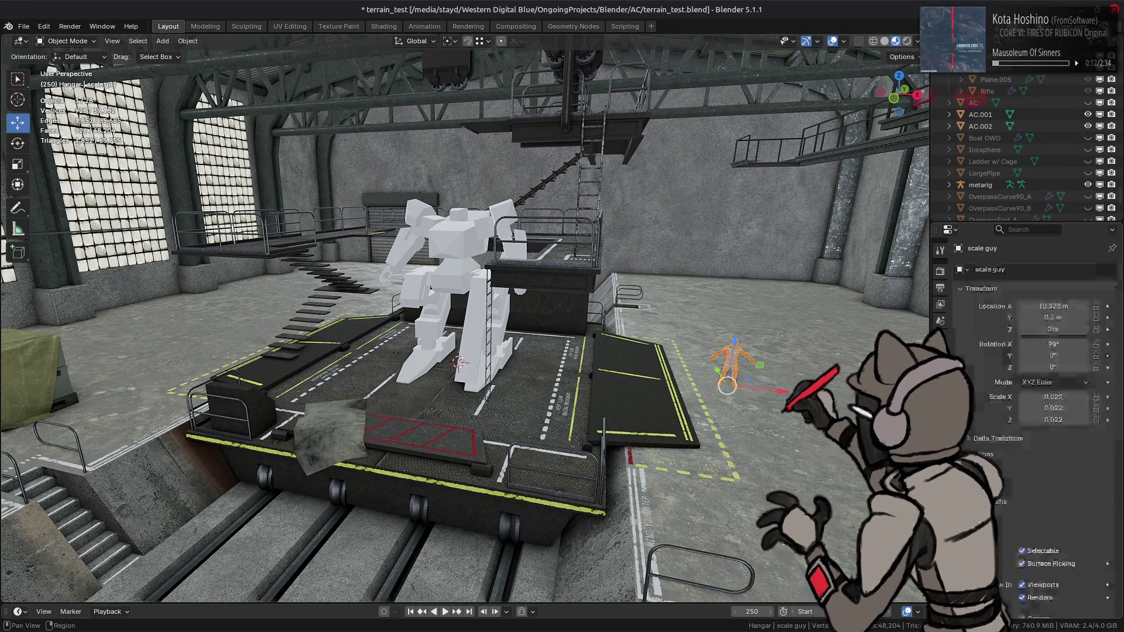
scroll(983, 419, down, 3)
scroll(984, 420, down, 4)
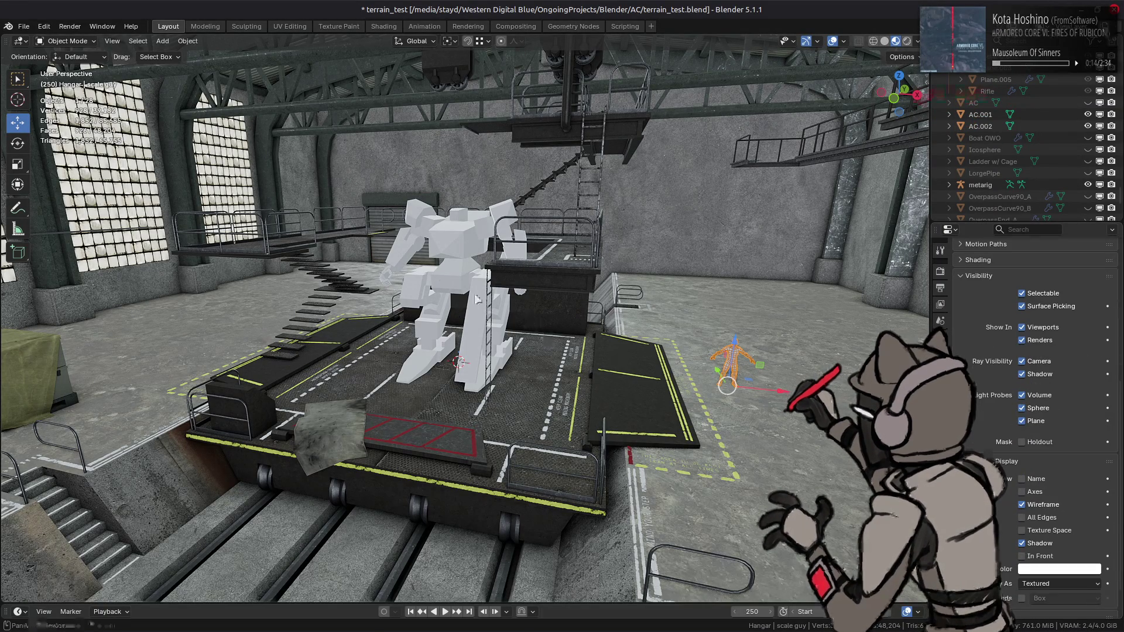
click(428, 260)
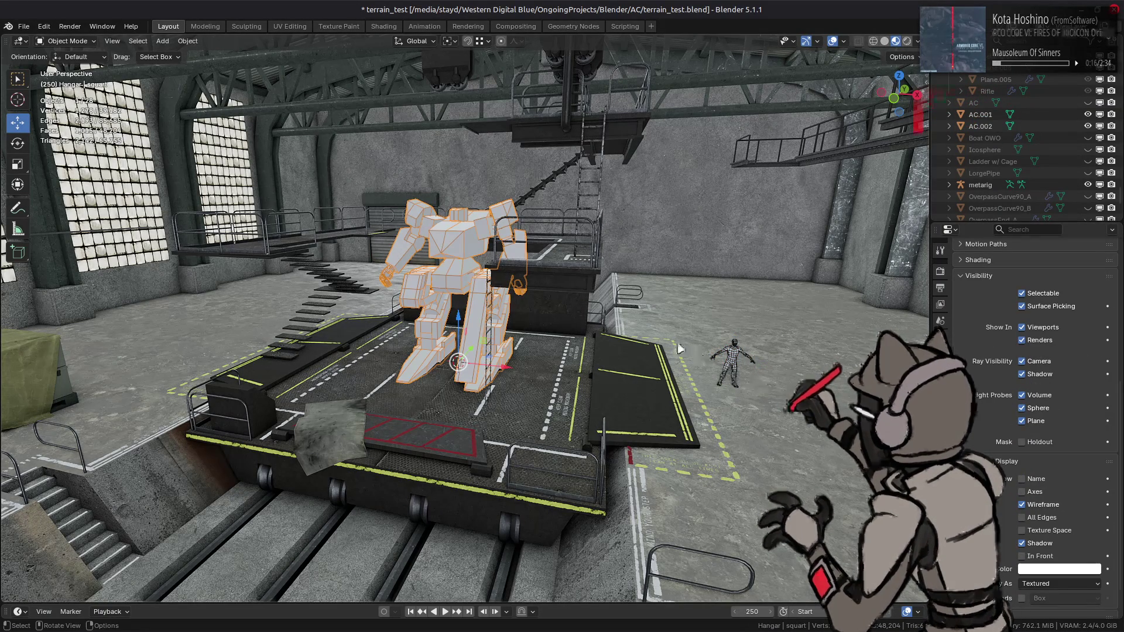
key(alt+a)
middle_drag(577, 300, 607, 310)
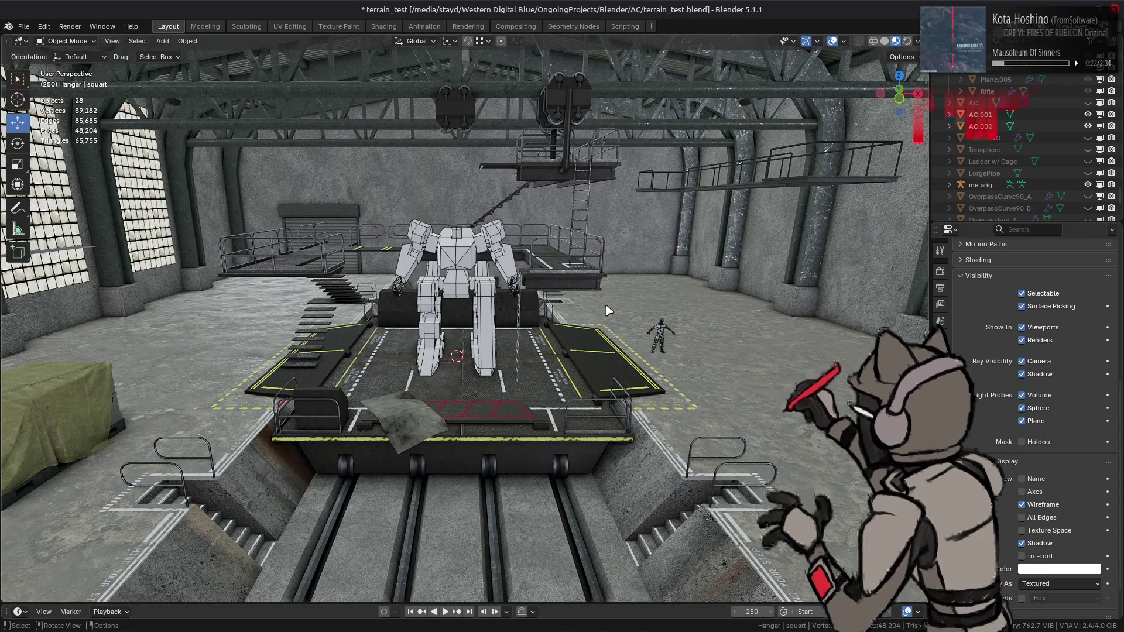
scroll(607, 310, up, 3)
click(1022, 504)
click(740, 335)
key(alt+a)
scroll(666, 344, down, 2)
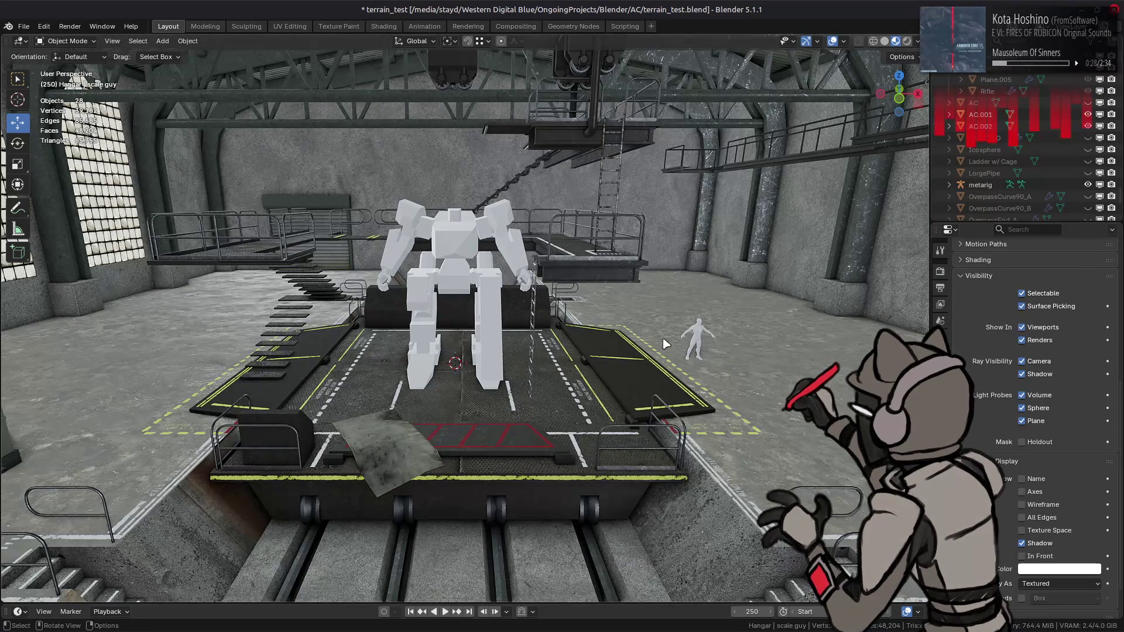
middle_drag(665, 345, 604, 331)
Save terrain_test.blend and begin editing the viewport shading lighting strength.
key(ctrl+s)
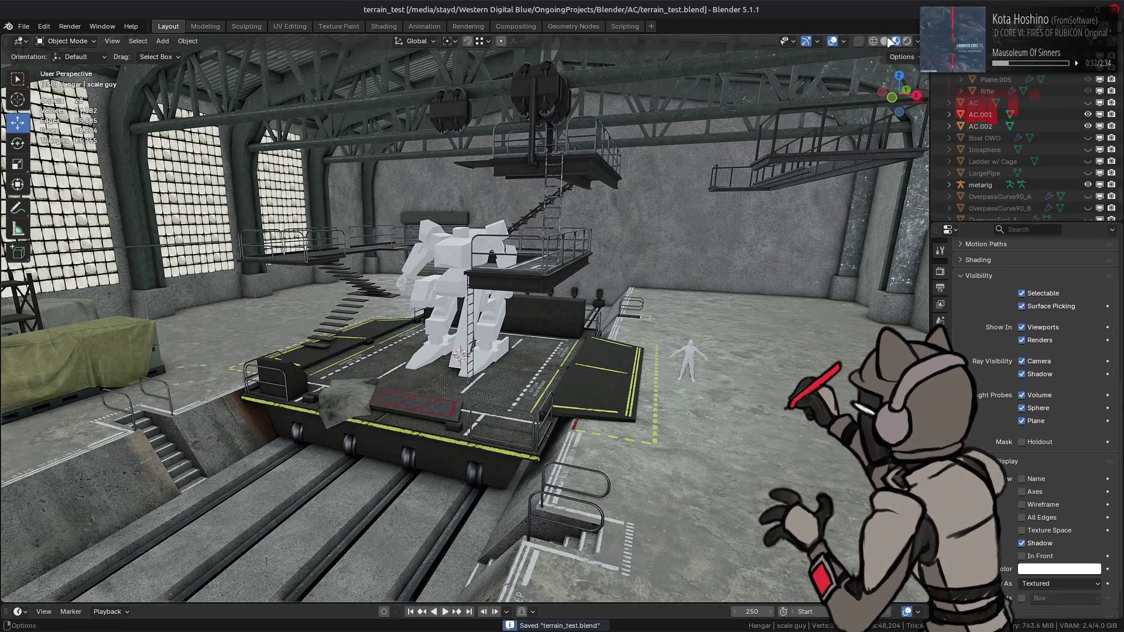
click(917, 41)
click(882, 99)
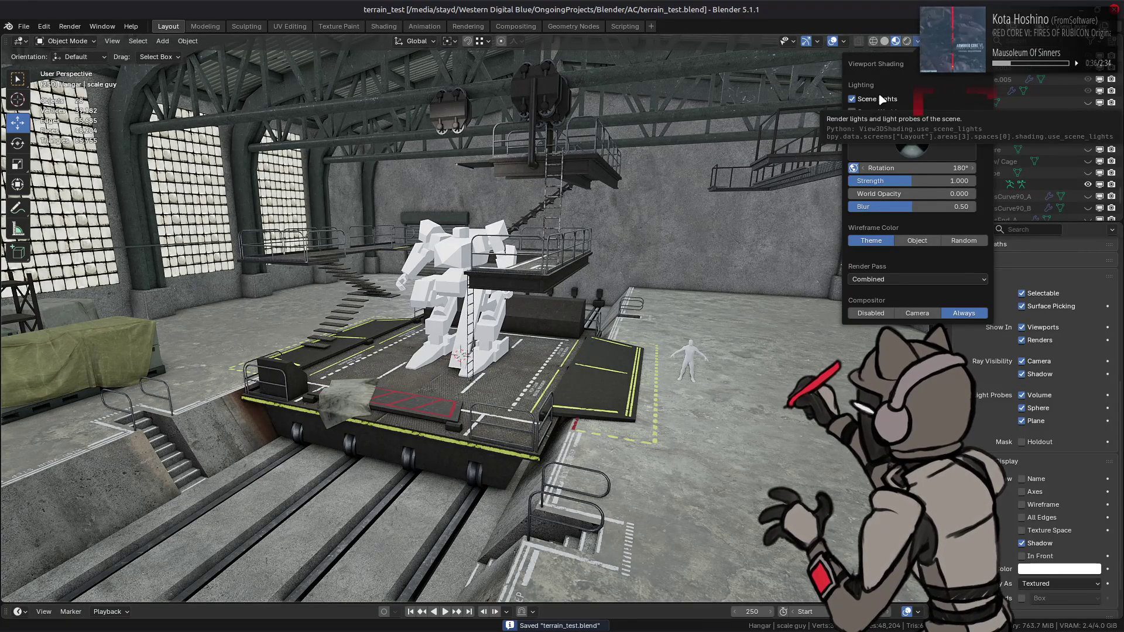
Set the viewport lighting strength to 0.5.
text(3)
key(Return)
click(922, 178)
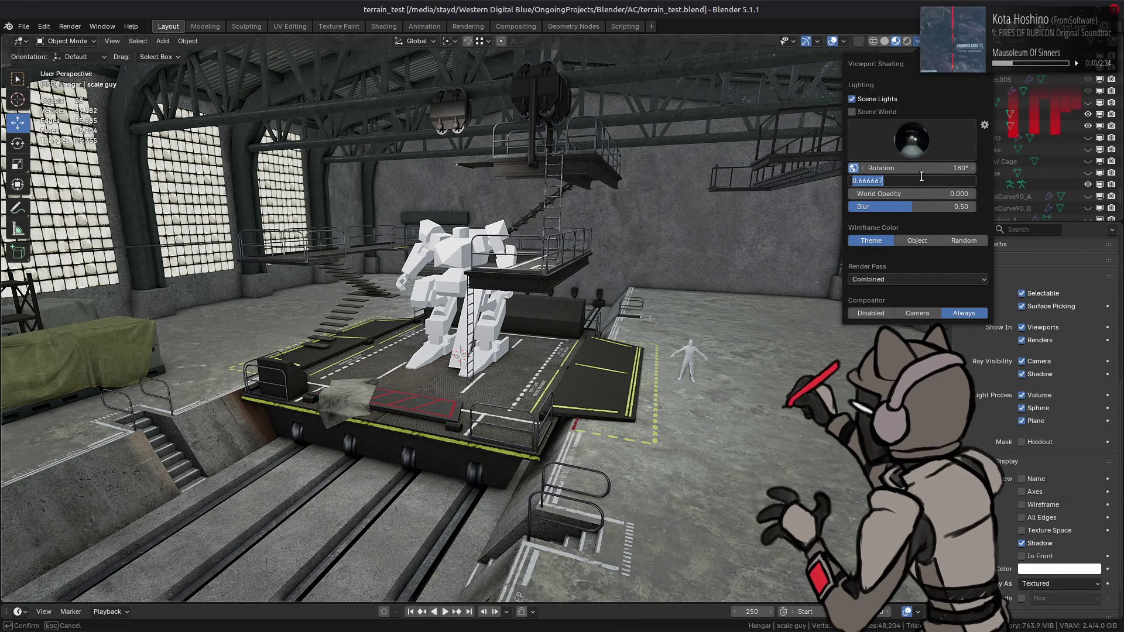
key(Return)
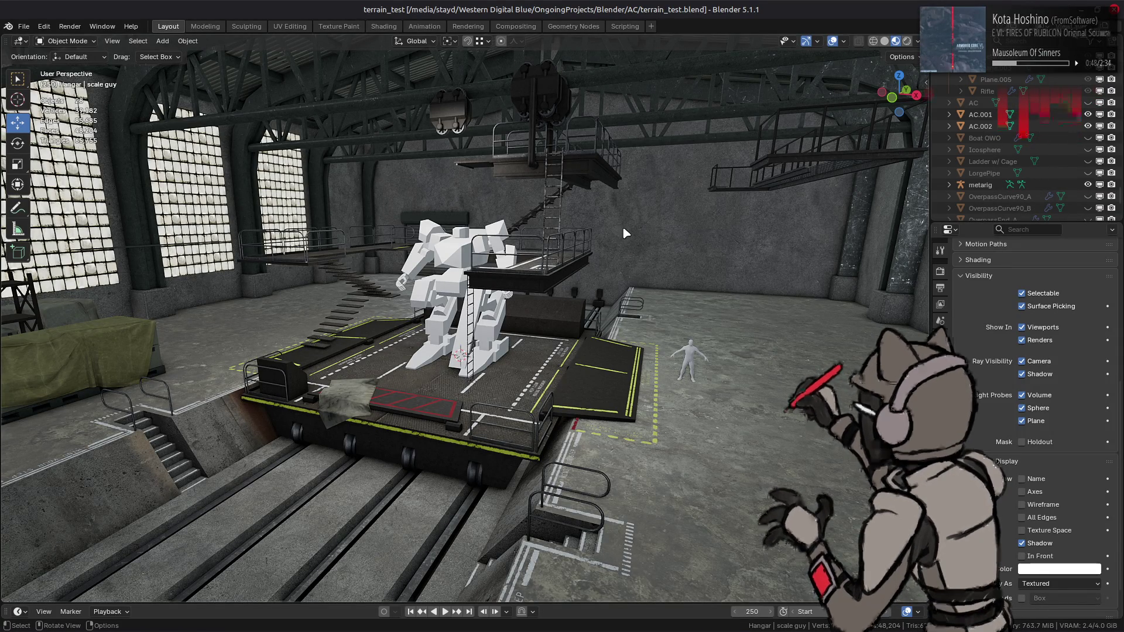
Save the hangar file and orbit to a low view facing the platform down the rails.
mouse_move(623, 230)
middle_down()
mouse_move(547, 259)
mouse_move(457, 254)
middle_up()
key(ctrl+s)
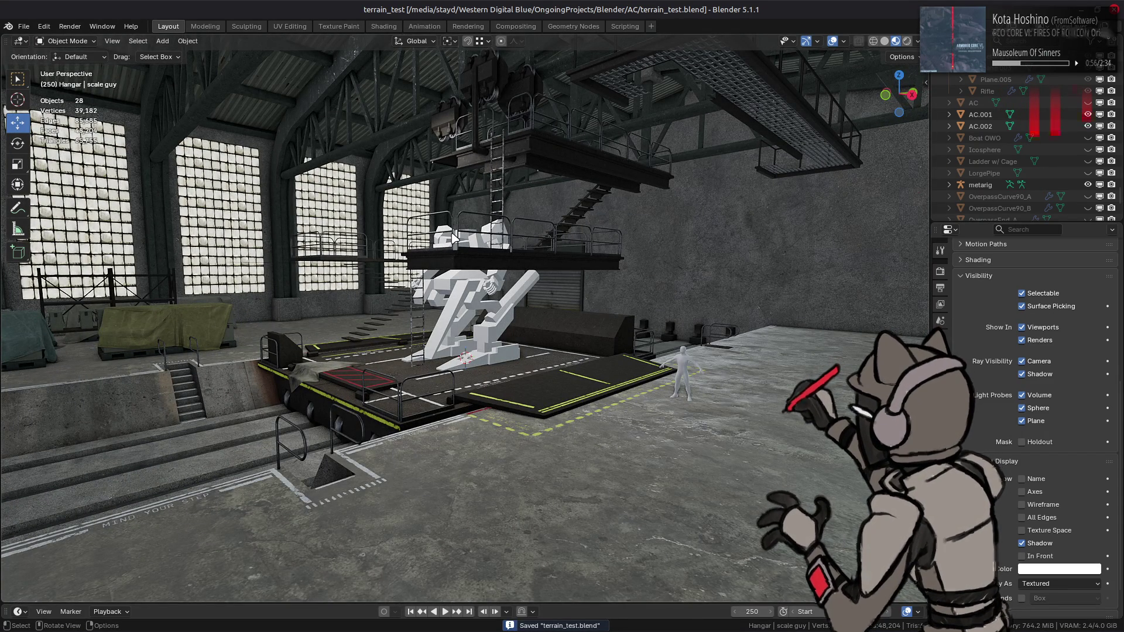
mouse_move(468, 240)
middle_down()
mouse_move(443, 237)
mouse_move(468, 243)
mouse_move(545, 410)
mouse_move(492, 271)
mouse_move(484, 275)
middle_up()
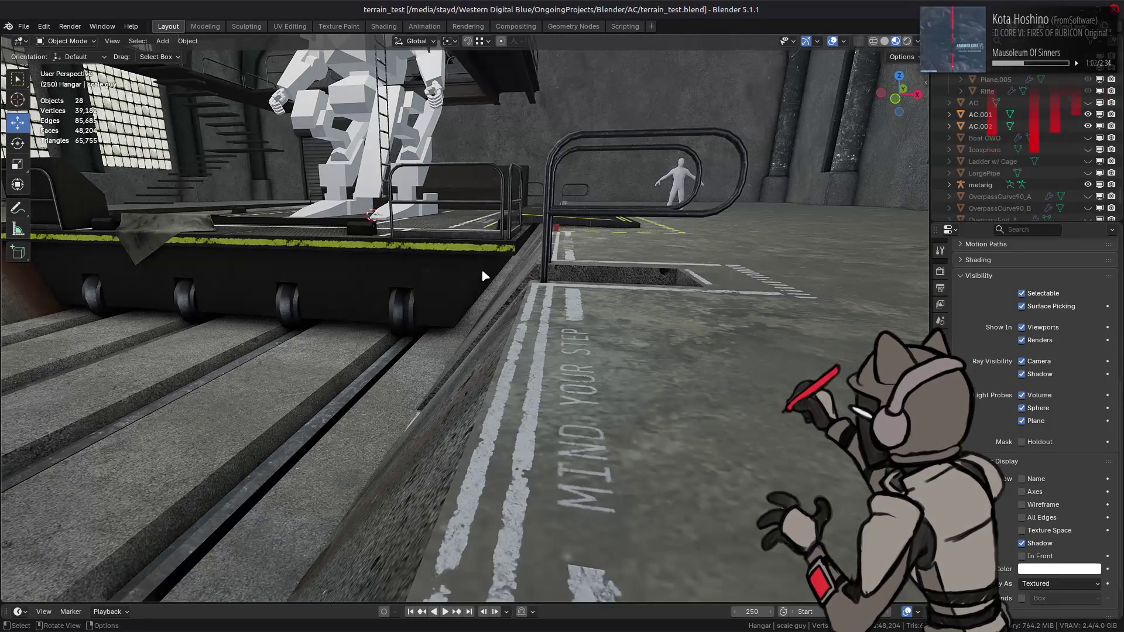
scroll(482, 275, down, 5)
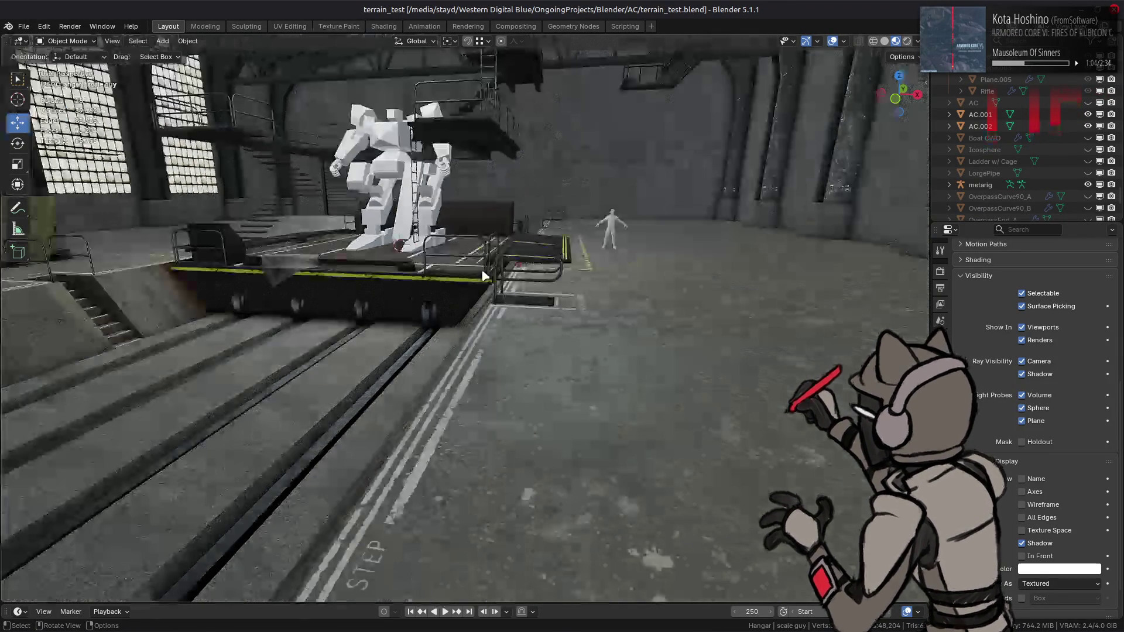
scroll(483, 275, down, 3)
middle_drag(483, 275, 518, 287)
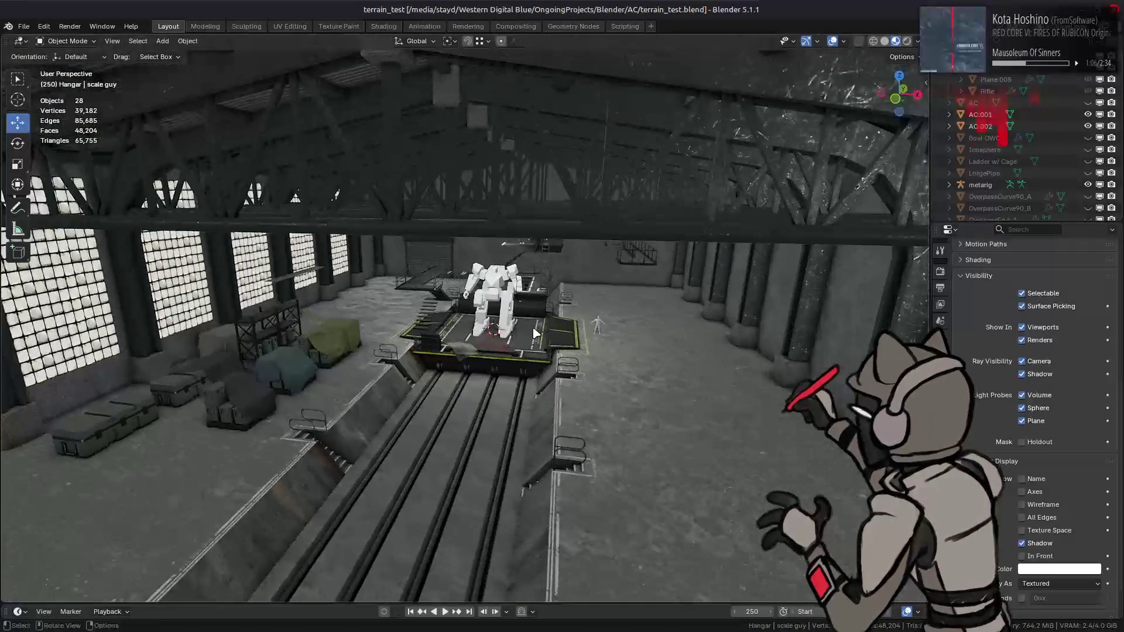
scroll(518, 286, down, 3)
scroll(521, 288, up, 6)
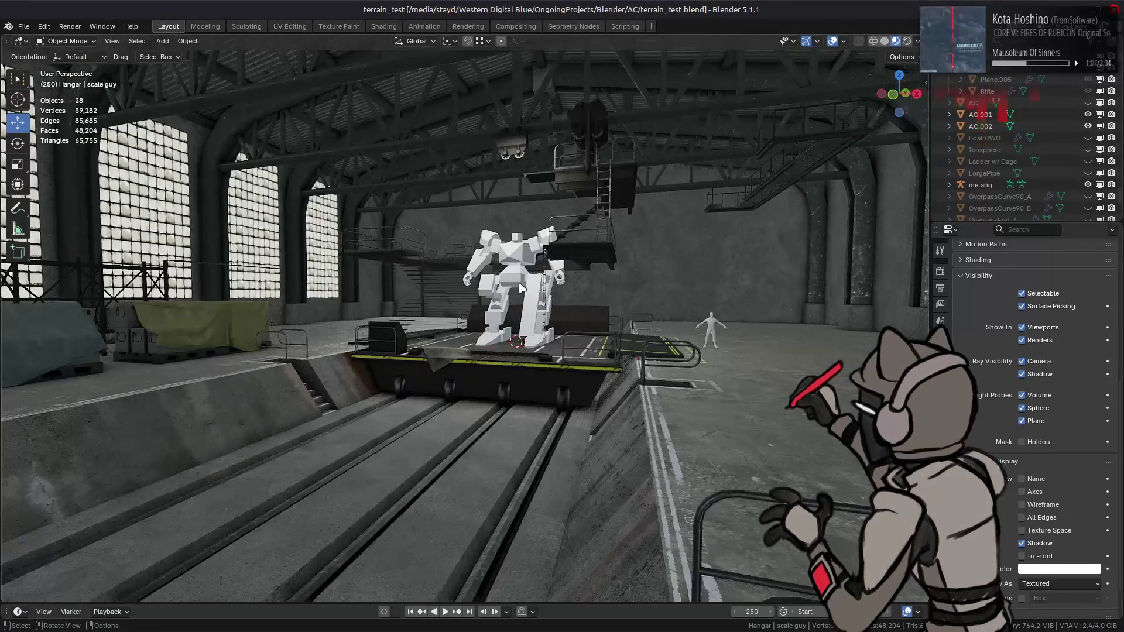
Unhide the AC mech and orbit around the platform to inspect it.
click(1087, 103)
mouse_move(672, 221)
middle_down()
mouse_move(560, 293)
mouse_move(576, 285)
middle_up()
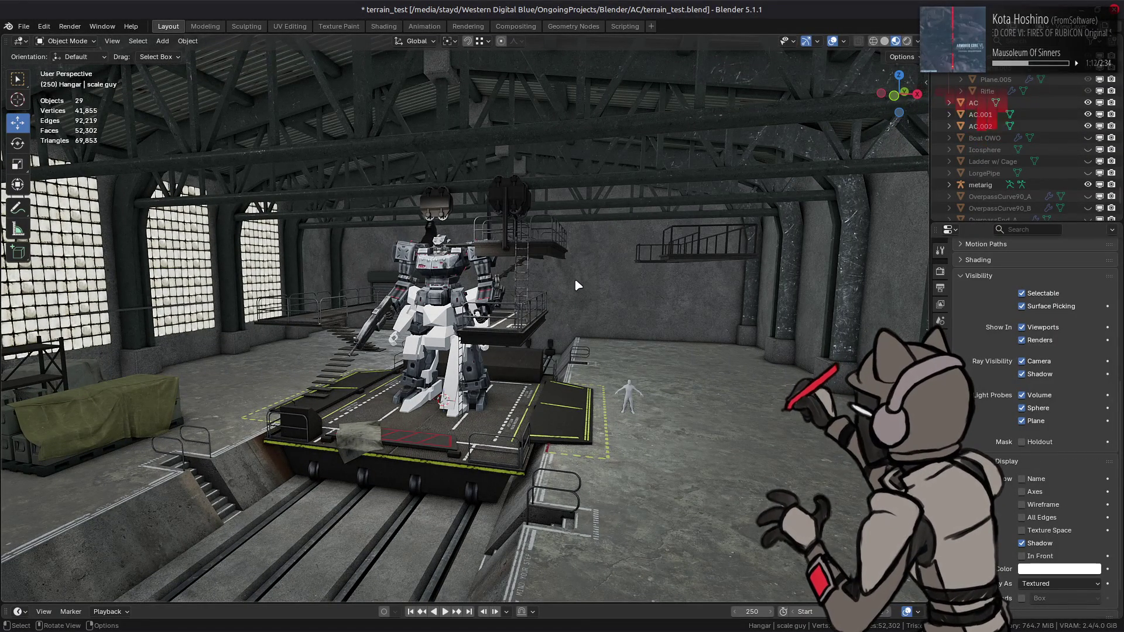
scroll(523, 318, up, 3)
mouse_move(523, 327)
middle_down()
mouse_move(529, 342)
mouse_move(566, 310)
mouse_move(596, 330)
mouse_move(591, 341)
mouse_move(578, 314)
middle_up()
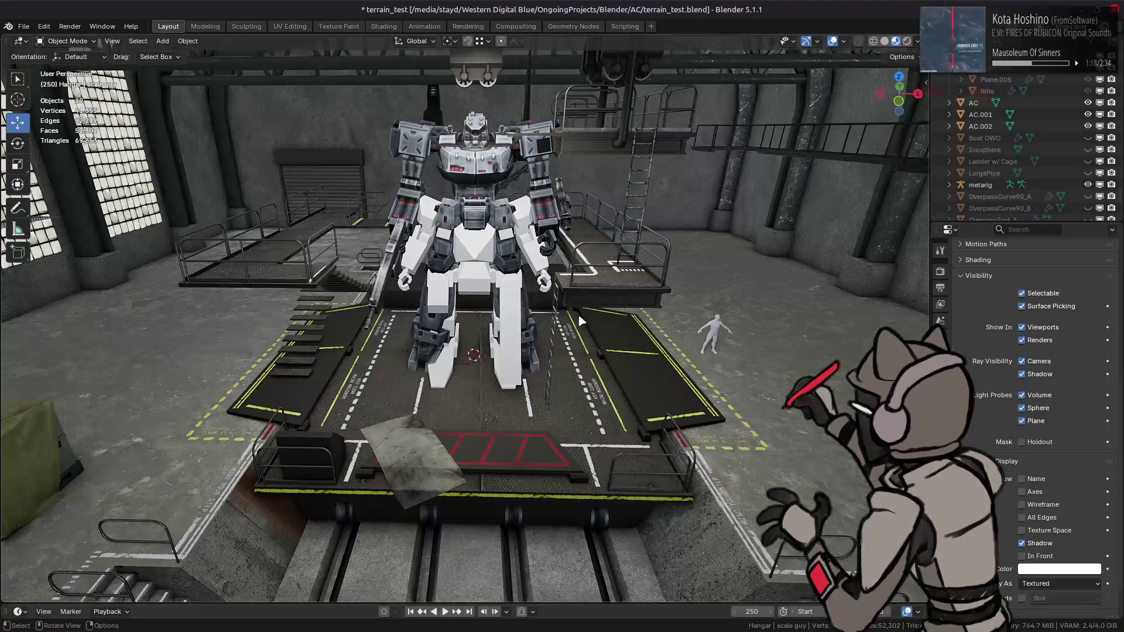
middle_drag(577, 314, 552, 308)
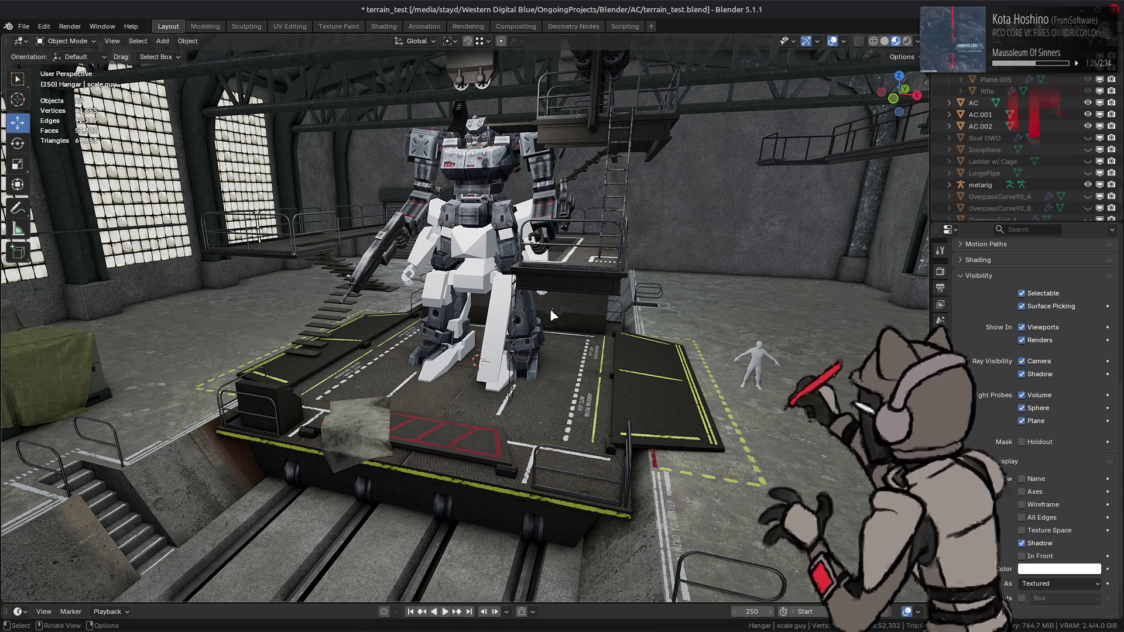
middle_drag(665, 376, 524, 326)
middle_drag(592, 303, 714, 234)
middle_drag(659, 289, 627, 288)
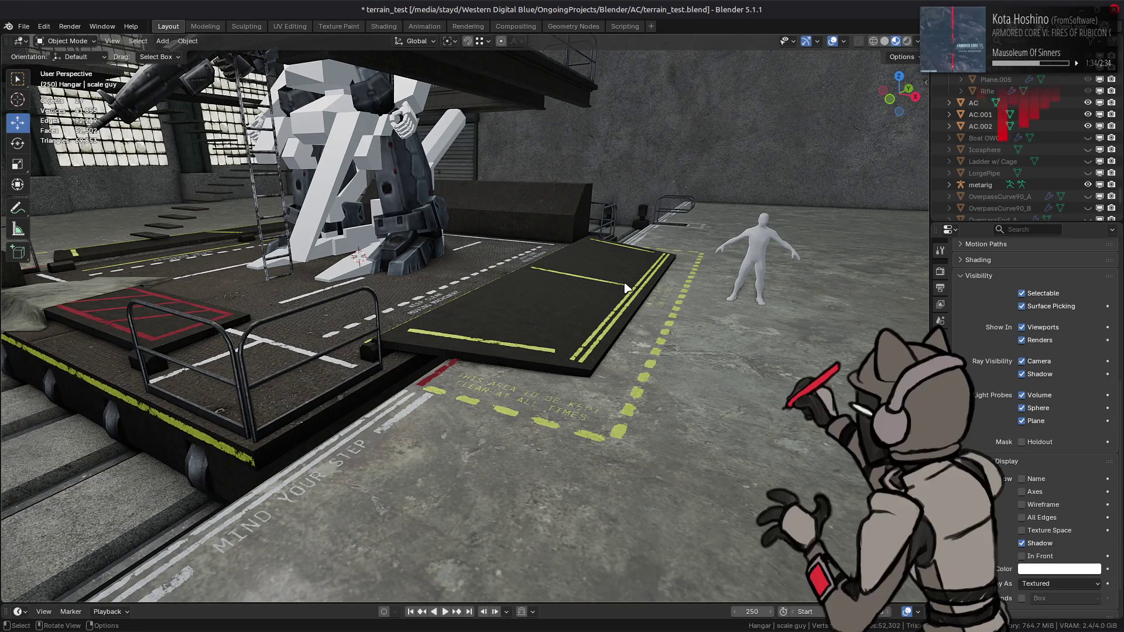
Lower the view to ground level and select the Platform object.
scroll(621, 299, up, 6)
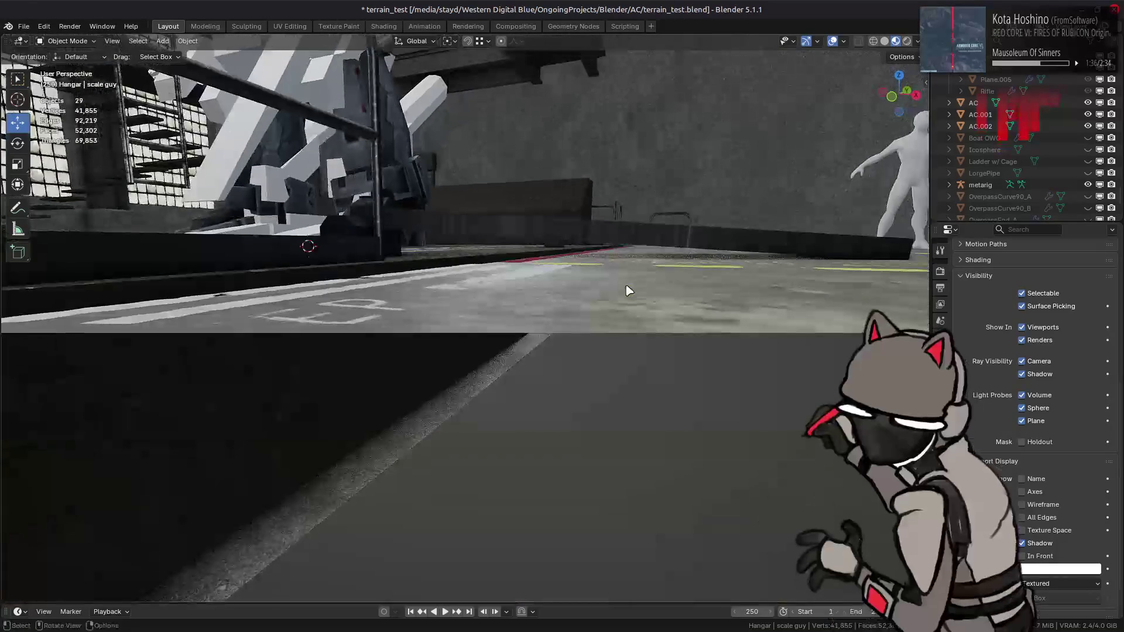
scroll(567, 301, down, 6)
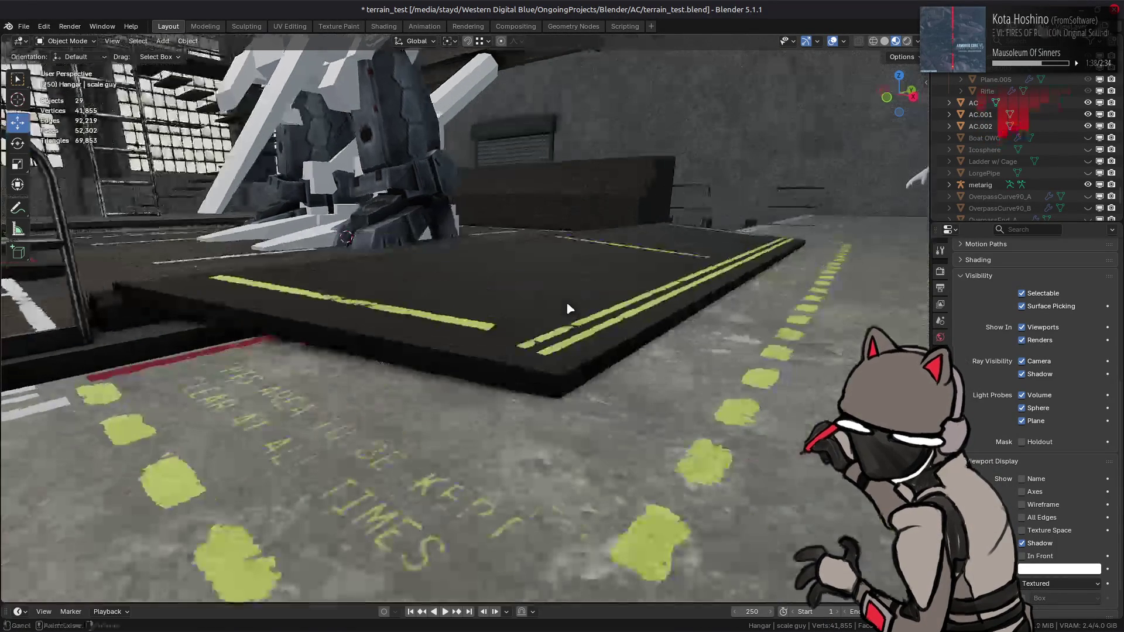
scroll(533, 305, up, 5)
mouse_move(544, 304)
middle_down()
mouse_move(576, 302)
mouse_move(554, 334)
mouse_move(577, 341)
mouse_move(401, 389)
mouse_move(422, 398)
mouse_move(596, 392)
middle_up()
click(577, 341)
Add a new cube inside the Platform mesh in Edit Mode.
key(Tab)
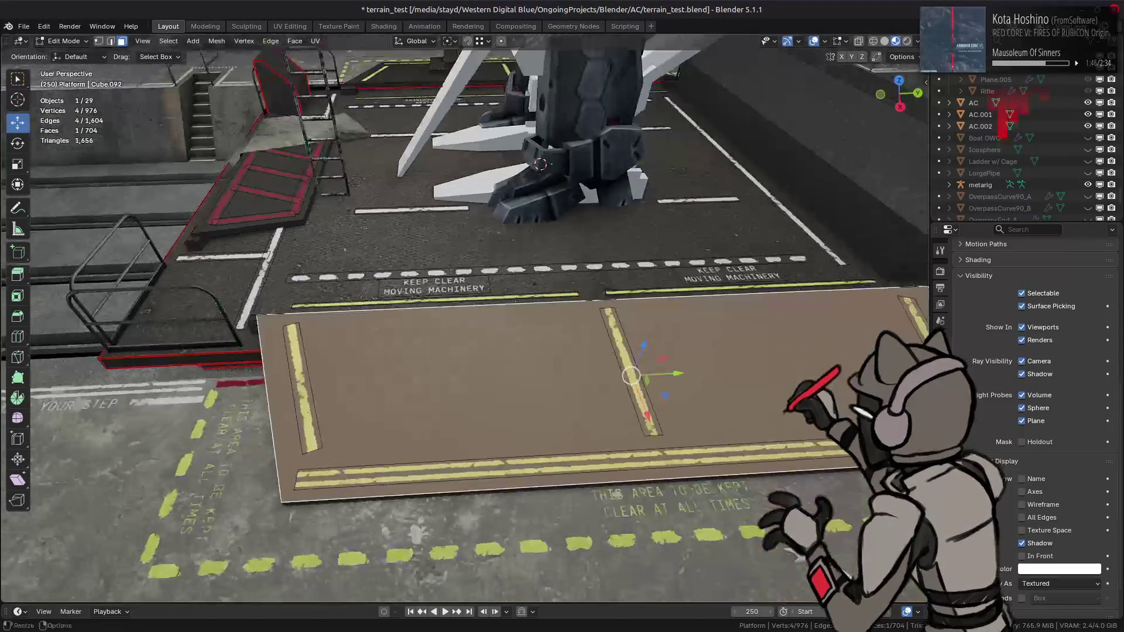
scroll(598, 384, up, 4)
key(alt+a)
key(shift+a)
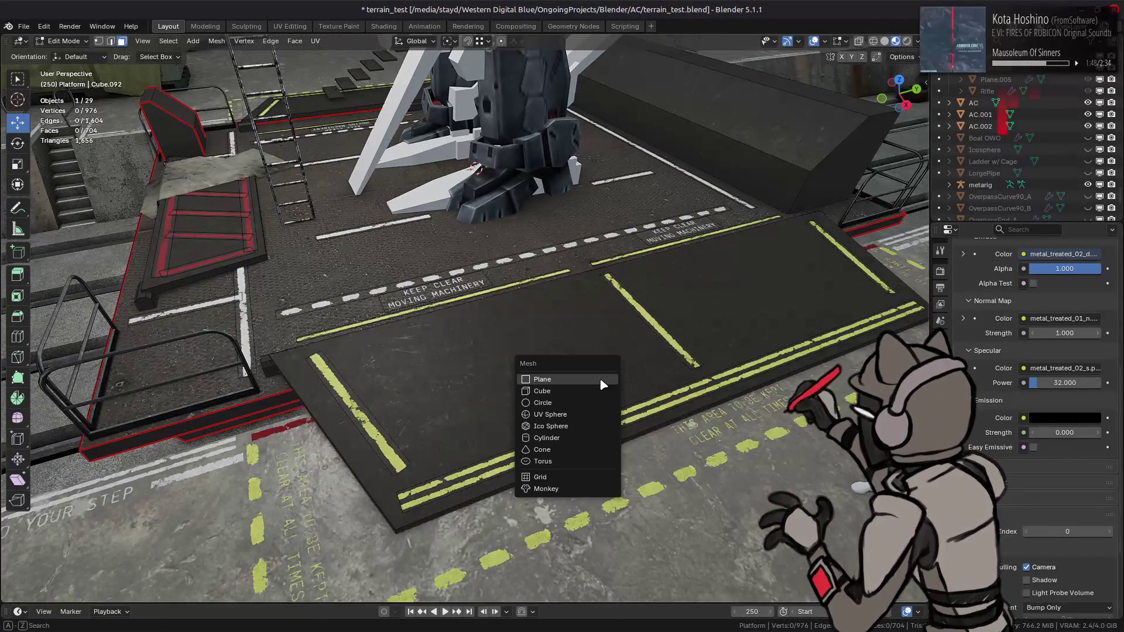
click(594, 404)
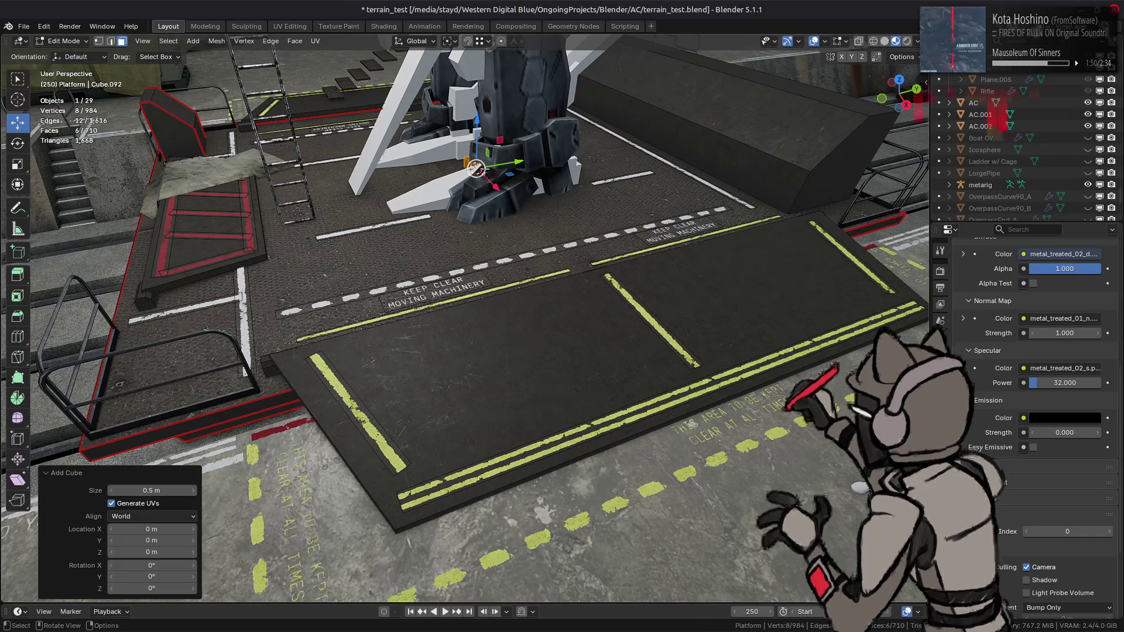
Move the new cube 6.52 m along X and raise it along Z.
key(g)
key(x)
click(614, 365)
key(g)
key(z)
click(644, 252)
mouse_move(644, 252)
middle_down()
mouse_move(633, 234)
mouse_move(597, 225)
mouse_move(582, 246)
middle_up()
Flatten the cube to 0.1 height with sz1, slide it about 3.63 m along X, then undo the last move.
text(sz)
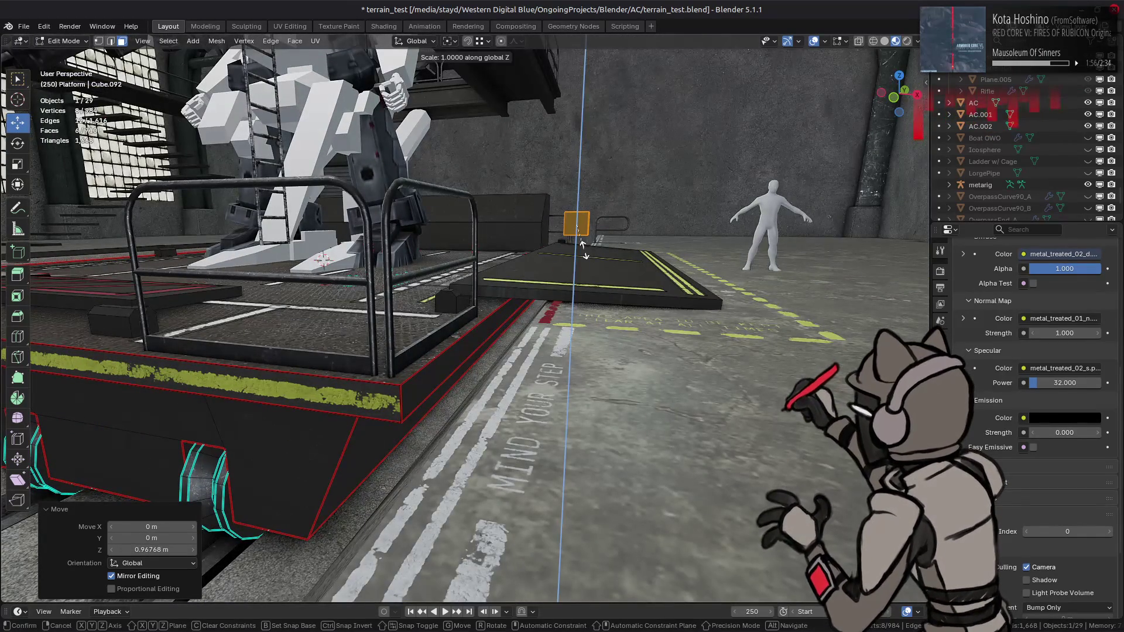
text(1)
key(Return)
drag(581, 173, 578, 204)
drag(628, 262, 820, 263)
mouse_move(819, 263)
middle_down()
mouse_move(732, 246)
mouse_move(669, 258)
mouse_move(802, 279)
middle_up()
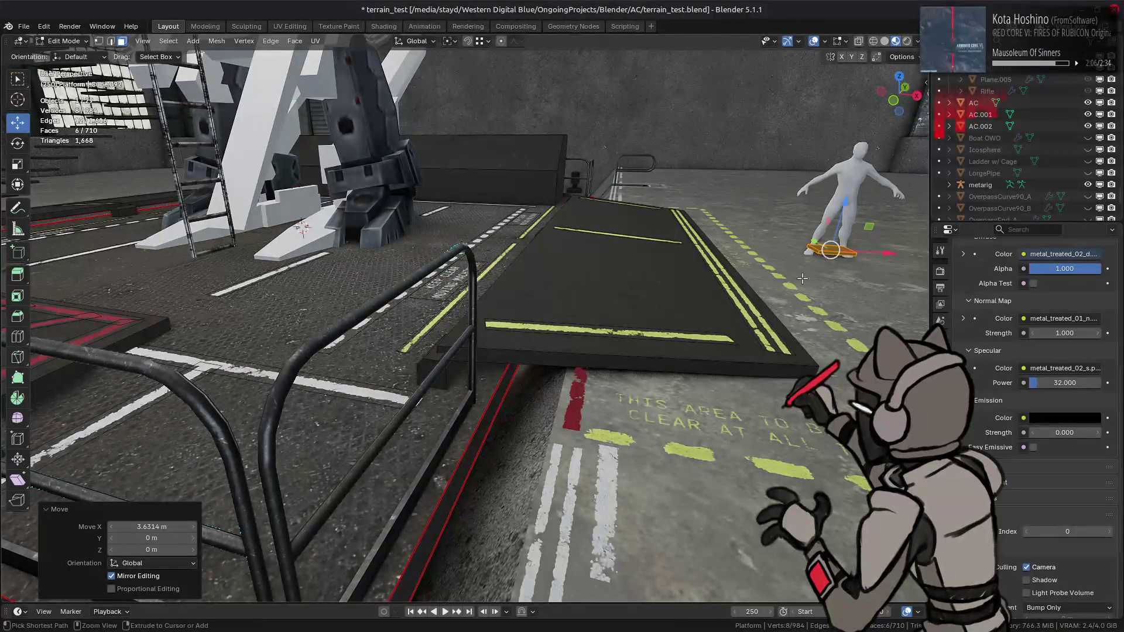
key(ctrl+z)
mouse_move(647, 263)
middle_down()
mouse_move(615, 287)
mouse_move(534, 311)
mouse_move(565, 327)
mouse_move(553, 370)
mouse_move(547, 333)
mouse_move(384, 384)
middle_up()
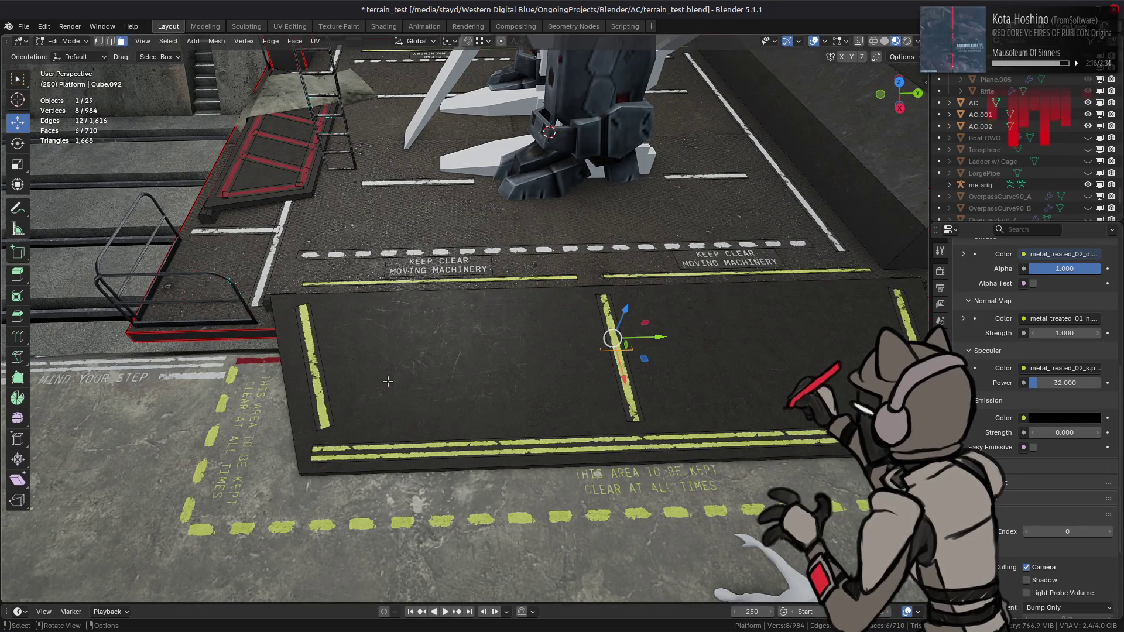
Try shifting, then stretching the strip along Y, undoing both attempts.
mouse_move(650, 339)
mouse_down()
mouse_move(497, 380)
mouse_move(348, 446)
mouse_up()
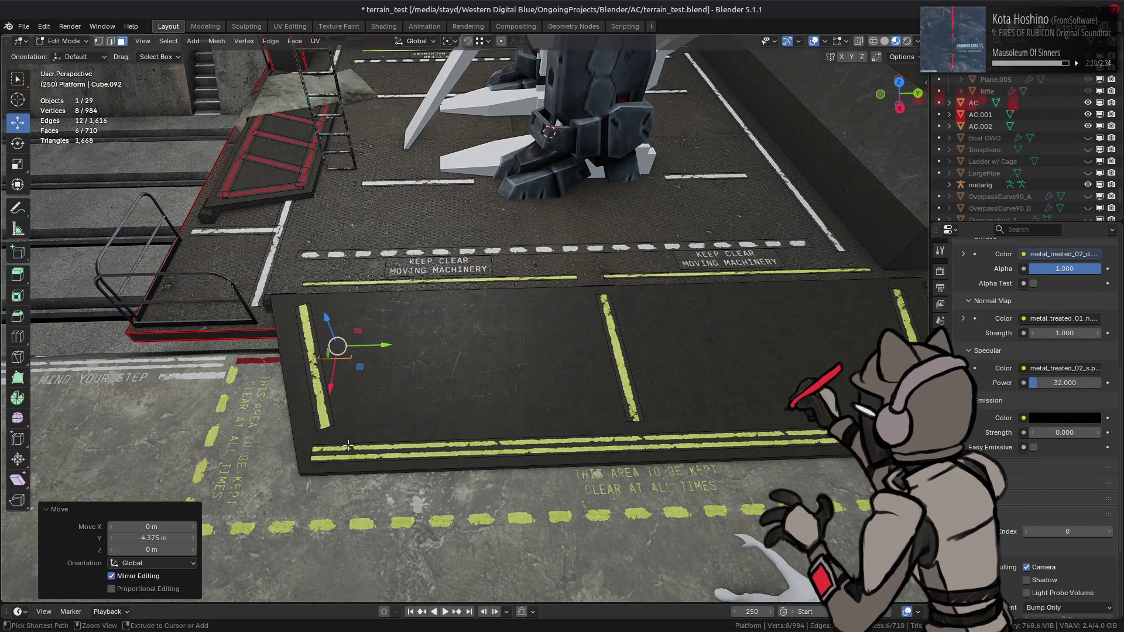
key(ctrl+z)
key(s)
key(y)
click(298, 474)
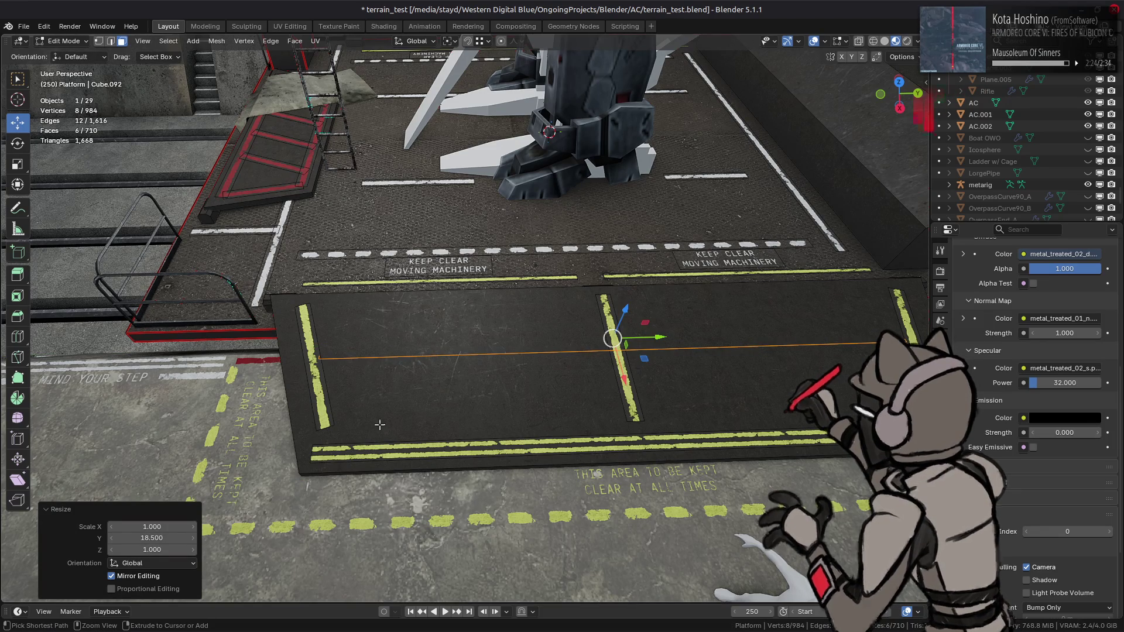
key(ctrl+z)
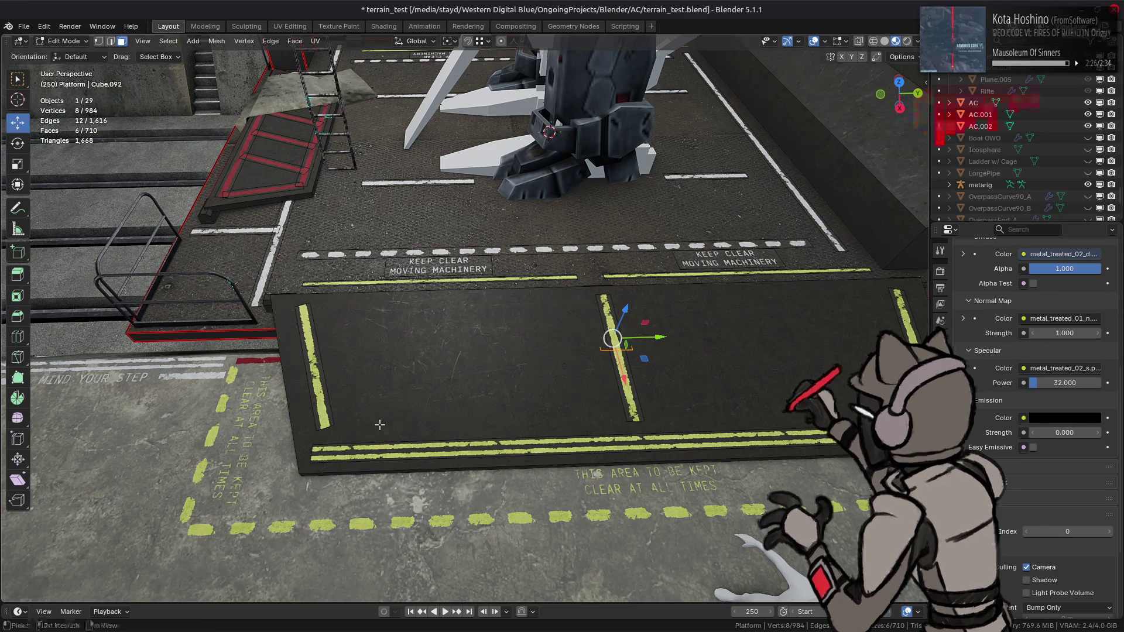
Move the selected edge −4.375 m along Y.
key(g)
key(y)
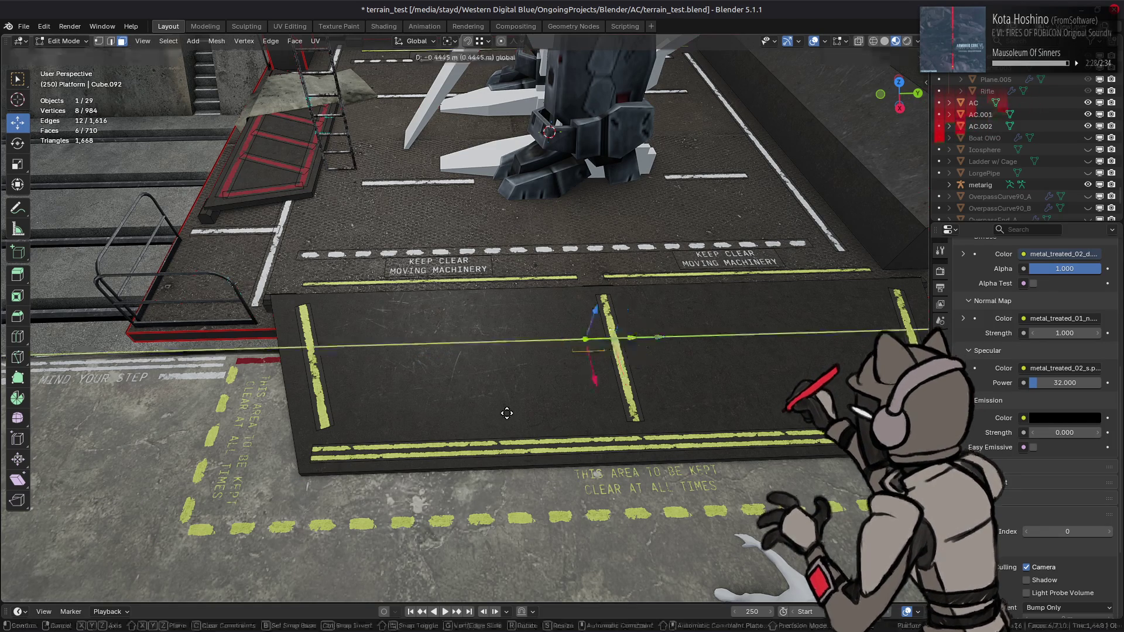
click(302, 465)
mouse_move(302, 464)
middle_down()
mouse_move(293, 359)
mouse_move(250, 325)
mouse_move(546, 316)
mouse_move(438, 351)
mouse_move(350, 318)
middle_up()
Push a single strip face 8.75 m along Y across the platform deck.
click(251, 325)
drag(205, 255, 742, 471)
middle_drag(742, 470, 628, 392)
mouse_move(469, 360)
middle_down()
mouse_move(500, 360)
mouse_move(554, 321)
mouse_move(518, 313)
middle_up()
mouse_move(447, 273)
middle_down()
mouse_move(454, 281)
mouse_move(522, 232)
middle_up()
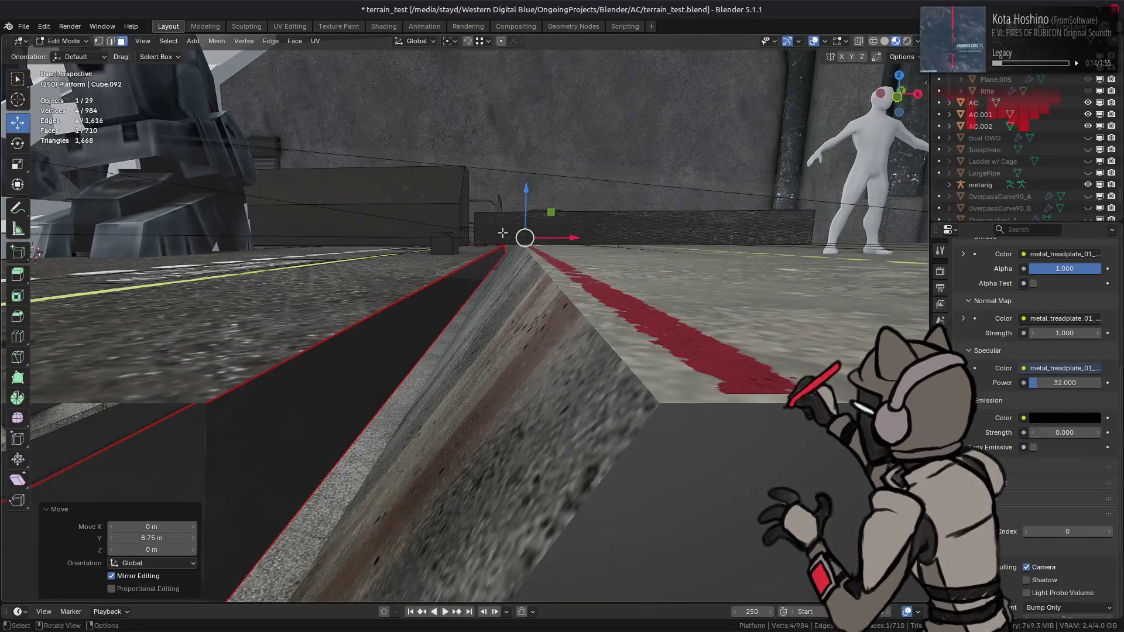
Select the whole connected ramp strip and assign it the metal_treated_02 material.
key(ctrl+l)
scroll(1030, 351, up, 10)
middle_drag(752, 335, 727, 318)
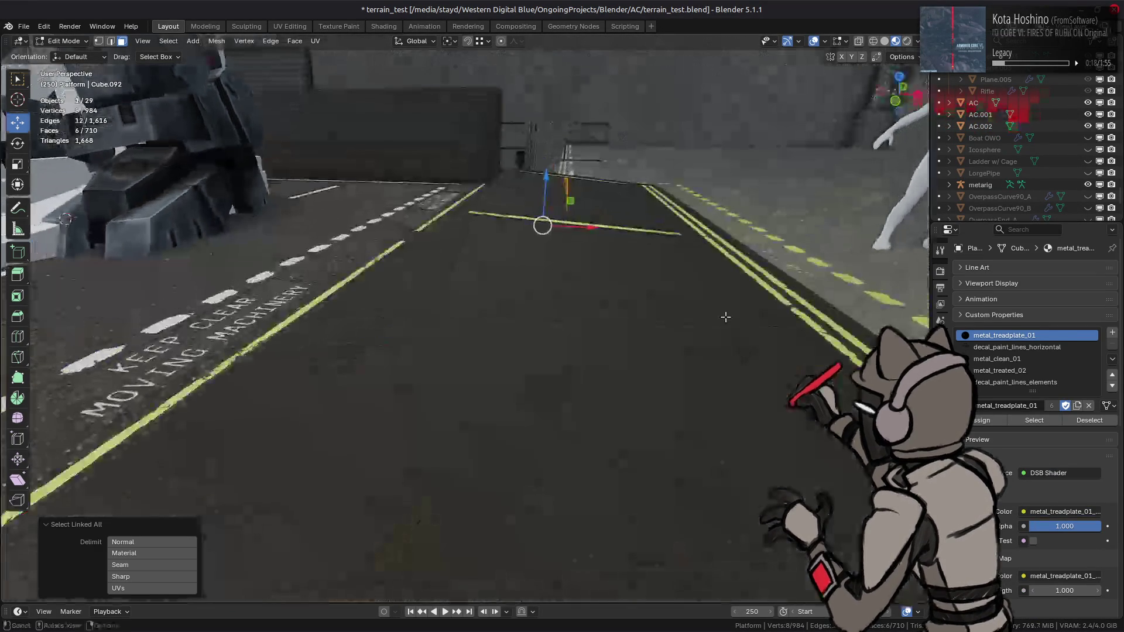
click(1001, 370)
click(983, 419)
Select the four yellow stripe faces and delete them from the Platform.
mouse_move(574, 384)
middle_down()
mouse_move(584, 364)
mouse_move(414, 396)
mouse_move(464, 382)
middle_up()
click(465, 381)
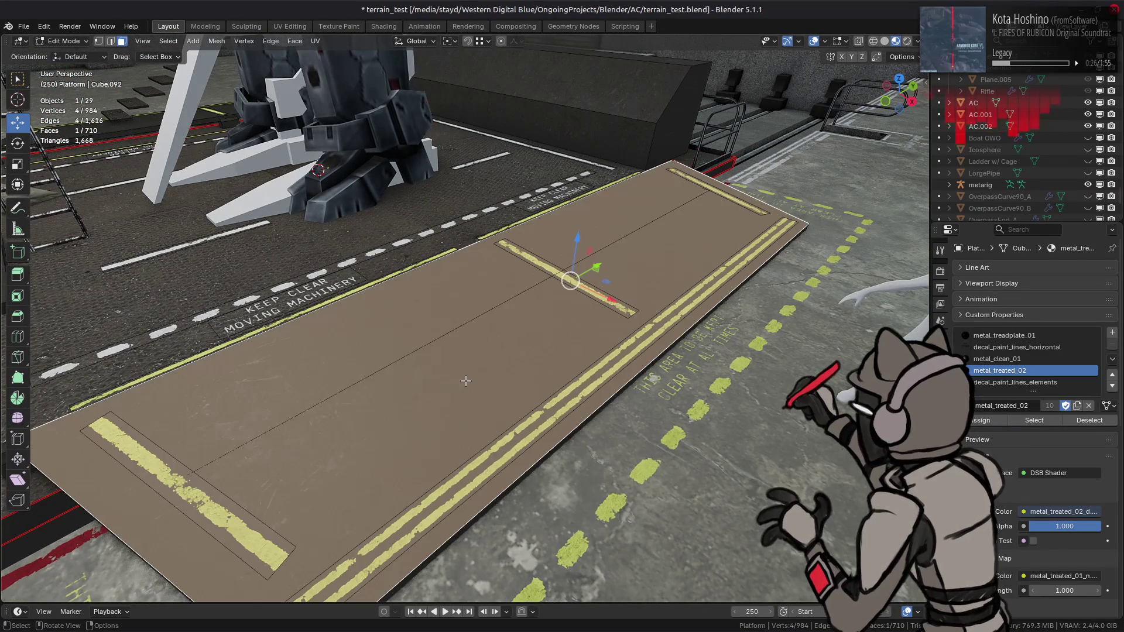
click(260, 527)
middle_drag(483, 467, 544, 309)
key(shift+g)
shift+click(898, 305)
middle_drag(727, 334, 664, 338)
key(ctrl+l)
mouse_move(594, 344)
middle_down()
mouse_move(477, 406)
mouse_move(574, 371)
mouse_move(626, 378)
middle_up()
right_click(581, 378)
click(520, 565)
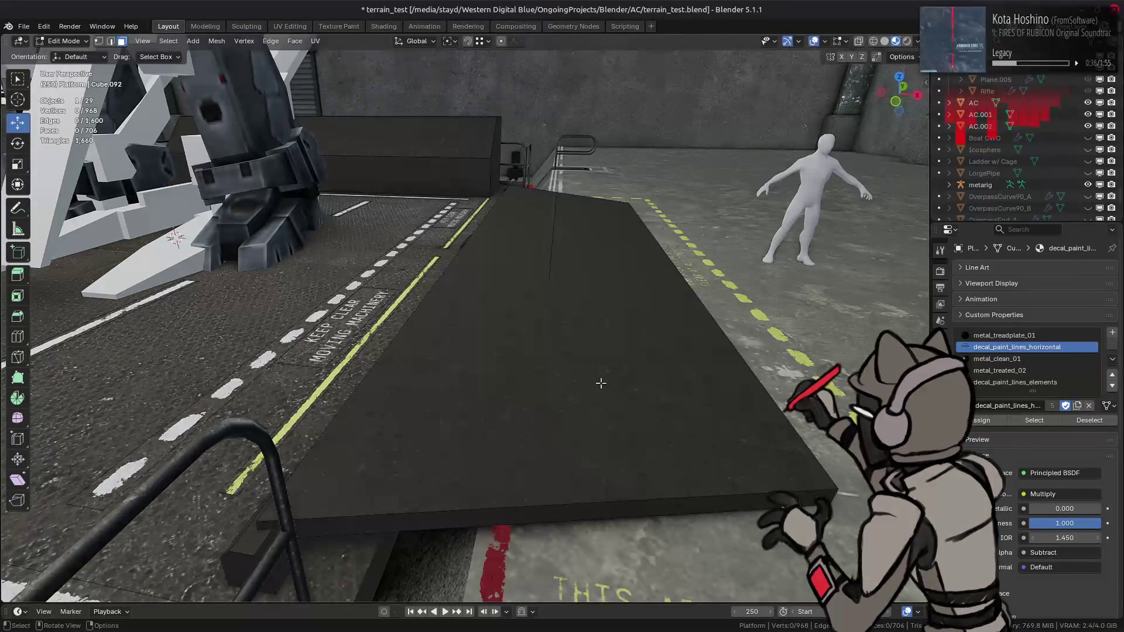
Select the whole old ramp box and delete its faces.
click(593, 390)
key(ctrl+l)
right_click(588, 393)
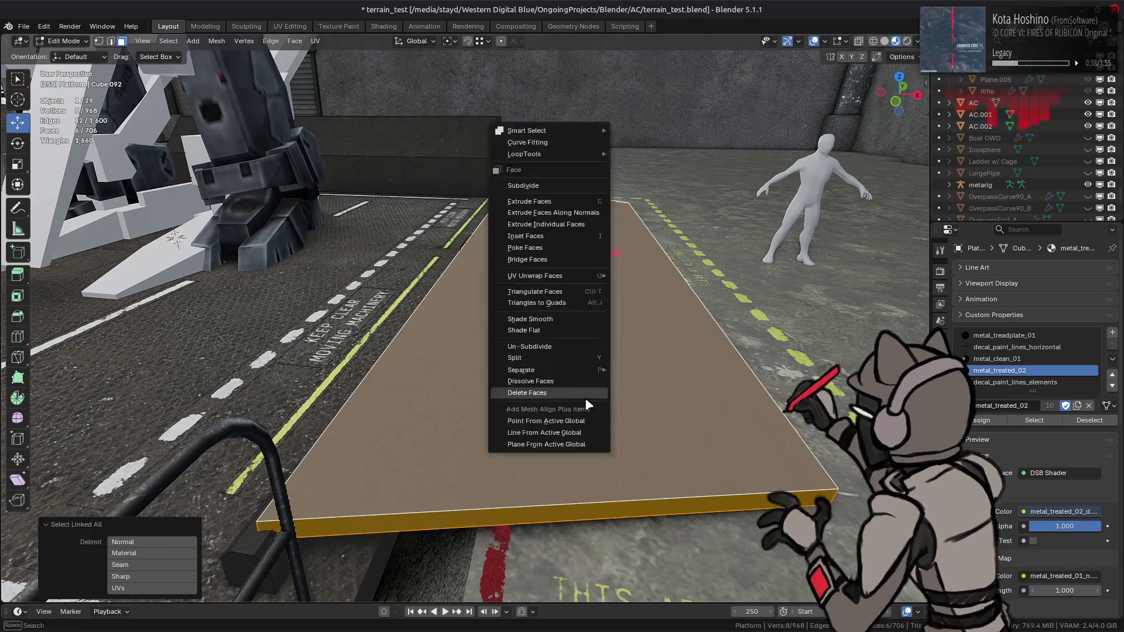
click(584, 397)
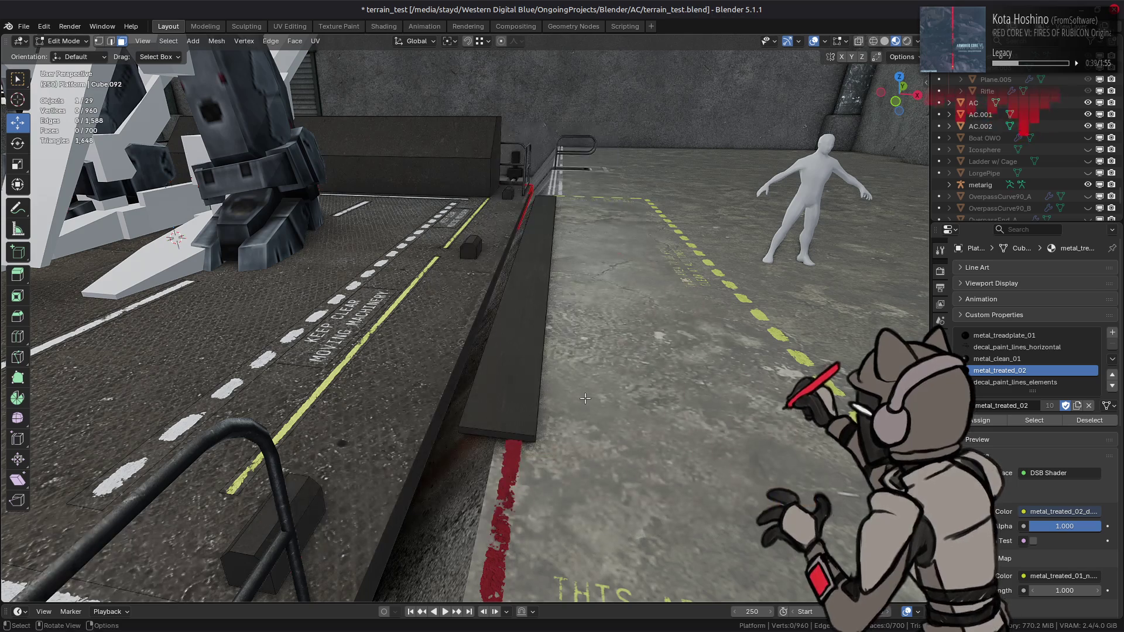
Assign metal_clean_01 to the small floor blocks' faces, then clear the selection and return to Object Mode.
click(300, 498)
shift+click(468, 251)
shift+click(505, 193)
scroll(1030, 351, down, 2)
click(997, 312)
click(995, 375)
middle_drag(566, 354, 572, 351)
key(ctrl+l)
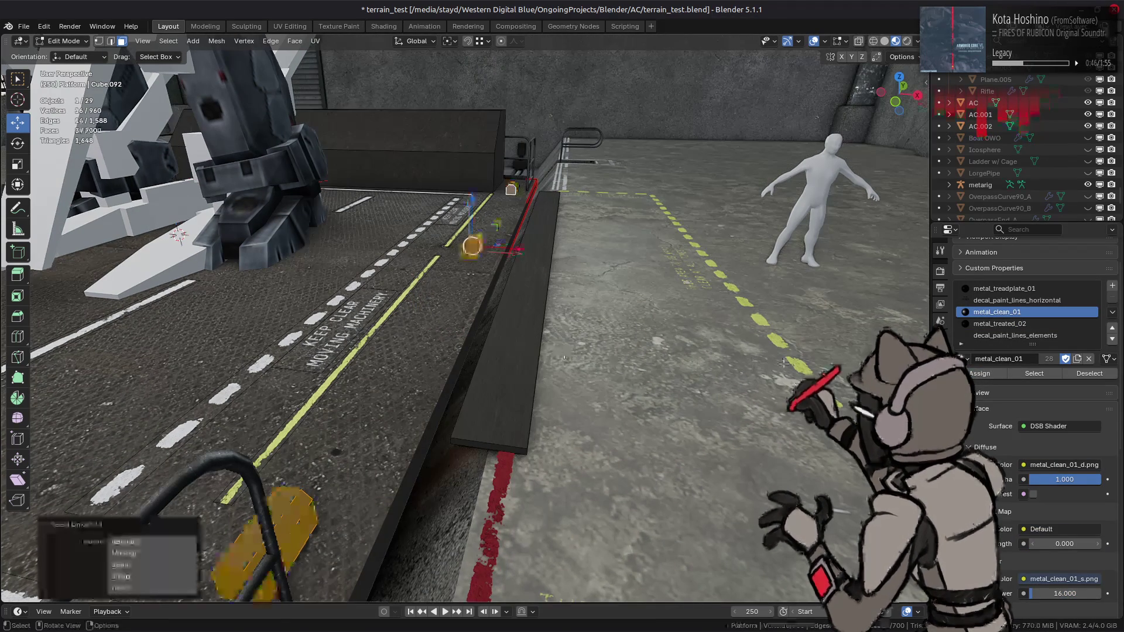
key(alt+a)
key(Tab)
mouse_move(588, 356)
middle_down()
mouse_move(628, 357)
mouse_move(588, 359)
middle_up()
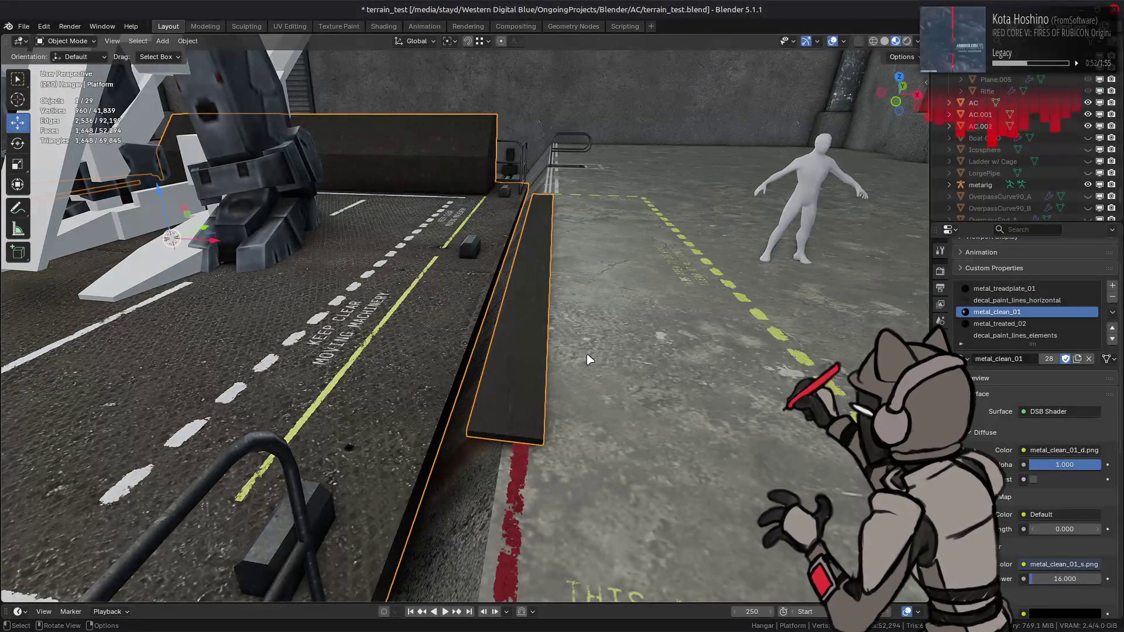
Select the whole plank in Edit Mode and lower it 0.17 m along Z.
key(Tab)
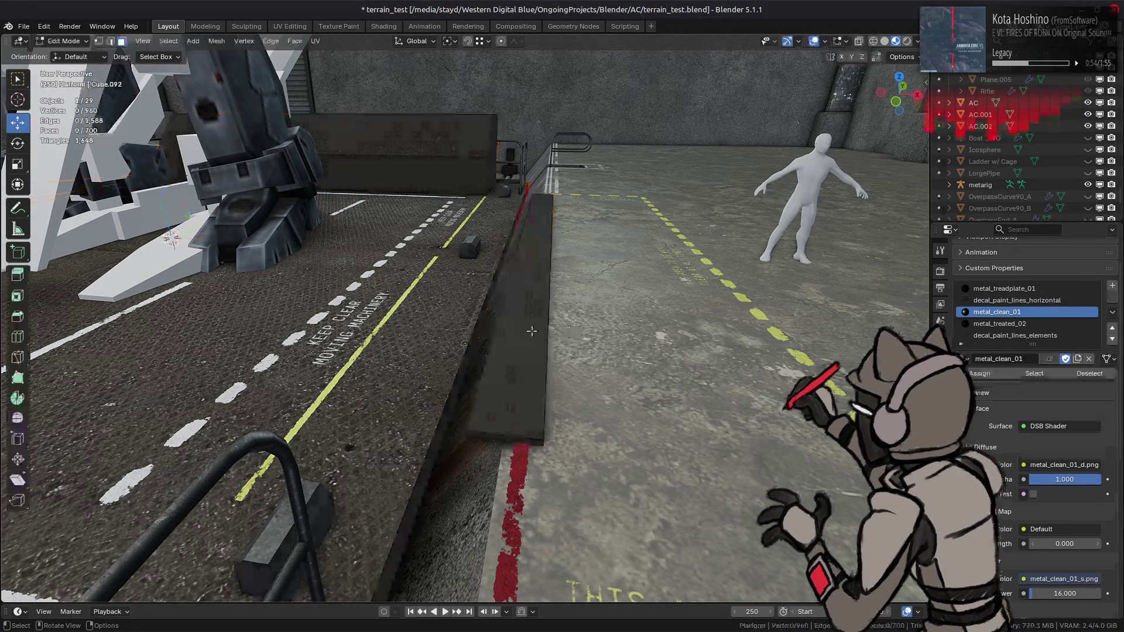
click(530, 329)
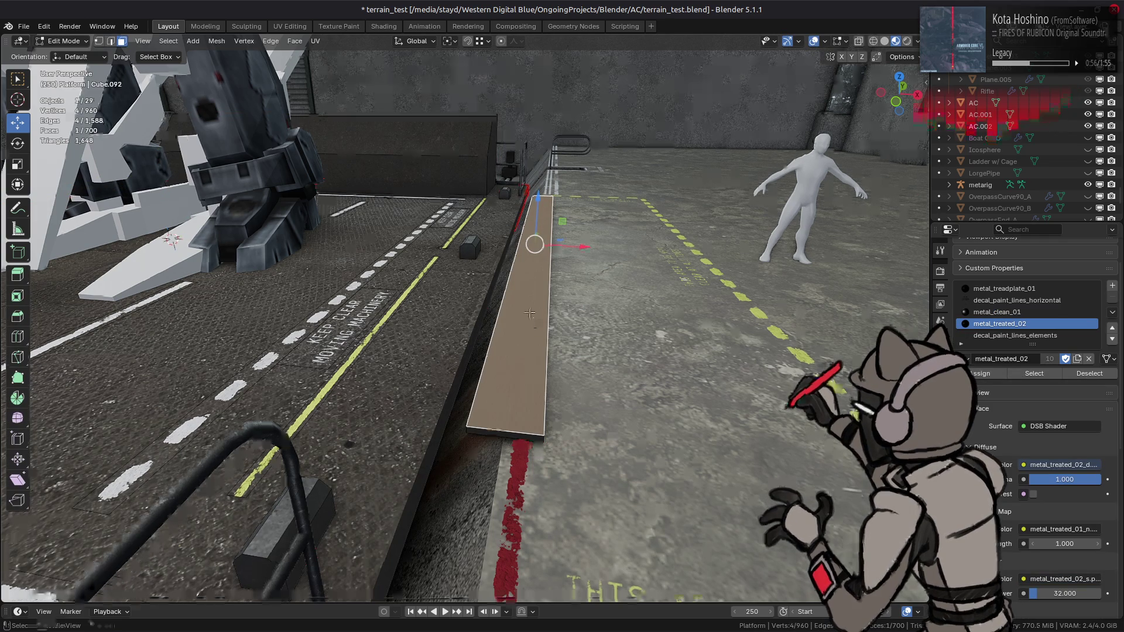
key(ctrl+l)
mouse_move(531, 313)
middle_down()
mouse_move(525, 246)
mouse_move(506, 309)
middle_up()
key(g)
key(z)
click(527, 262)
middle_drag(559, 268, 564, 265)
Try moving a plank corner vertex −0.5 m along X, then cancel and reselect the whole plank.
key(1)
click(575, 355)
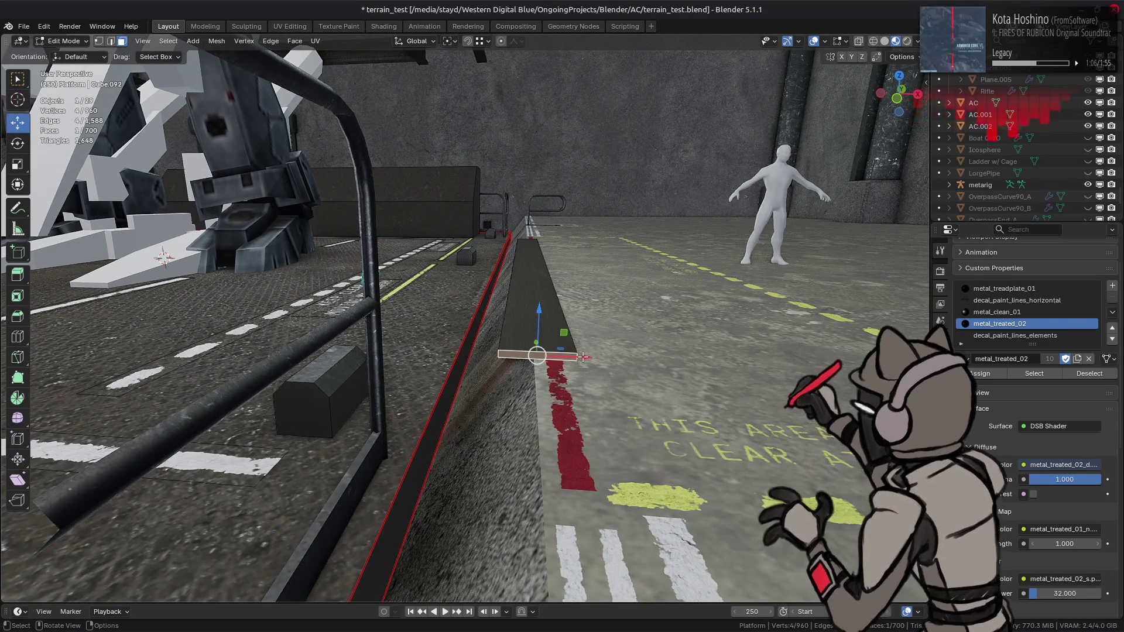
key(g)
key(x)
click(495, 355)
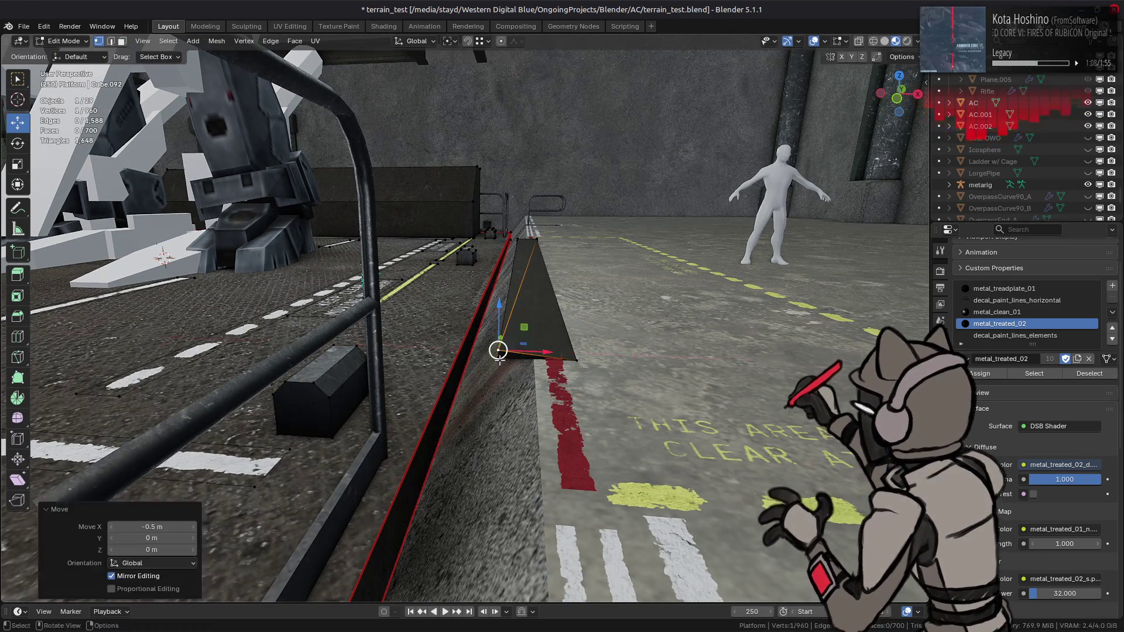
key(ctrl+z)
key(3)
click(539, 329)
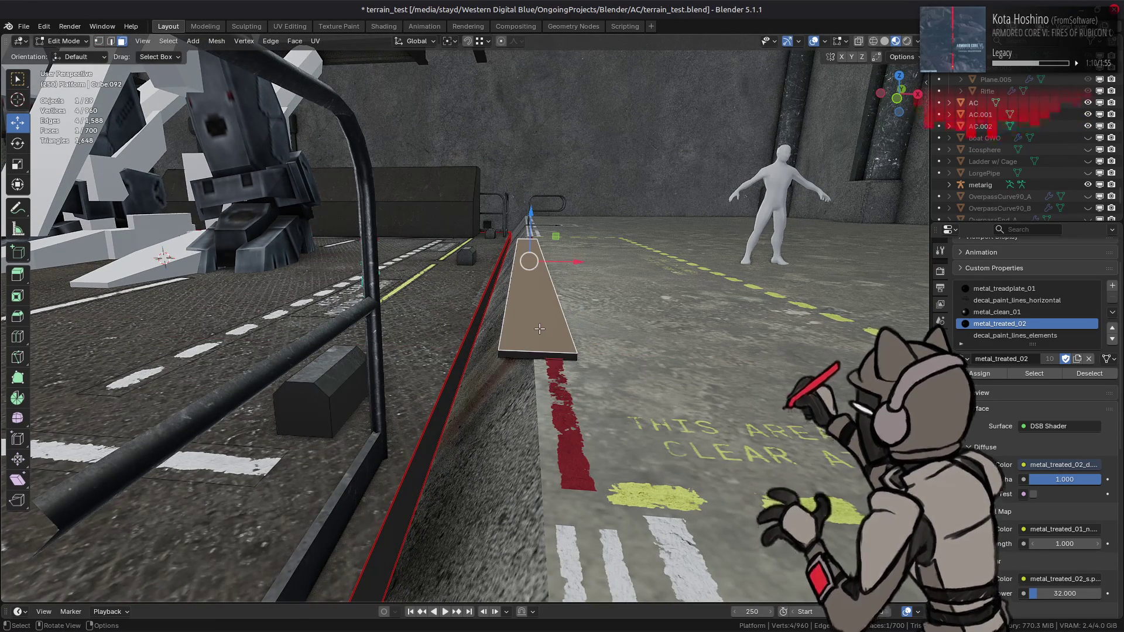
key(ctrl+l)
Scale the plank's width along X by 2, then rescale it to 1.5 times.
key(s)
key(x)
key(2)
key(Return)
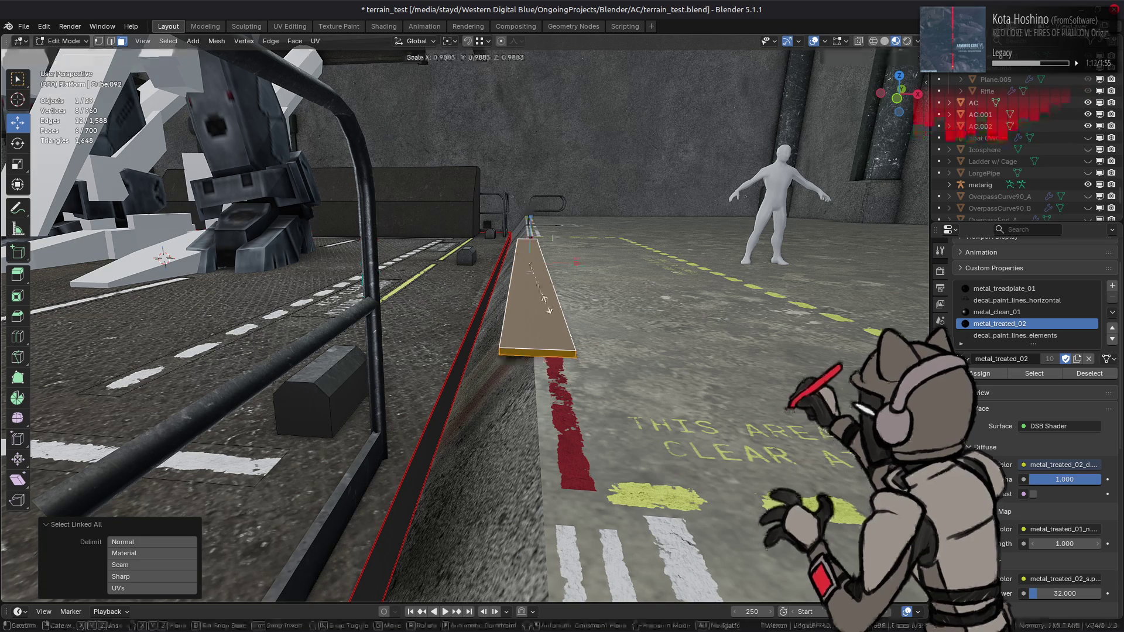
middle_drag(548, 307, 539, 320)
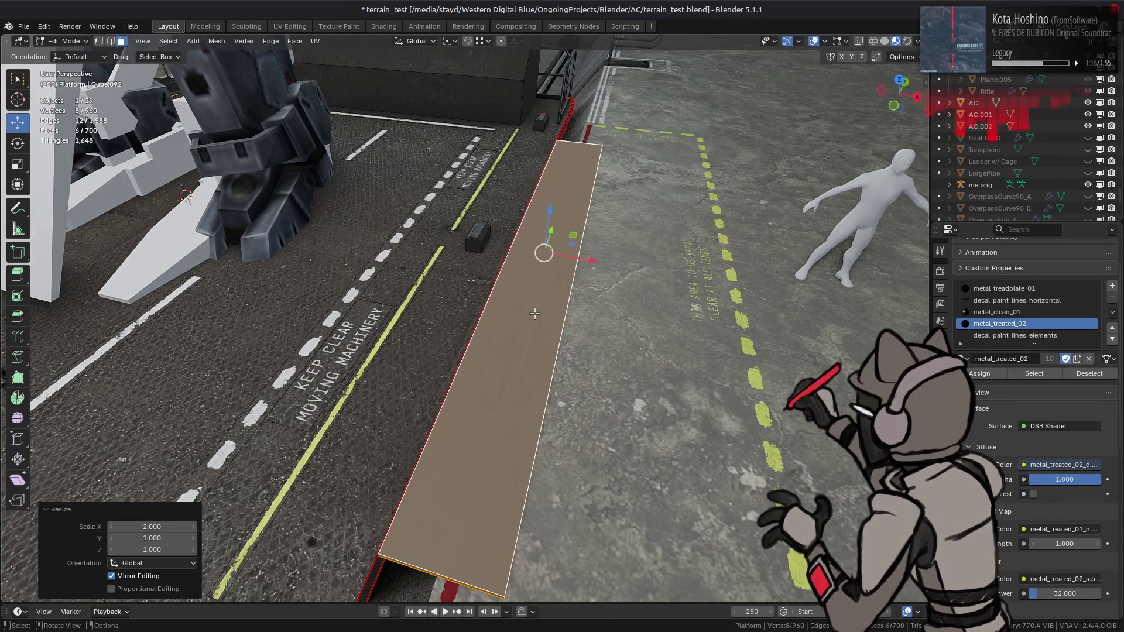
key(s)
key(x)
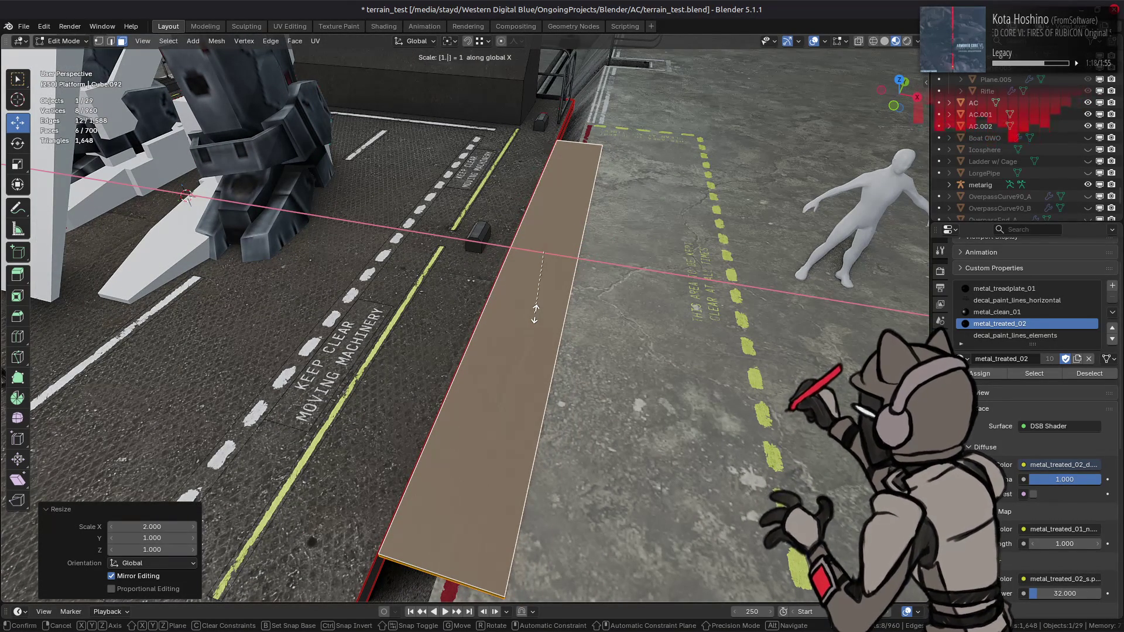
key(5)
key(Return)
mouse_move(534, 313)
middle_down()
mouse_move(473, 305)
mouse_move(496, 306)
middle_up()
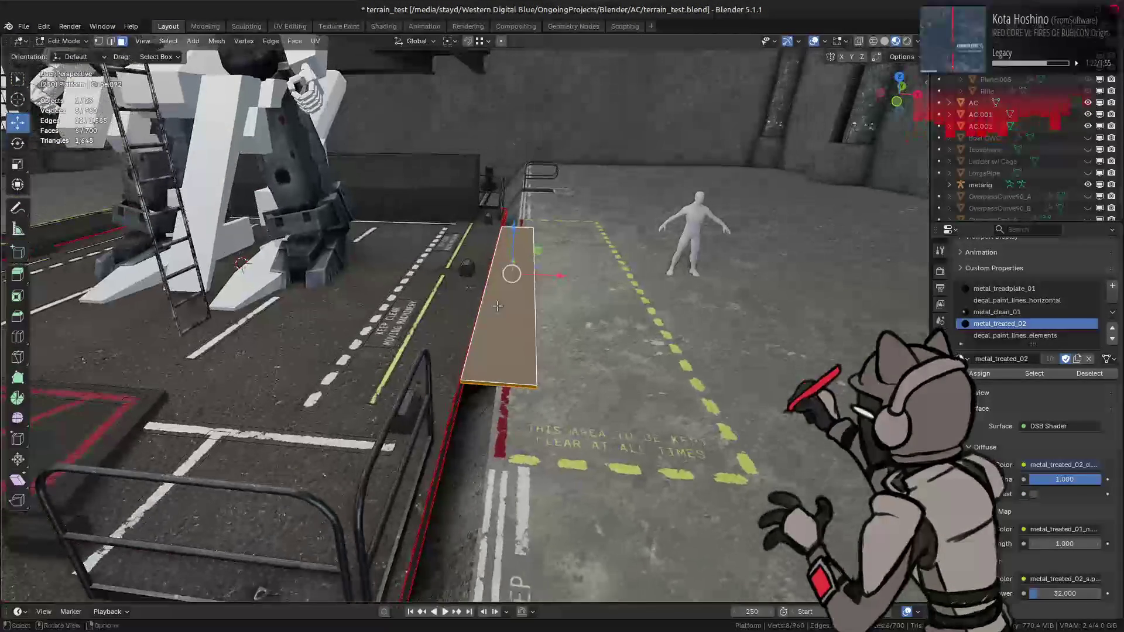
Slide the plank sideways to the left to a new position.
scroll(497, 306, up, 2)
mouse_move(570, 269)
mouse_down()
mouse_move(596, 269)
mouse_move(543, 282)
mouse_up()
scroll(571, 281, down, 3)
scroll(556, 310, up, 3)
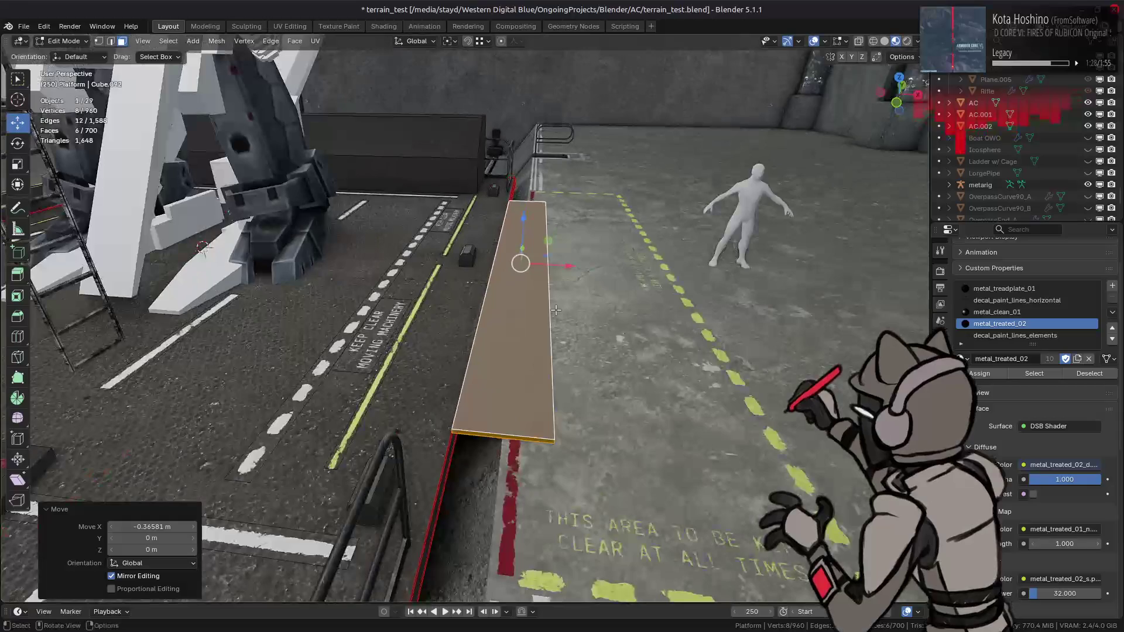
drag(568, 268, 557, 276)
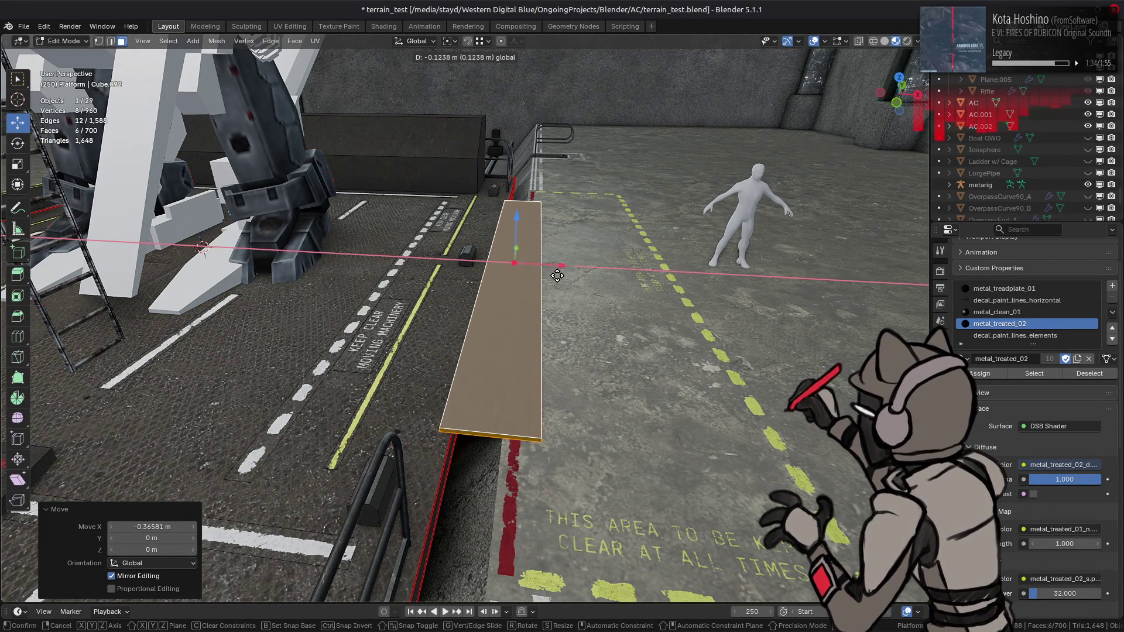
drag(556, 275, 556, 275)
Widen the plank 1.25× along X, shift it −0.25 m then 0.125 m along X, and exit to Object Mode.
text(sx)
text(.25)
key(Return)
scroll(549, 287, down, 2)
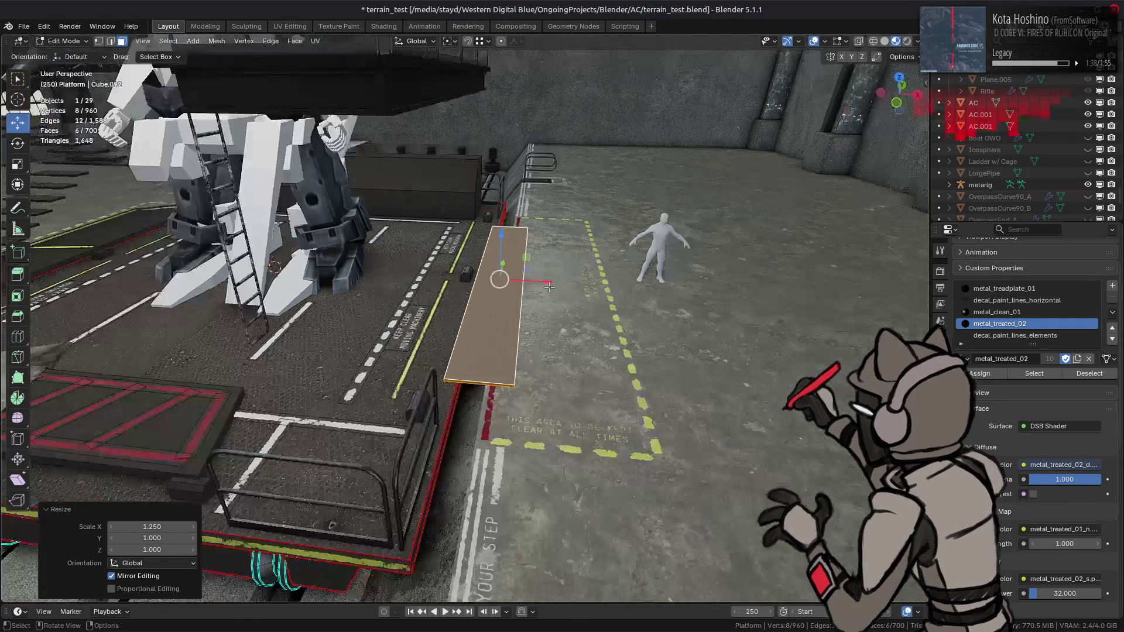
scroll(549, 287, down, 2)
text(gx-.25)
key(Return)
scroll(546, 288, up, 5)
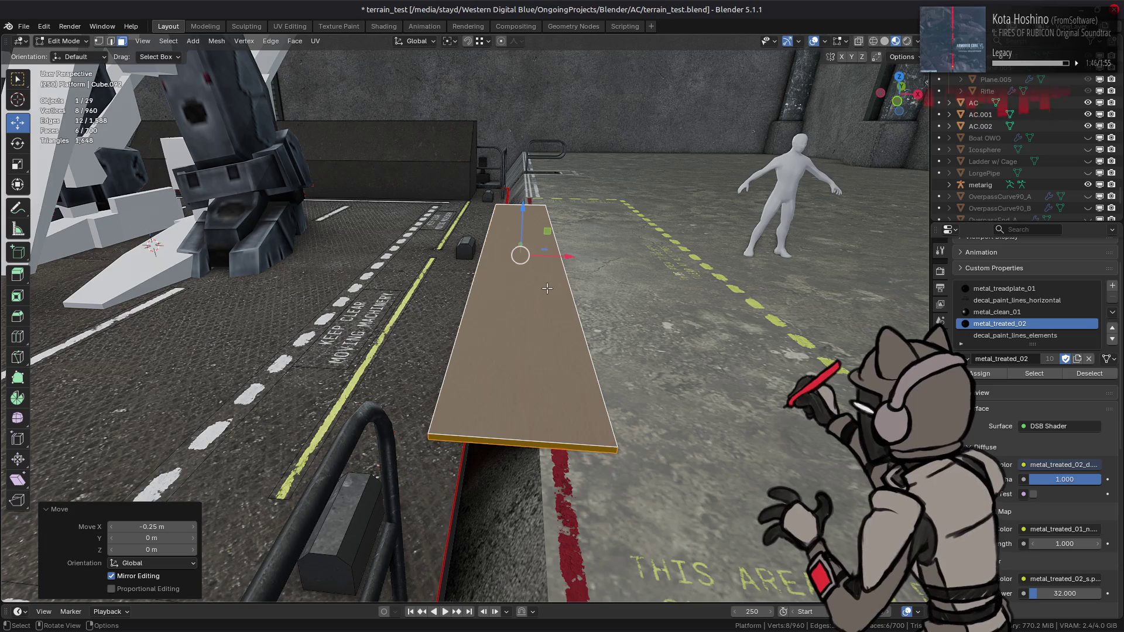
mouse_move(547, 288)
middle_down()
mouse_move(555, 272)
mouse_move(547, 292)
middle_up()
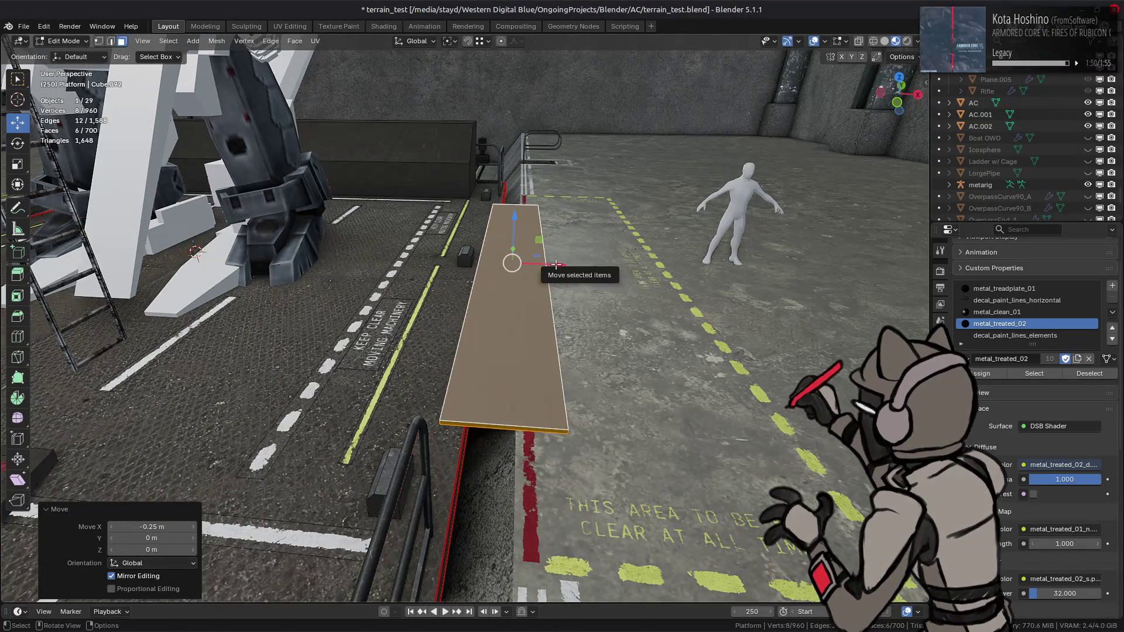
text(gx.125)
key(Return)
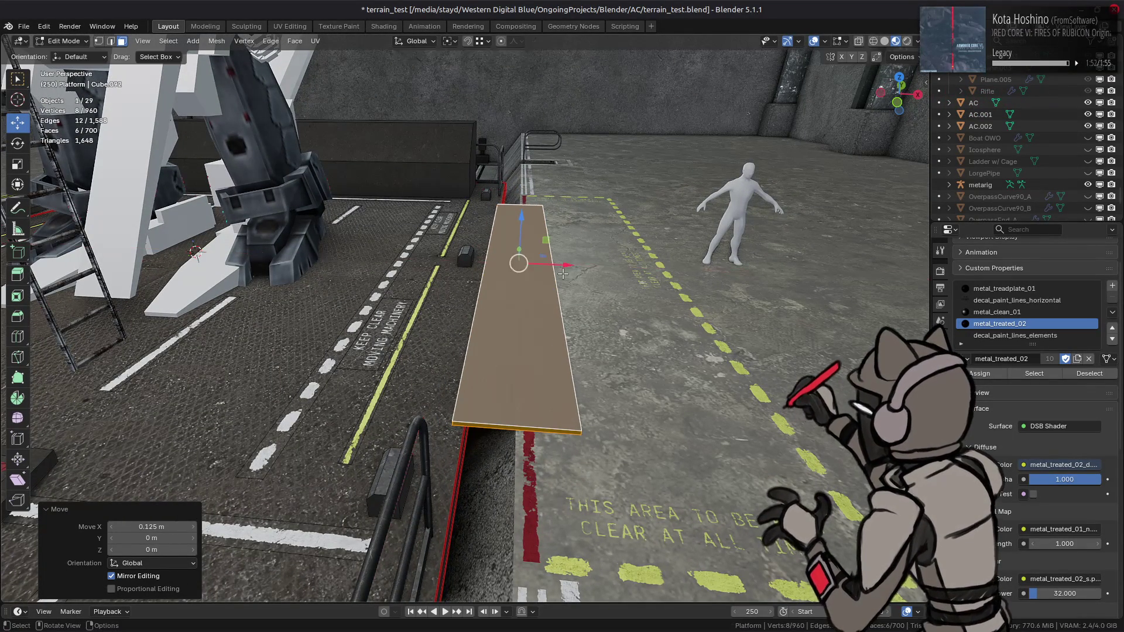
mouse_move(563, 274)
middle_down()
mouse_move(562, 245)
mouse_move(431, 318)
mouse_move(414, 313)
middle_up()
key(Tab)
In the platform's Edit Mode, trial-move its side face −9.25 m along Y, halve it, then undo.
scroll(414, 313, up, 3)
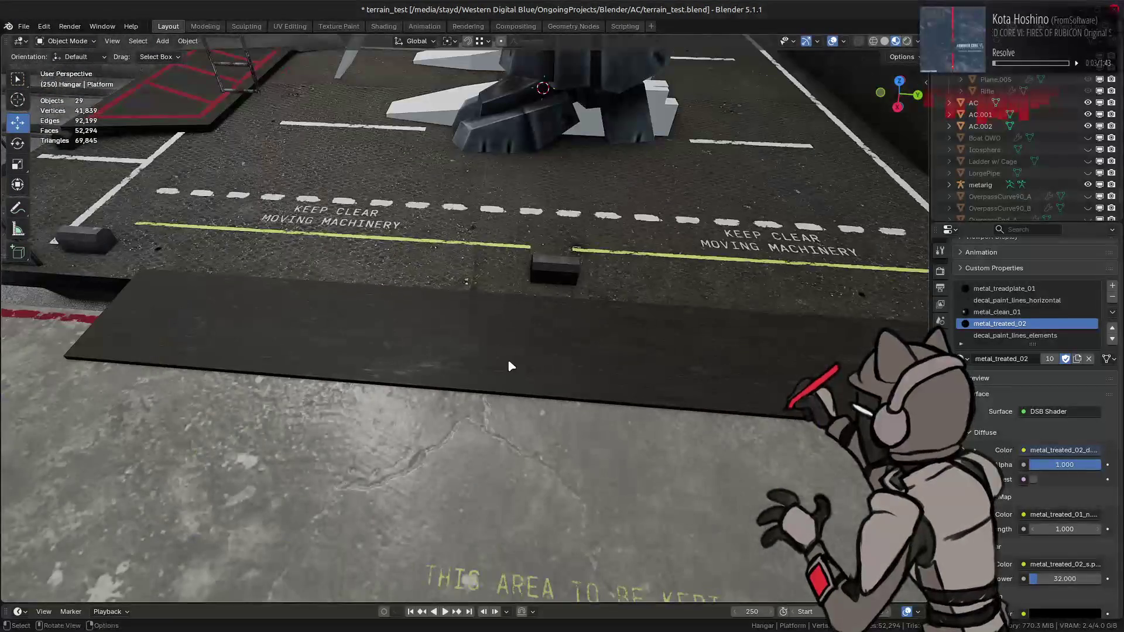
click(466, 345)
key(Tab)
mouse_move(502, 334)
middle_down()
mouse_move(572, 342)
mouse_move(490, 307)
mouse_move(689, 450)
middle_up()
click(614, 385)
mouse_move(613, 385)
middle_down()
mouse_move(728, 401)
mouse_move(782, 296)
middle_up()
mouse_move(783, 296)
mouse_down()
mouse_move(273, 359)
mouse_move(239, 391)
mouse_up()
key(ctrl+z)
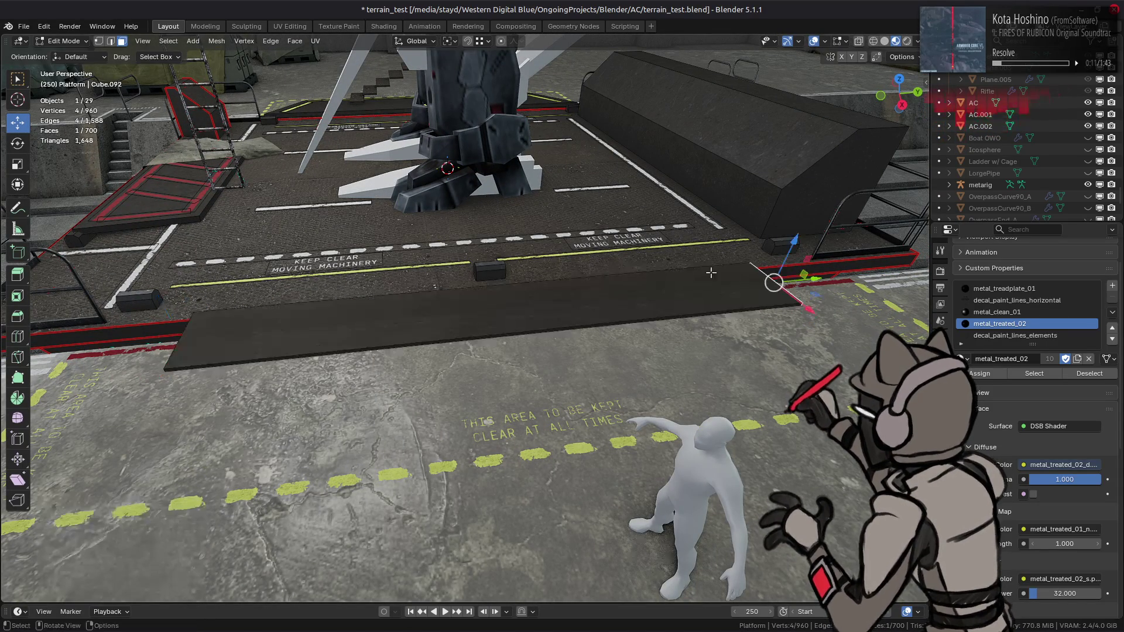
drag(822, 278, 814, 283)
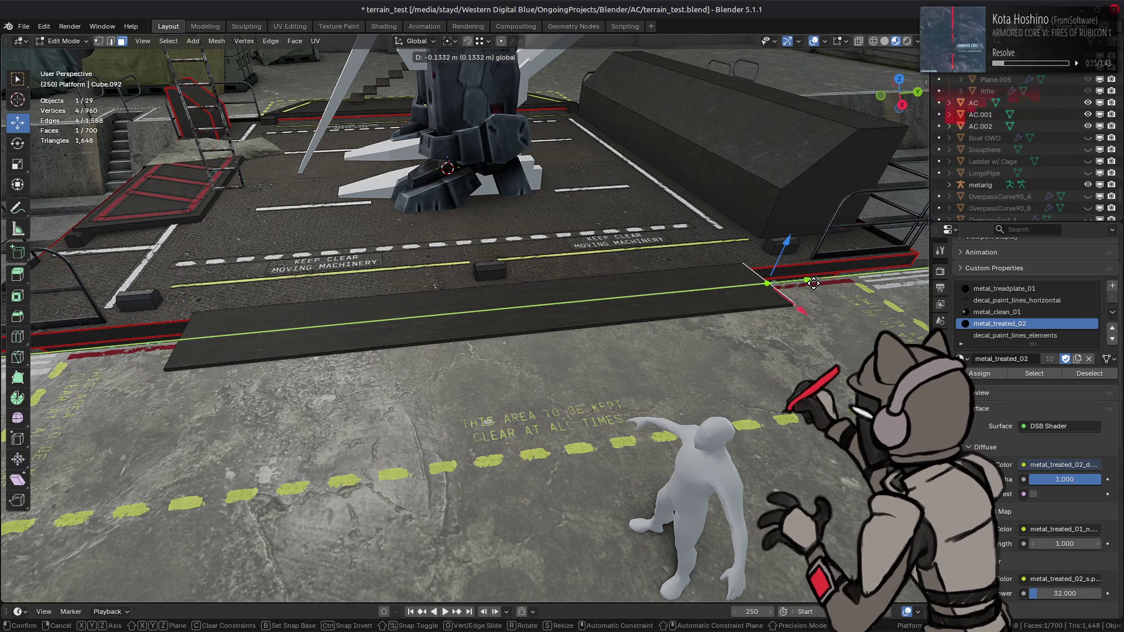
text(-9.25)
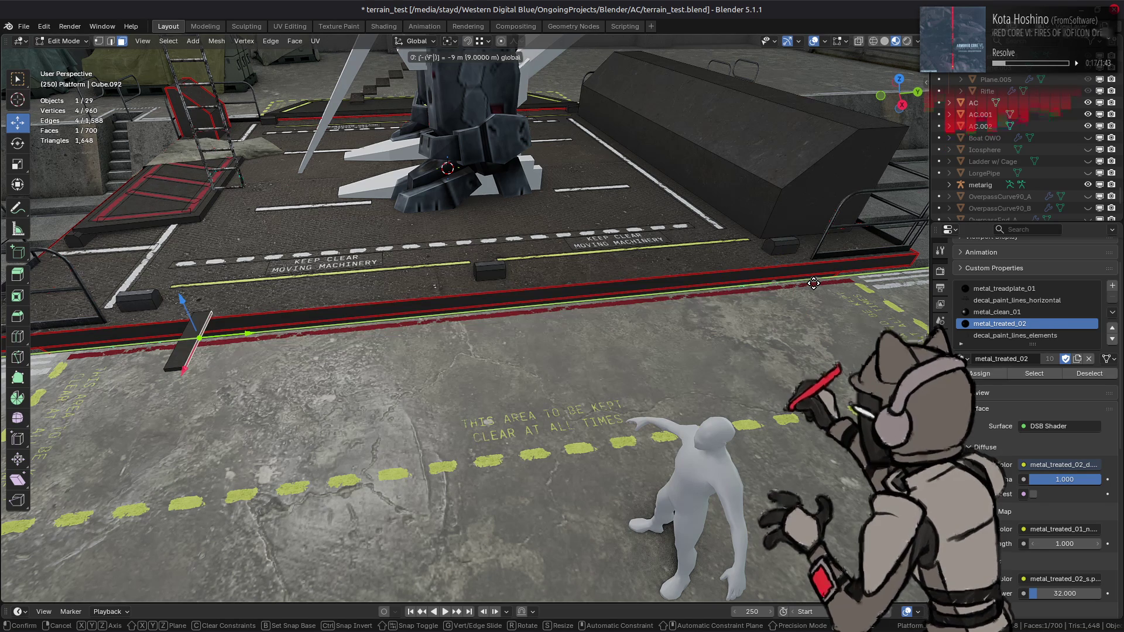
key(Return)
click(163, 534)
text(/2)
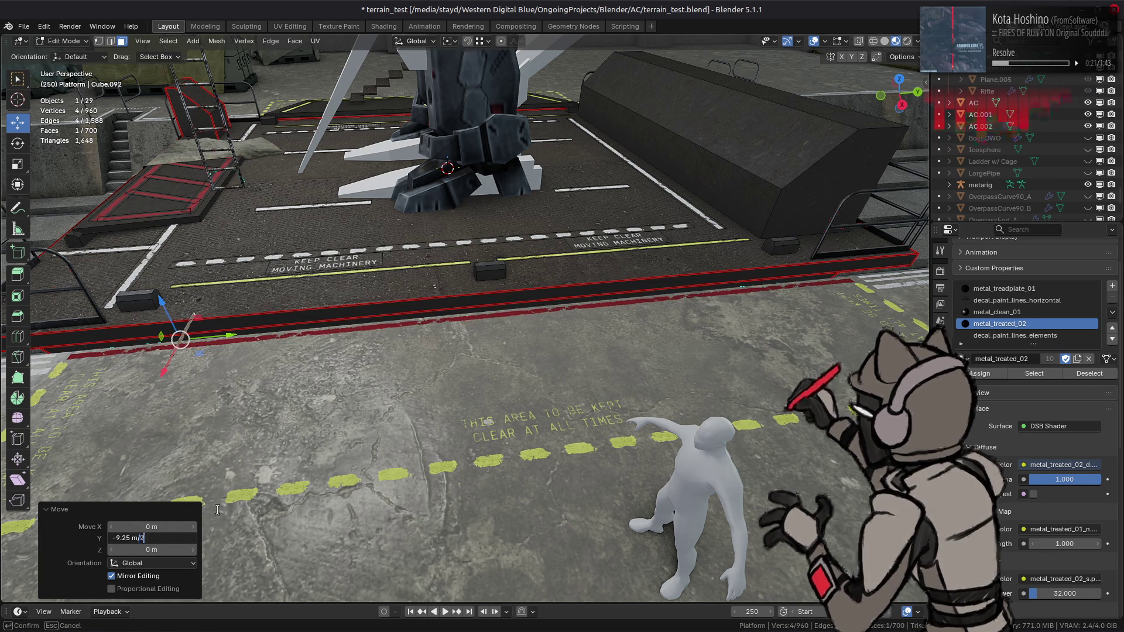
key(Return)
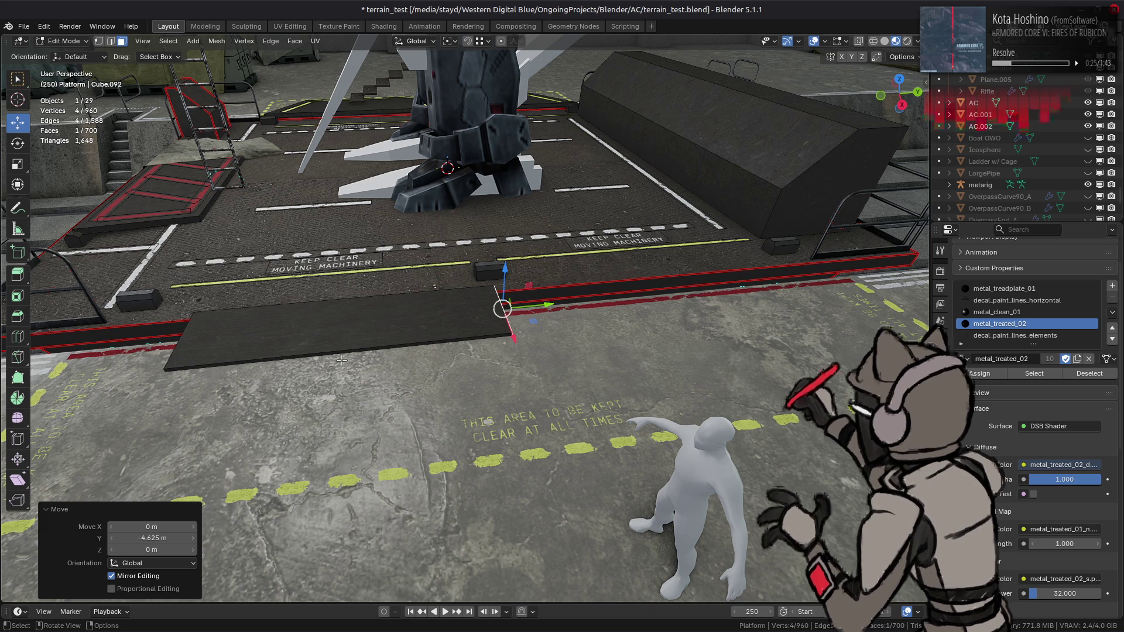
key(ctrl+z)
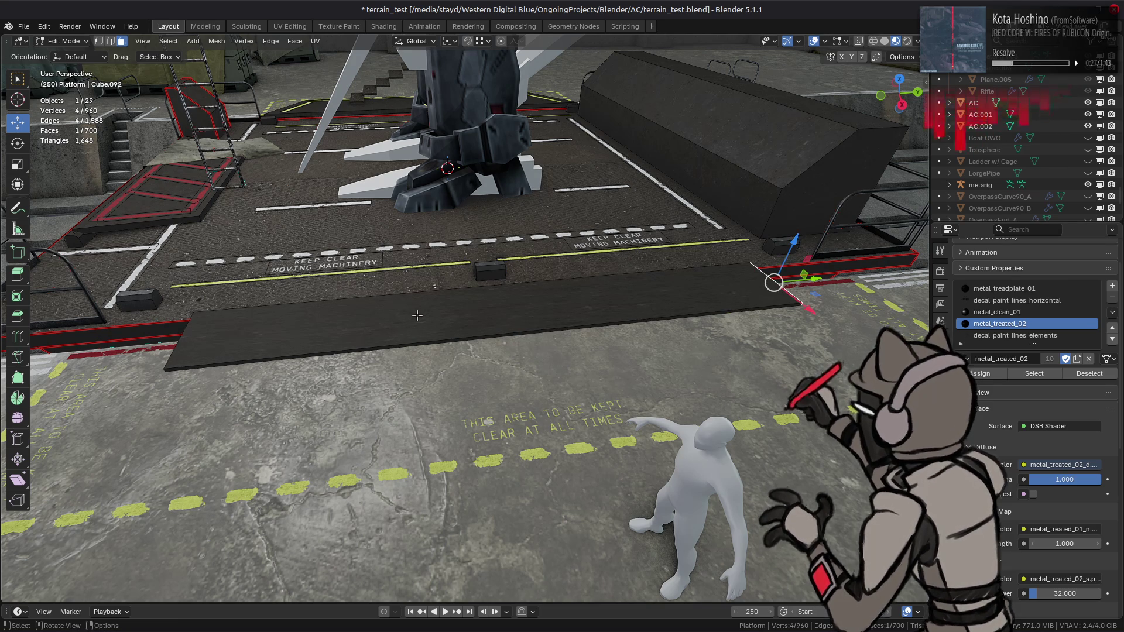
Shift the slab's end face 0.375 m along Y, revert it, then stretch it 10 m.
middle_drag(451, 299, 432, 303)
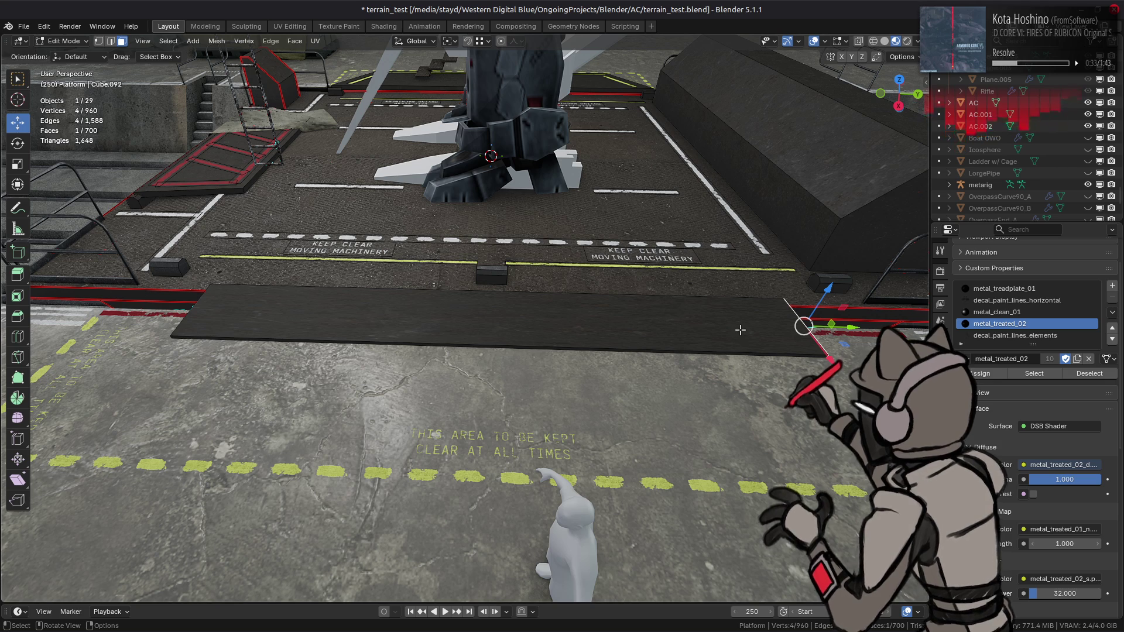
click(858, 328)
text(.375)
key(Return)
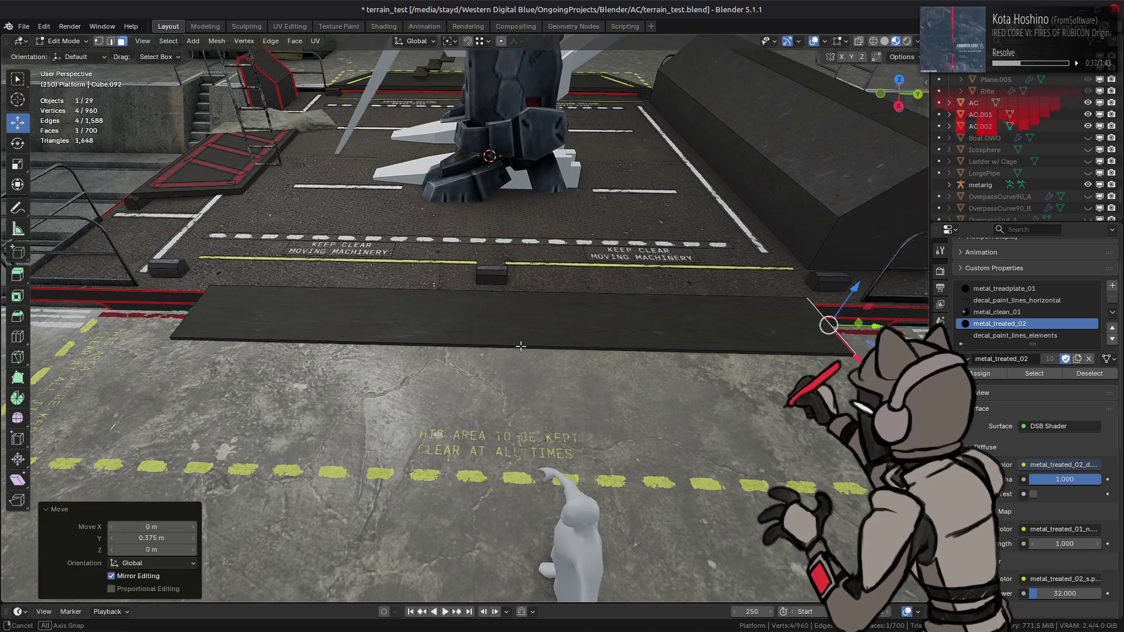
middle_drag(828, 318, 375, 460)
click(342, 450)
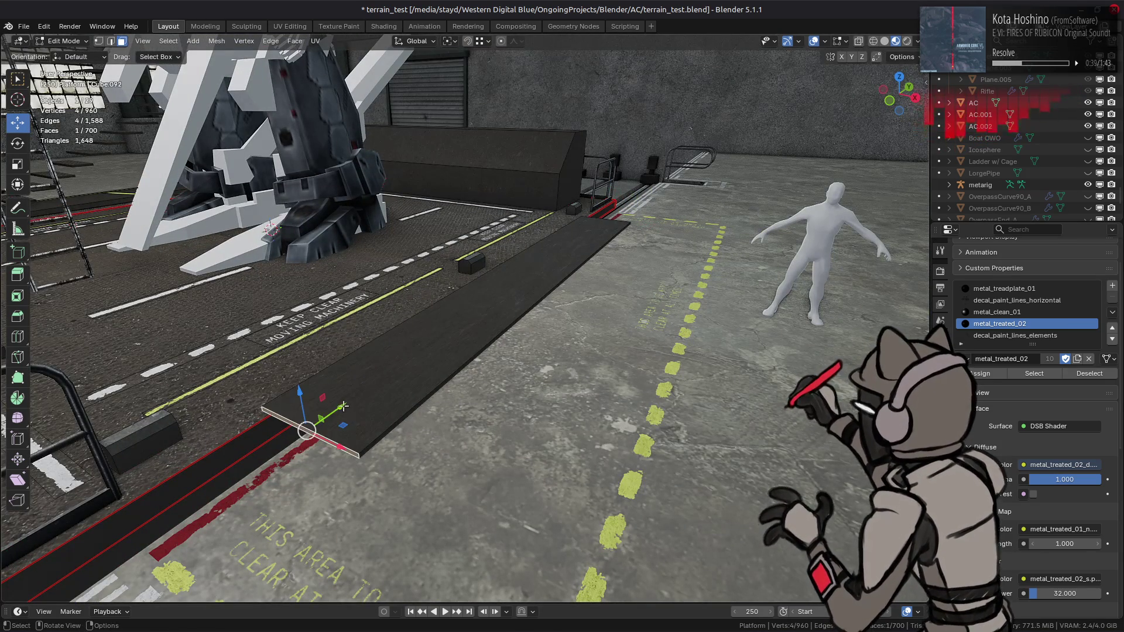
text(gy-.375)
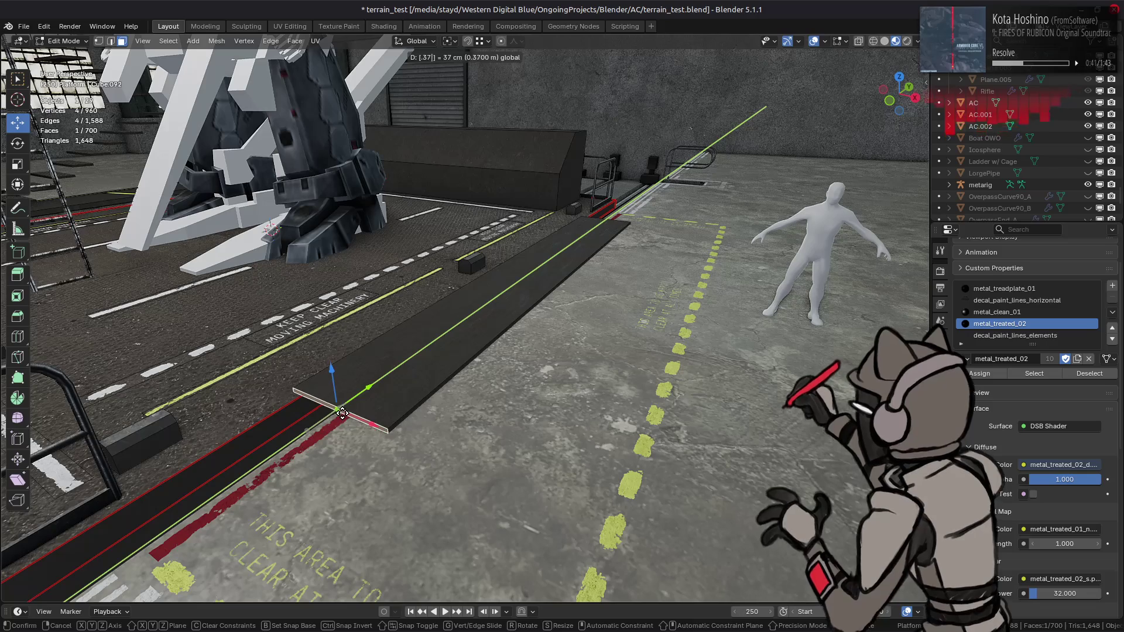
key(Return)
text(gy10)
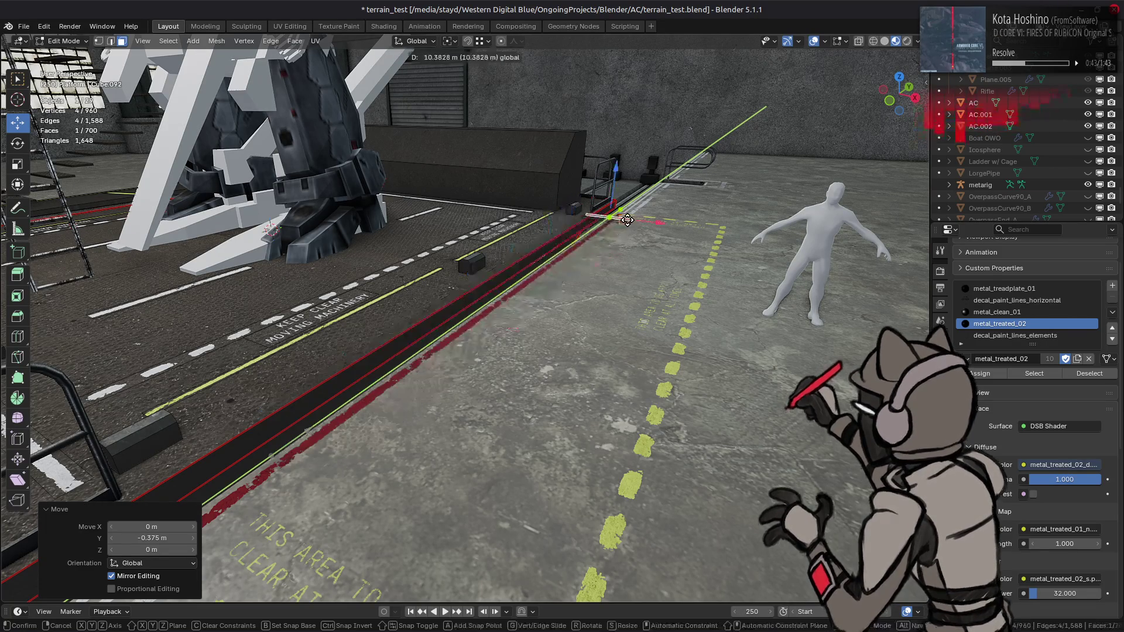
key(Return)
Move the slab end −5 m along Y and select the whole ramp strip.
mouse_move(629, 234)
middle_down()
mouse_move(458, 278)
mouse_move(629, 401)
middle_up()
text(gy-5)
key(Return)
mouse_move(605, 449)
middle_down()
mouse_move(476, 316)
mouse_move(481, 345)
middle_up()
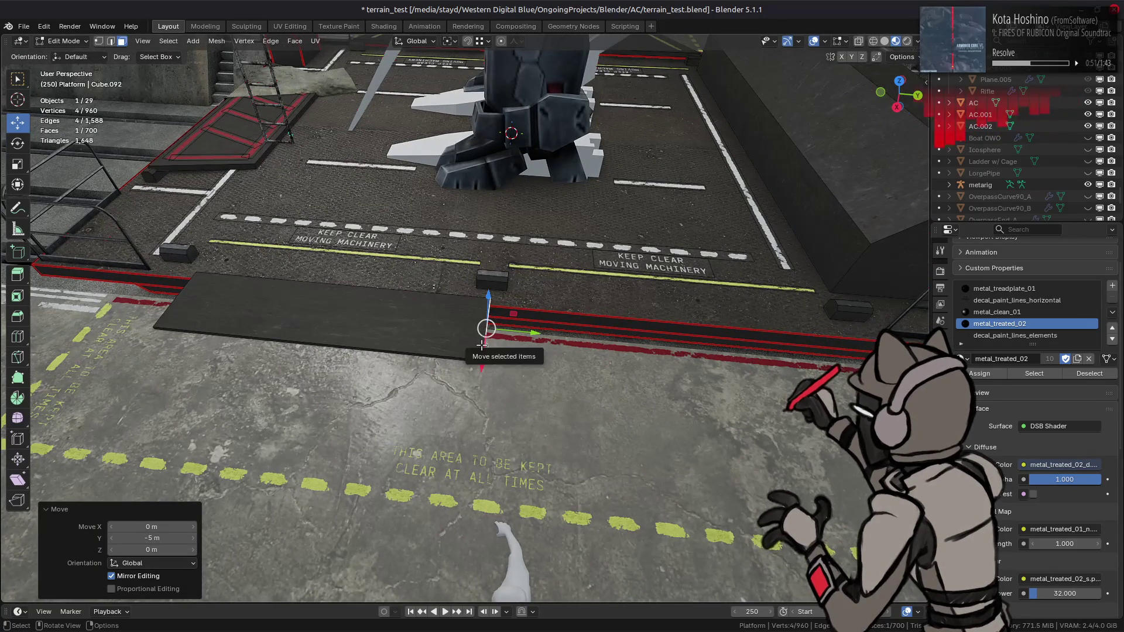
scroll(425, 331, up, 1)
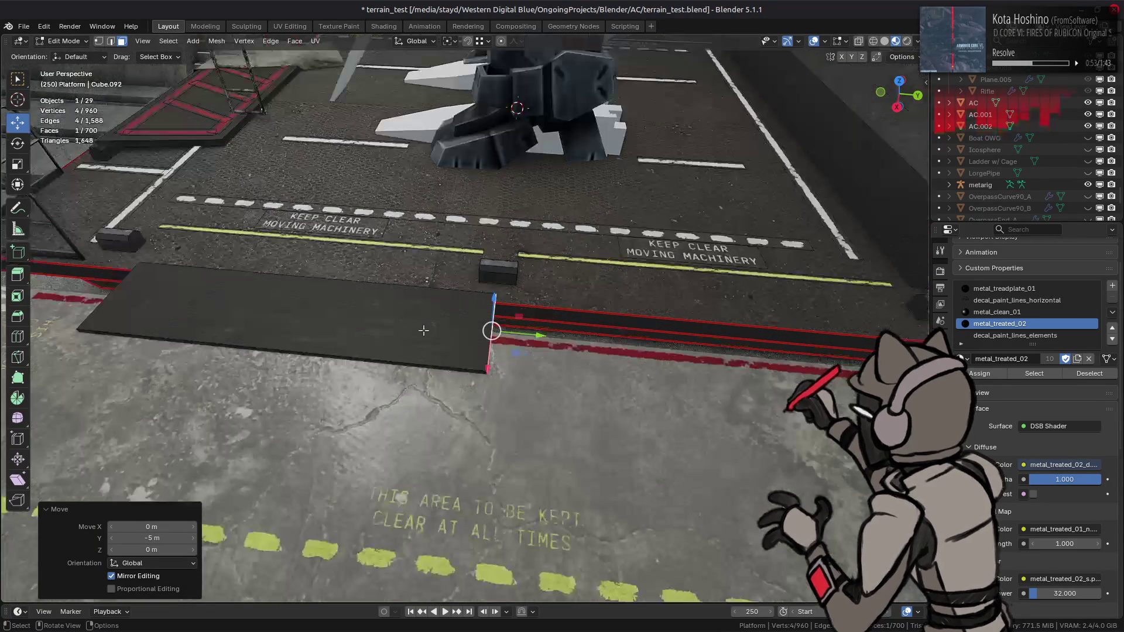
key(ctrl+l)
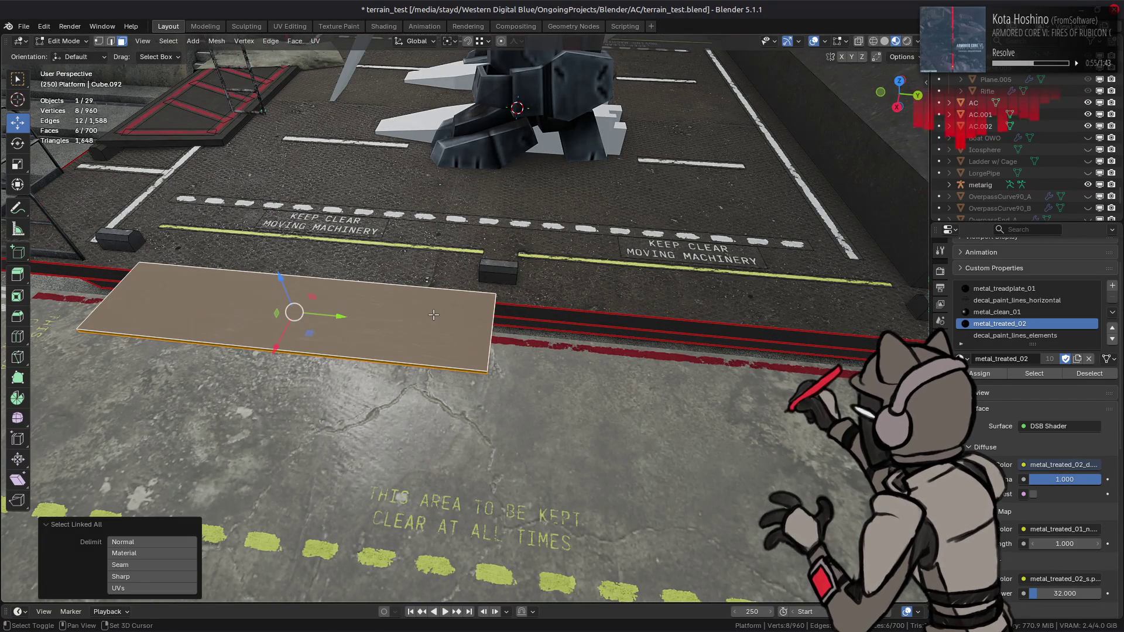
Duplicate the ramp strip 5 m along Y and hide everything but the two strips.
key(shift+d)
key(y)
key(5)
key(Return)
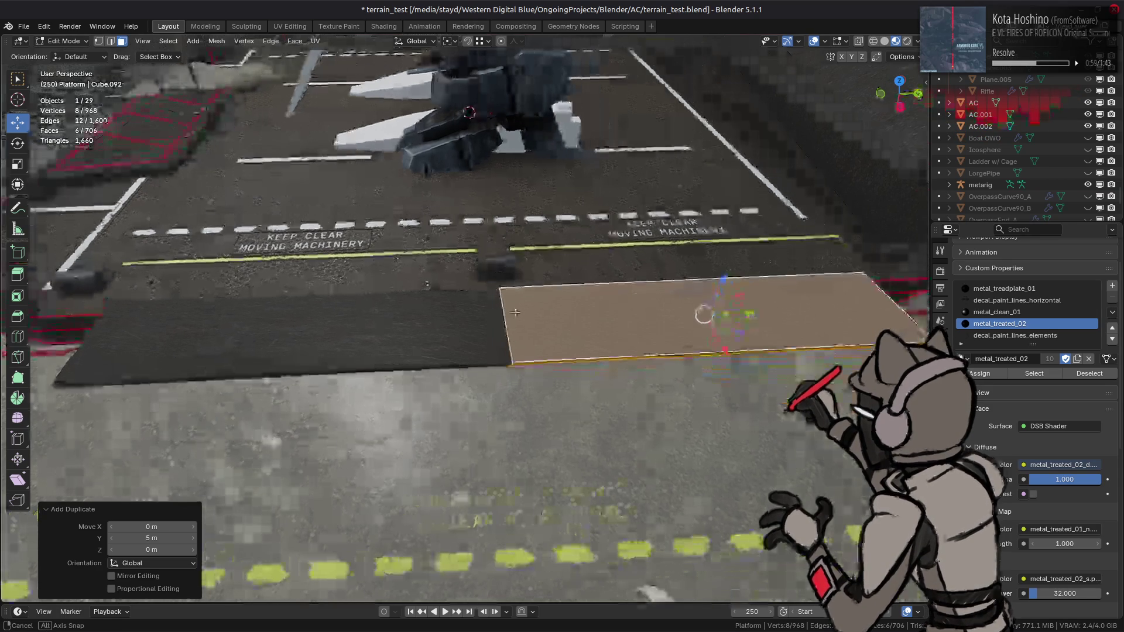
key(shift+h)
mouse_move(498, 314)
middle_down()
mouse_move(428, 314)
mouse_move(513, 369)
mouse_move(548, 373)
mouse_move(551, 331)
middle_up()
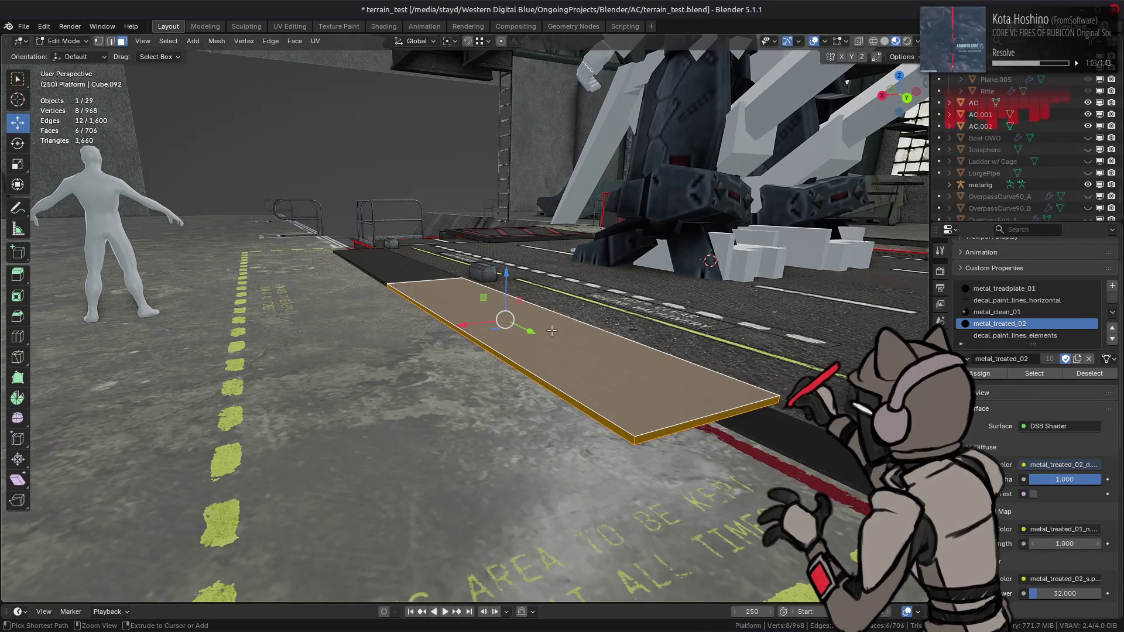
Drag one strip's end face to a new position along the Y axis.
key(alt+a)
click(693, 424)
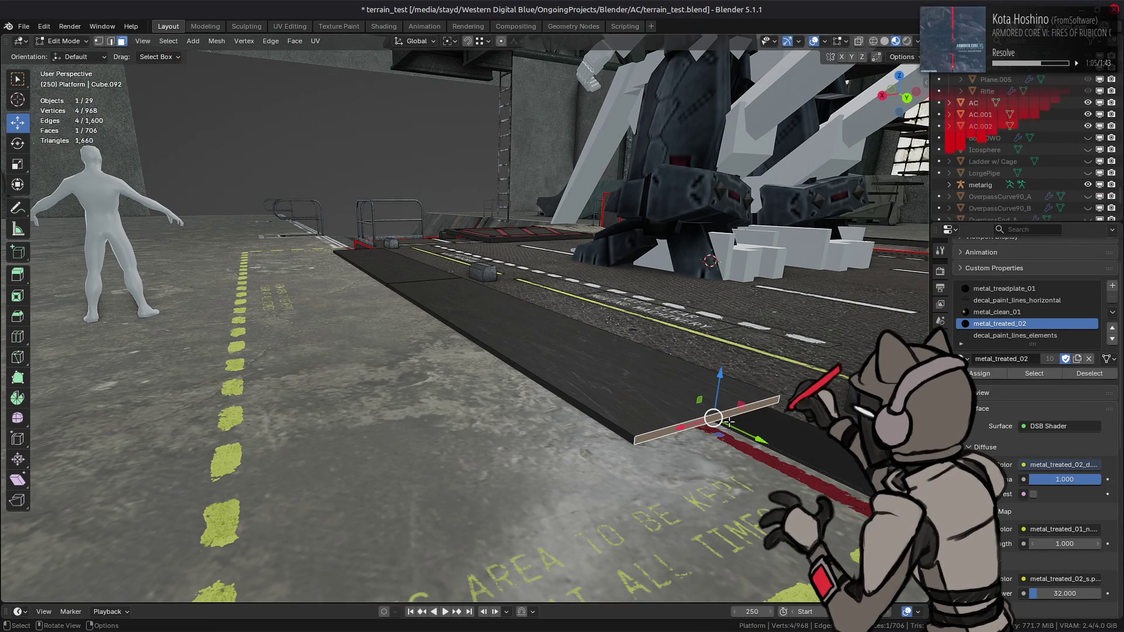
key(g)
key(y)
click(738, 433)
mouse_move(738, 432)
middle_down()
mouse_move(572, 358)
mouse_move(708, 326)
mouse_move(506, 354)
middle_up()
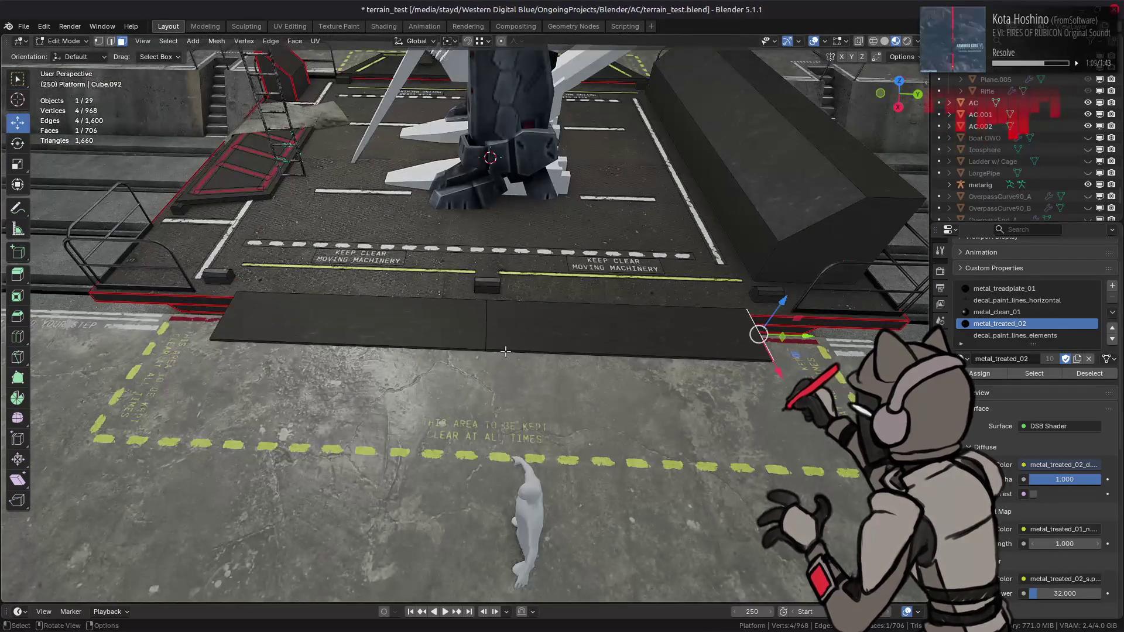
Scale the whole left strip to 0.875 along Y only.
click(440, 343)
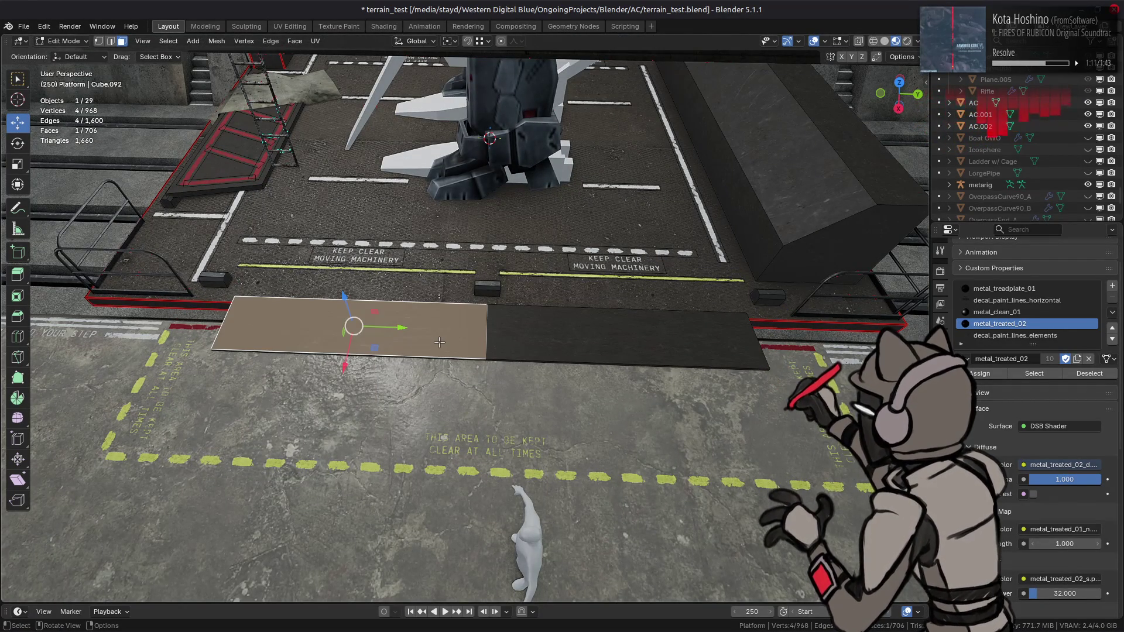
key(ctrl+l)
key(s)
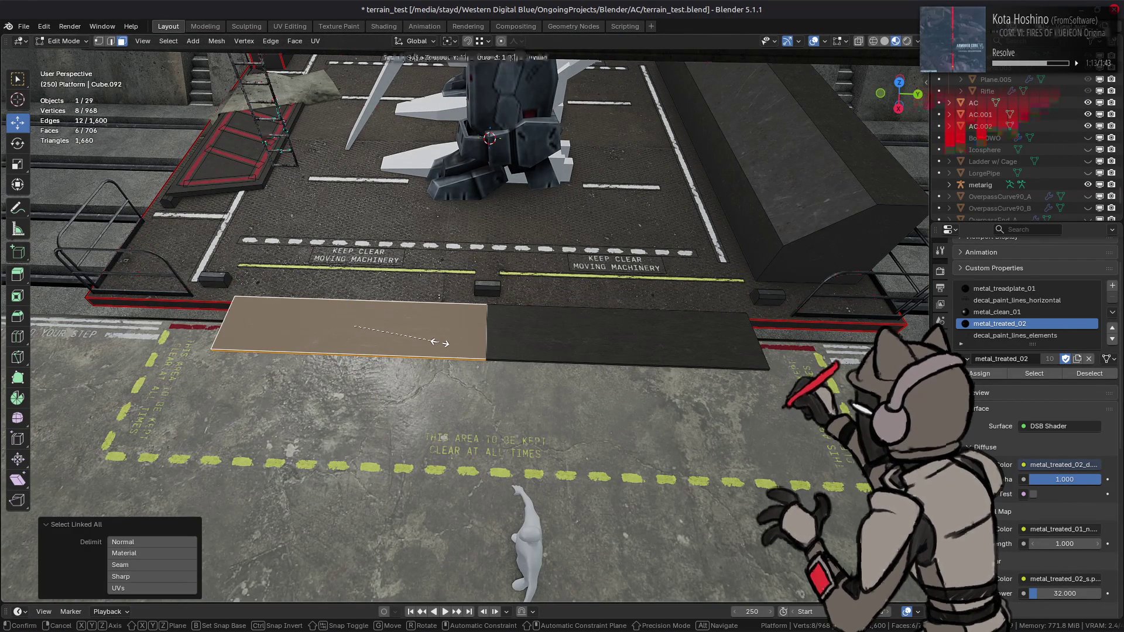
text(875)
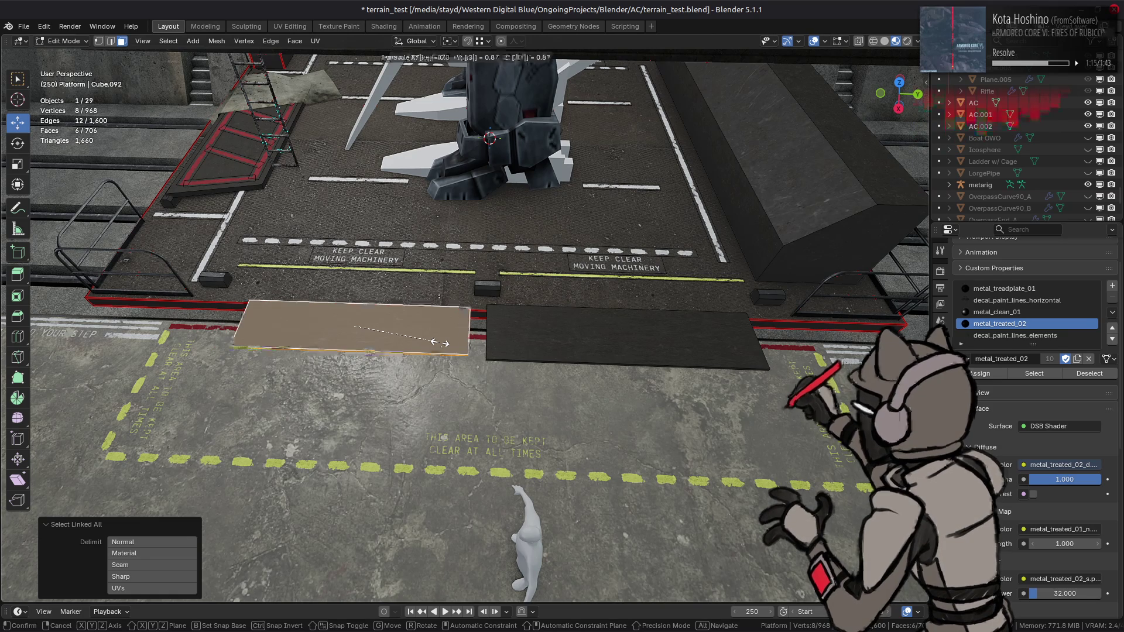
text(x)
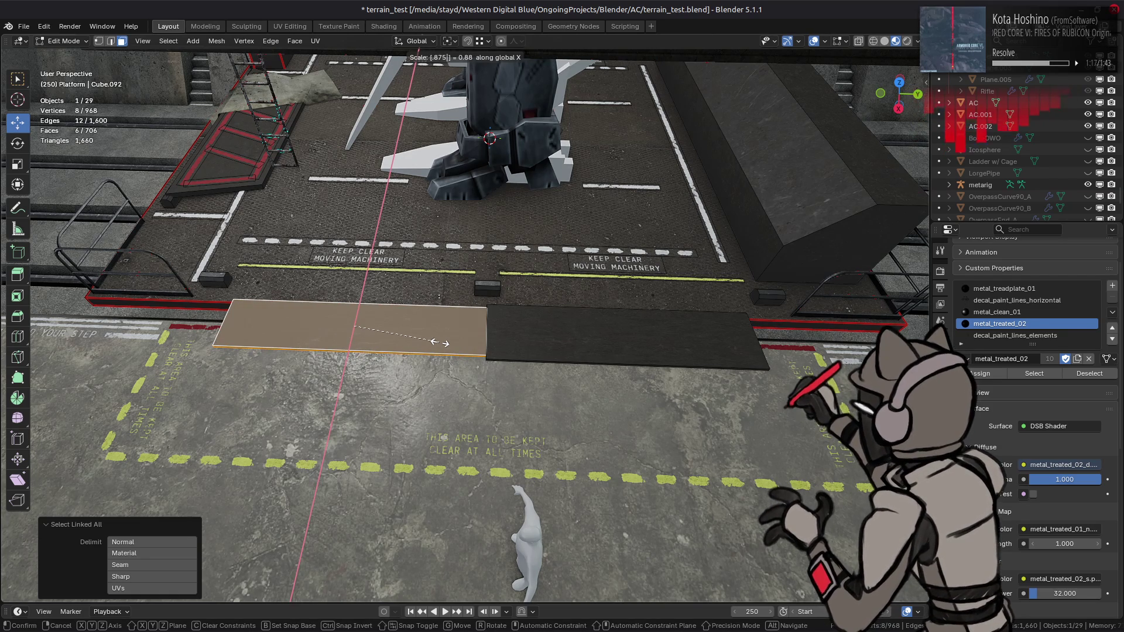
text(y)
key(Return)
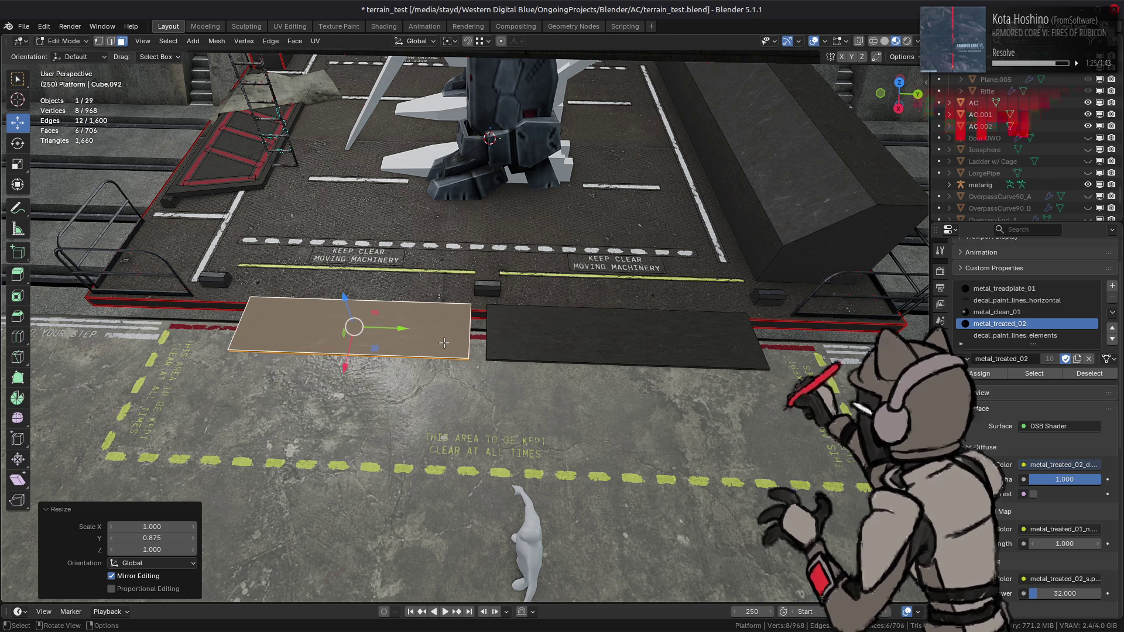
key(ctrl)
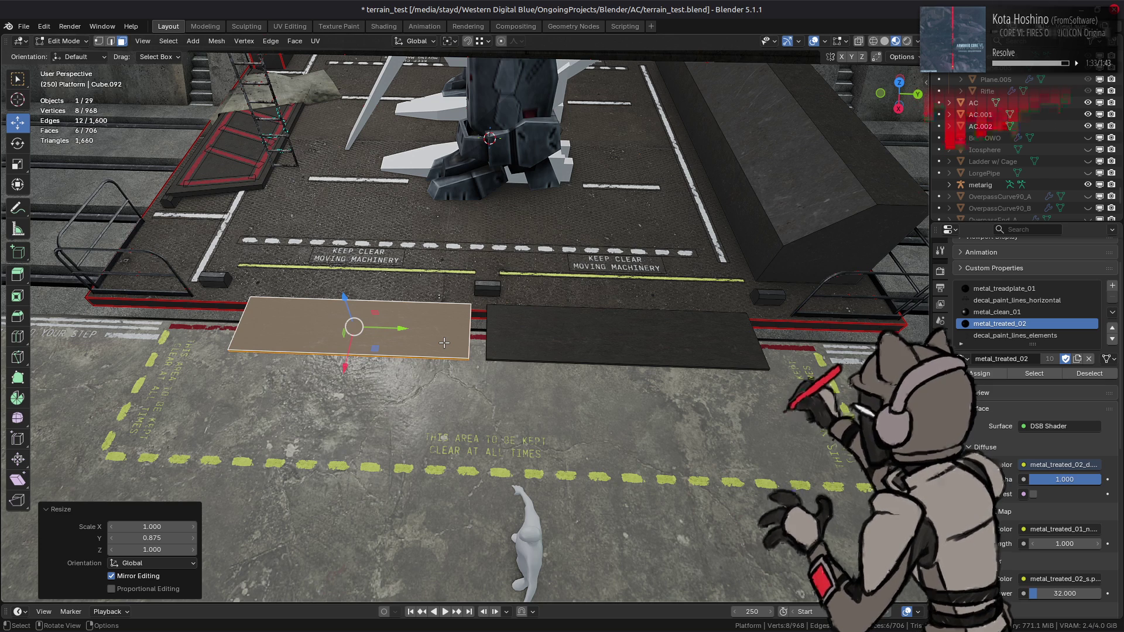
click(491, 346)
Hide the large platform face and pull one strip's end face 0.5 m along Y.
key(ctrl+z)
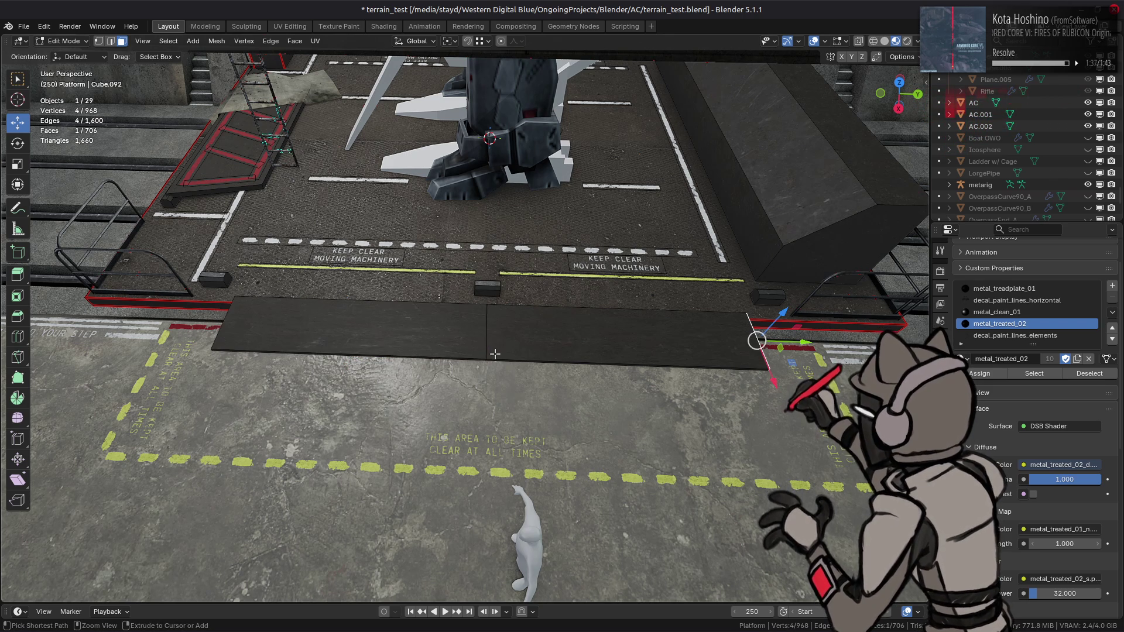
scroll(491, 350, up, 3)
click(513, 348)
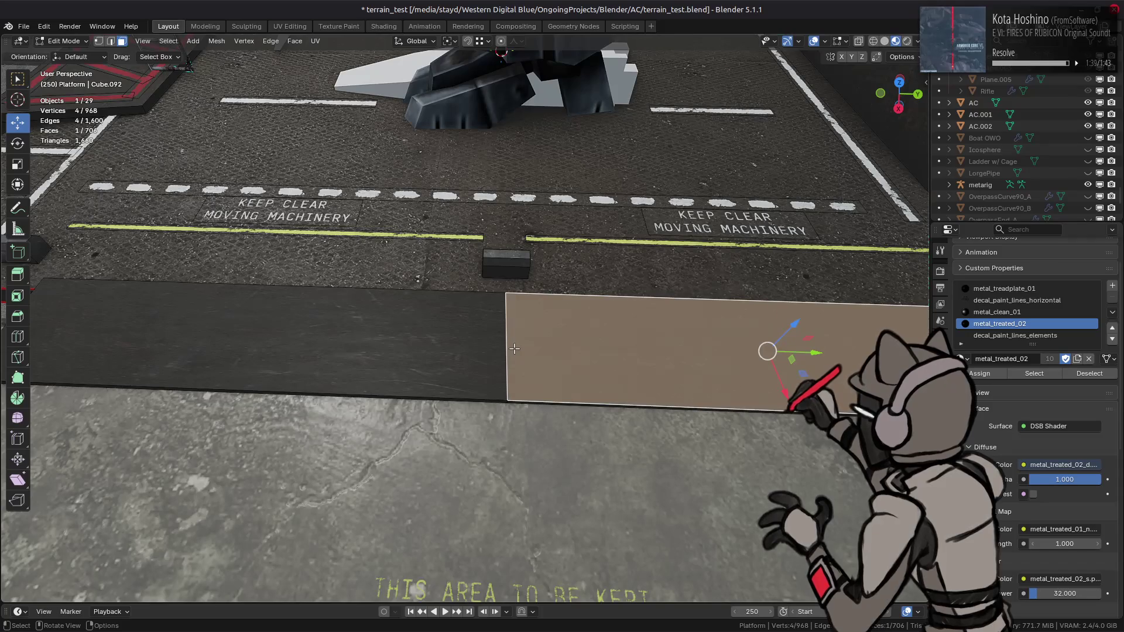
key(h)
mouse_move(514, 348)
middle_down()
mouse_move(483, 345)
mouse_move(463, 325)
mouse_move(491, 332)
middle_up()
click(462, 325)
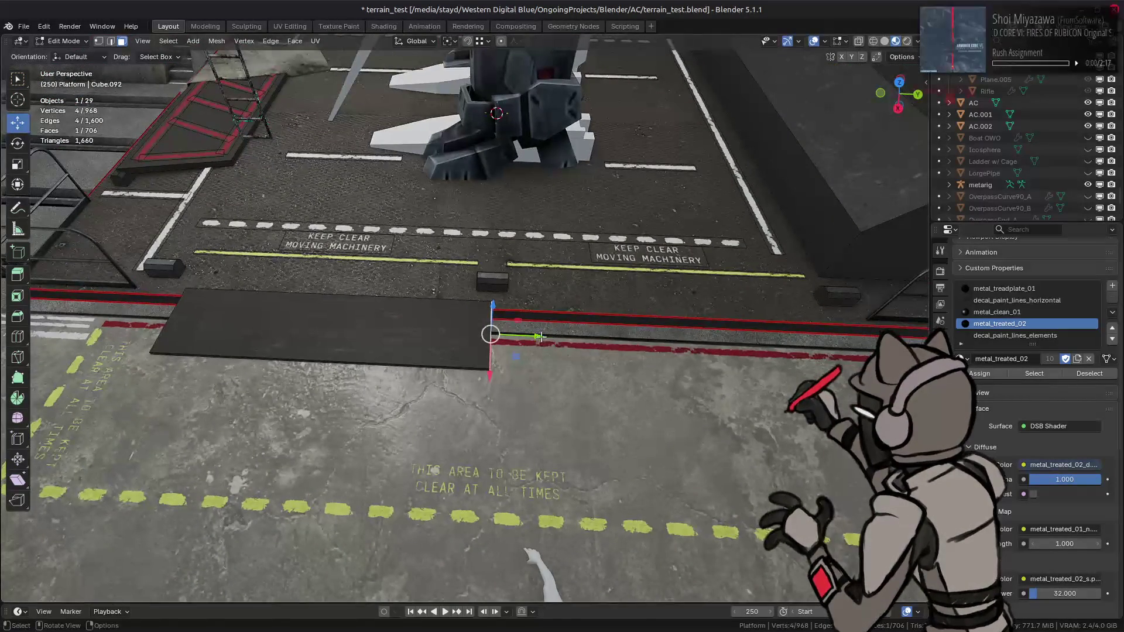
drag(492, 331, 513, 342)
text(.5)
key(Return)
key(alt+h)
Move the other strip's facing end 0.5 m along Y, then set its far end back 0.5 m.
key(alt+a)
middle_drag(493, 351, 518, 325)
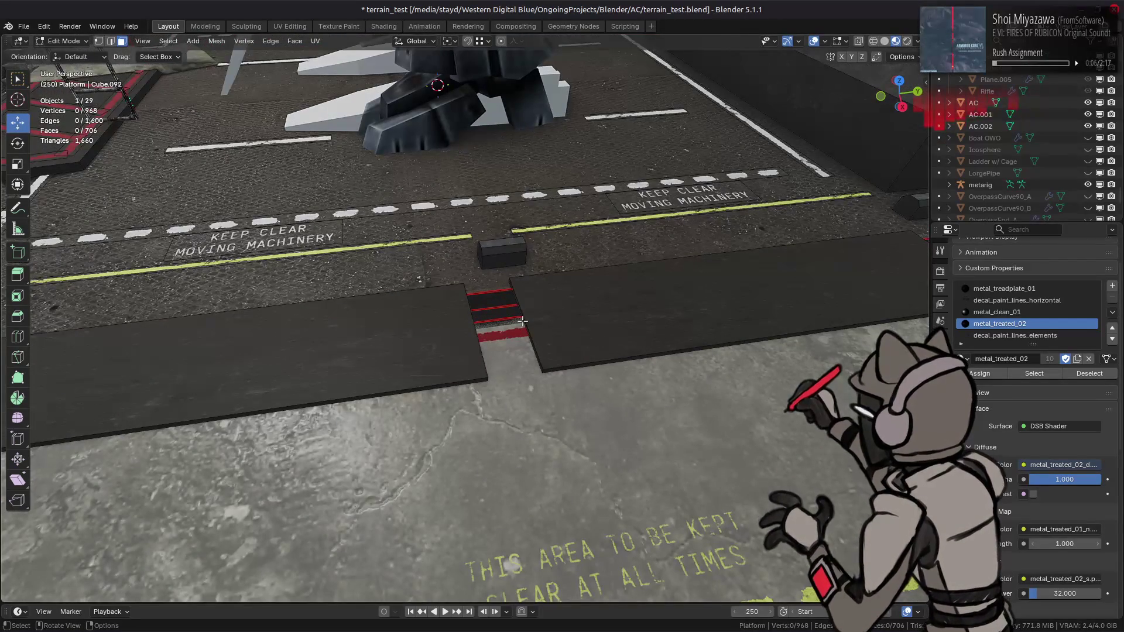
click(522, 321)
drag(568, 316, 579, 315)
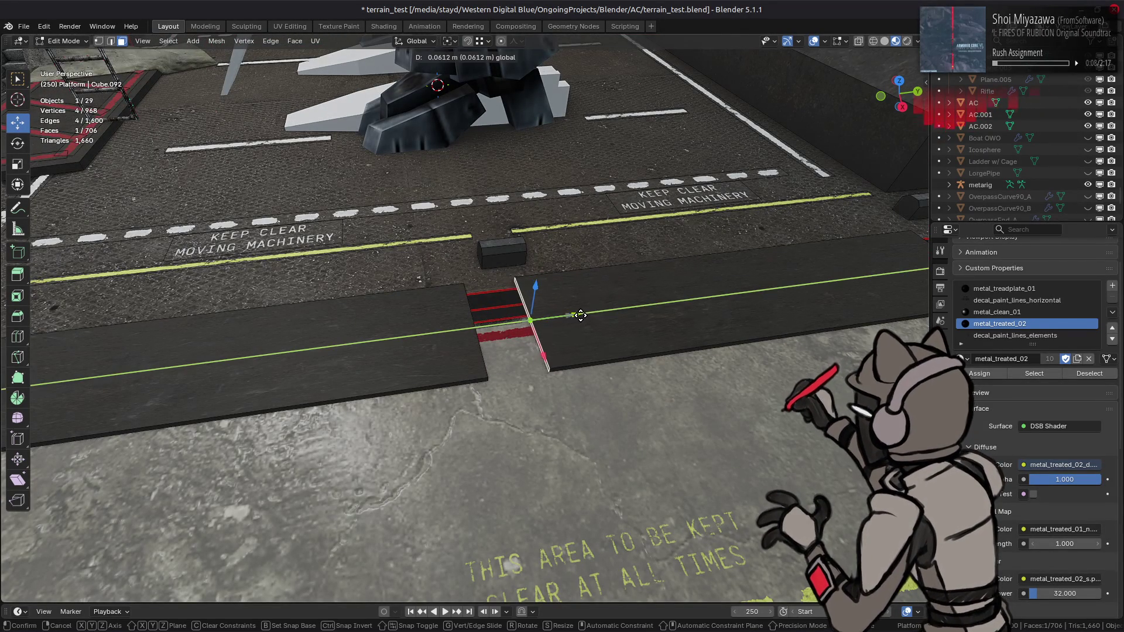
text(.45)
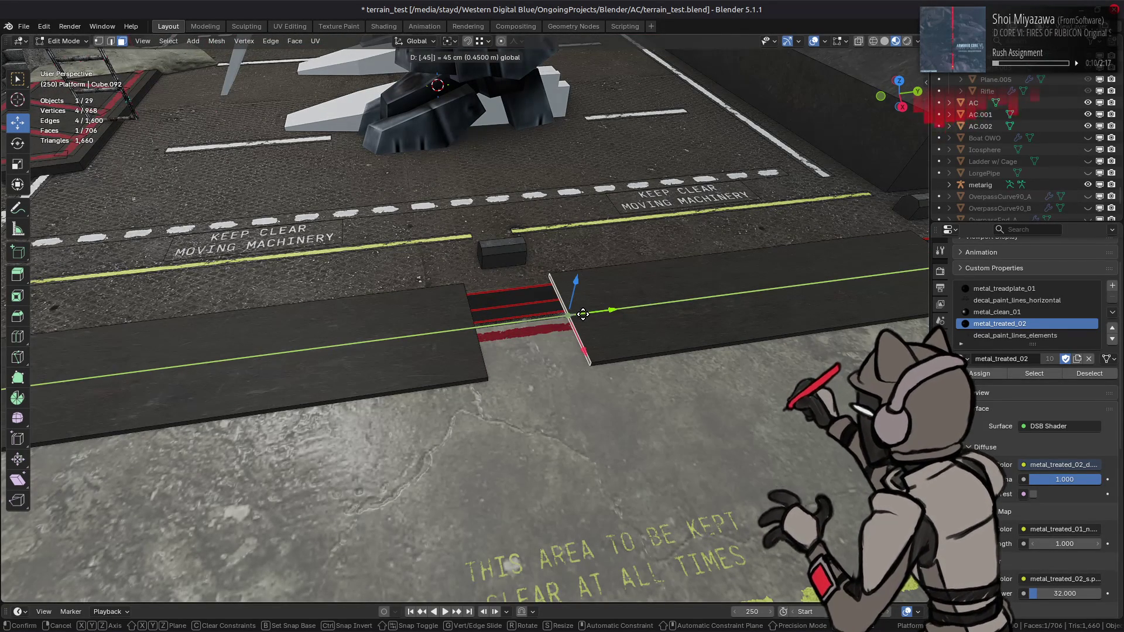
key(BackSpace)
key(BackSpace)
text(5)
key(Return)
mouse_move(582, 314)
middle_down()
mouse_move(505, 343)
mouse_move(586, 327)
middle_up()
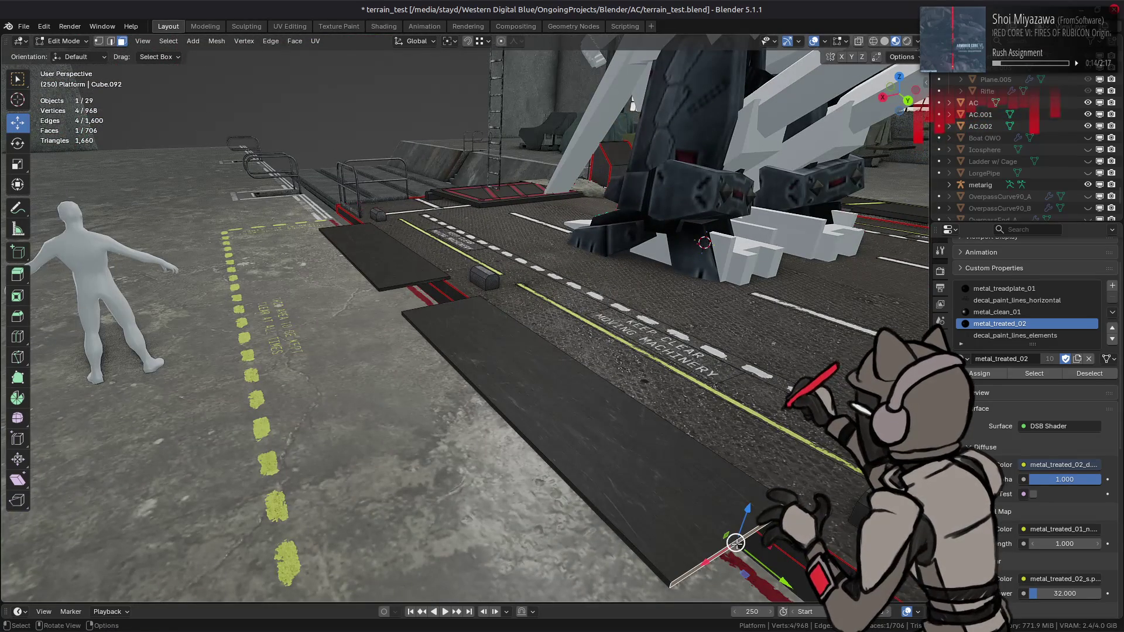
mouse_move(777, 569)
mouse_down()
mouse_move(766, 563)
mouse_move(778, 579)
mouse_up()
mouse_move(779, 579)
middle_down()
mouse_move(524, 347)
mouse_move(337, 406)
middle_up()
Slide the last strip edge along Y, leave Edit Mode and save terrain_test.blend.
drag(361, 379, 366, 370)
middle_drag(365, 370, 483, 364)
click(484, 364)
scroll(514, 296, down, 4)
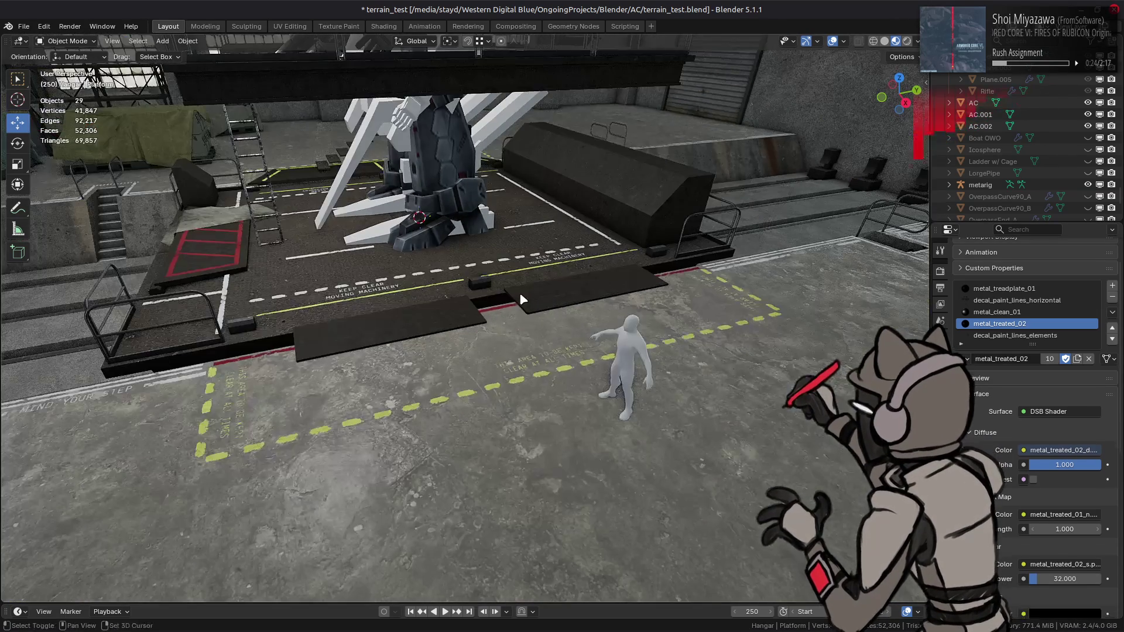
key(Tab)
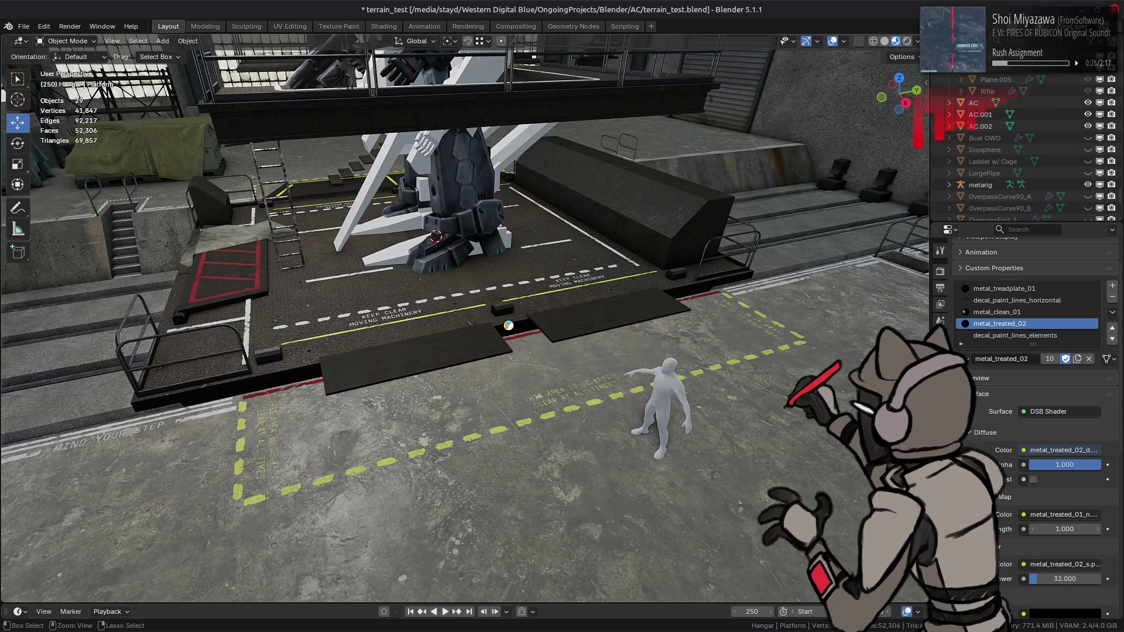
key(ctrl+s)
Orbit around the mech and platform to inspect the strips, then select the platform.
middle_drag(463, 327, 565, 355)
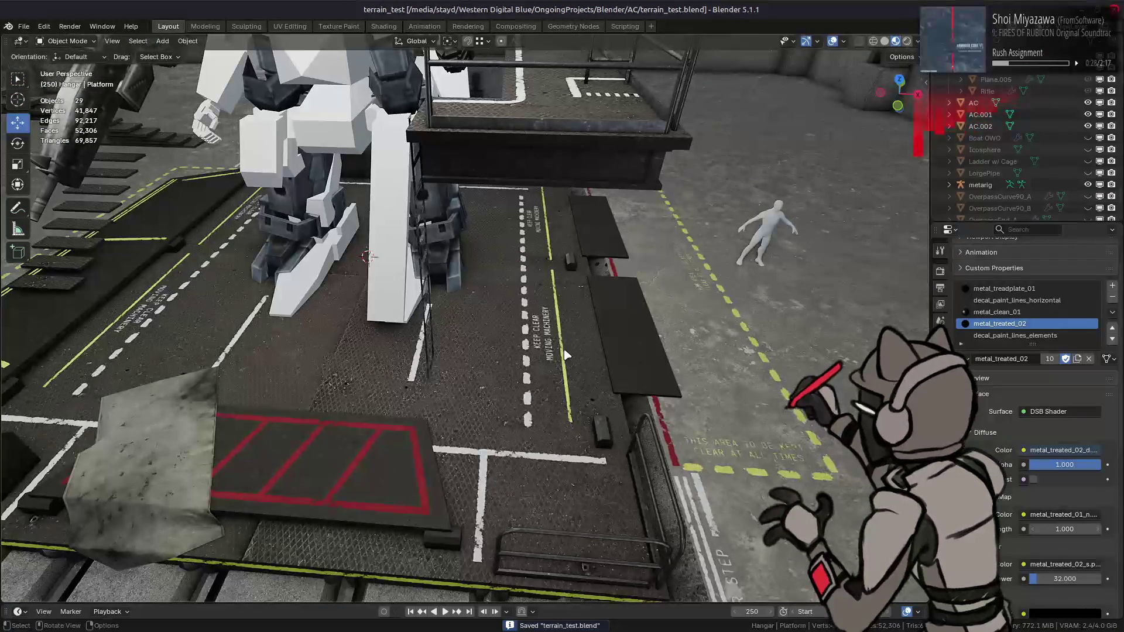
mouse_move(451, 343)
middle_down()
mouse_move(417, 339)
mouse_move(431, 330)
middle_up()
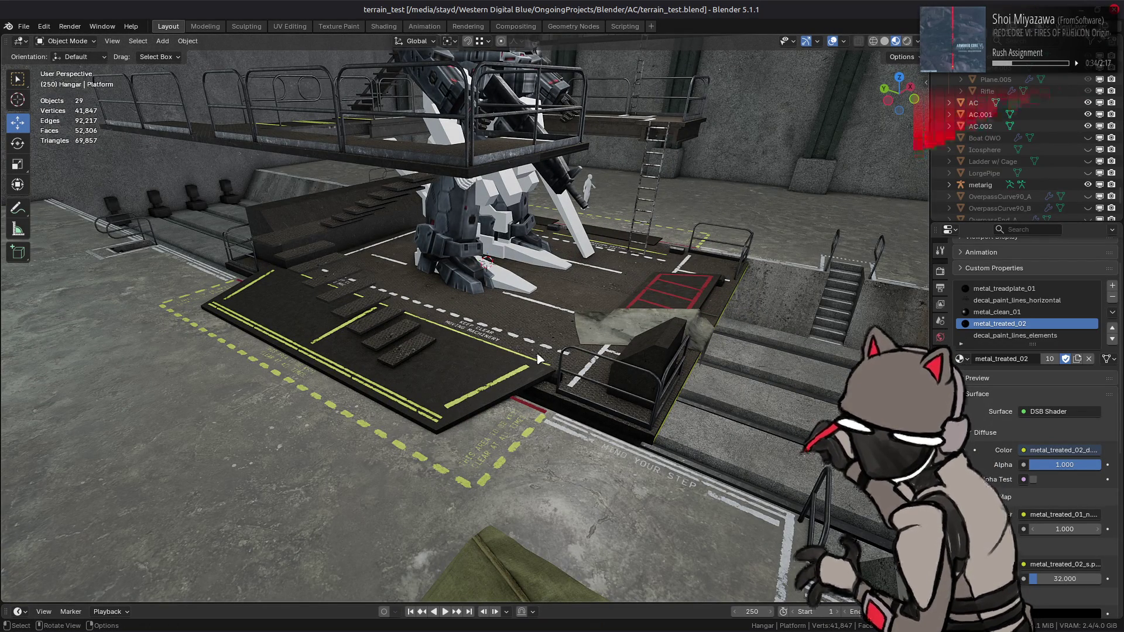
middle_drag(544, 353, 434, 350)
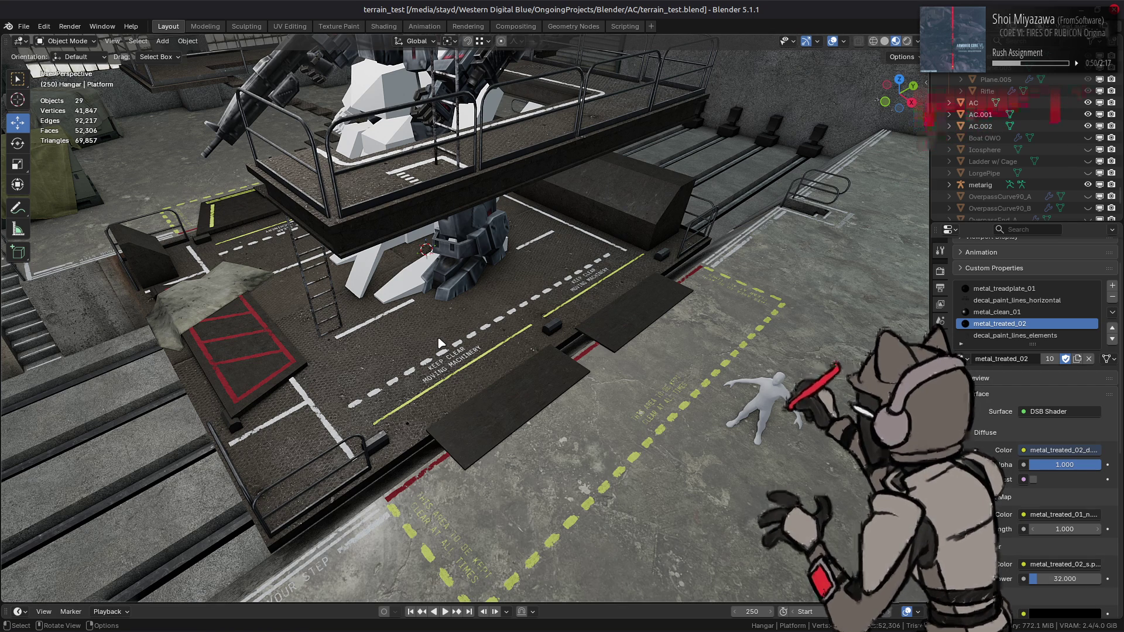
mouse_move(489, 344)
middle_down()
mouse_move(555, 356)
mouse_move(466, 334)
mouse_move(545, 367)
mouse_move(492, 343)
mouse_move(529, 328)
middle_up()
click(496, 332)
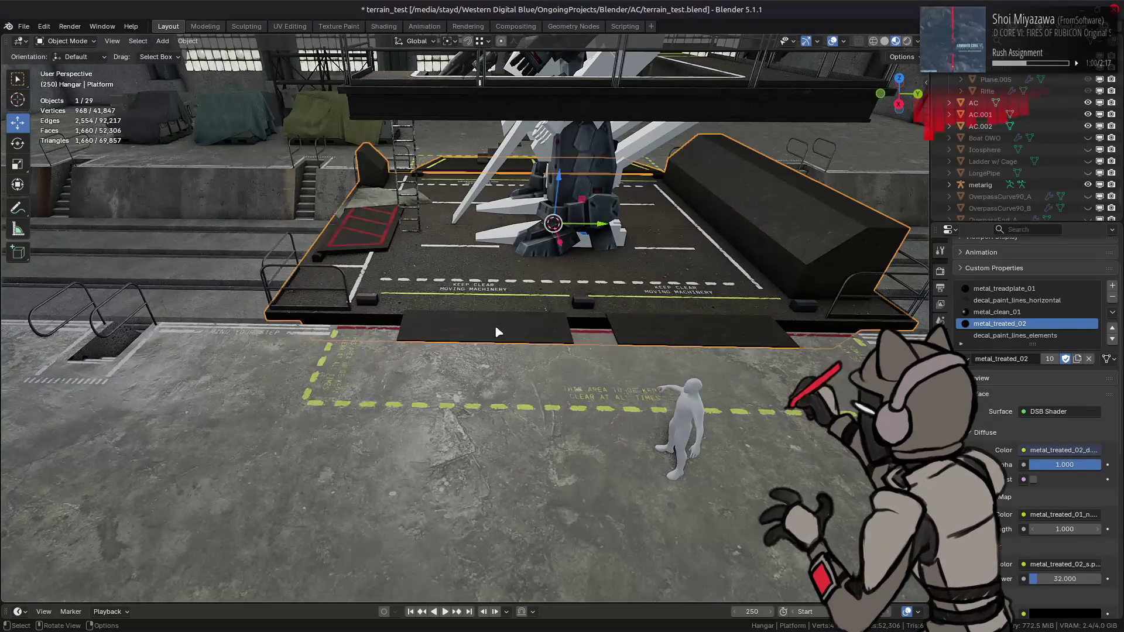
In Edit Mode, select the whole left strip and shift it about 1 m sideways.
key(Tab)
click(497, 331)
key(ctrl+l)
drag(535, 325, 494, 326)
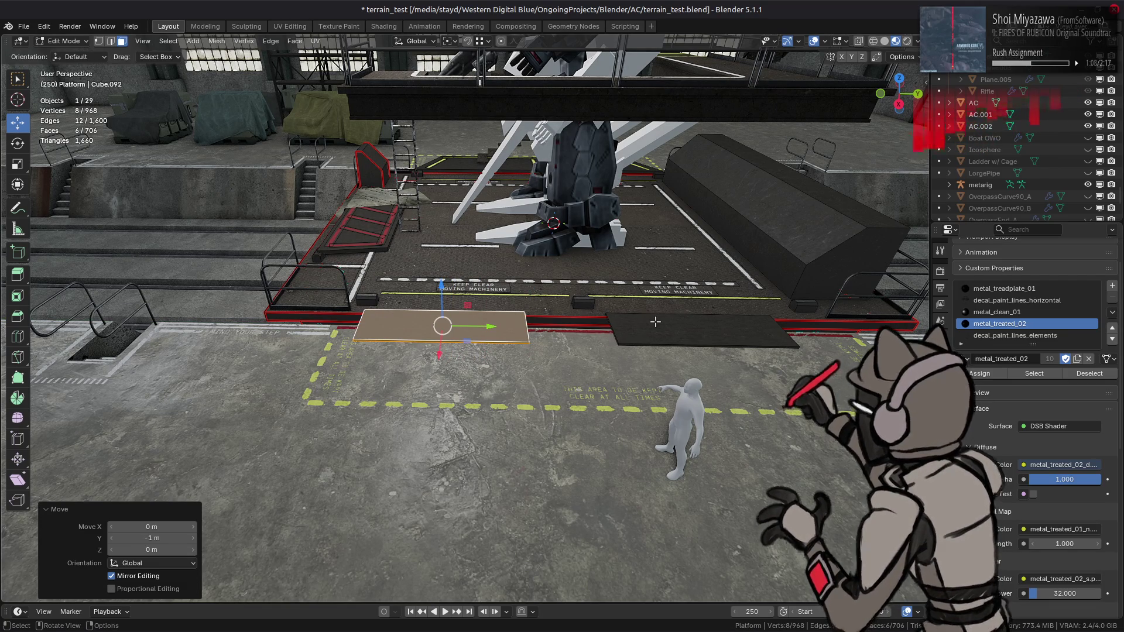
Move both strips together 0.5 m along Y and return to Object Mode.
shift+click(655, 322)
key(ctrl+l)
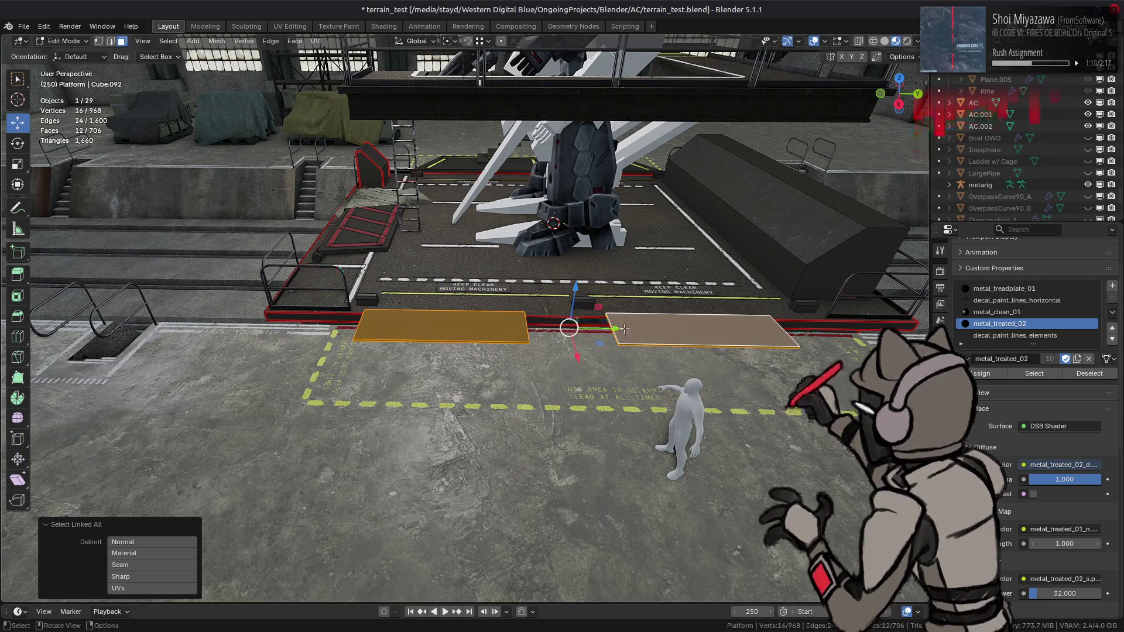
text(gy.)
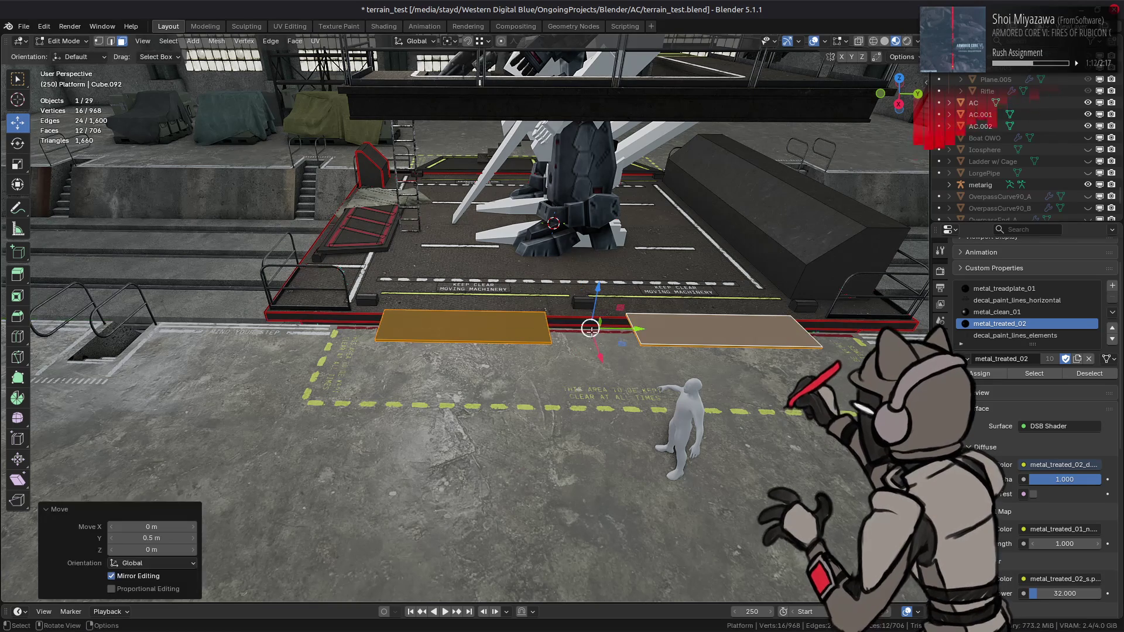
click(629, 330)
key(Tab)
mouse_move(516, 334)
middle_down()
mouse_move(564, 338)
mouse_move(515, 342)
middle_up()
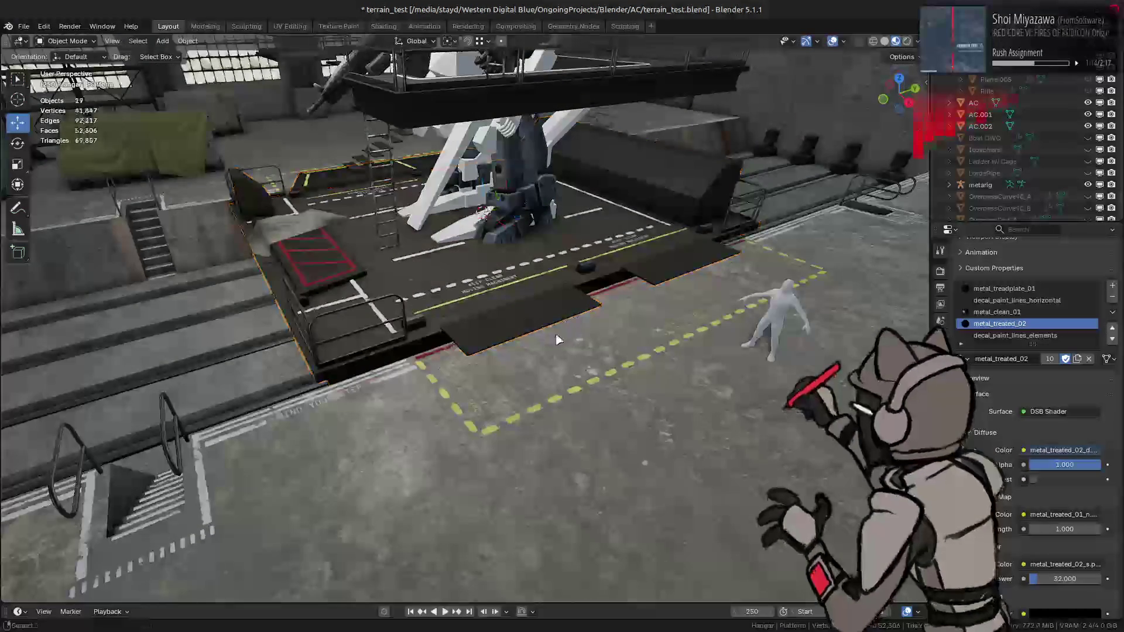
key(alt+a)
scroll(494, 343, up, 6)
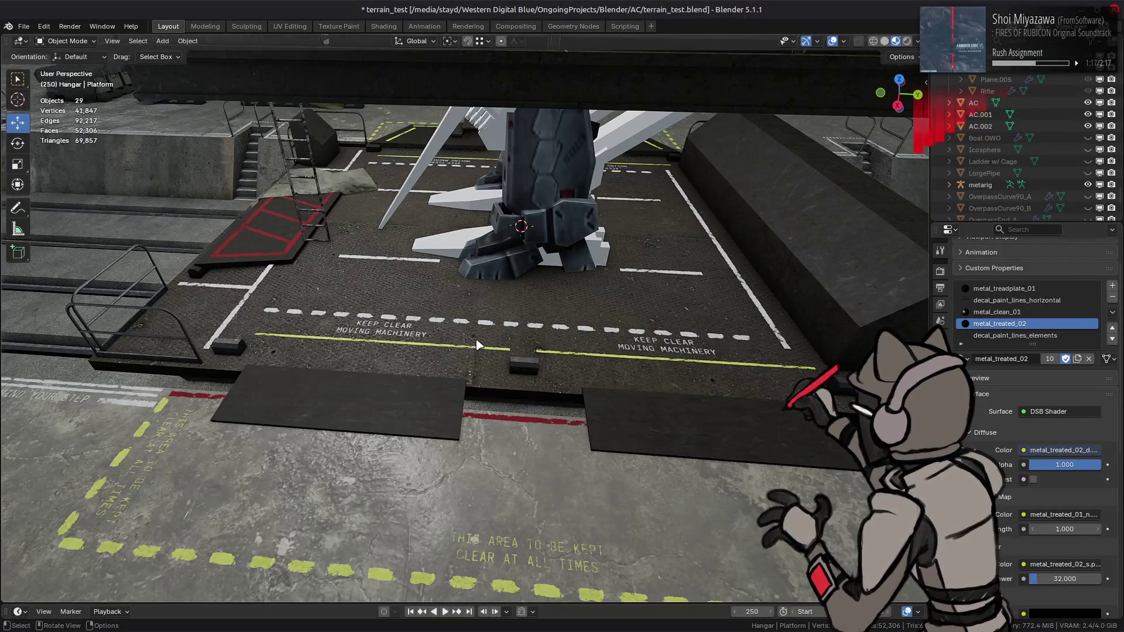
scroll(474, 342, down, 3)
mouse_move(474, 343)
middle_down()
mouse_move(532, 322)
mouse_move(590, 359)
mouse_move(552, 273)
middle_up()
scroll(590, 358, up, 5)
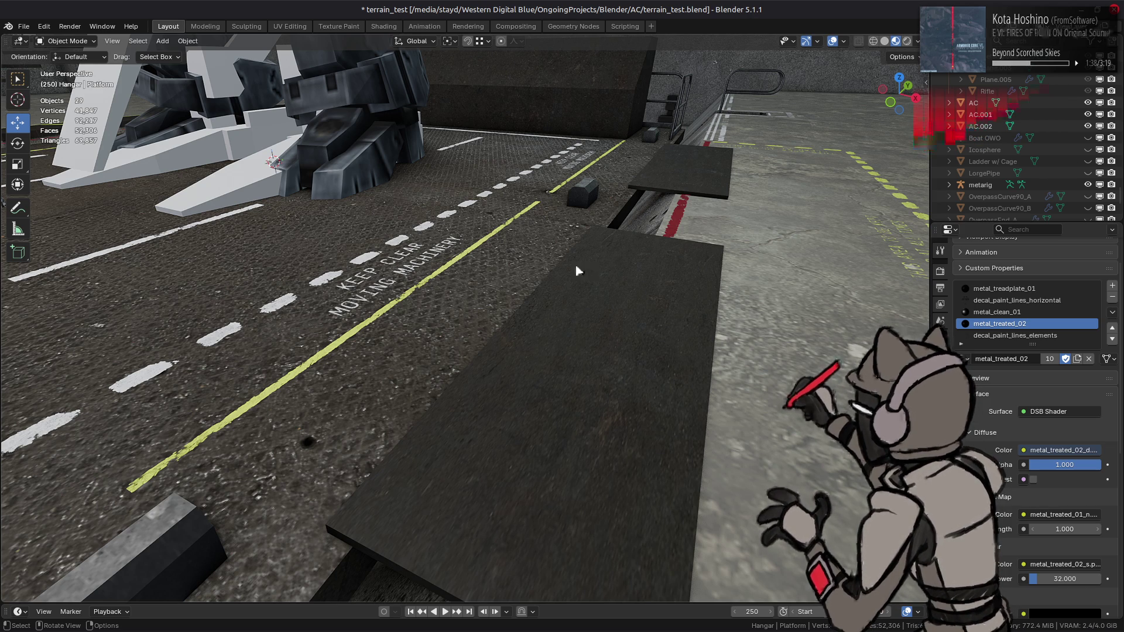
middle_drag(567, 282, 454, 304)
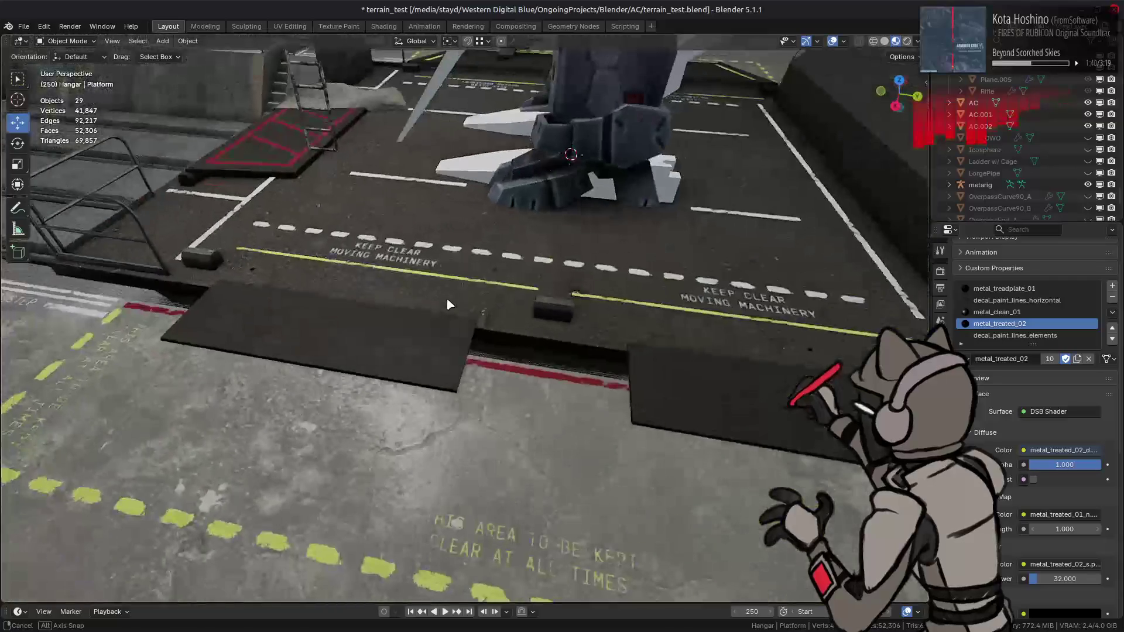
scroll(450, 302, down, 5)
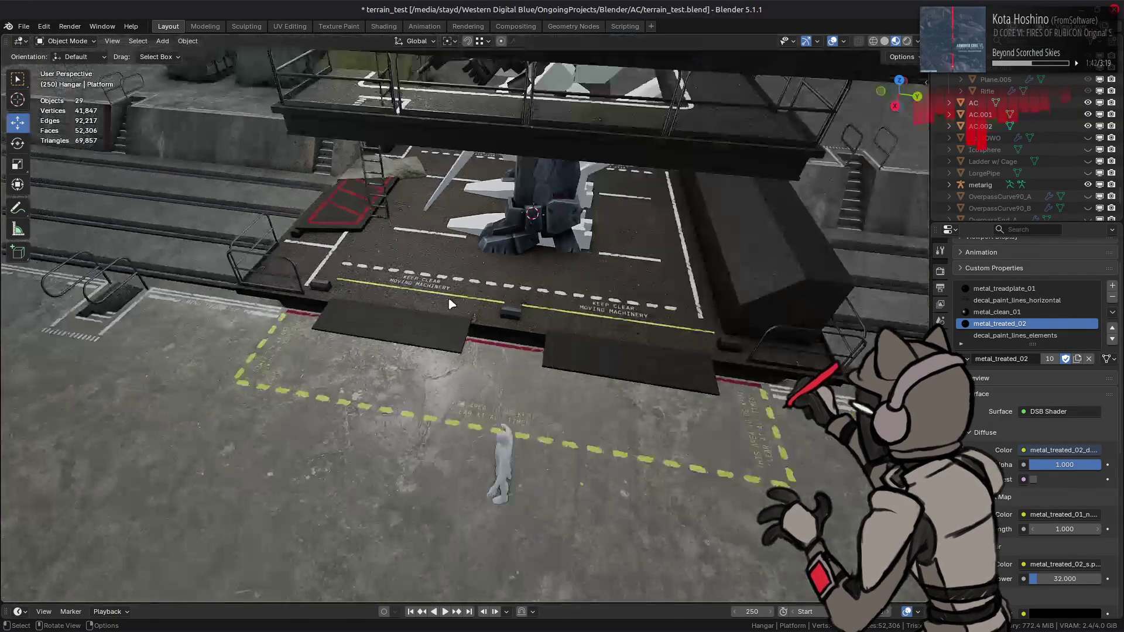
middle_drag(432, 309, 520, 276)
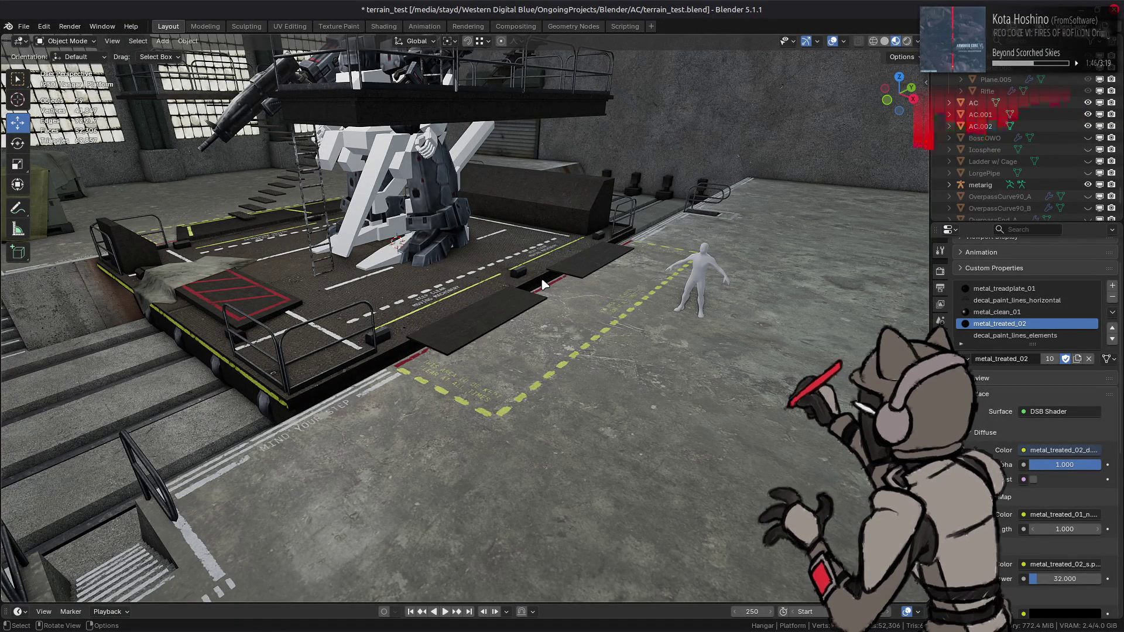
scroll(542, 284, up, 8)
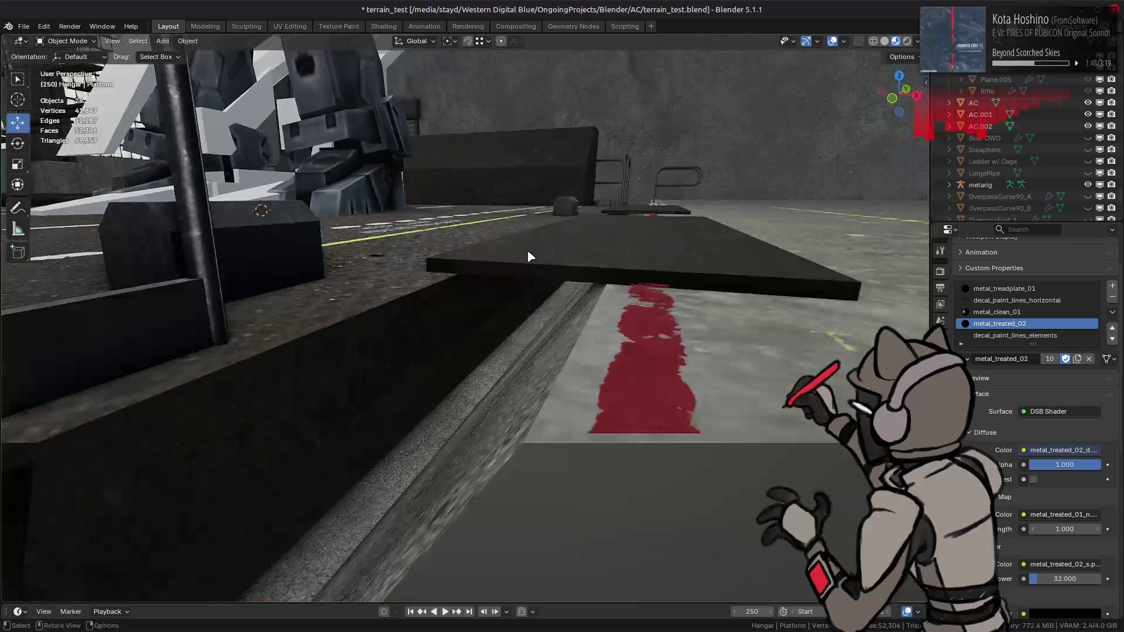
scroll(530, 257, down, 5)
scroll(515, 257, down, 5)
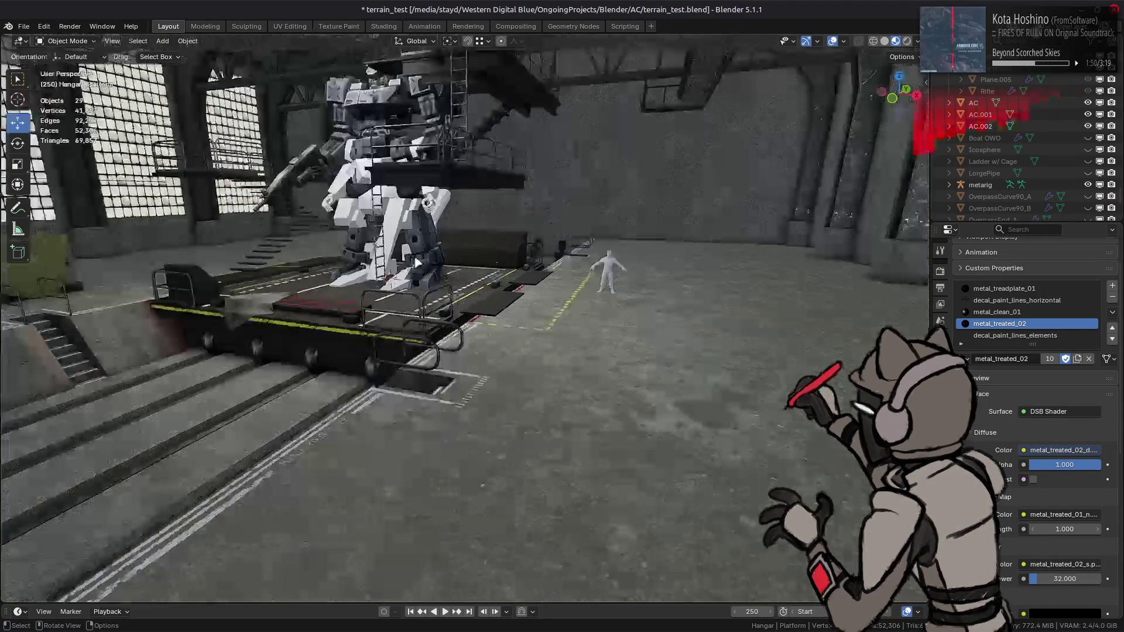
mouse_move(435, 273)
middle_down()
mouse_move(462, 285)
mouse_move(413, 323)
mouse_move(463, 296)
mouse_move(452, 296)
mouse_move(441, 308)
mouse_move(468, 325)
mouse_move(430, 299)
mouse_move(493, 318)
middle_up()
scroll(492, 319, up, 4)
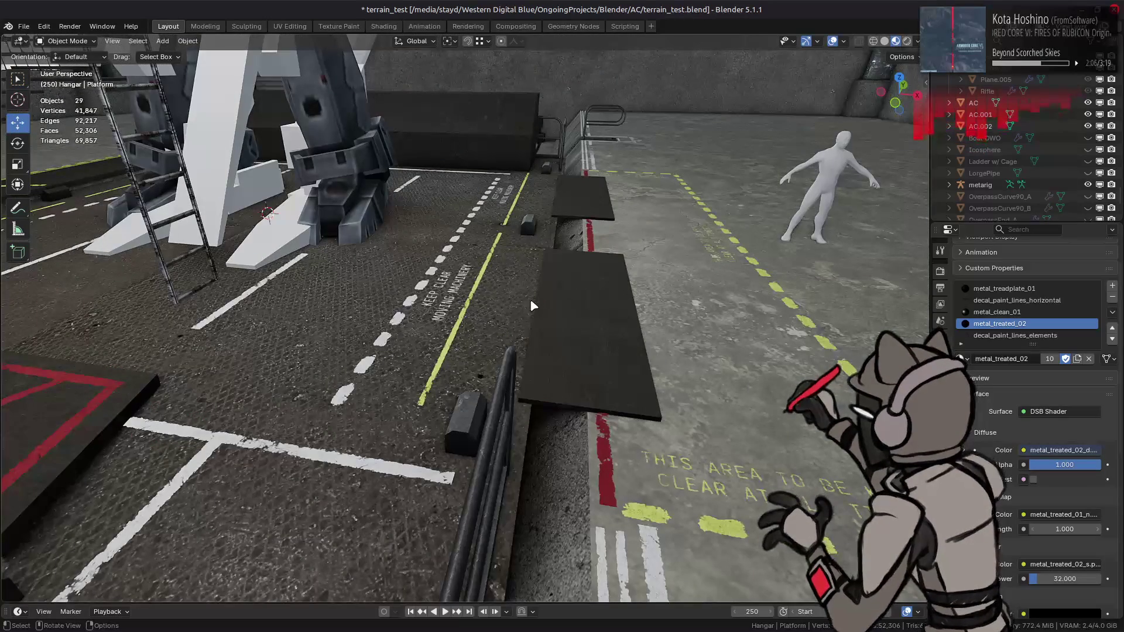
scroll(546, 318, up, 5)
scroll(593, 322, down, 4)
In Cube.092's Edit Mode, select all linked faces of both ramp strips in edge mode.
click(594, 326)
key(Tab)
click(705, 202)
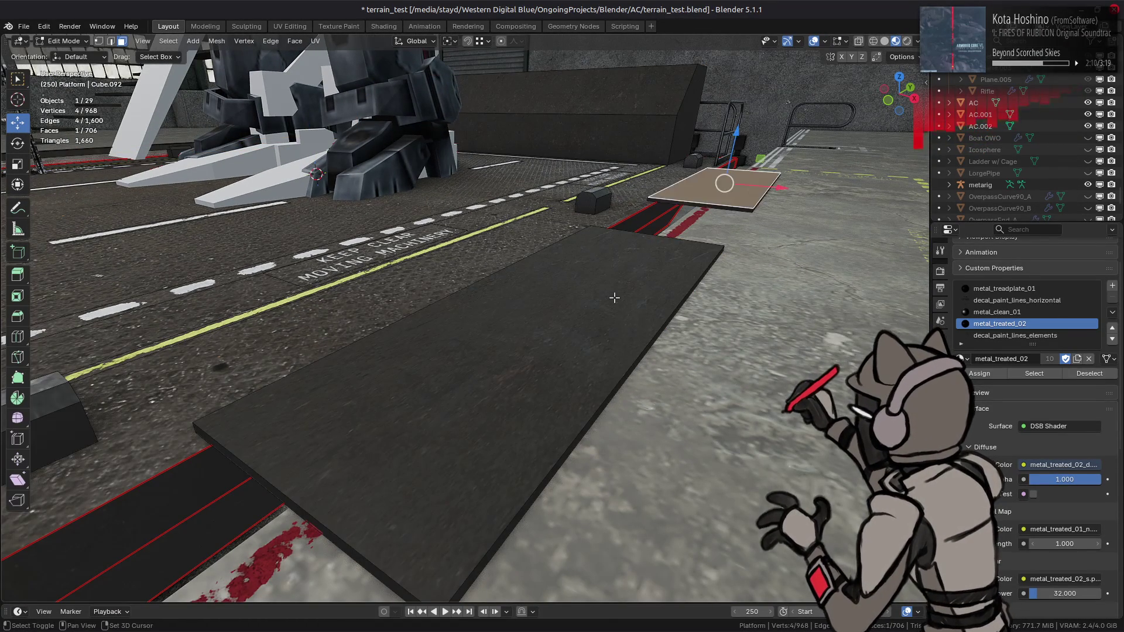
shift+click(613, 299)
key(ctrl+l)
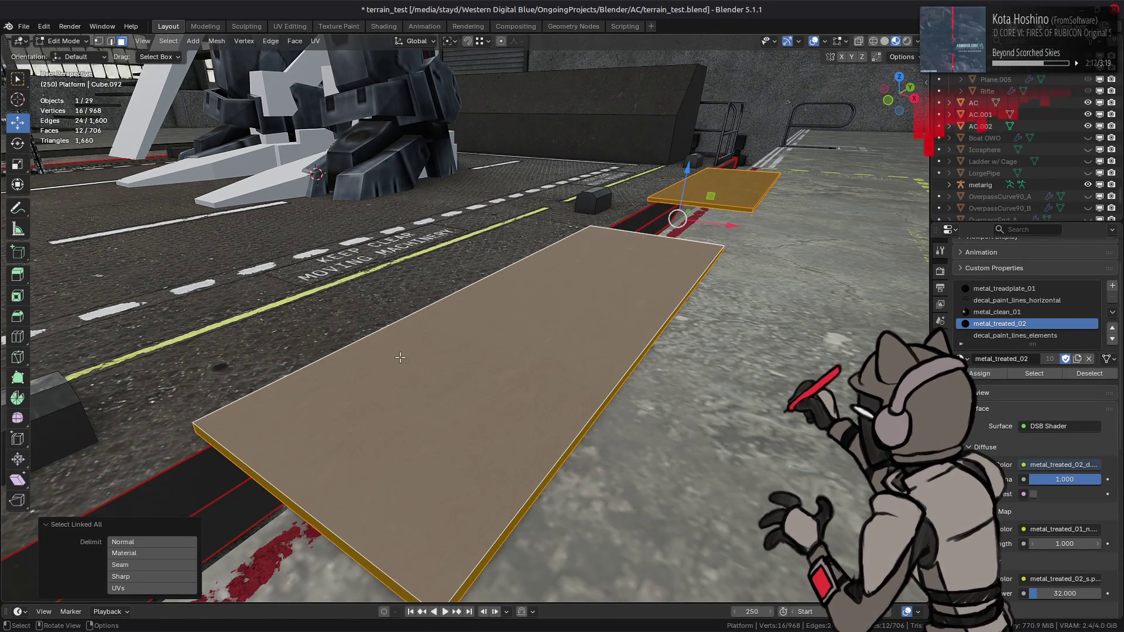
key(2)
Mark the strips' edges as sharp and as UV seams.
right_click(480, 477)
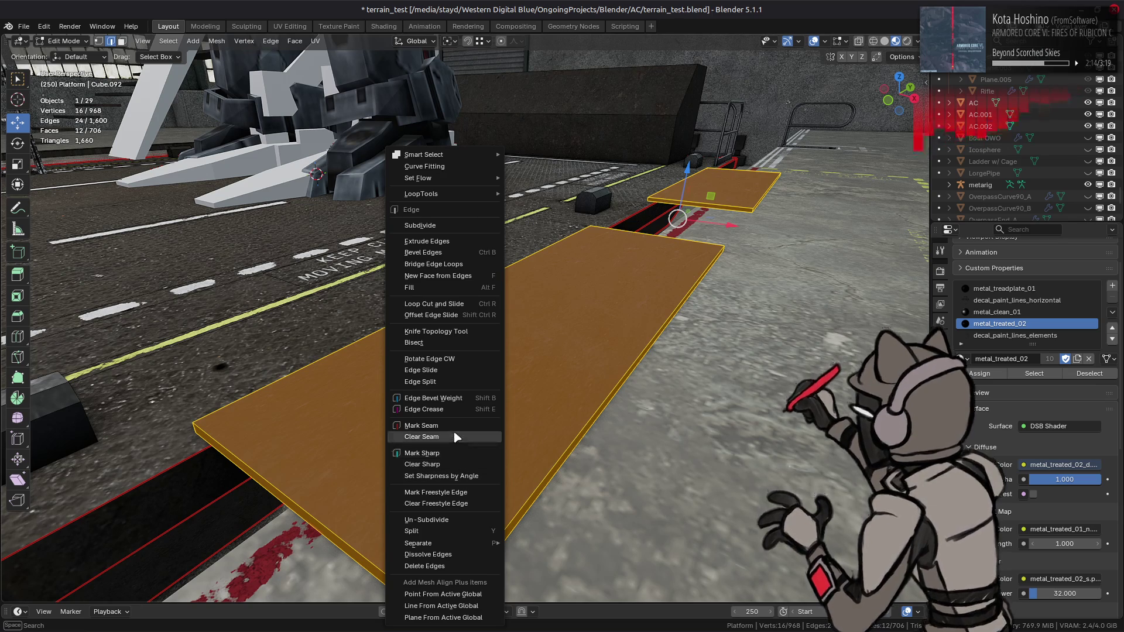
click(463, 455)
right_click(459, 437)
click(440, 413)
key(3)
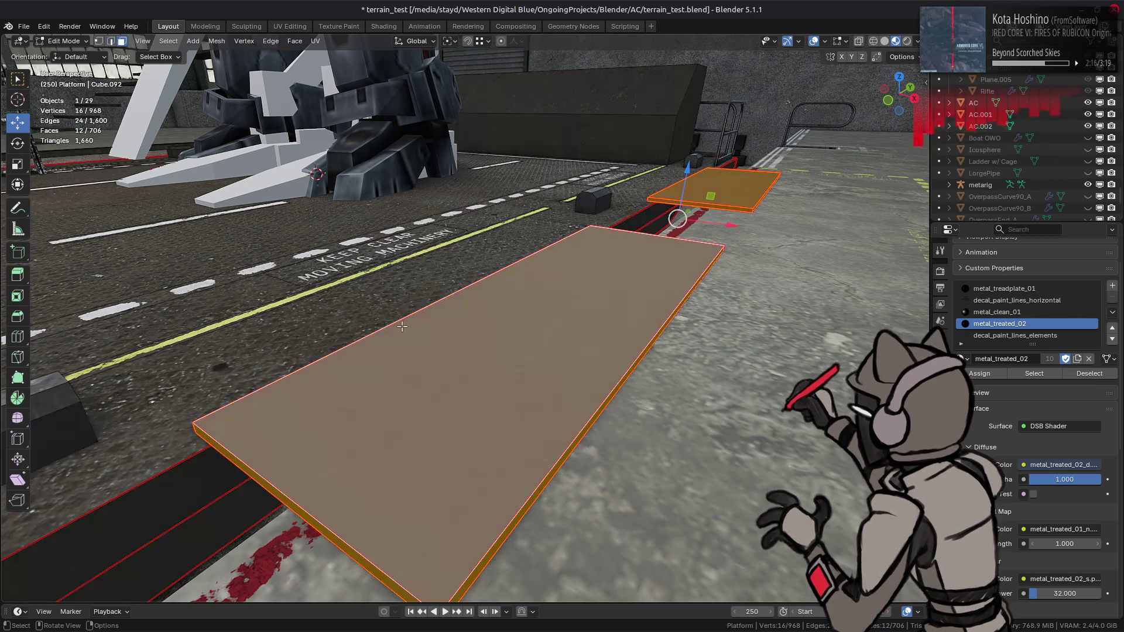
click(287, 27)
Unwrap all the strips' faces along their seams with UV > Unwrap.
key(a)
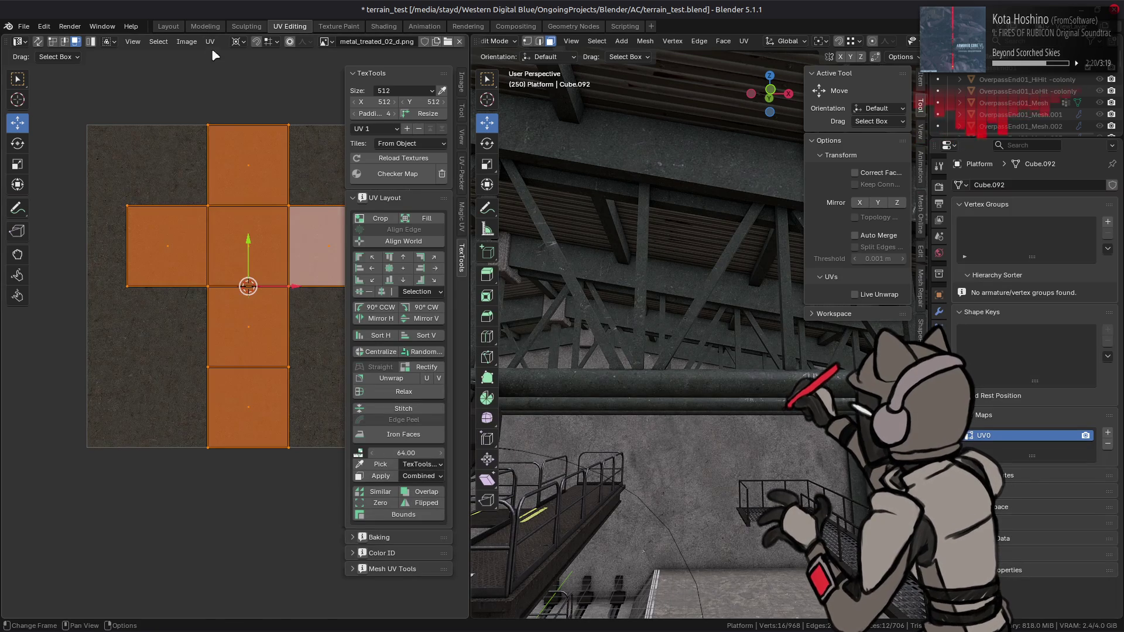
click(209, 41)
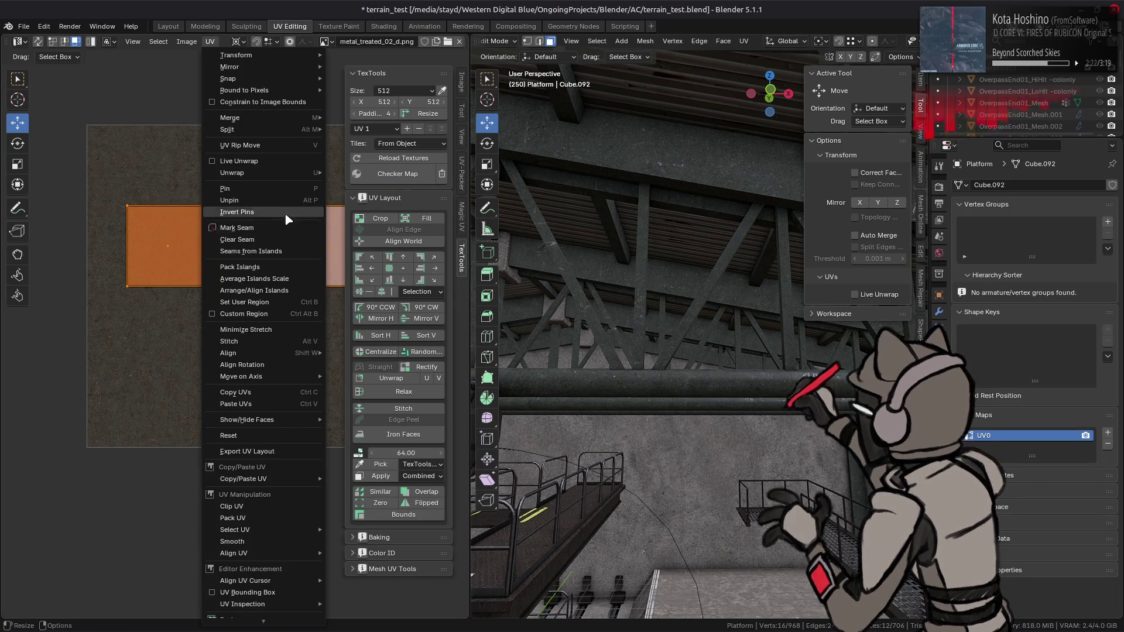
mouse_move(264, 172)
click(363, 176)
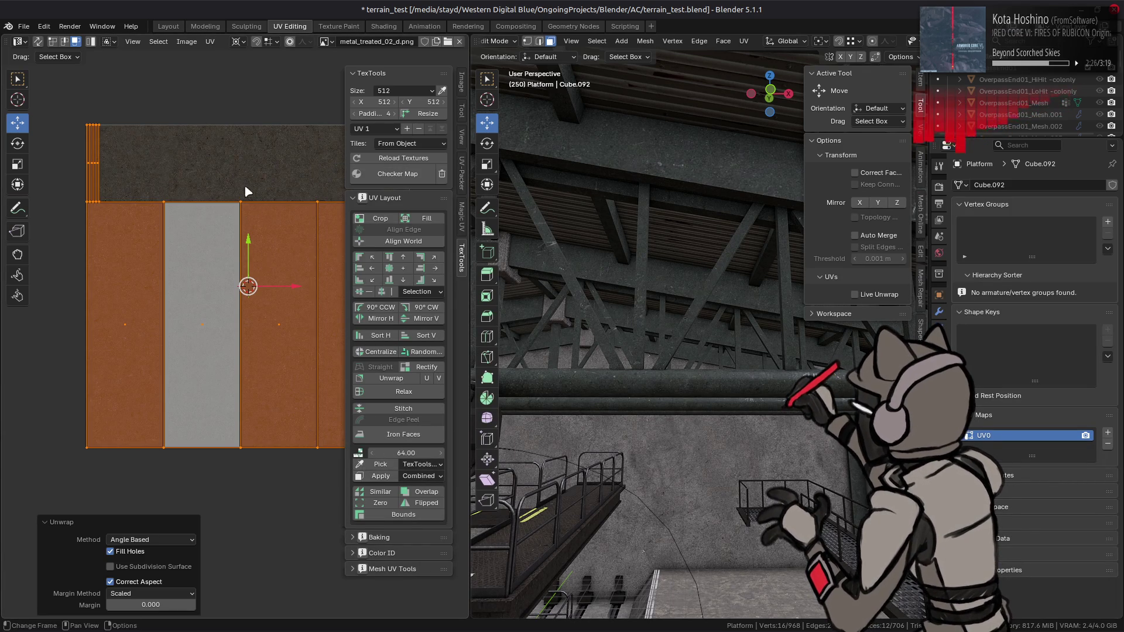
click(169, 26)
Select the platform plates object and re-enter its Edit Mode in UV Editing.
middle_drag(397, 284, 355, 336)
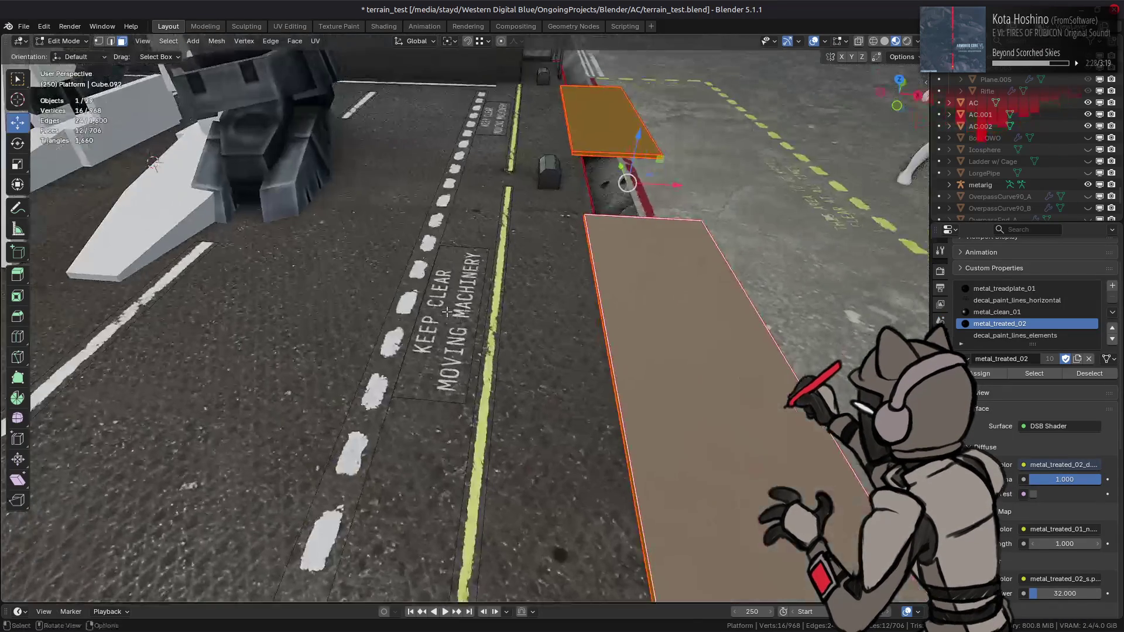
click(355, 336)
click(290, 26)
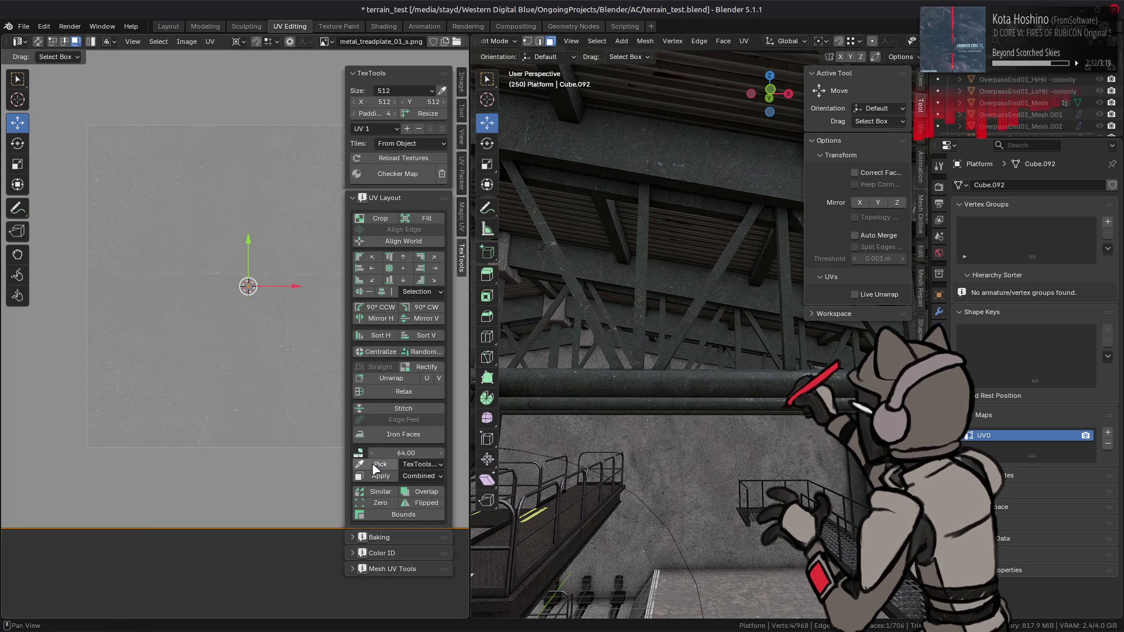
scroll(217, 263, down, 4)
key(a)
key(Tab)
mouse_move(637, 309)
middle_down()
mouse_move(725, 343)
mouse_move(729, 485)
middle_up()
click(726, 482)
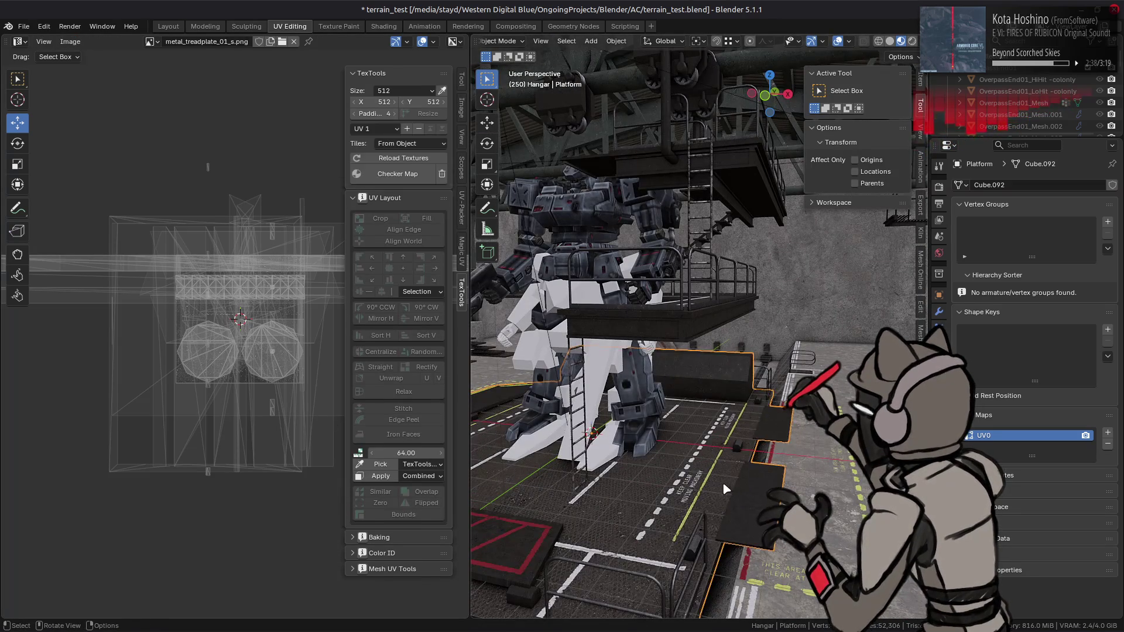
key(Tab)
key(alt+a)
key(a)
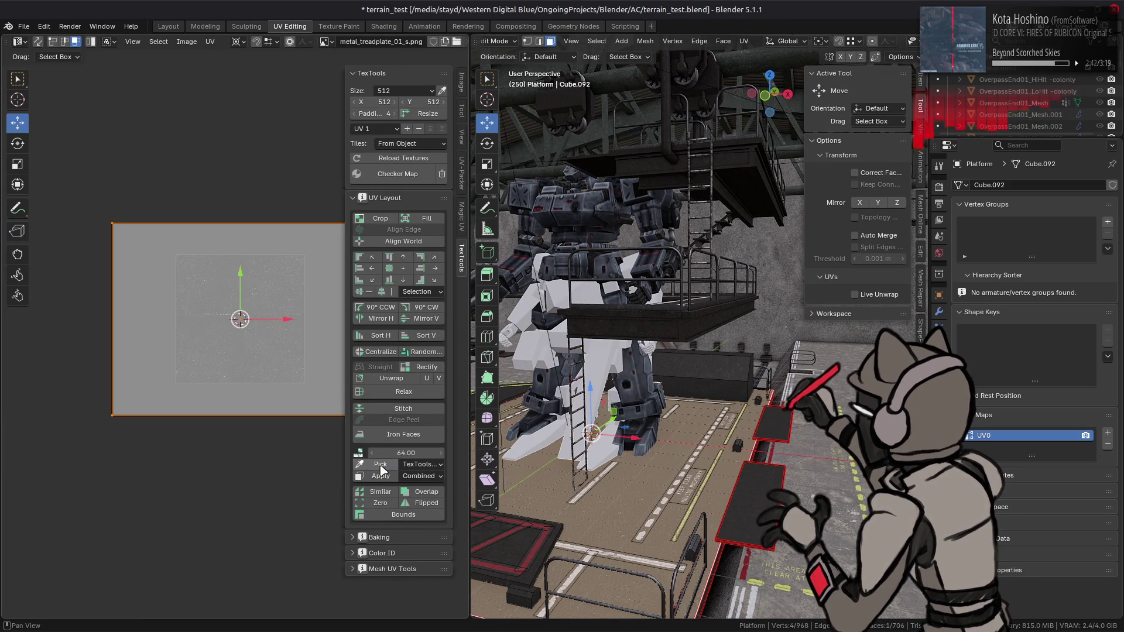
Give the ramp strips' UVs texel density 64, randomize their island positions, and centralize them.
click(784, 436)
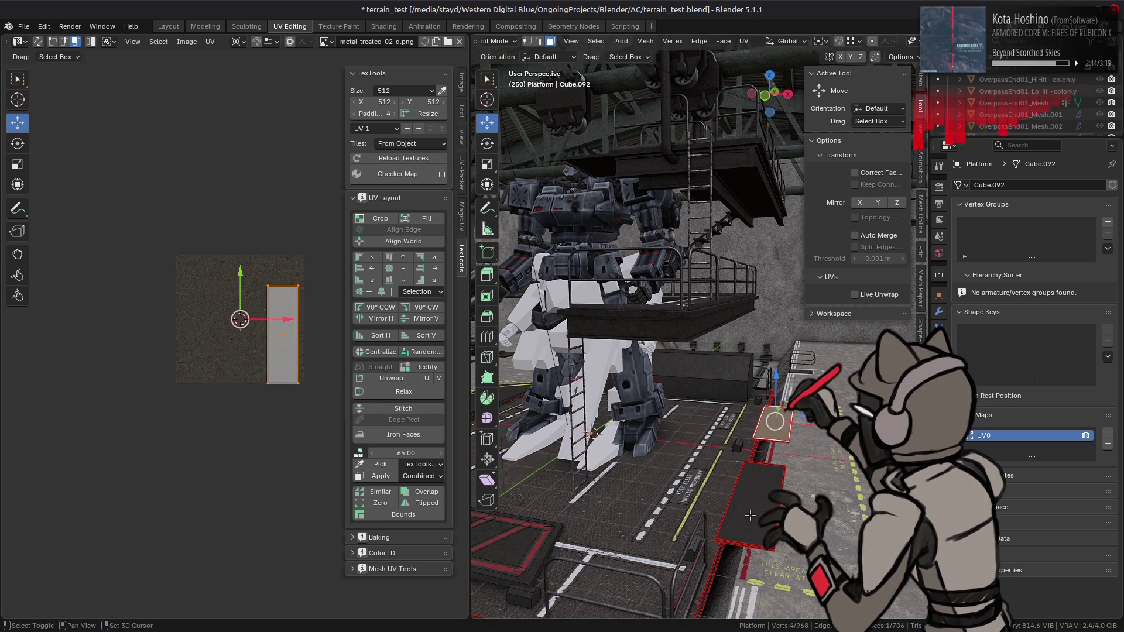
key(ctrl+l)
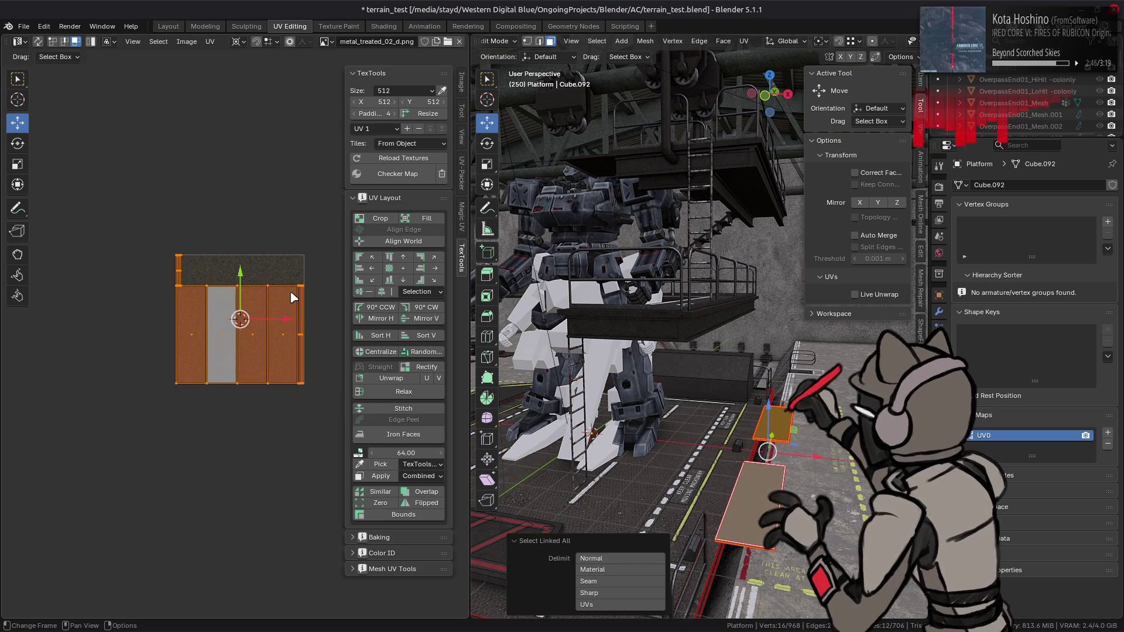
key(a)
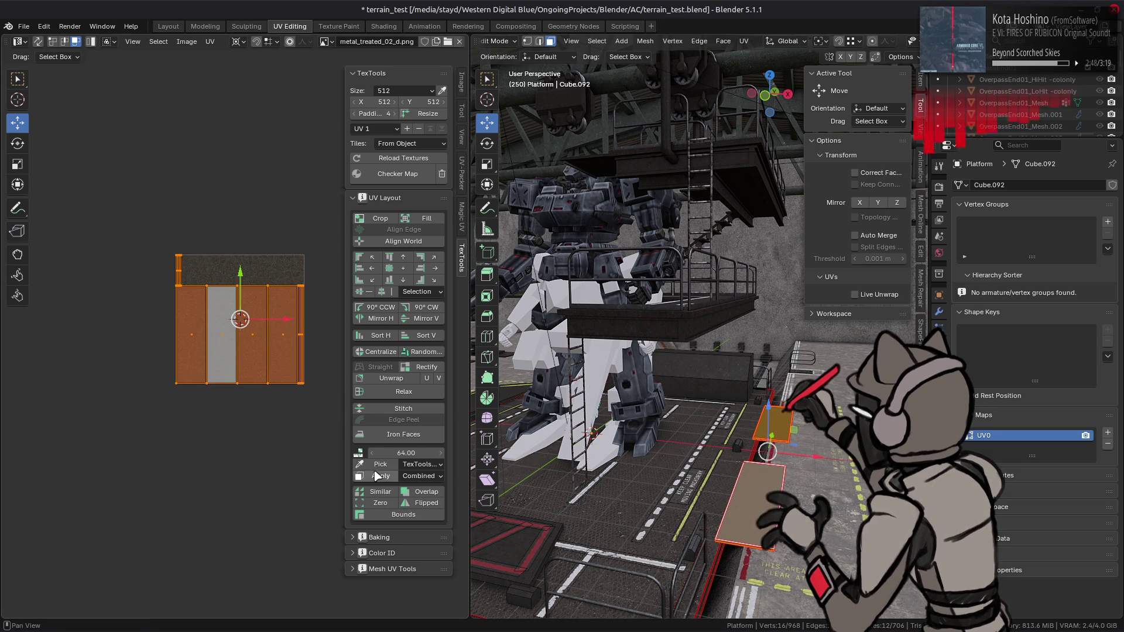
click(381, 476)
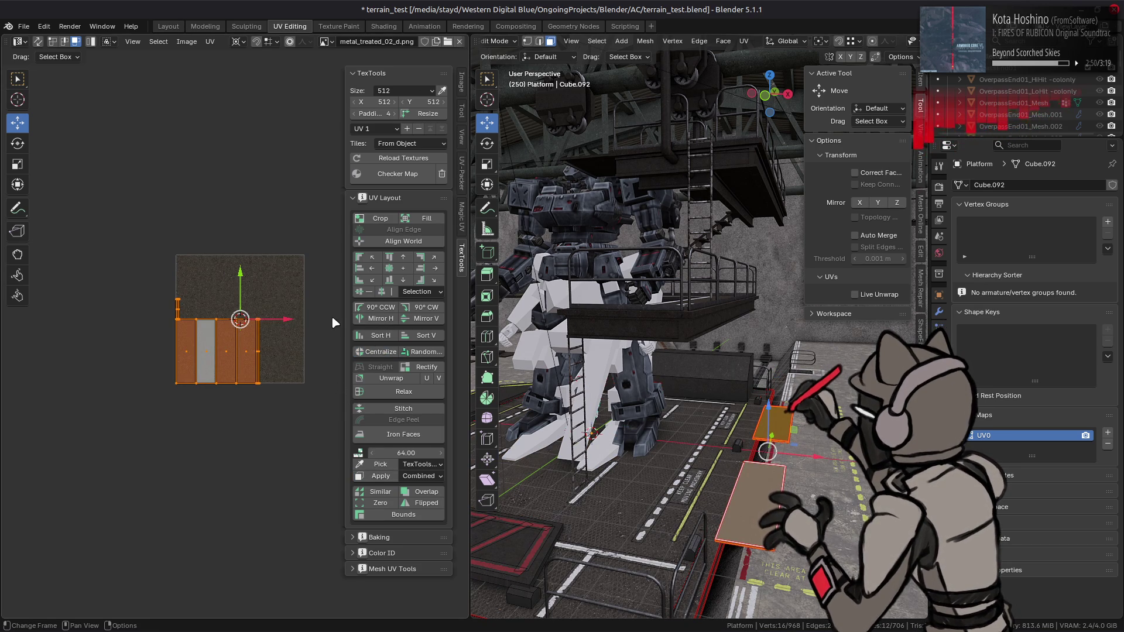
click(425, 351)
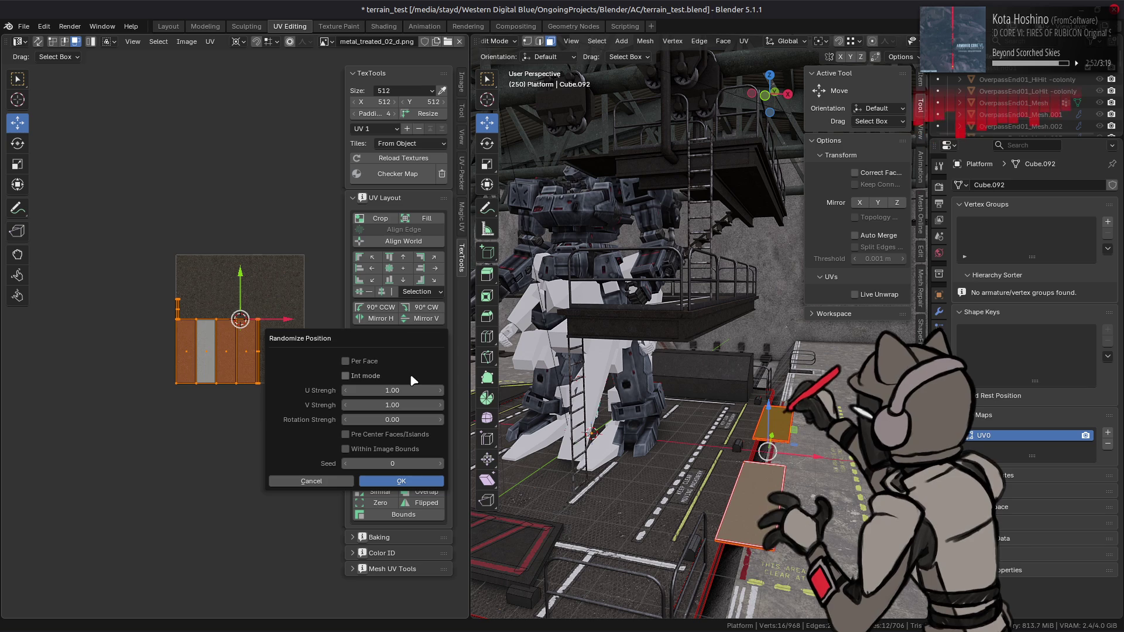
click(401, 480)
click(380, 352)
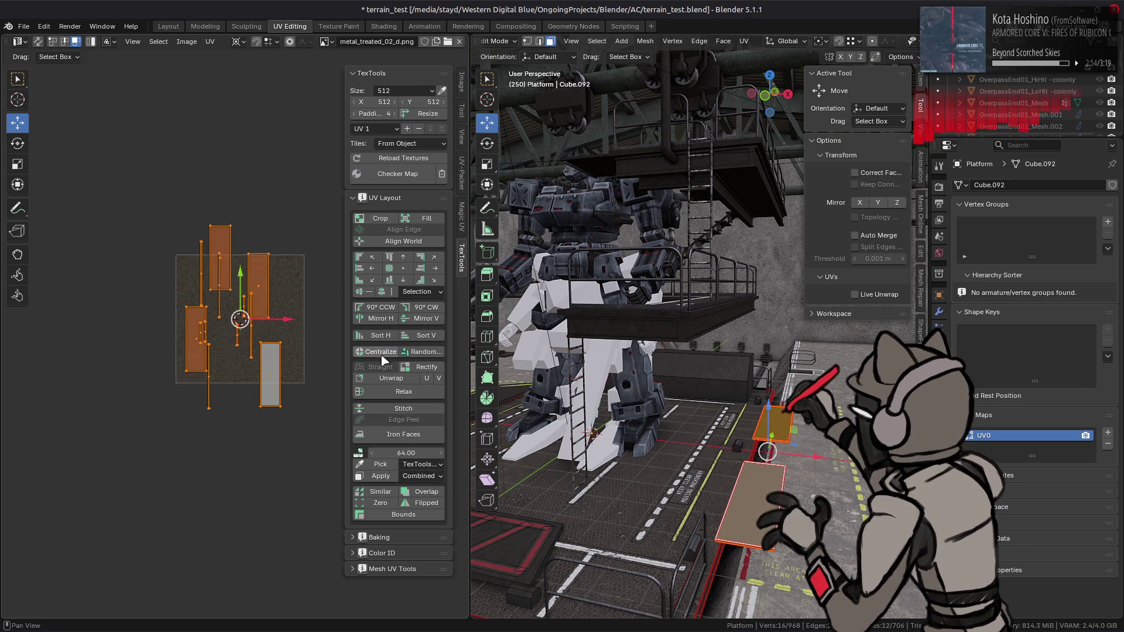
click(168, 27)
mouse_move(530, 305)
middle_down()
mouse_move(478, 282)
mouse_move(427, 326)
mouse_move(457, 297)
mouse_move(413, 318)
mouse_move(499, 306)
middle_up()
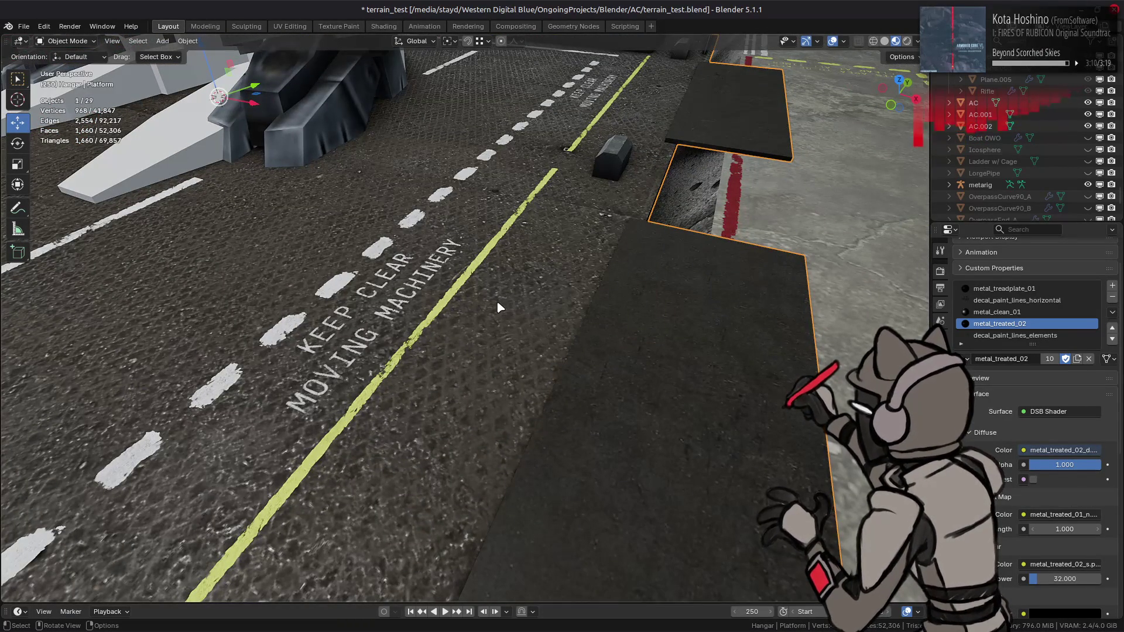
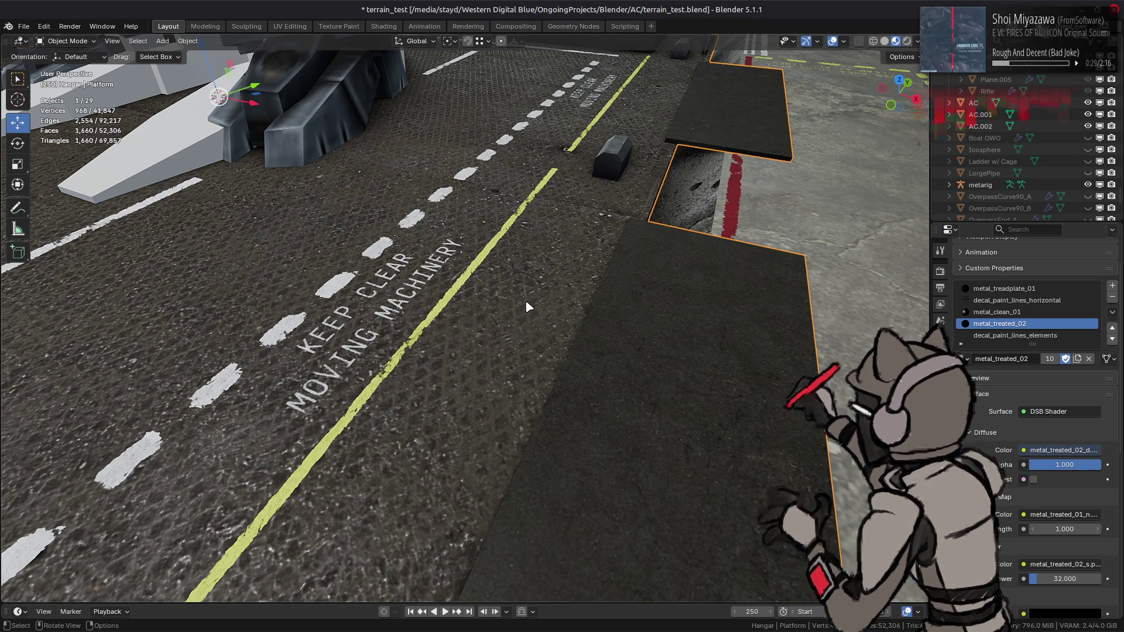
View the platform from above and begin editing the Hangar_Mesh_Inner mesh.
mouse_move(525, 303)
middle_down()
mouse_move(358, 318)
mouse_move(426, 320)
mouse_move(405, 272)
mouse_move(463, 301)
mouse_move(444, 294)
mouse_move(415, 358)
mouse_move(479, 361)
middle_up()
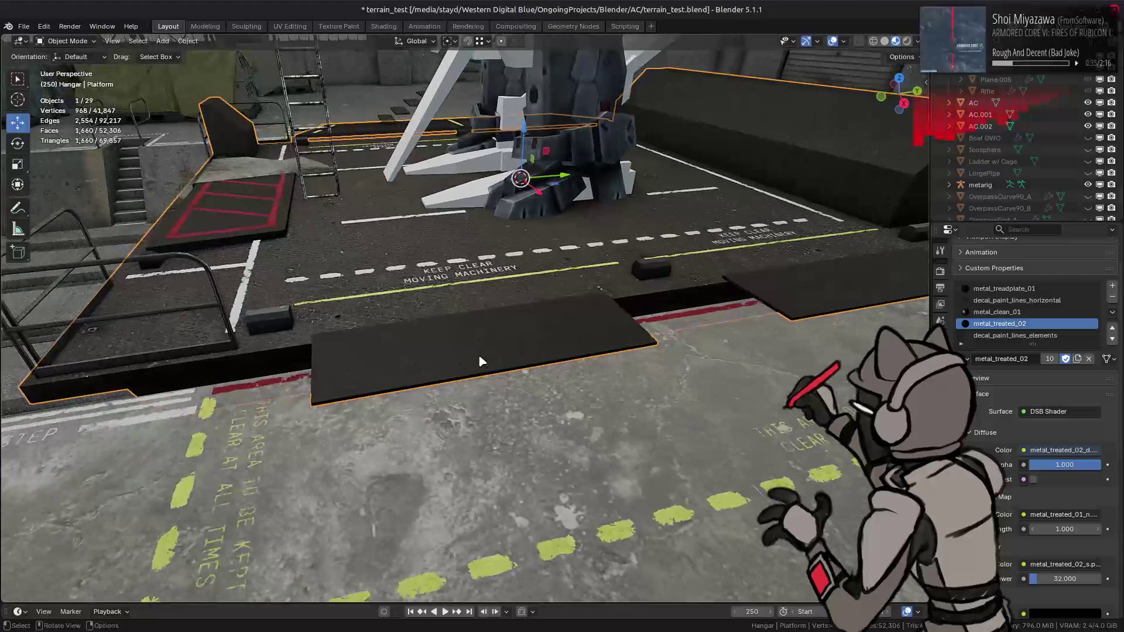
key(ctrl+z)
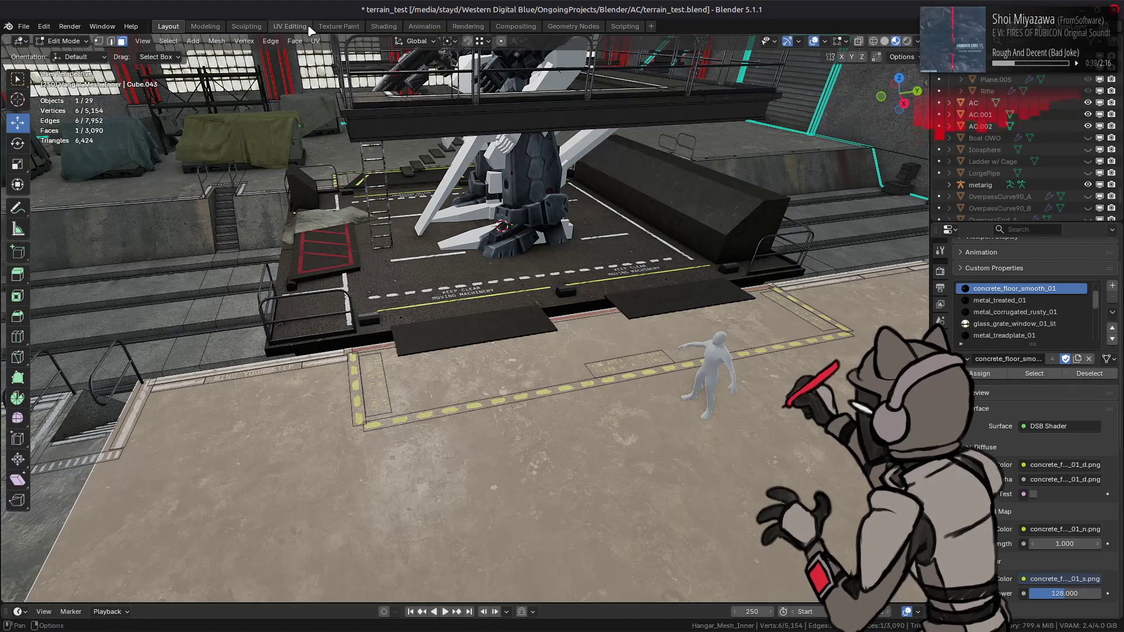
In the UV Editing layout, set the TexTools texel density to 64.
click(297, 27)
click(381, 465)
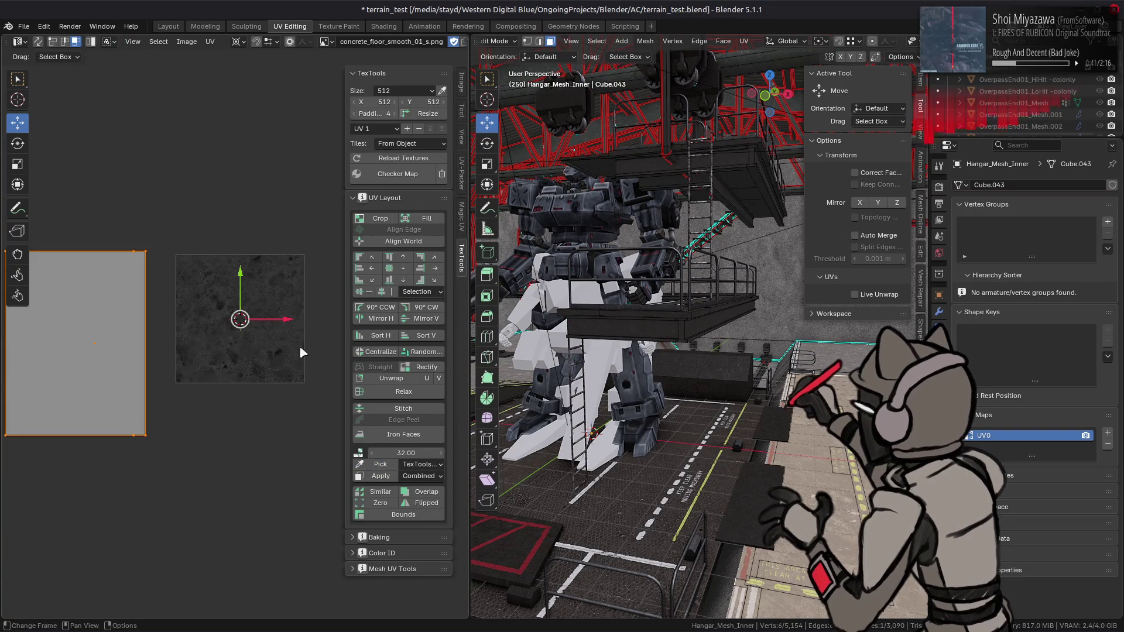
click(403, 452)
text(64)
key(Return)
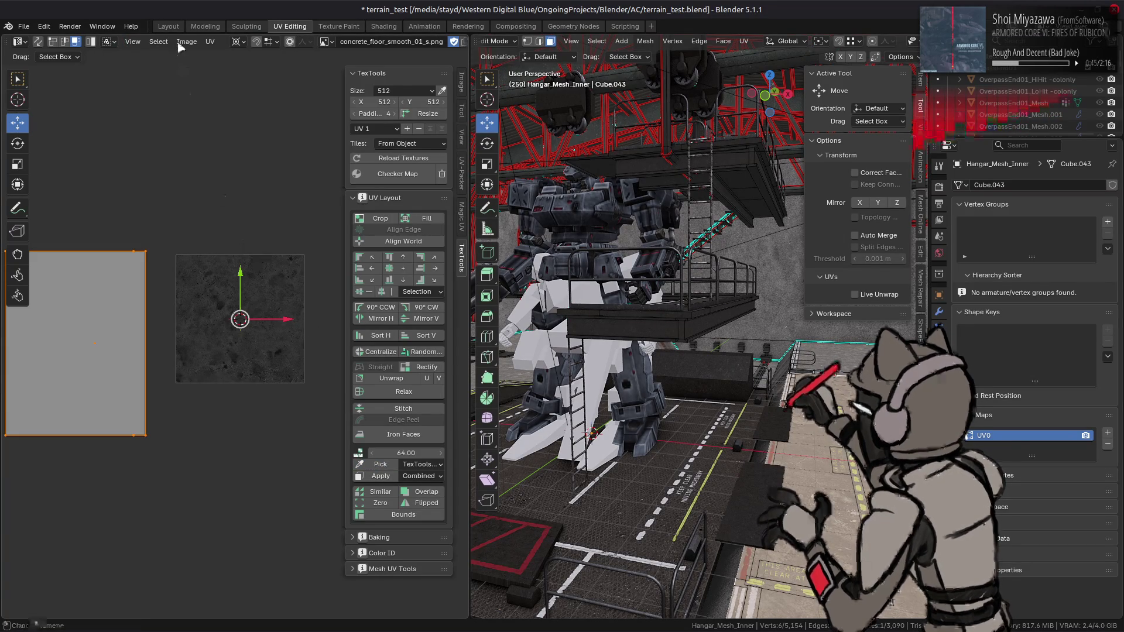
Select the concrete_floor_smooth_01 faces and apply texel density 64 to their UVs.
click(168, 26)
key(Tab)
key(alt+a)
click(1035, 375)
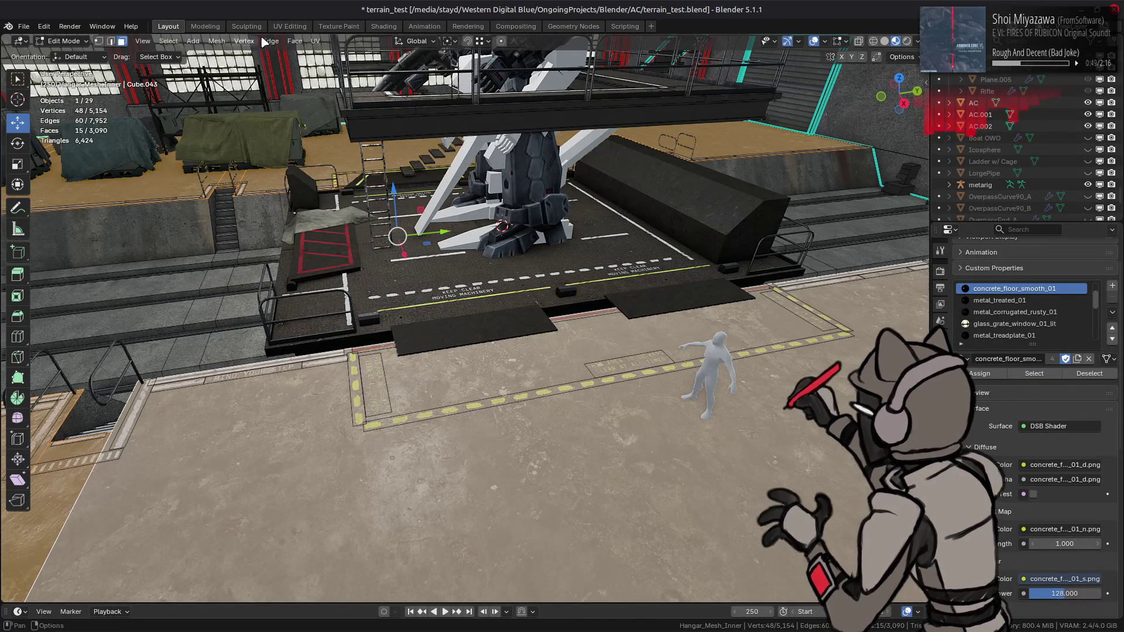
click(289, 27)
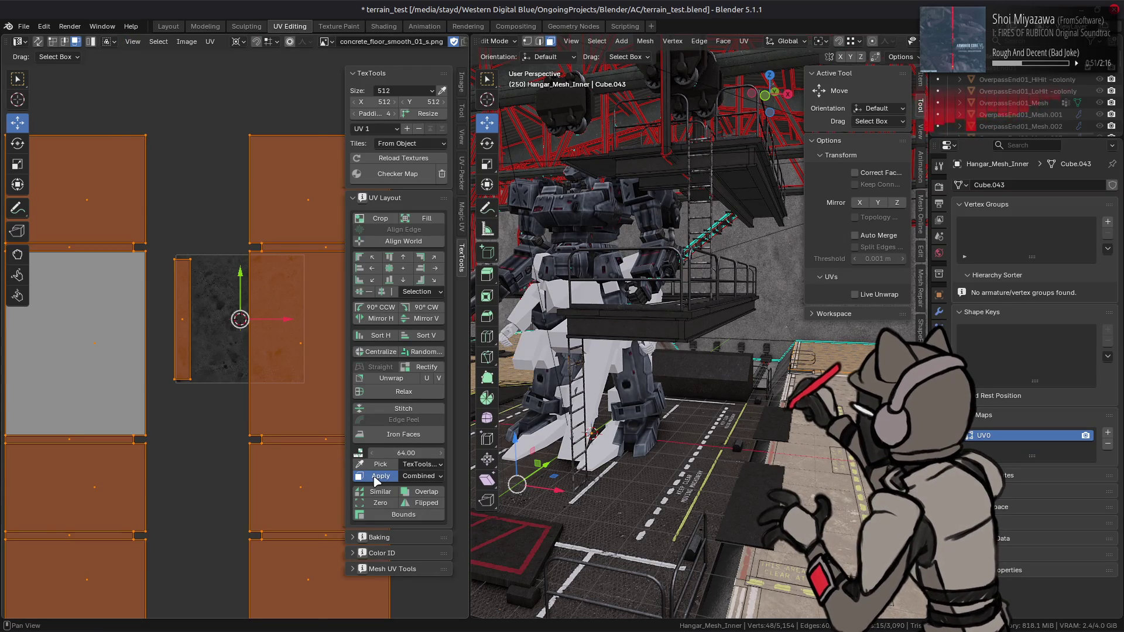
click(379, 476)
click(377, 351)
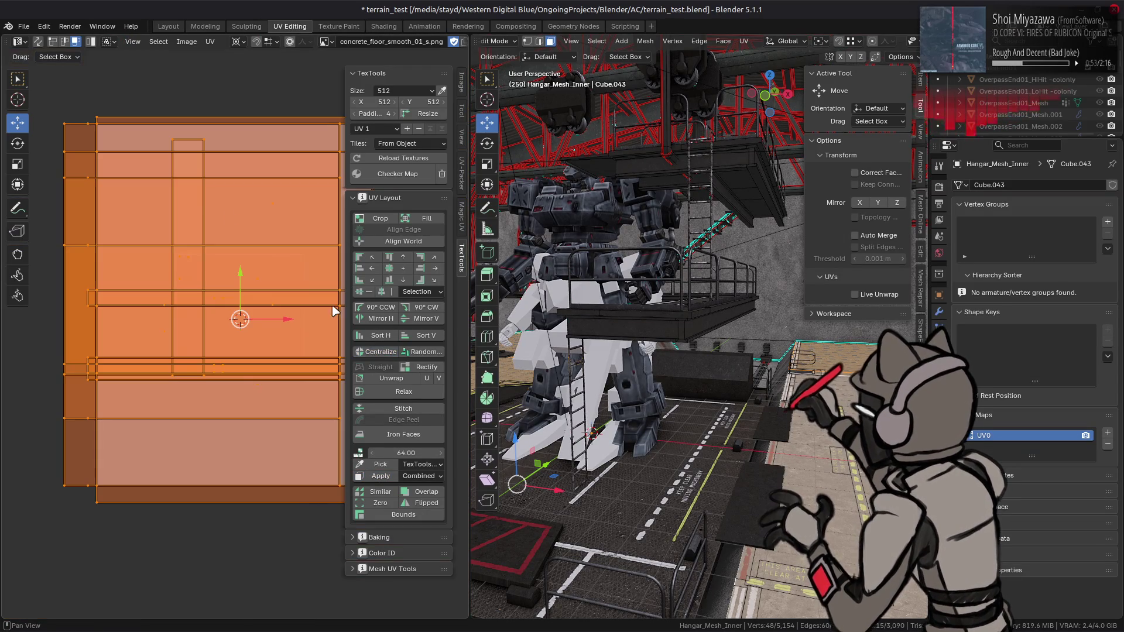
Rotate the floor UVs by 15° and inspect the re-angled concrete in Layout.
click(176, 27)
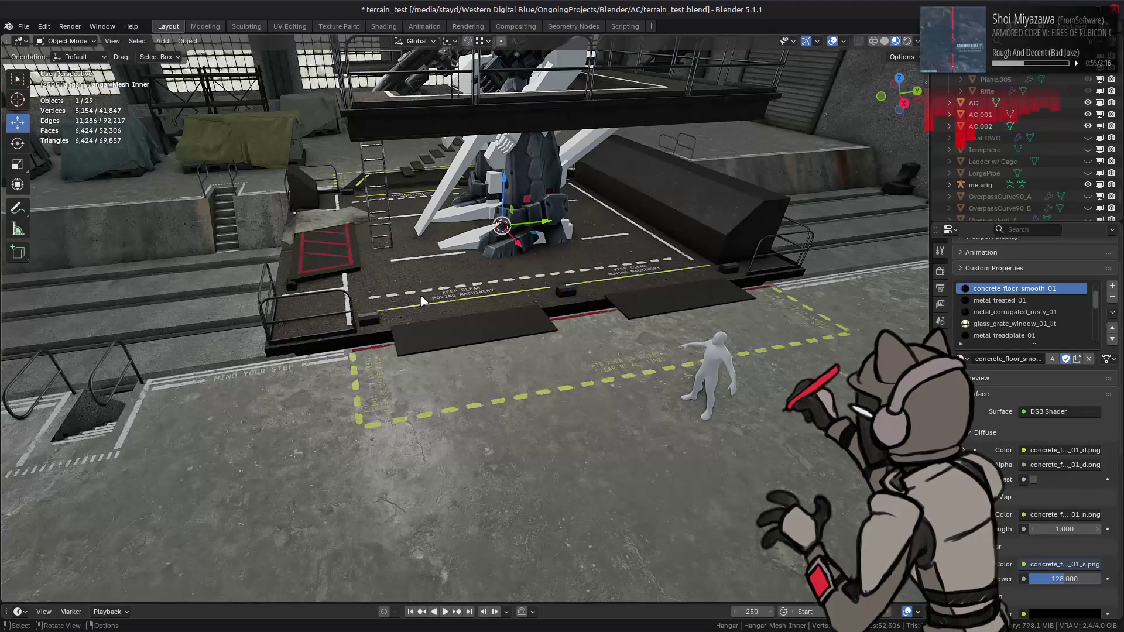
mouse_move(427, 304)
middle_down()
mouse_move(398, 281)
mouse_move(454, 289)
mouse_move(394, 314)
mouse_move(364, 311)
middle_up()
scroll(438, 291, down, 6)
scroll(362, 307, up, 8)
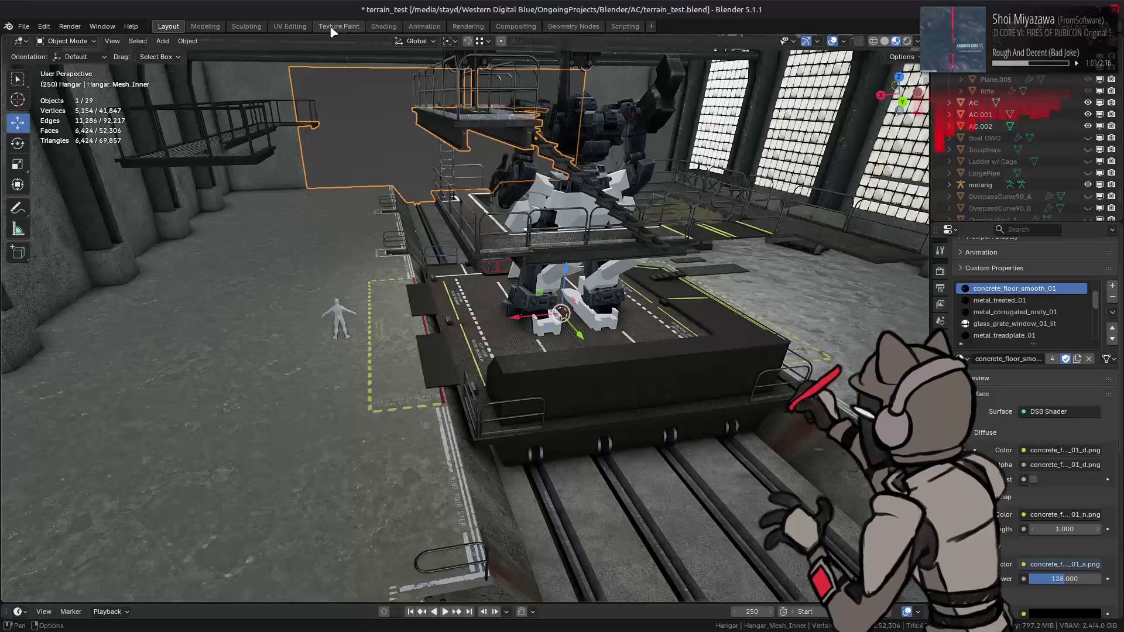
click(290, 26)
key(r)
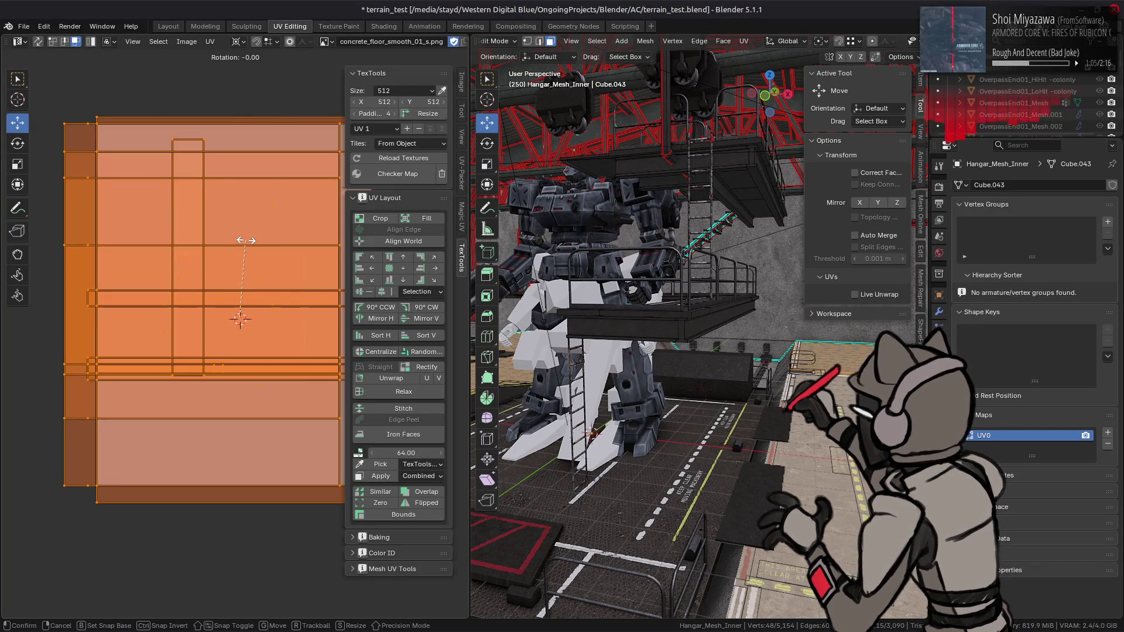
text(15)
click(246, 243)
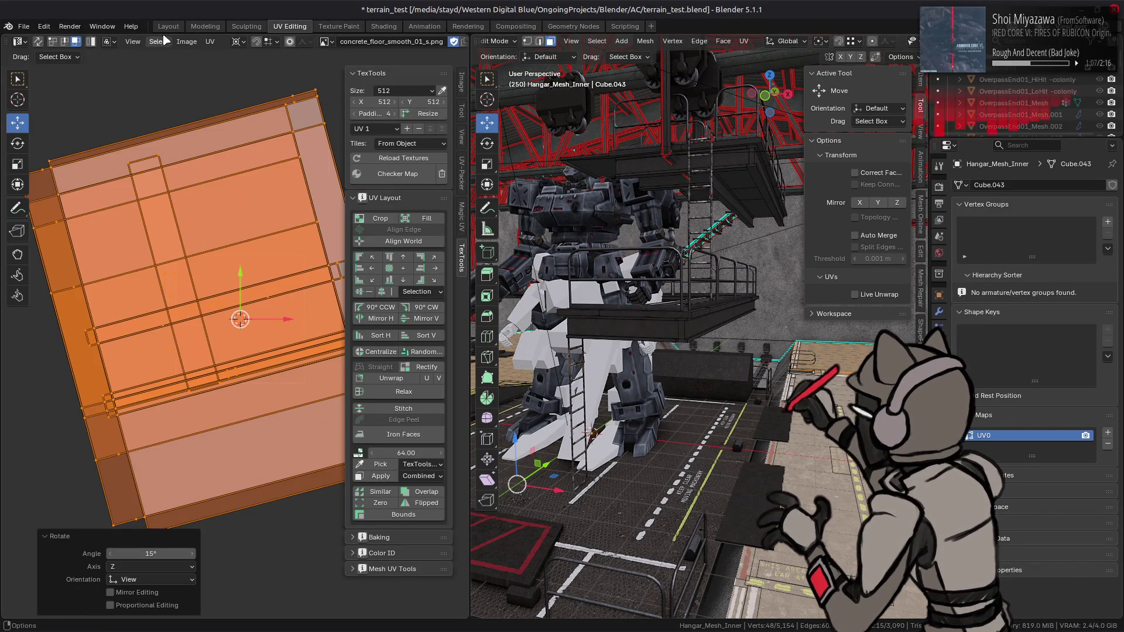
click(169, 26)
mouse_move(292, 130)
middle_down()
mouse_move(398, 215)
mouse_move(507, 269)
middle_up()
mouse_move(452, 314)
middle_down()
mouse_move(576, 319)
mouse_move(584, 330)
middle_up()
scroll(575, 319, up, 4)
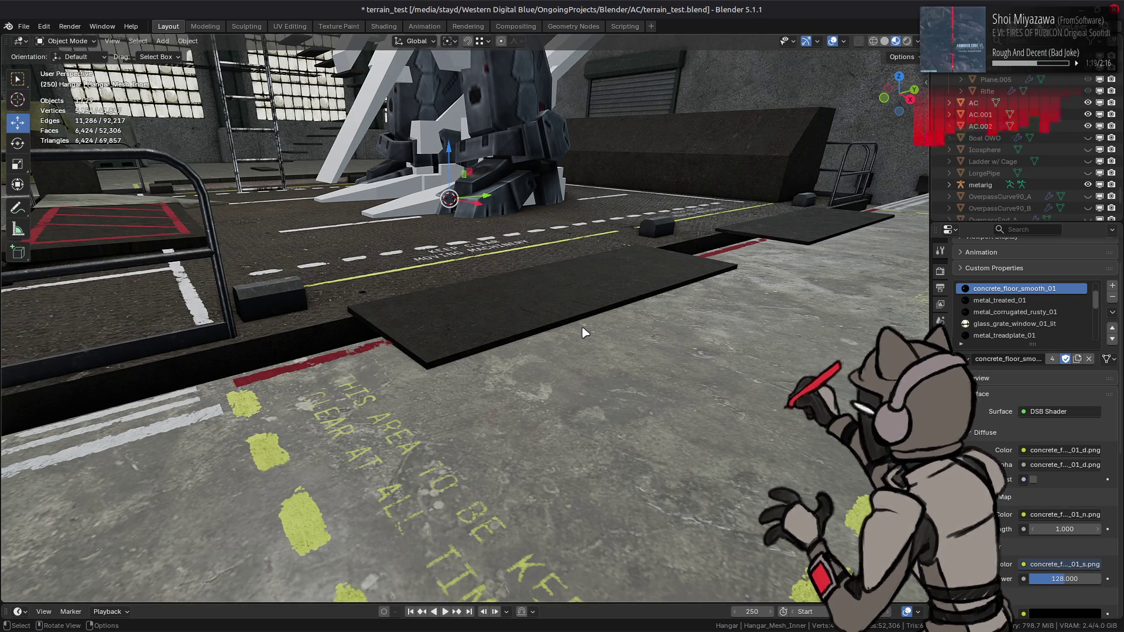
scroll(584, 332, down, 4)
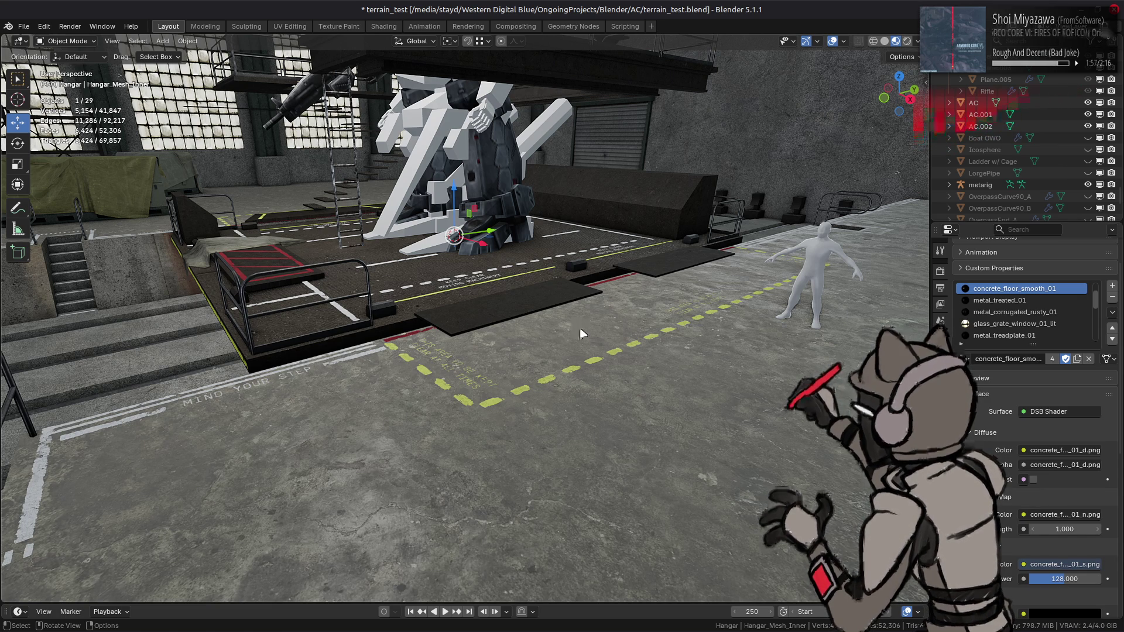
scroll(581, 332, up, 5)
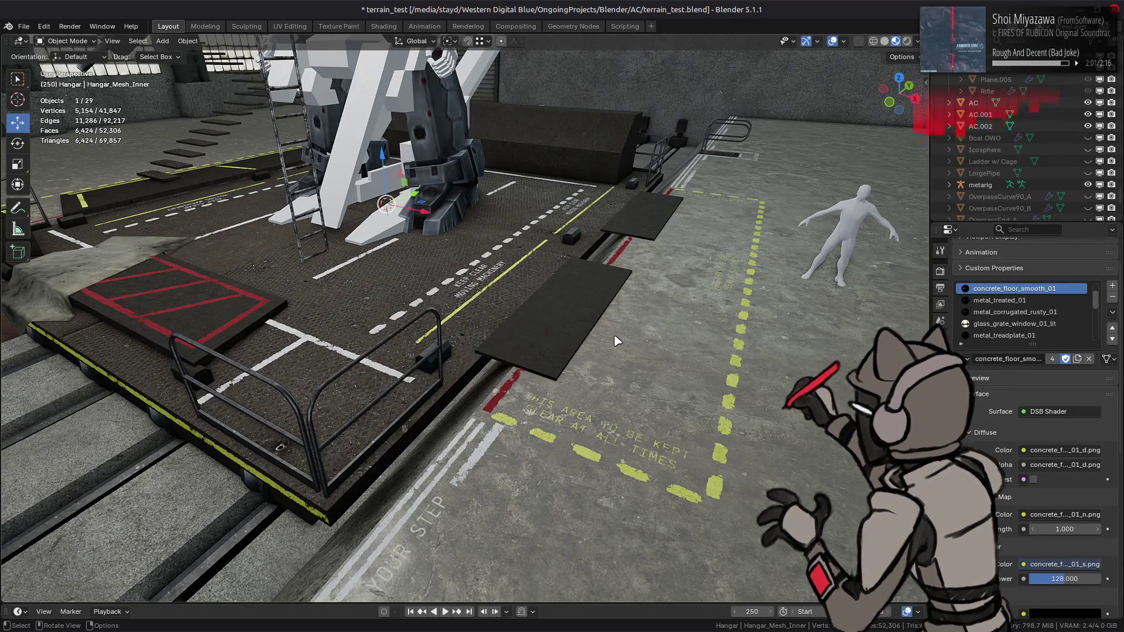
mouse_move(612, 334)
middle_down()
mouse_move(572, 326)
mouse_move(579, 307)
middle_up()
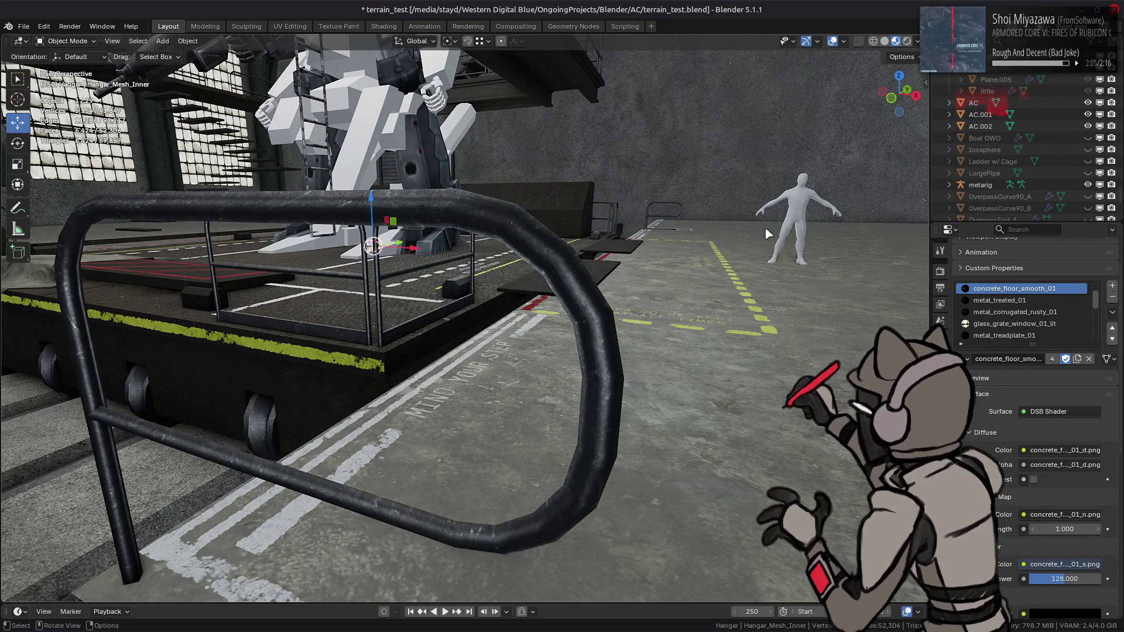
click(794, 249)
drag(839, 266, 811, 266)
middle_drag(811, 266, 773, 314)
mouse_move(773, 314)
mouse_down()
mouse_move(234, 328)
mouse_move(271, 346)
mouse_up()
mouse_move(271, 346)
middle_down()
mouse_move(375, 340)
mouse_move(408, 311)
middle_up()
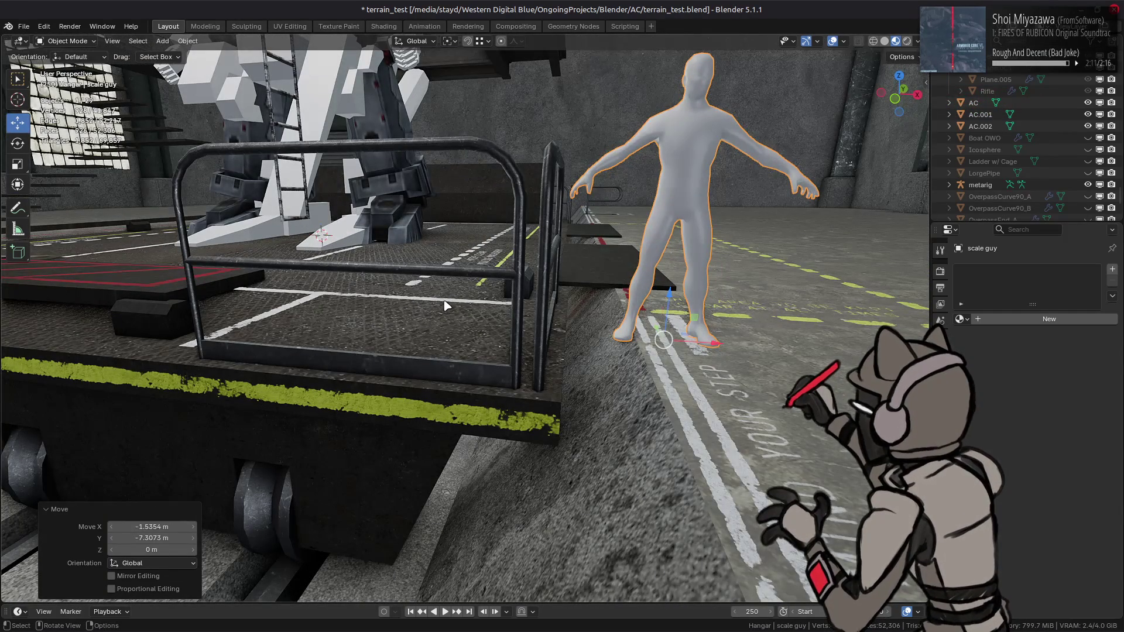
middle_drag(485, 300, 476, 303)
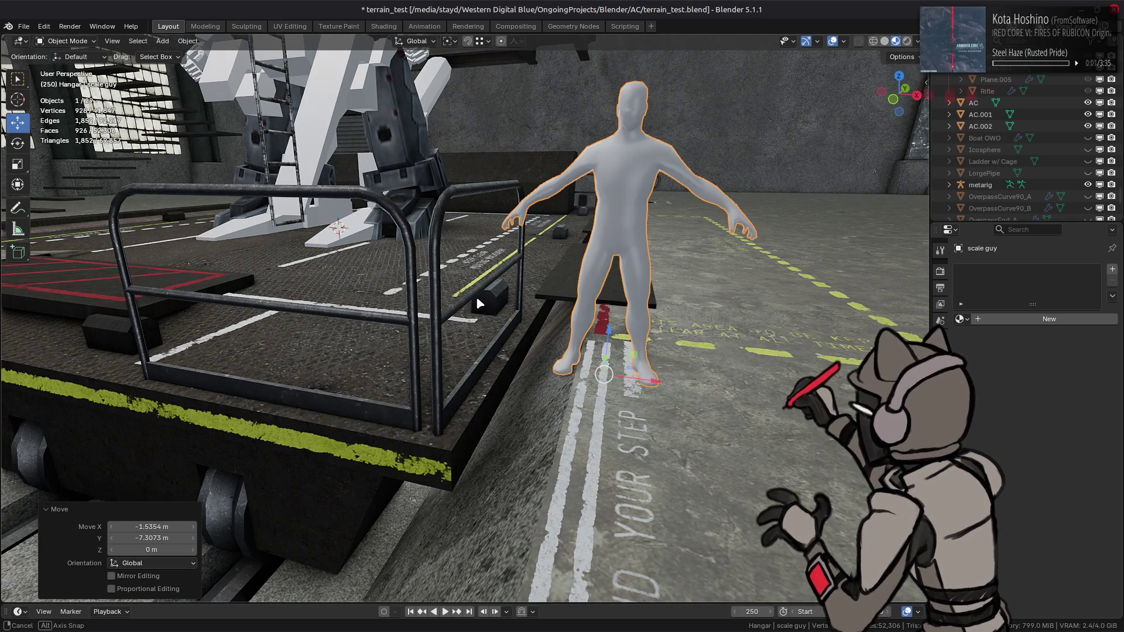
key(ctrl+z)
key(ctrl+z)
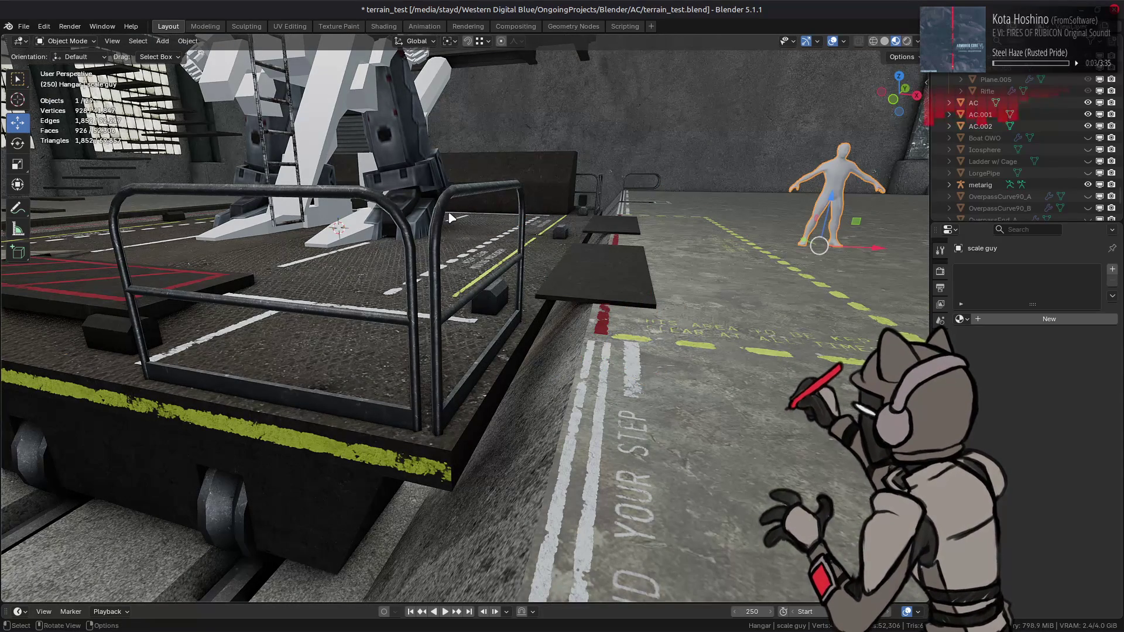
Edit the railing mesh, undo a trial face move, and select and frame its end post.
click(454, 219)
key(Tab)
click(472, 188)
drag(489, 146, 451, 450)
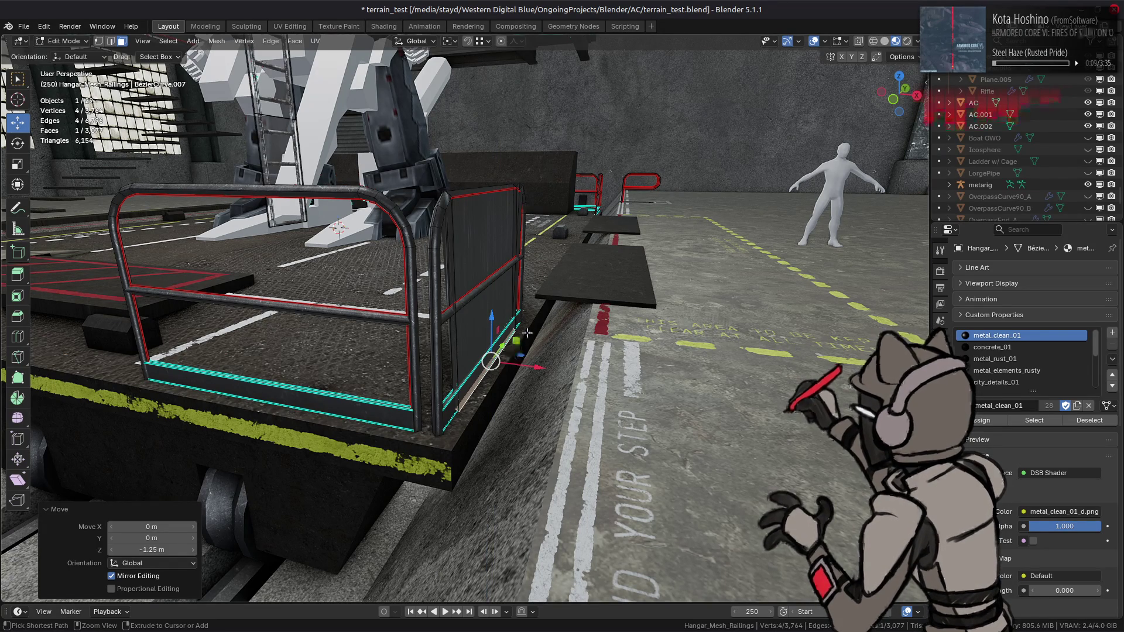
key(ctrl+z)
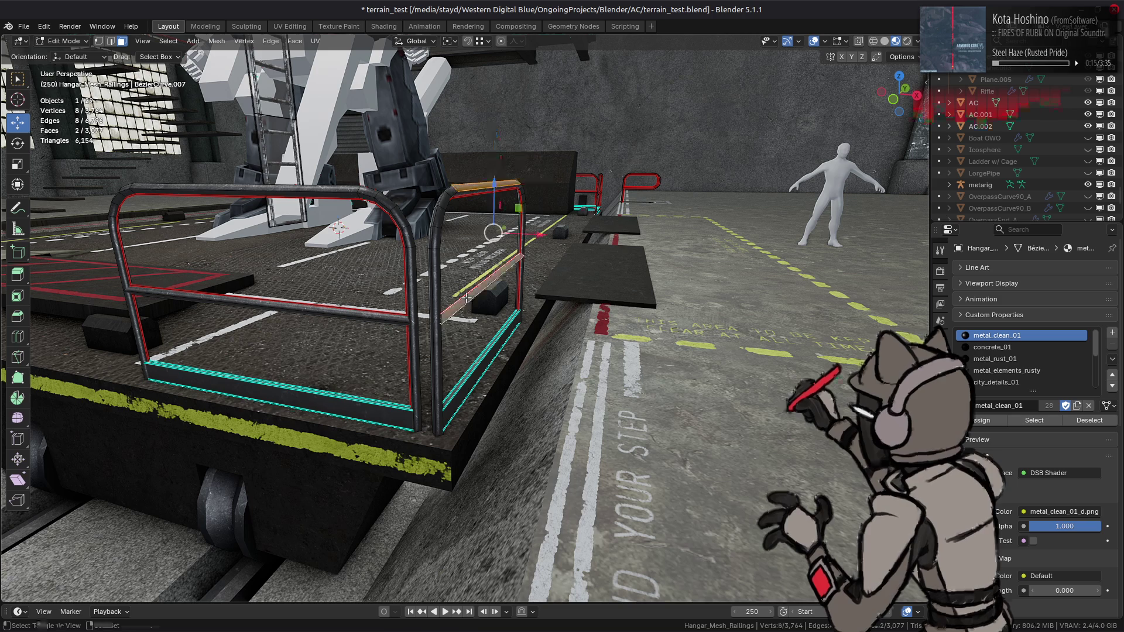
key(ctrl+l)
key(KP_Decimal)
scroll(465, 297, down, 5)
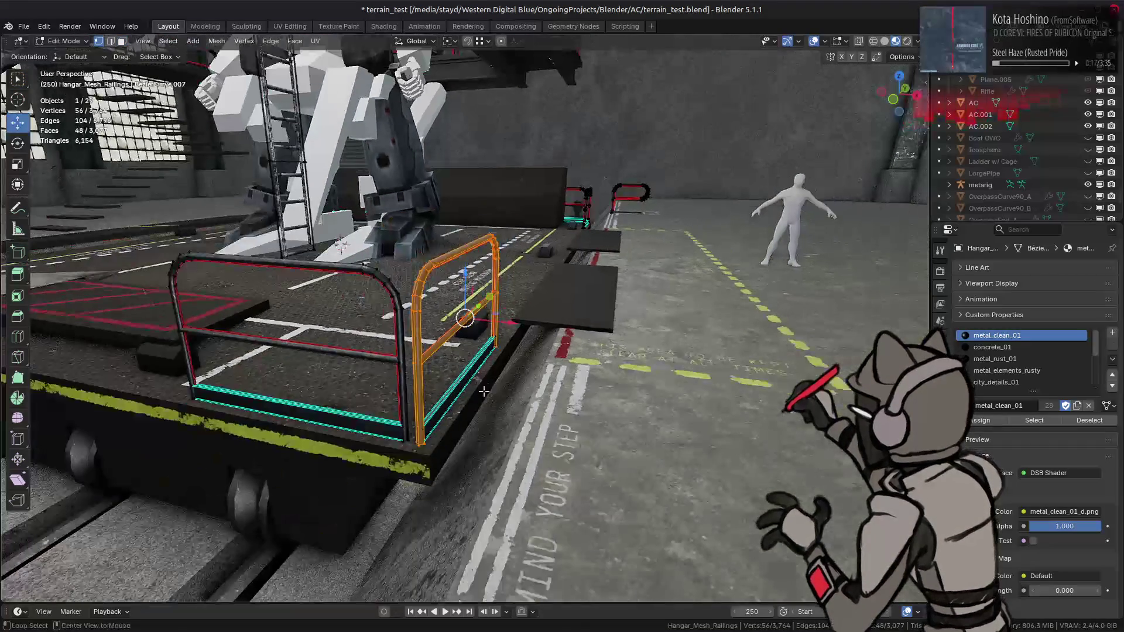
middle_drag(468, 304, 513, 363)
In front view, keep only the post's bottom vertices and raise them 0.25 m.
key(KP_1)
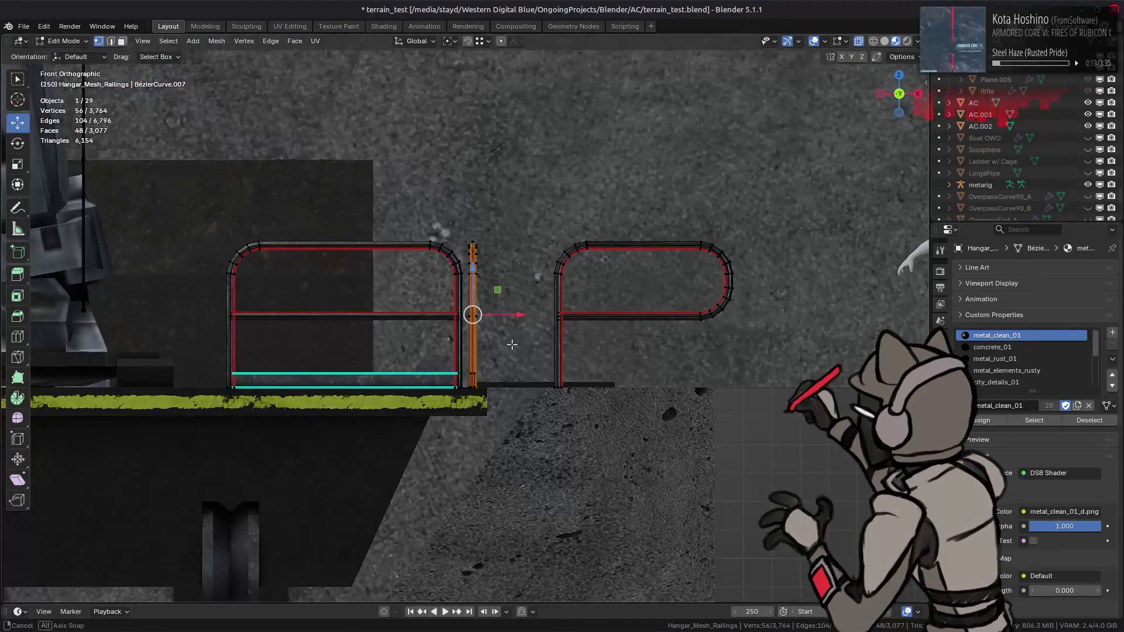
scroll(507, 350, up, 2)
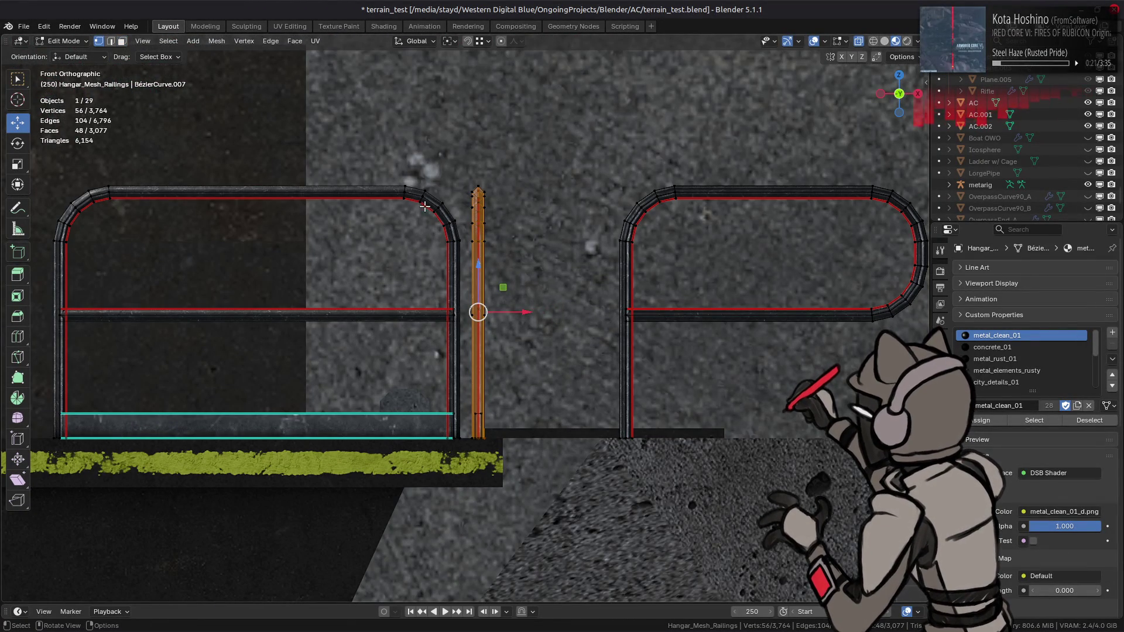
alt+middle_drag(425, 210, 481, 241)
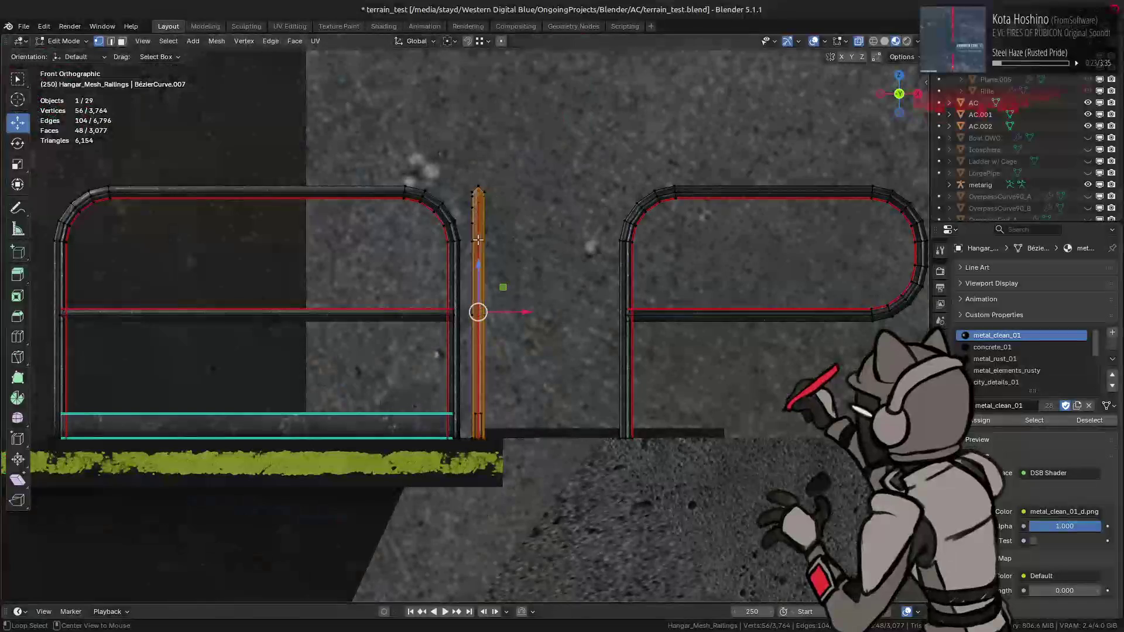
ctrl+drag(414, 140, 553, 360)
click(901, 57)
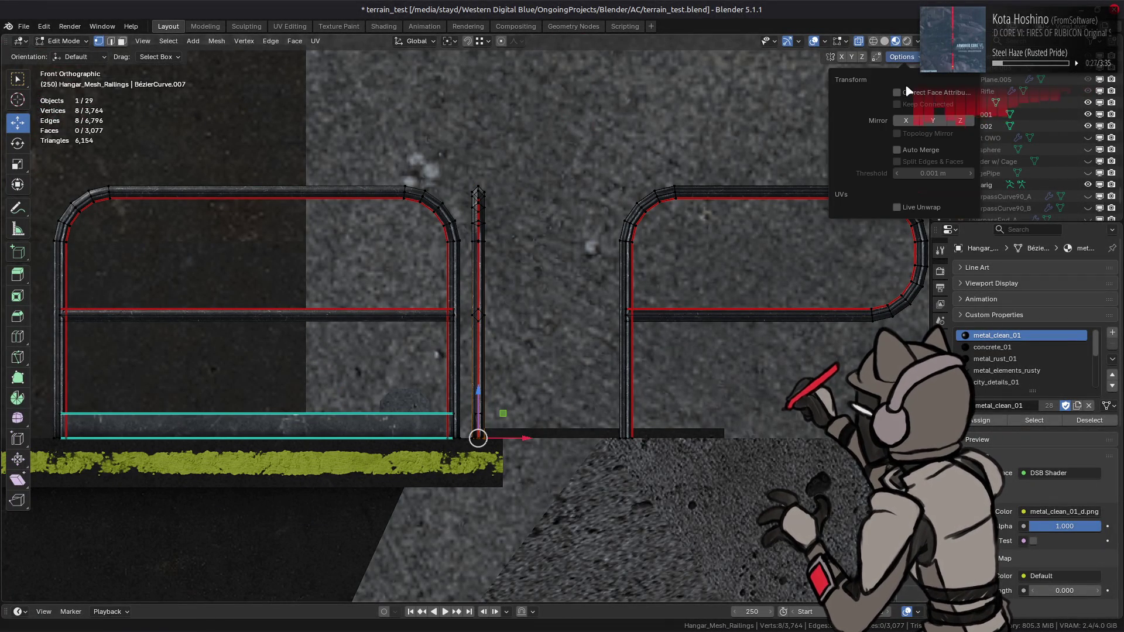
drag(479, 386, 481, 378)
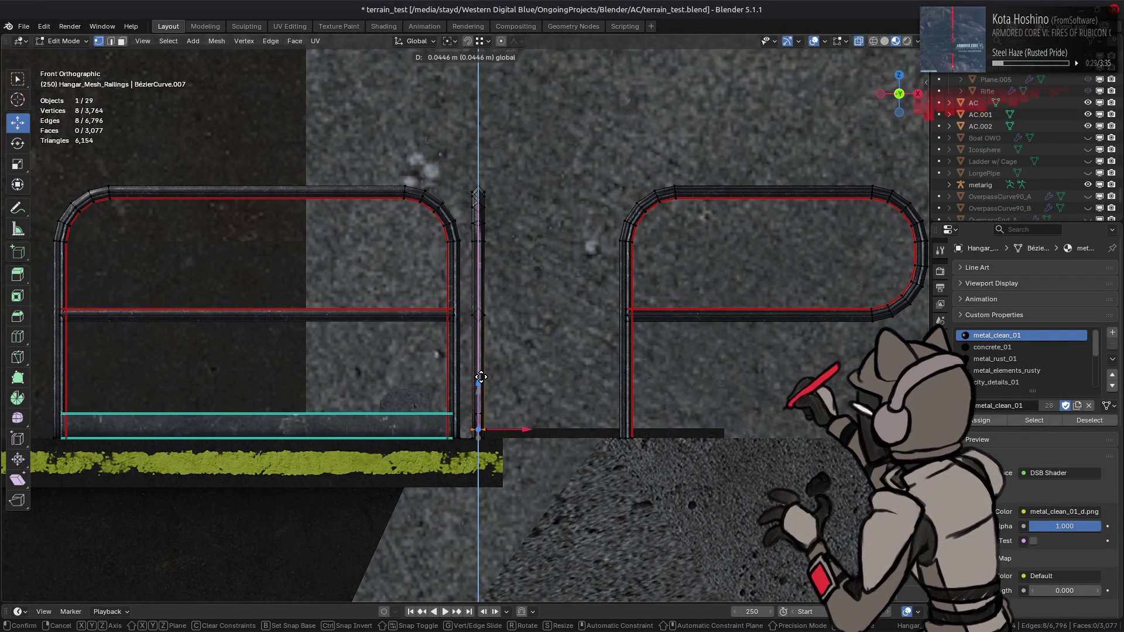
text(0.25)
key(Return)
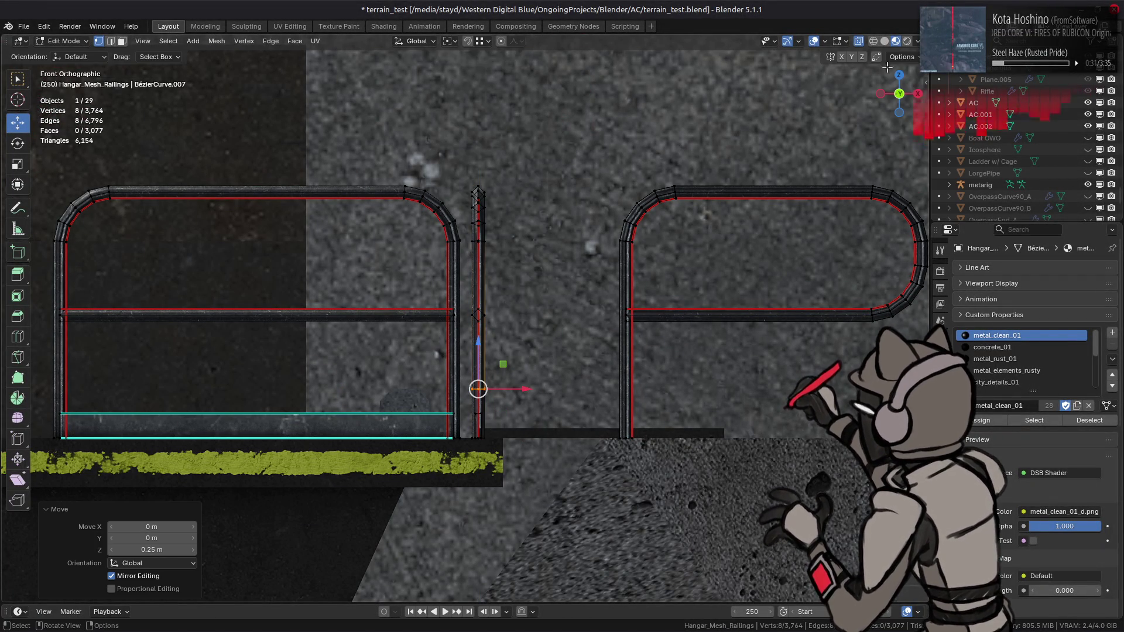
Cancel a whole-post move, clear the selection and return to Object Mode.
click(901, 57)
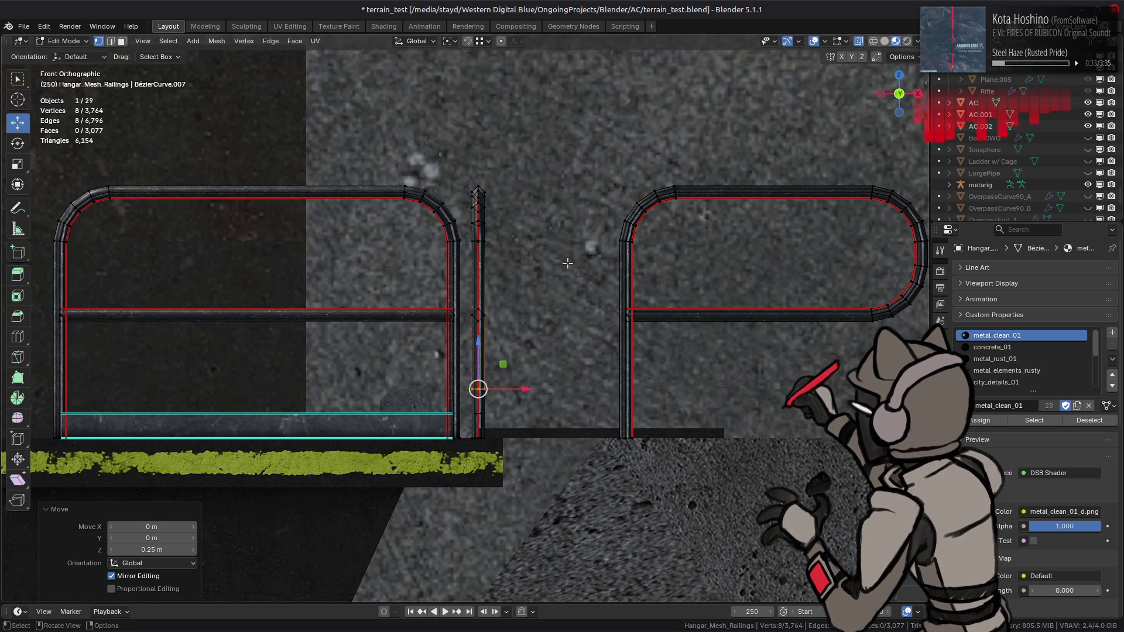
key(ctrl+l)
text(gz.25)
key(Escape)
middle_drag(477, 328, 560, 292)
key(alt+a)
key(Tab)
scroll(561, 292, down, 10)
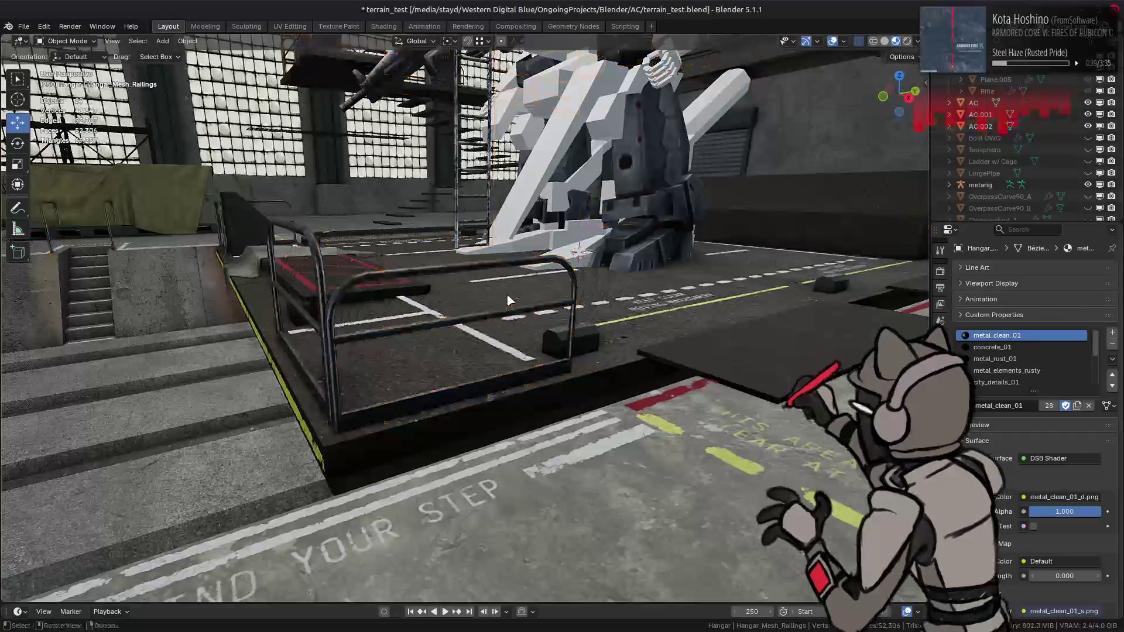
scroll(497, 306, up, 2)
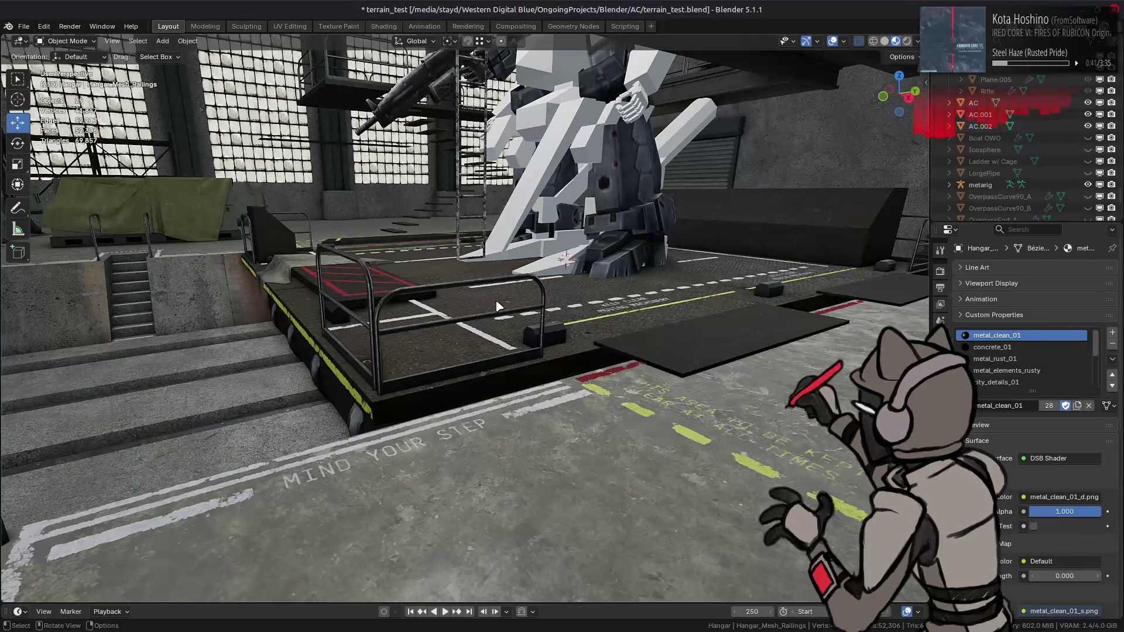
scroll(496, 307, up, 3)
mouse_move(516, 293)
middle_down()
mouse_move(544, 282)
mouse_move(371, 300)
middle_up()
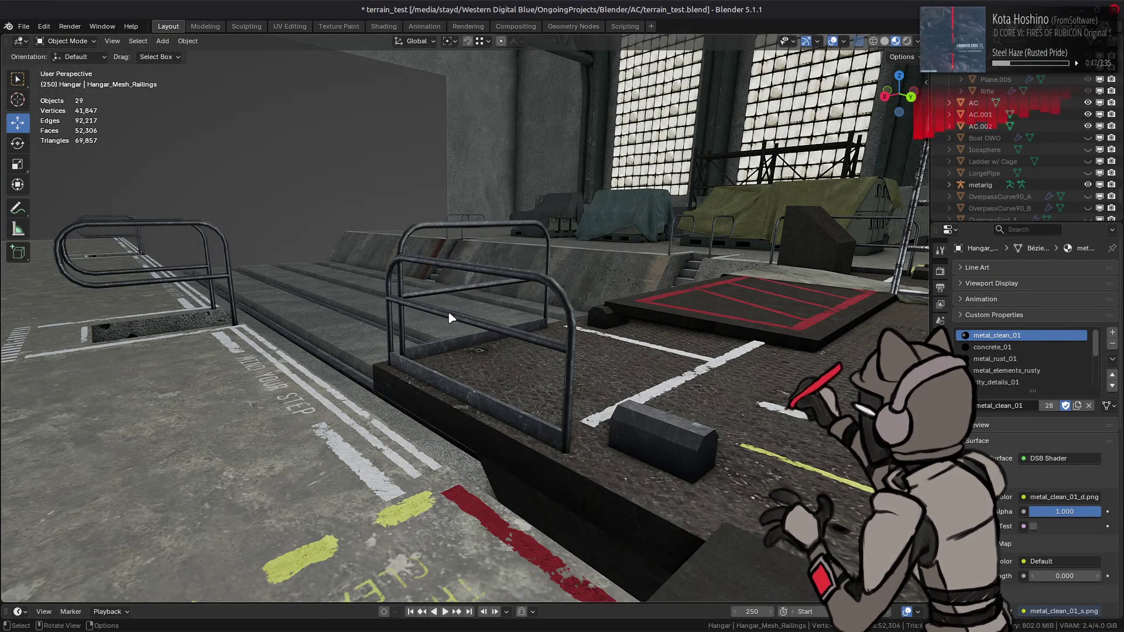
middle_drag(456, 317, 606, 313)
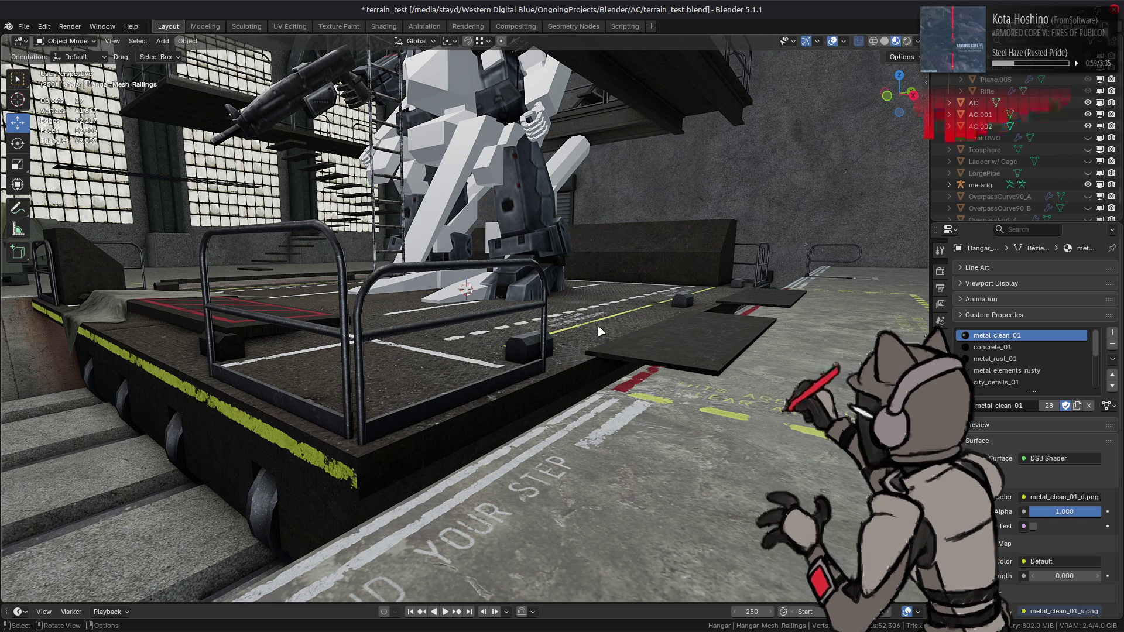
mouse_move(600, 332)
middle_down()
mouse_move(597, 351)
mouse_move(648, 273)
mouse_move(630, 283)
mouse_move(598, 376)
mouse_move(532, 382)
middle_up()
click(532, 382)
key(Tab)
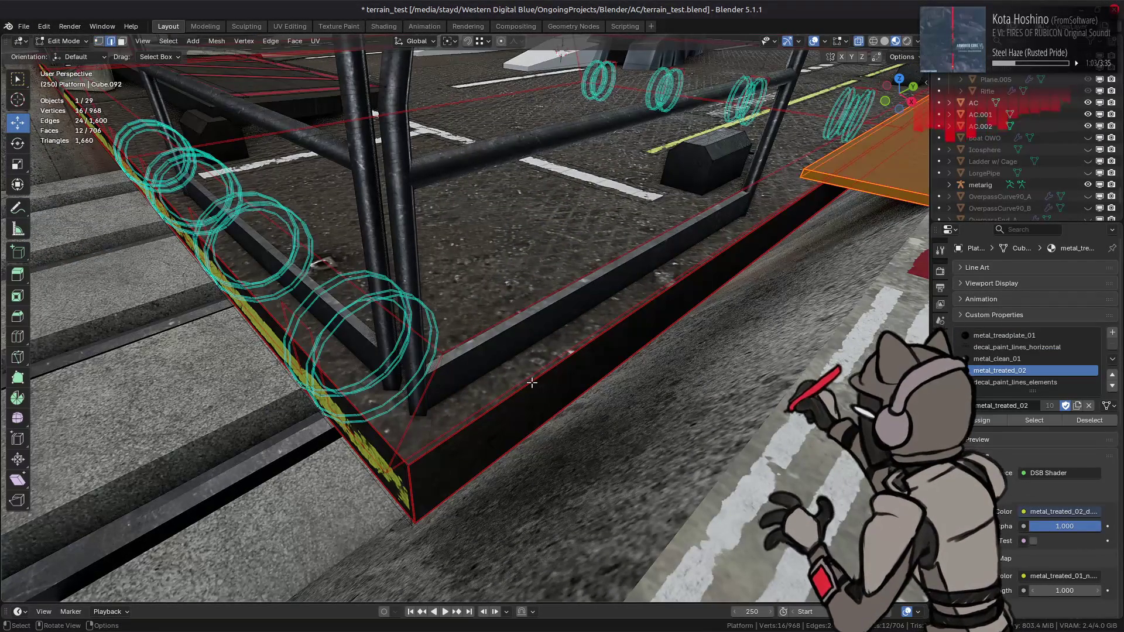
scroll(545, 379, up, 2)
key(alt+z)
key(alt+a)
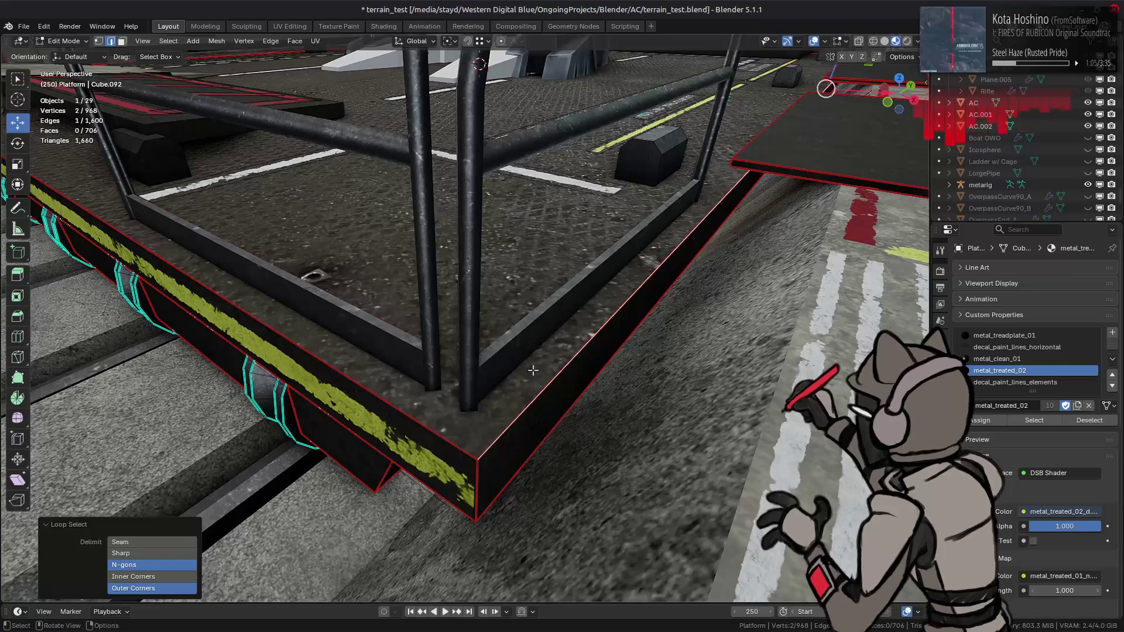
key(3)
click(537, 357)
scroll(538, 354, down, 4)
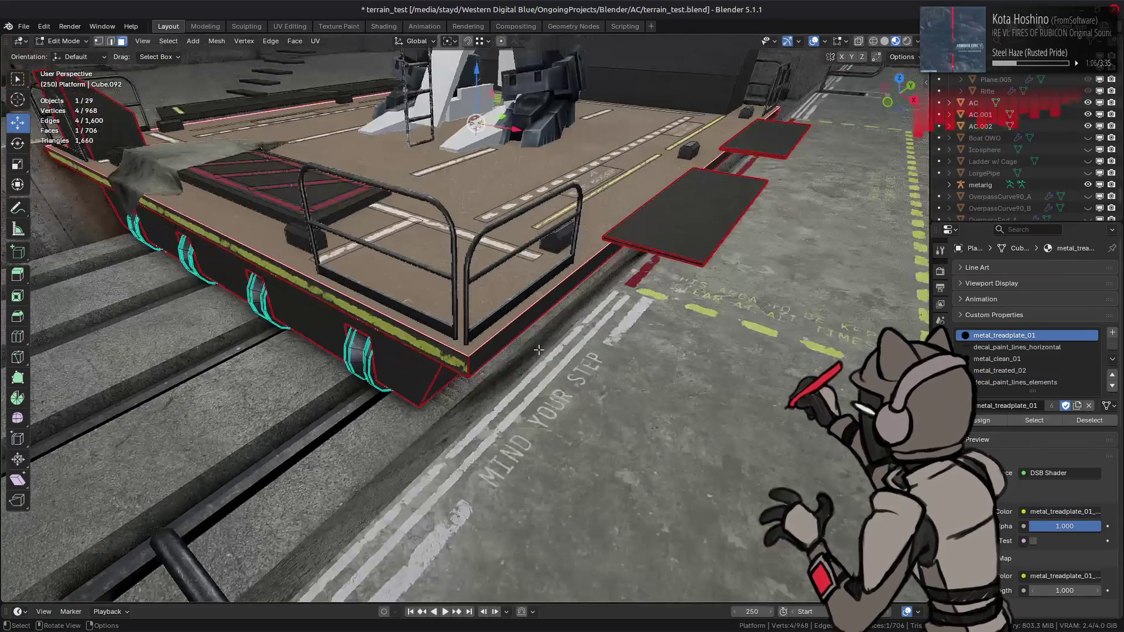
right_click(548, 322)
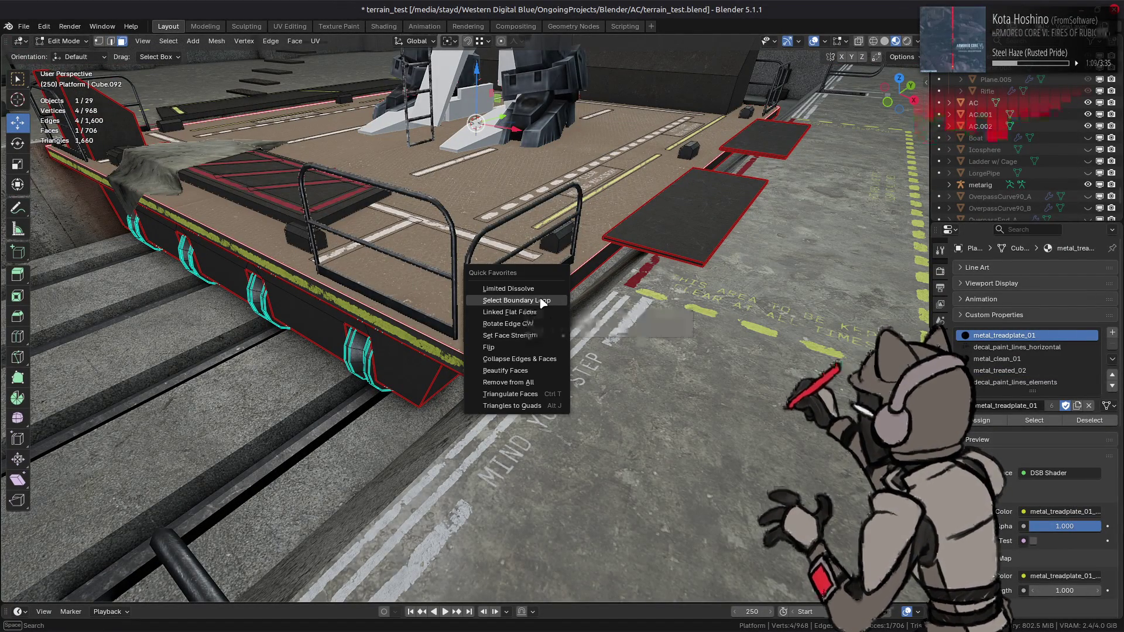
click(539, 297)
scroll(539, 297, up, 5)
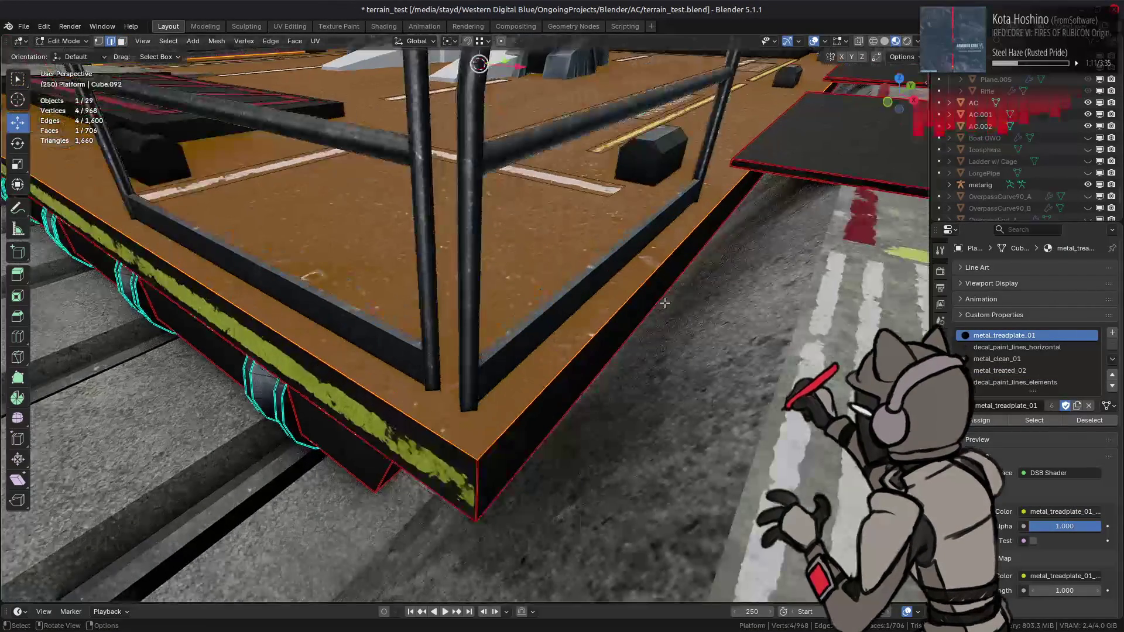
key(ctrl+b)
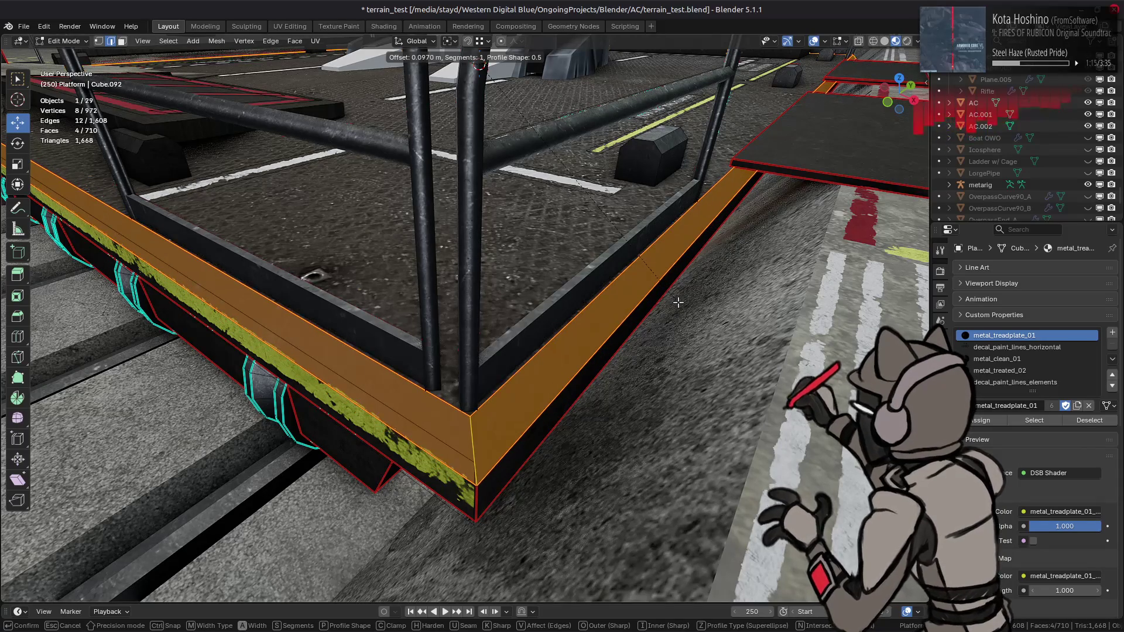
key(Escape)
key(ctrl+b)
key(Escape)
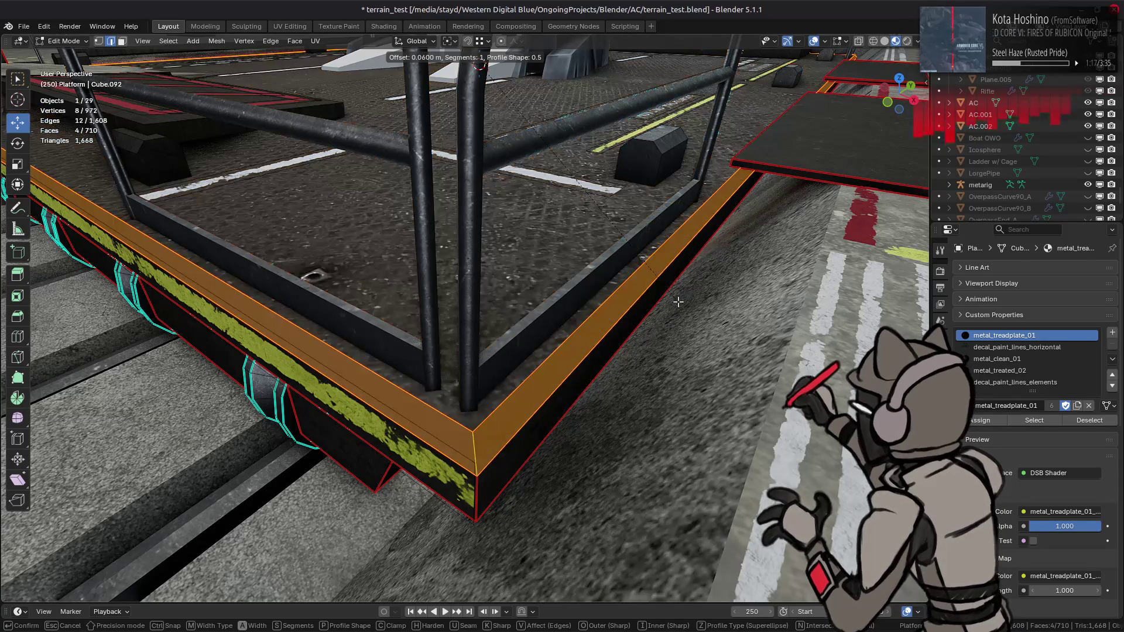
key(Tab)
mouse_move(465, 337)
middle_down()
mouse_move(494, 308)
mouse_move(408, 323)
mouse_move(413, 311)
mouse_move(444, 309)
mouse_move(402, 339)
mouse_move(482, 306)
middle_up()
scroll(480, 311, up, 3)
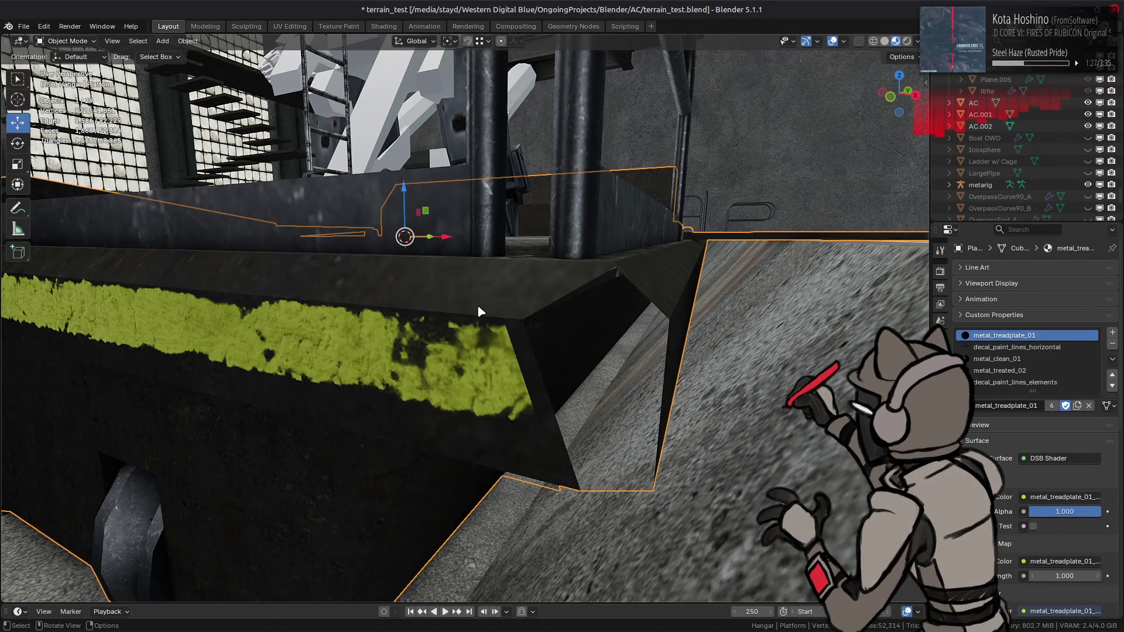
scroll(480, 310, down, 3)
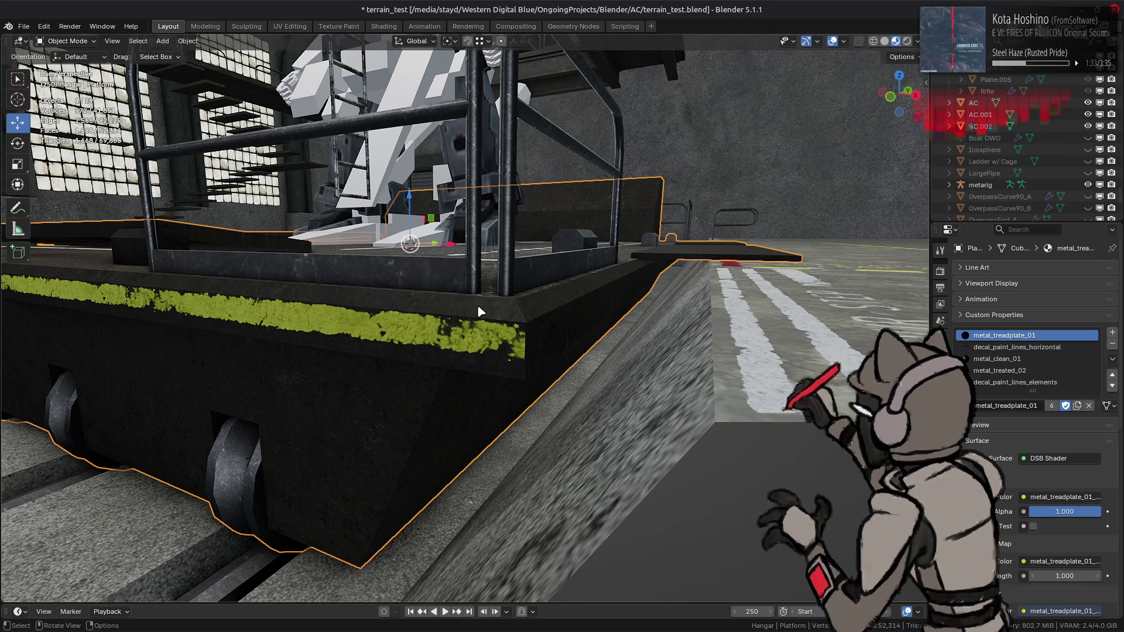
middle_drag(481, 311, 367, 310)
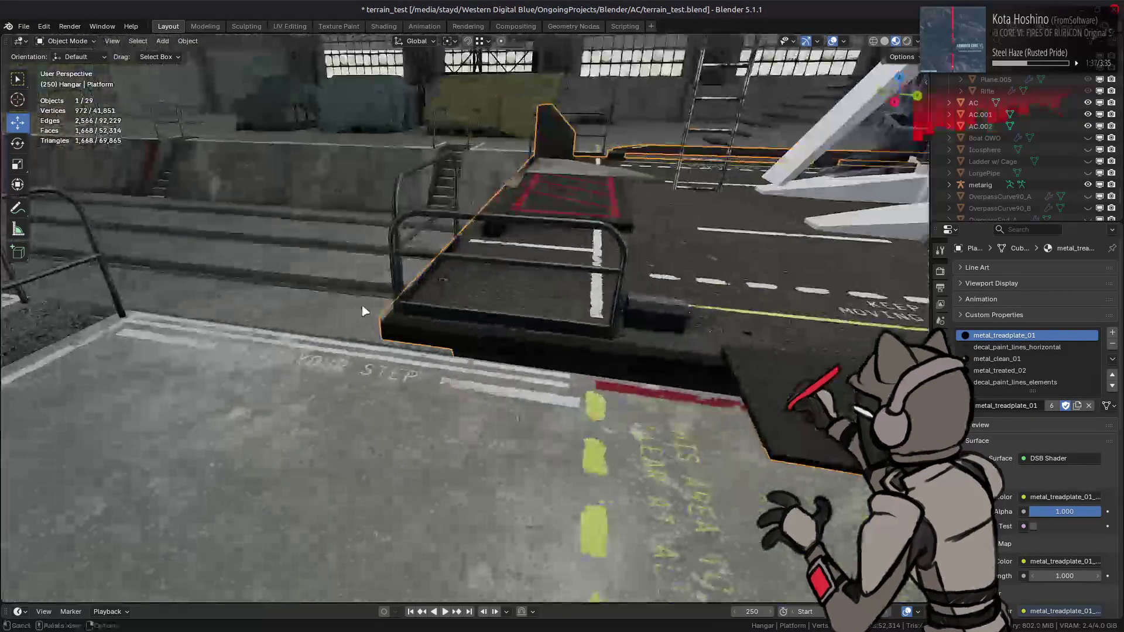
scroll(363, 303, up, 4)
middle_drag(583, 298, 331, 305)
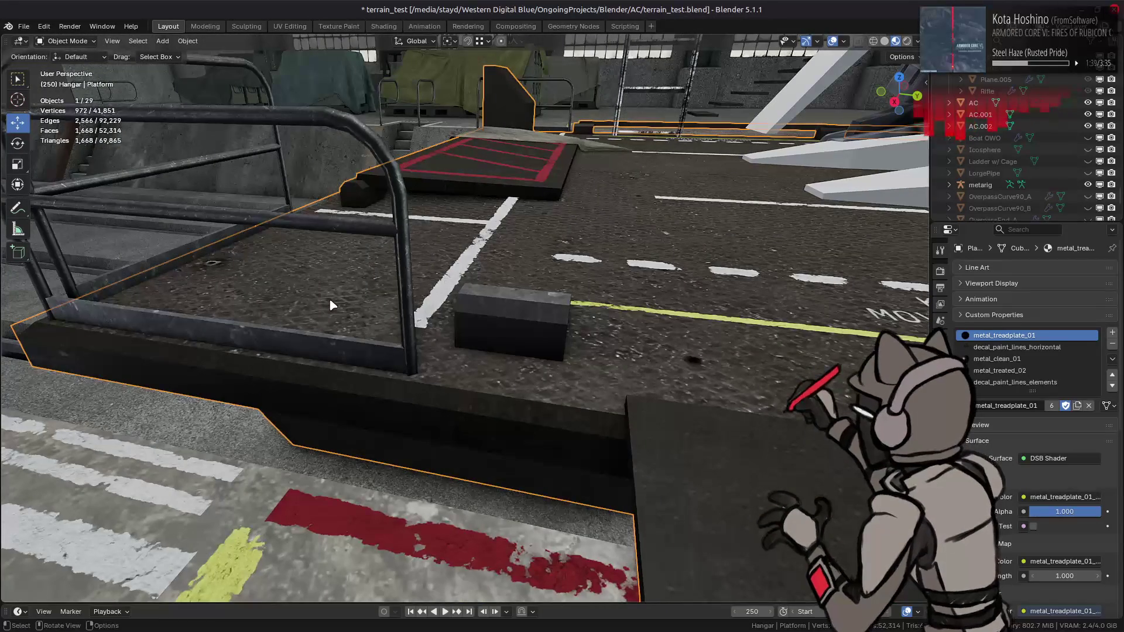
key(Tab)
click(340, 305)
key(Tab)
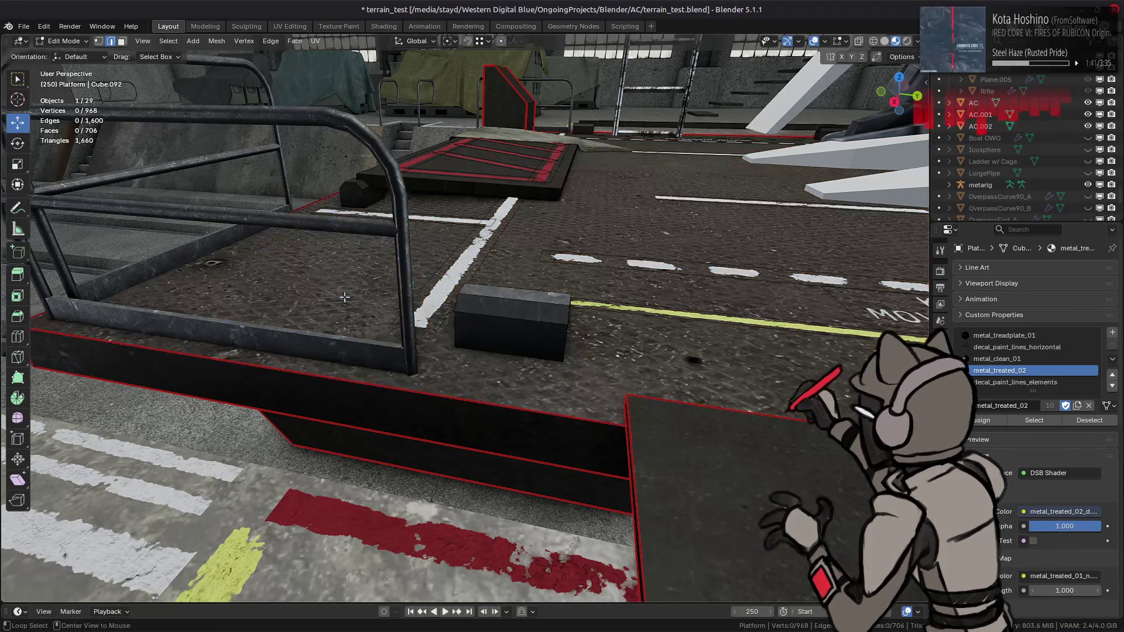
mouse_move(346, 305)
middle_down()
mouse_move(396, 309)
mouse_move(376, 318)
mouse_move(444, 337)
middle_up()
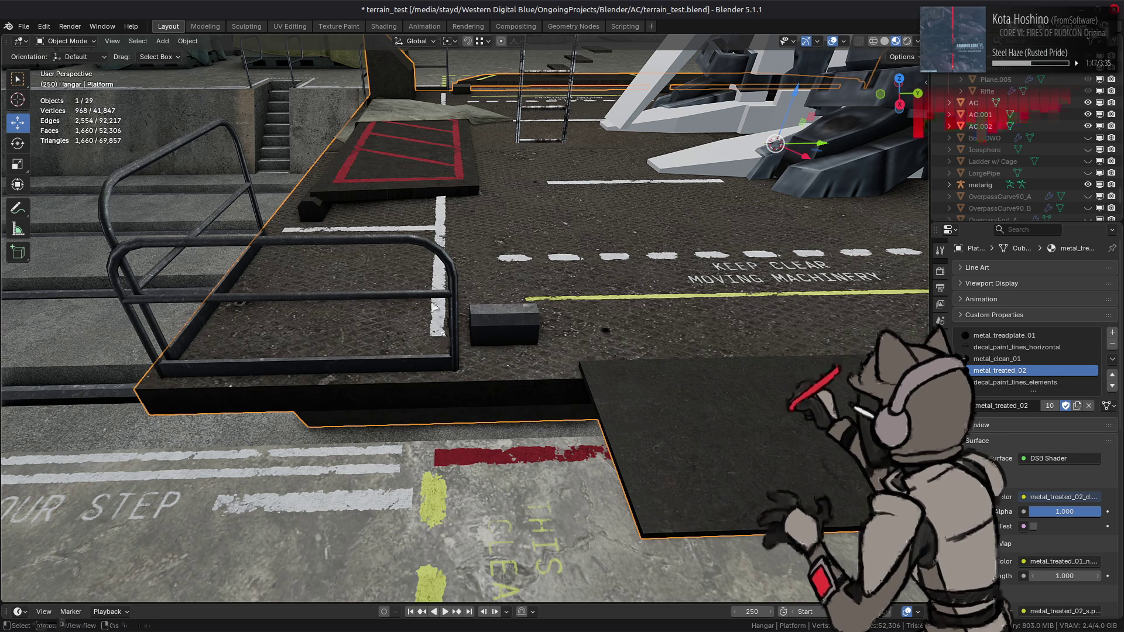
scroll(468, 334, up, 5)
click(497, 312)
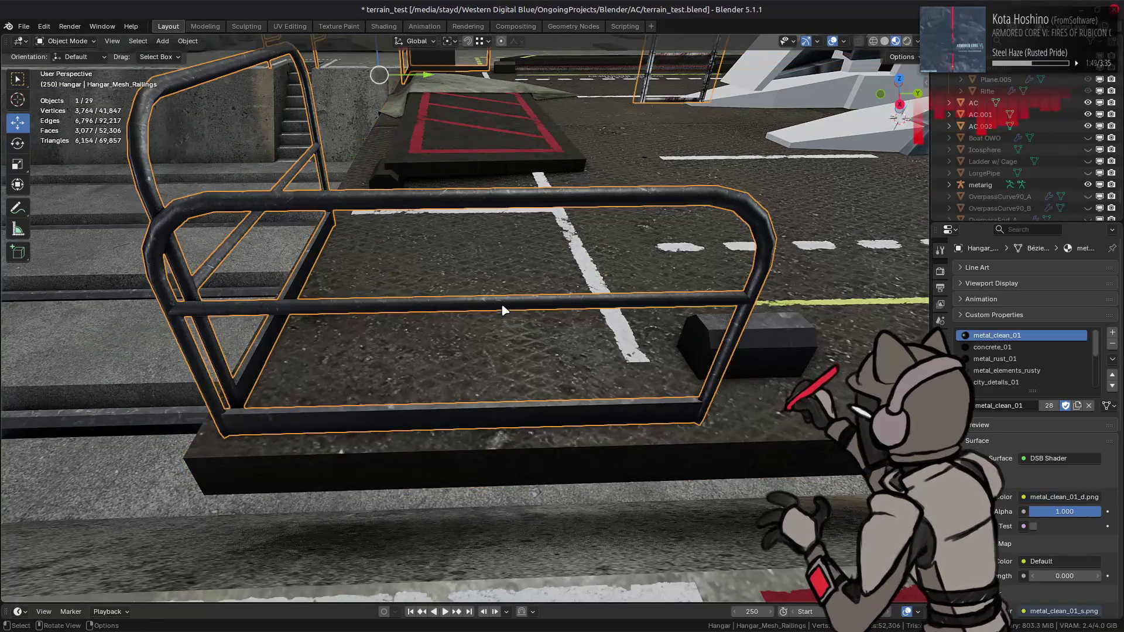
Duplicate the right post's face loop and move the copy -1 along Y as a middle post.
key(Tab)
middle_drag(623, 322, 726, 343)
alt+click(729, 343)
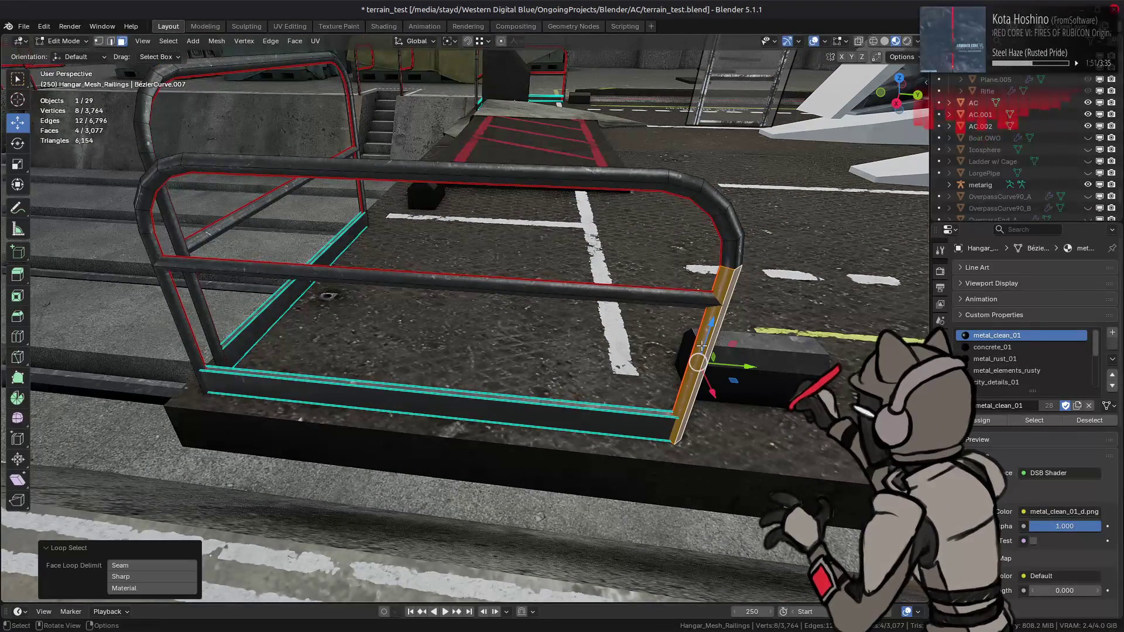
key(shift+d)
key(y)
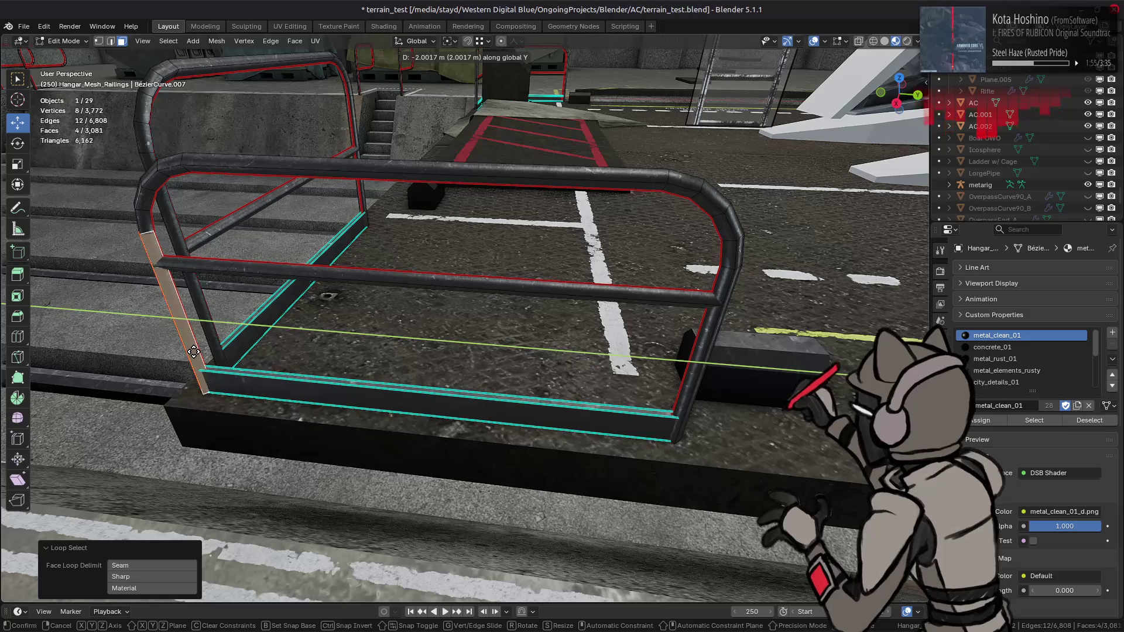
text(10)
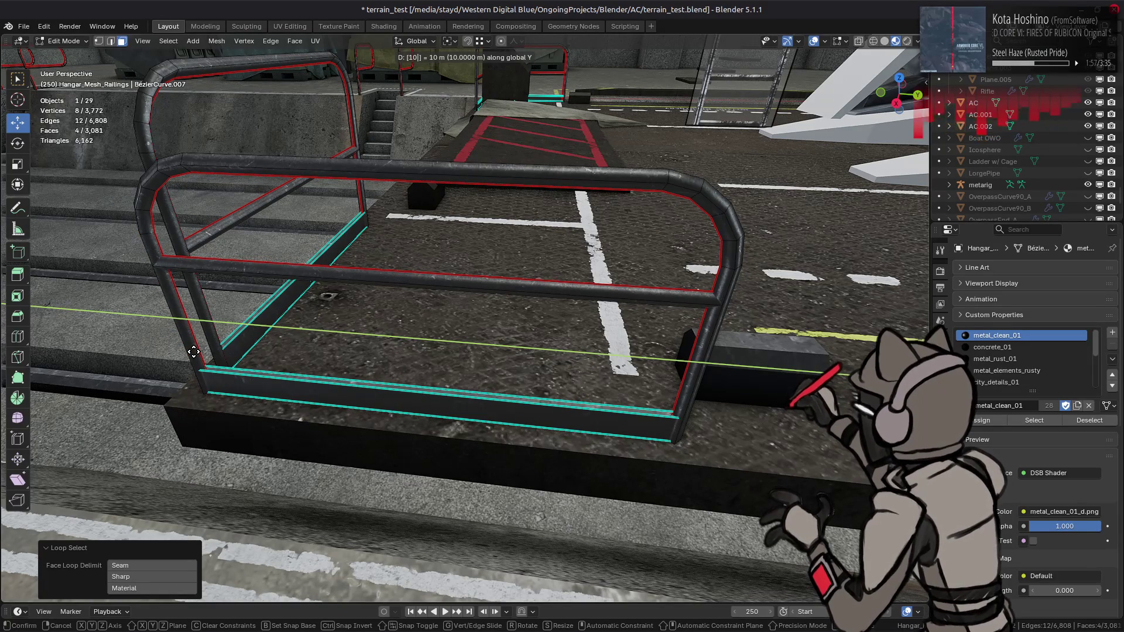
key(BackSpace)
text(-)
key(Return)
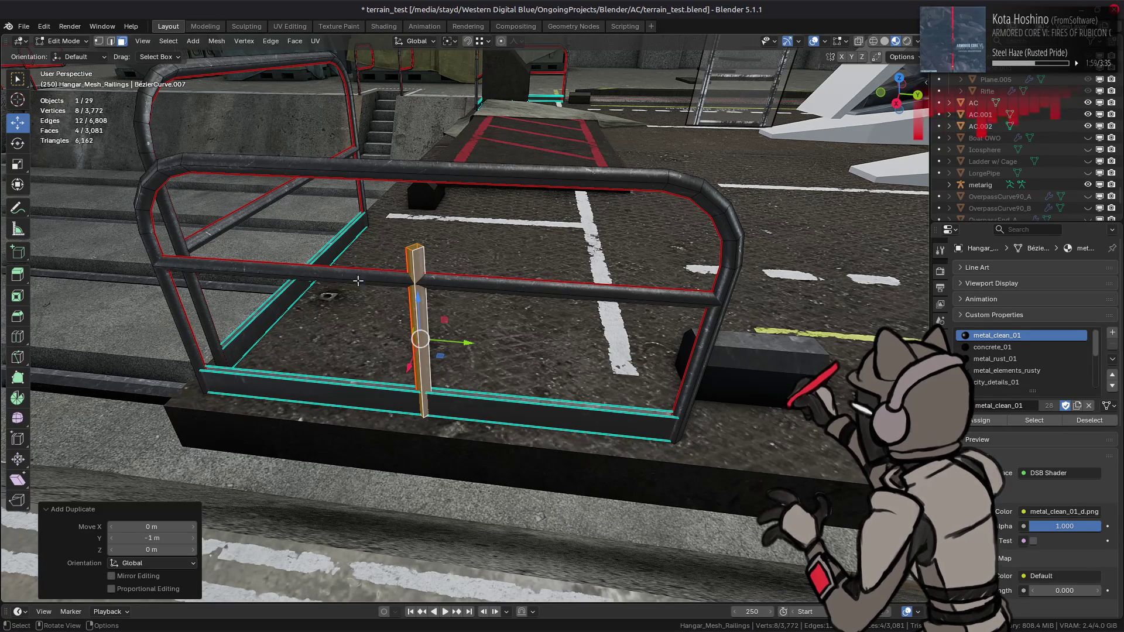
Raise the new post's top edge loop vertically to meet the top rail.
key(2)
alt+click(415, 246)
click(901, 57)
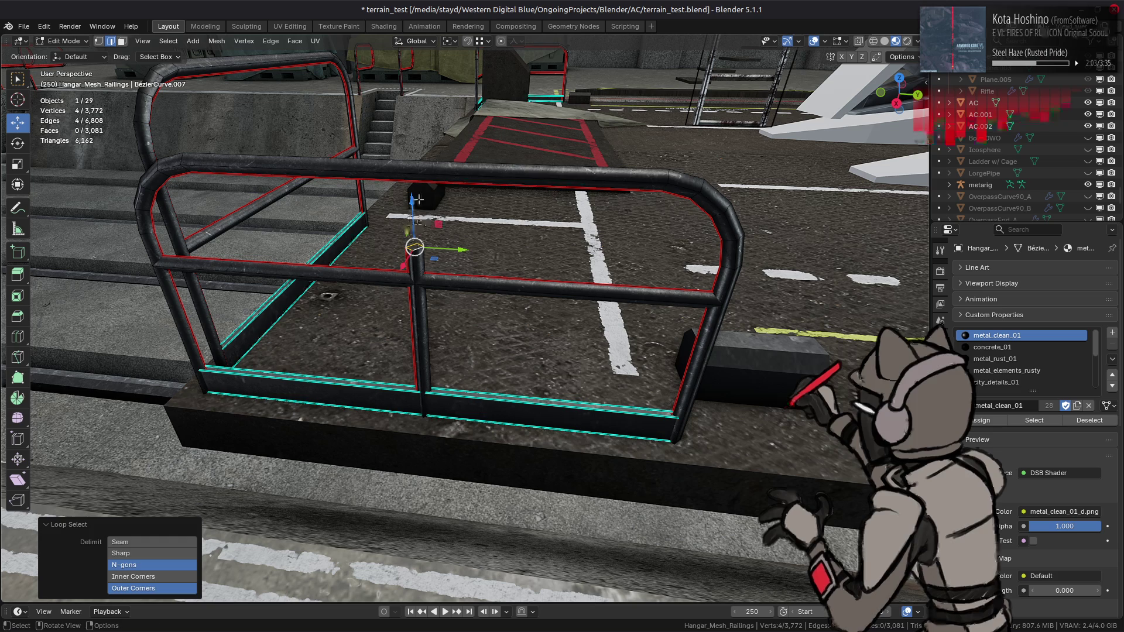
key(g)
key(z)
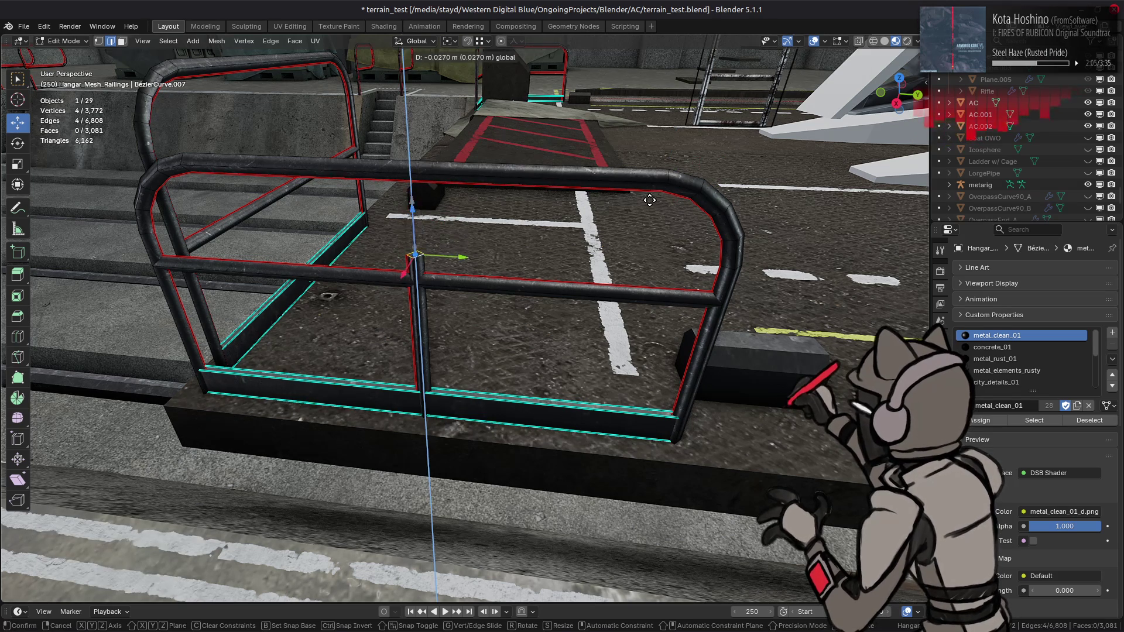
click(669, 182)
click(902, 57)
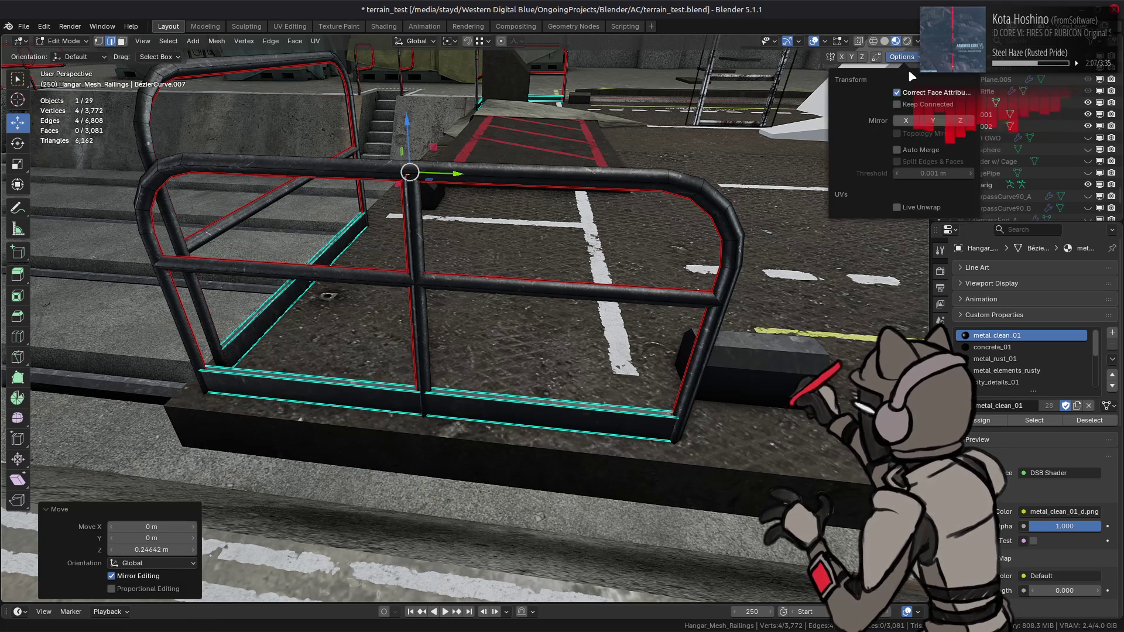
click(504, 209)
scroll(503, 209, up, 3)
middle_drag(503, 209, 495, 232)
Reselect the railing in Edit Mode and select the right post's end face.
key(Tab)
scroll(496, 229, down, 5)
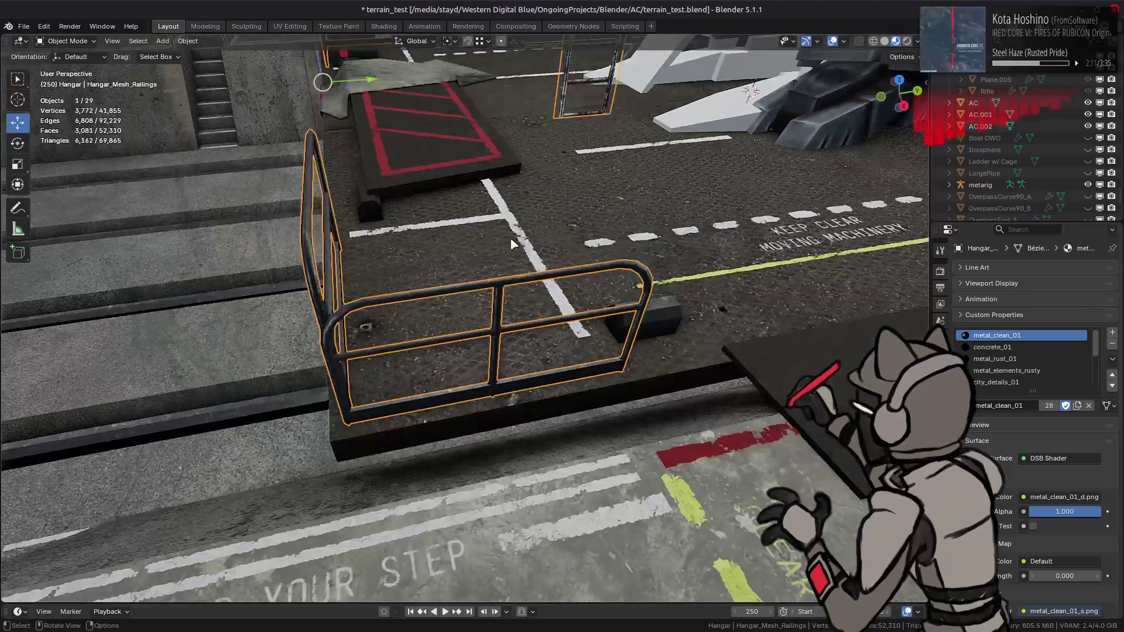
scroll(495, 234, up, 4)
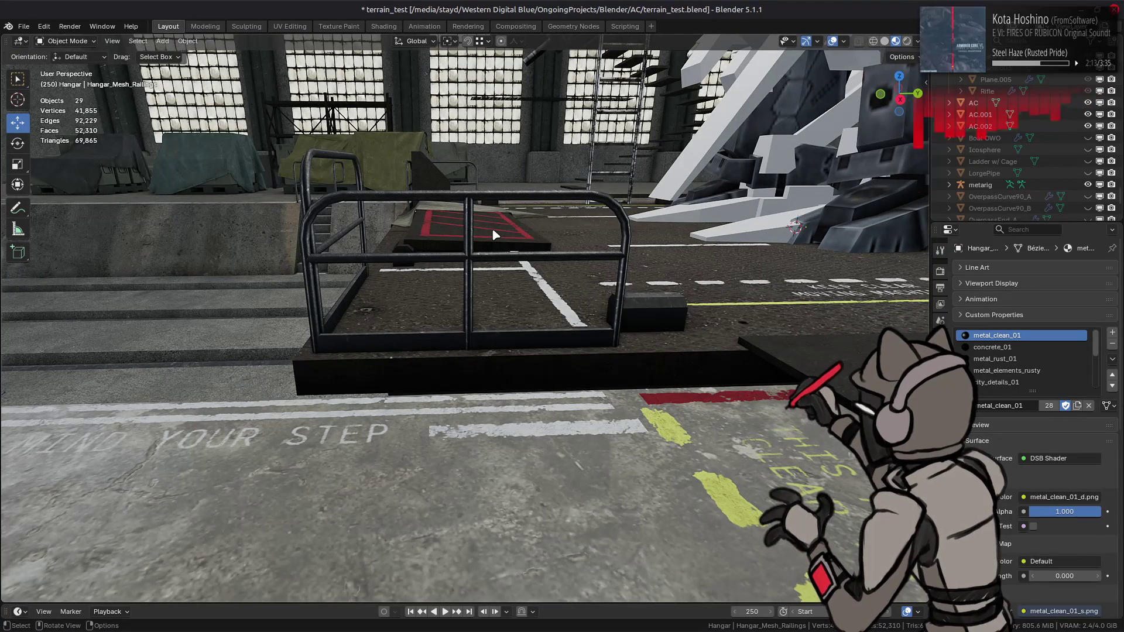
click(493, 234)
key(Tab)
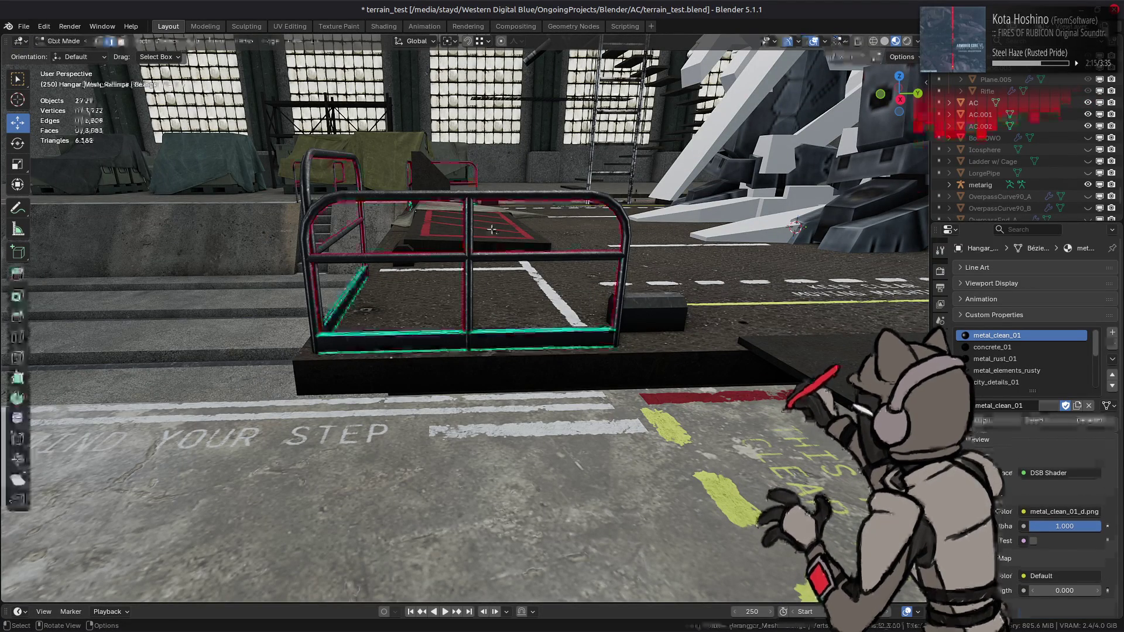
mouse_move(493, 234)
middle_down()
mouse_move(504, 268)
mouse_move(519, 266)
middle_up()
key(3)
click(589, 287)
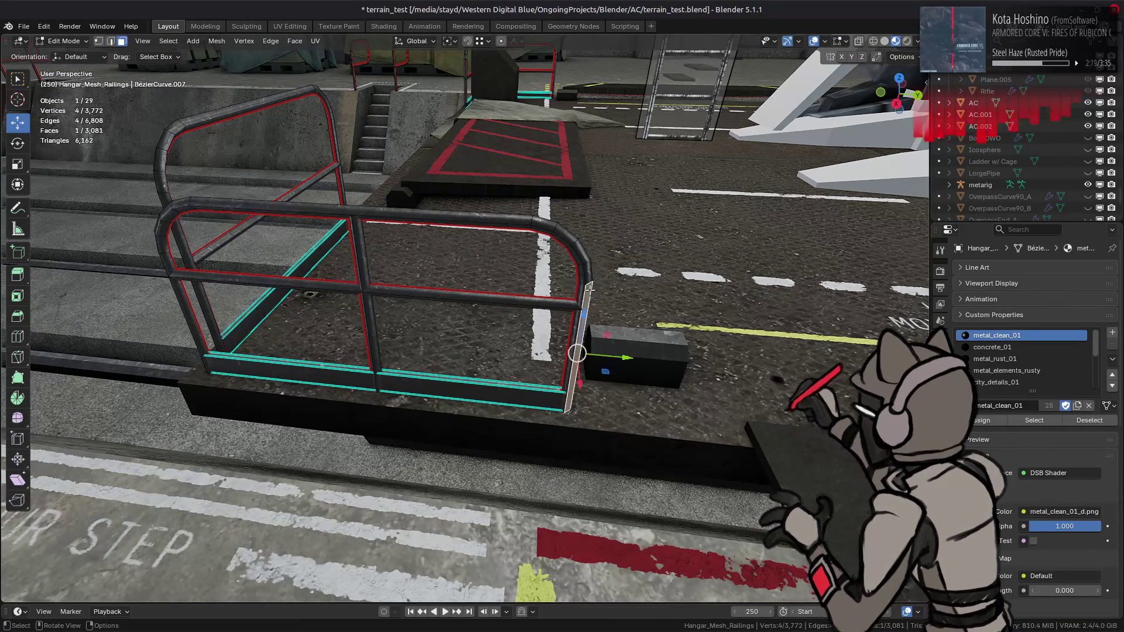
Select the whole linked railing, then box-deselect everything except the right corner section.
key(k)
key(Escape)
key(ctrl+l)
mouse_move(526, 283)
middle_down()
mouse_move(410, 292)
mouse_move(351, 281)
middle_up()
drag(81, 161, 244, 455)
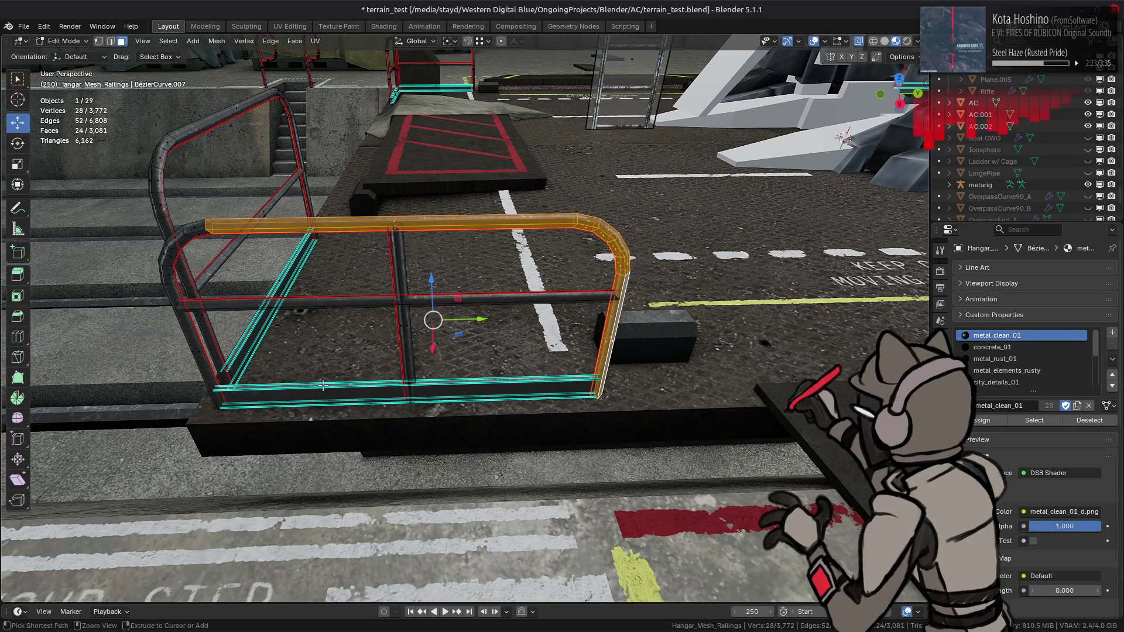
ctrl+drag(328, 199, 445, 278)
middle_drag(444, 277, 631, 332)
Move the corner section 1 m along Y and return to Object Mode.
mouse_move(624, 331)
mouse_down()
mouse_move(764, 356)
mouse_move(831, 354)
mouse_move(603, 330)
mouse_move(684, 328)
mouse_up()
key(ctrl+z)
scroll(685, 328, down, 2)
shift+middle_drag(653, 342, 561, 312)
mouse_move(562, 302)
mouse_down()
mouse_move(474, 300)
mouse_move(582, 302)
mouse_up()
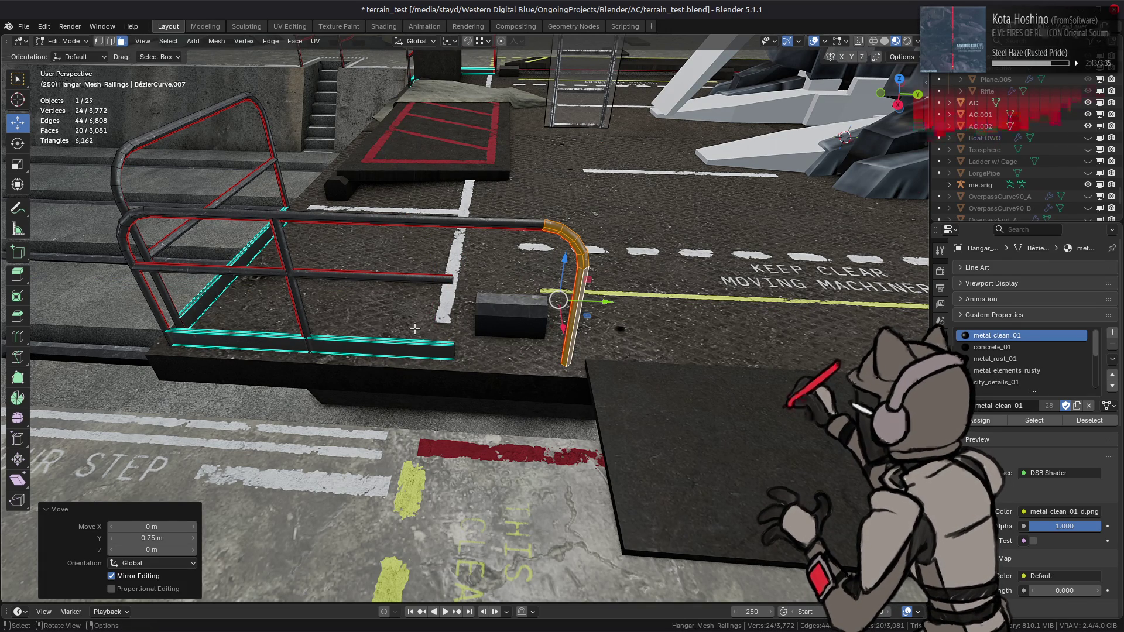
middle_drag(414, 329, 432, 322)
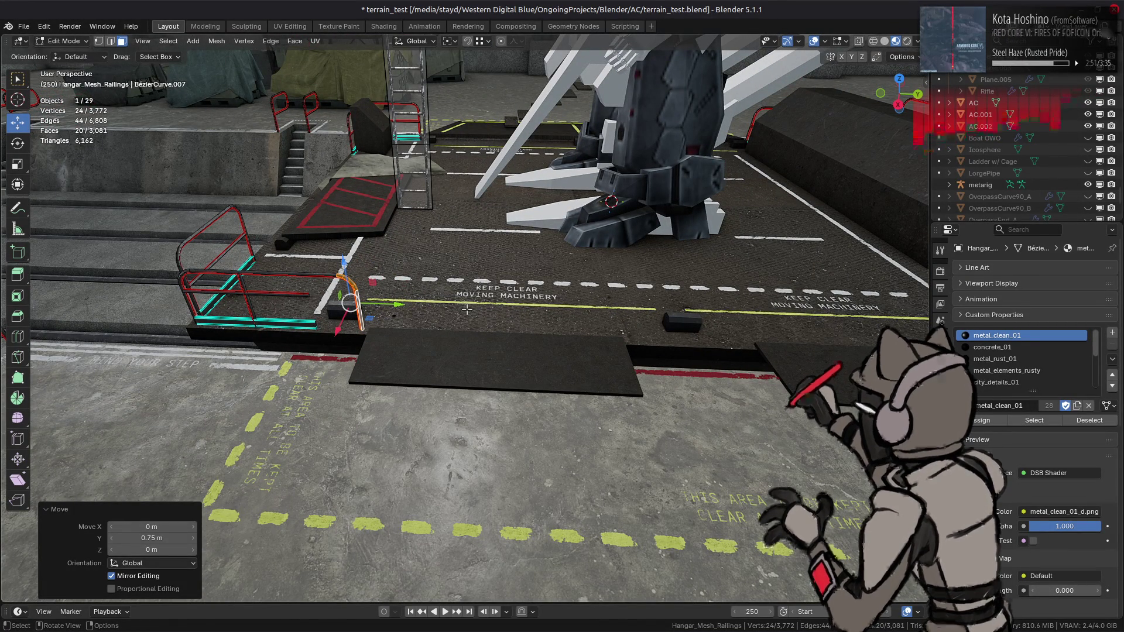
key(g)
mouse_move(466, 309)
middle_down()
mouse_move(381, 308)
mouse_move(442, 319)
middle_up()
key(y)
key(1)
key(Return)
key(Tab)
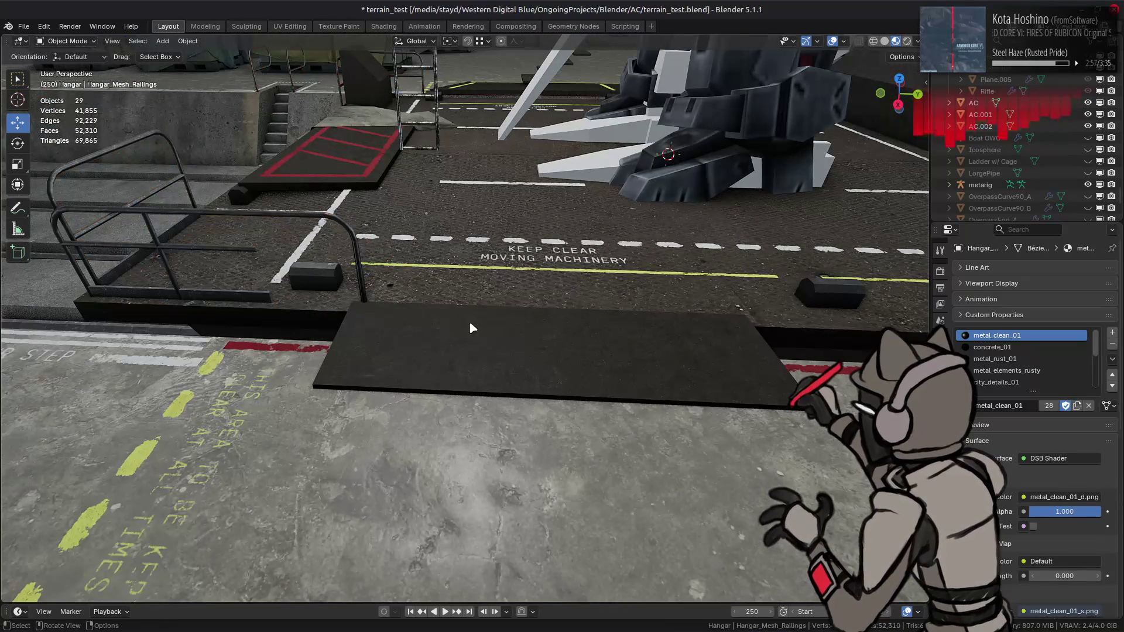
Select one linked railing post and move it 0.5 m along Y.
middle_drag(355, 316, 441, 220)
click(442, 223)
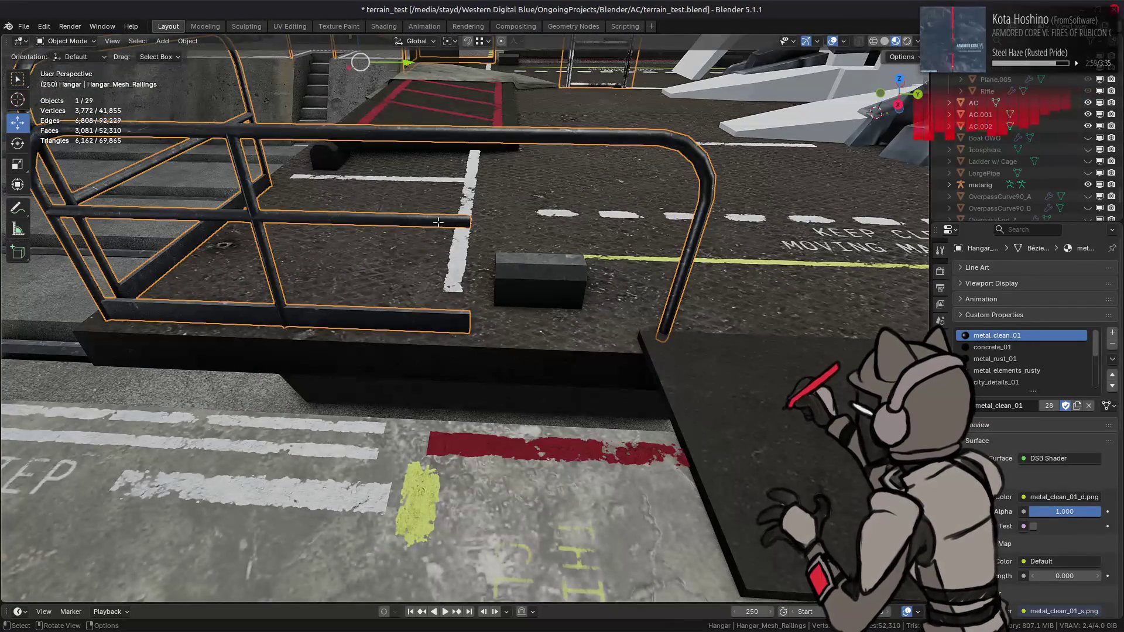
key(Tab)
click(265, 245)
key(ctrl+l)
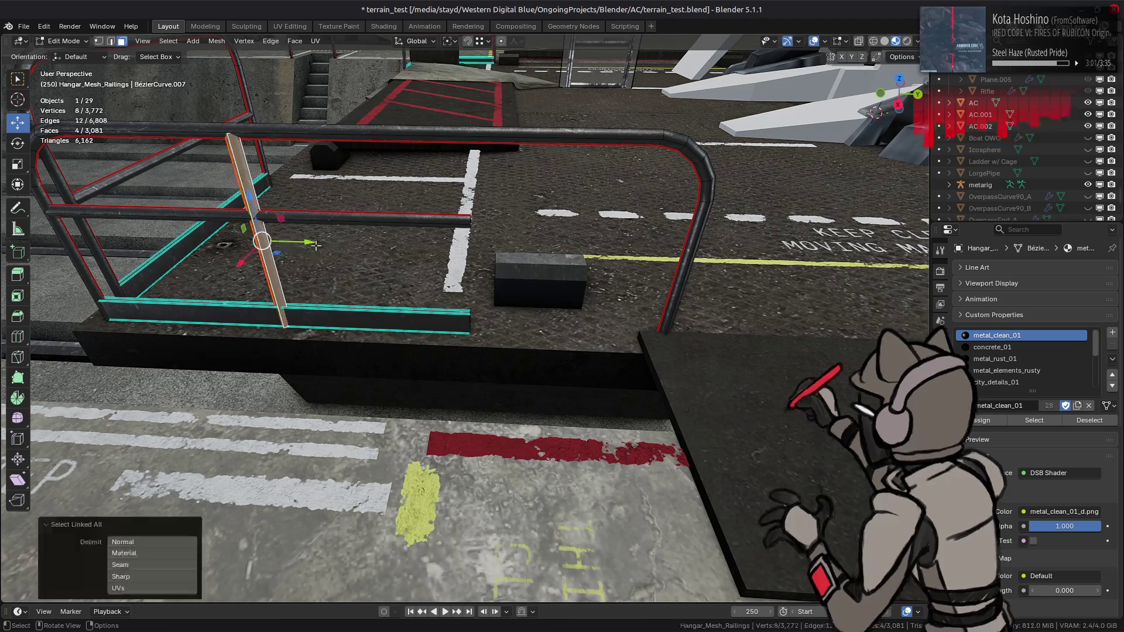
text(g)
text(0.5)
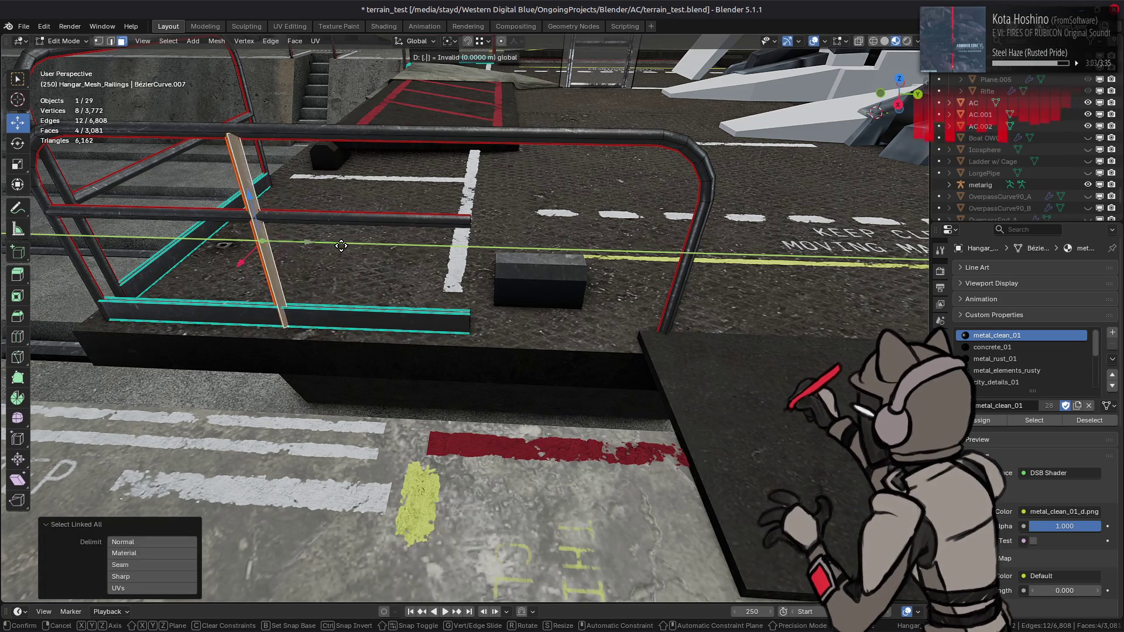
key(Return)
middle_drag(374, 249, 390, 247)
key(alt+a)
key(Tab)
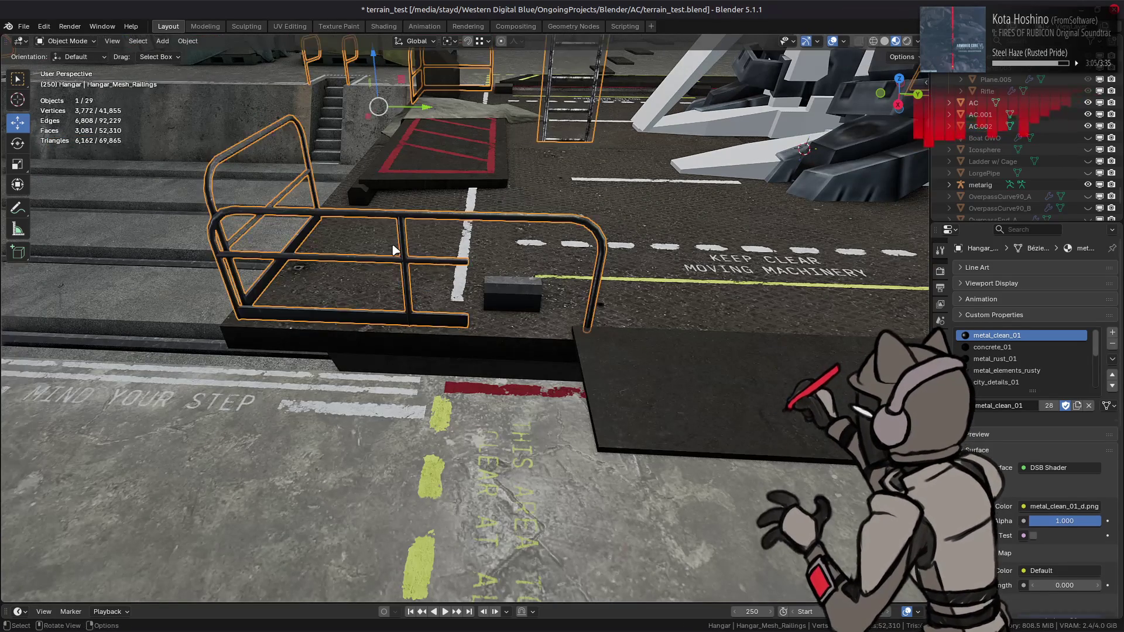
scroll(442, 251, up, 3)
Select the top and bottom rails and extend their ends 1 m along Y to the far post.
key(Tab)
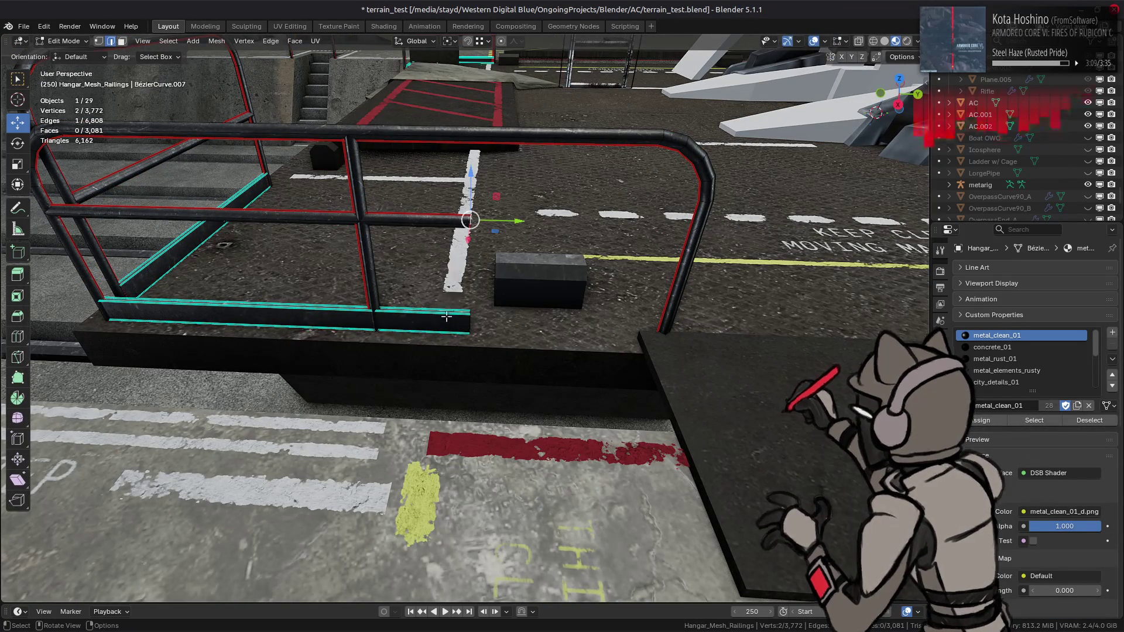
key(3)
click(446, 322)
shift+click(448, 222)
key(ctrl+l)
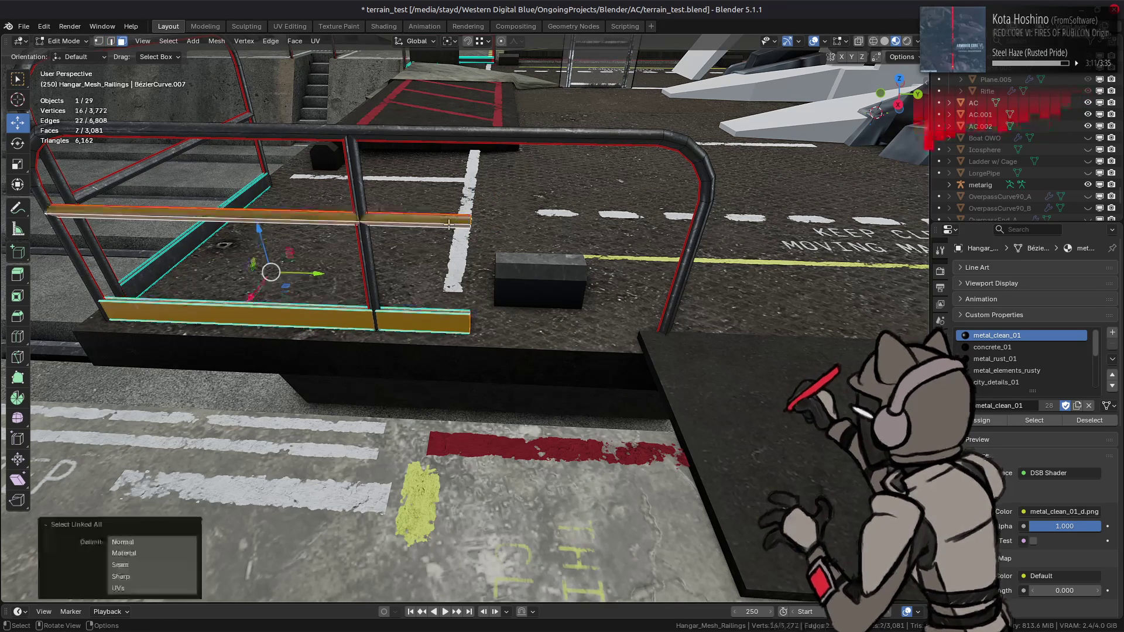
middle_drag(448, 224, 268, 363)
key(1)
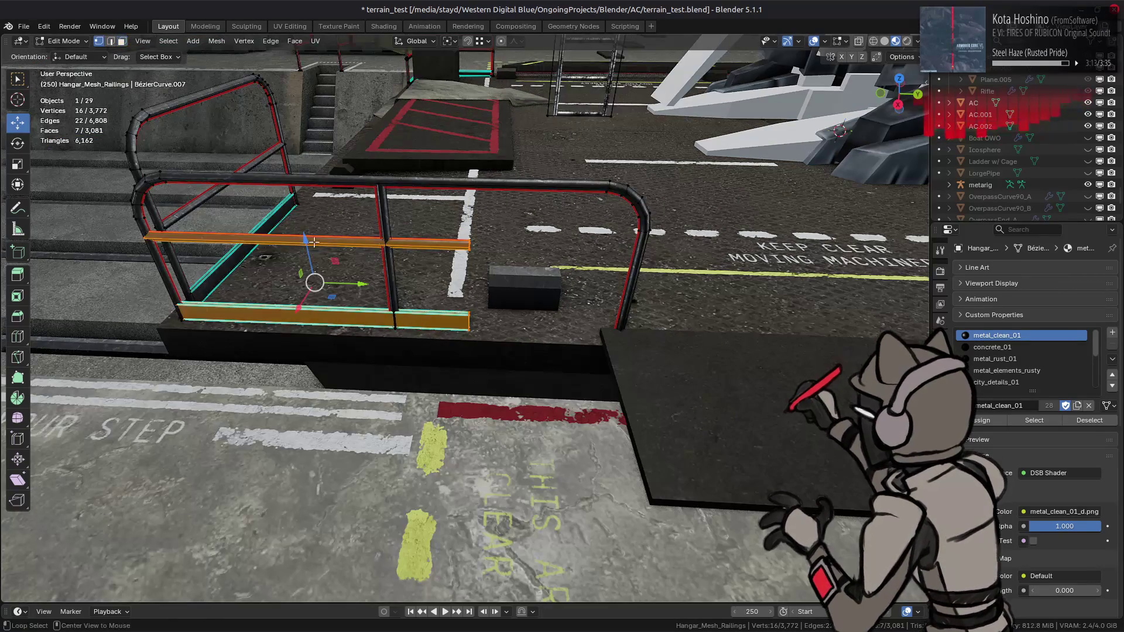
click(901, 56)
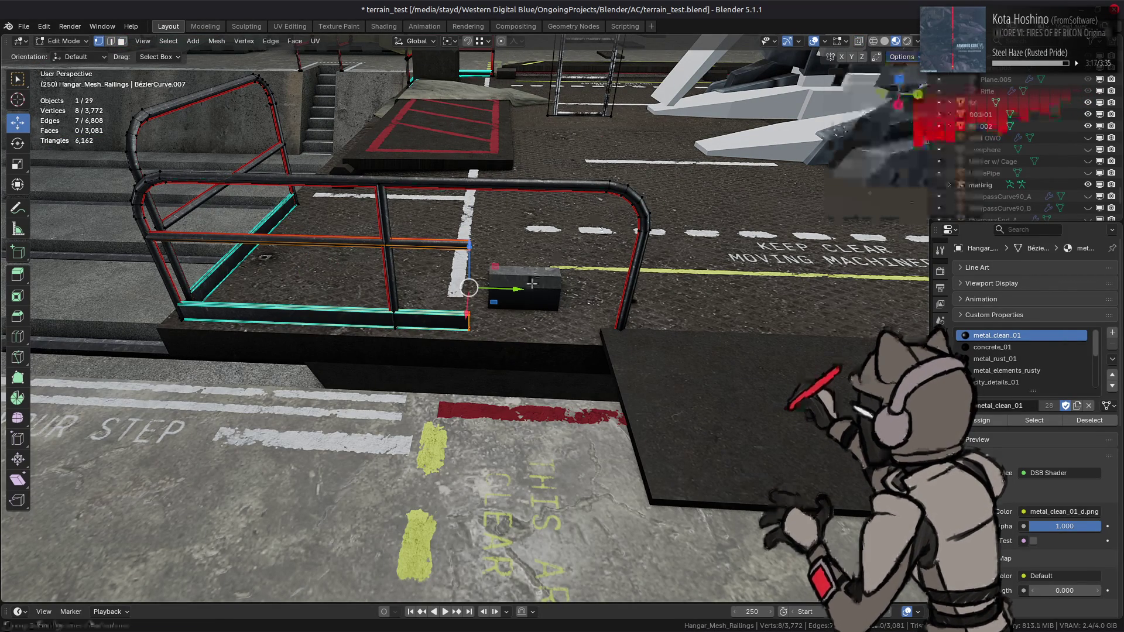
key(g)
key(y)
key(1)
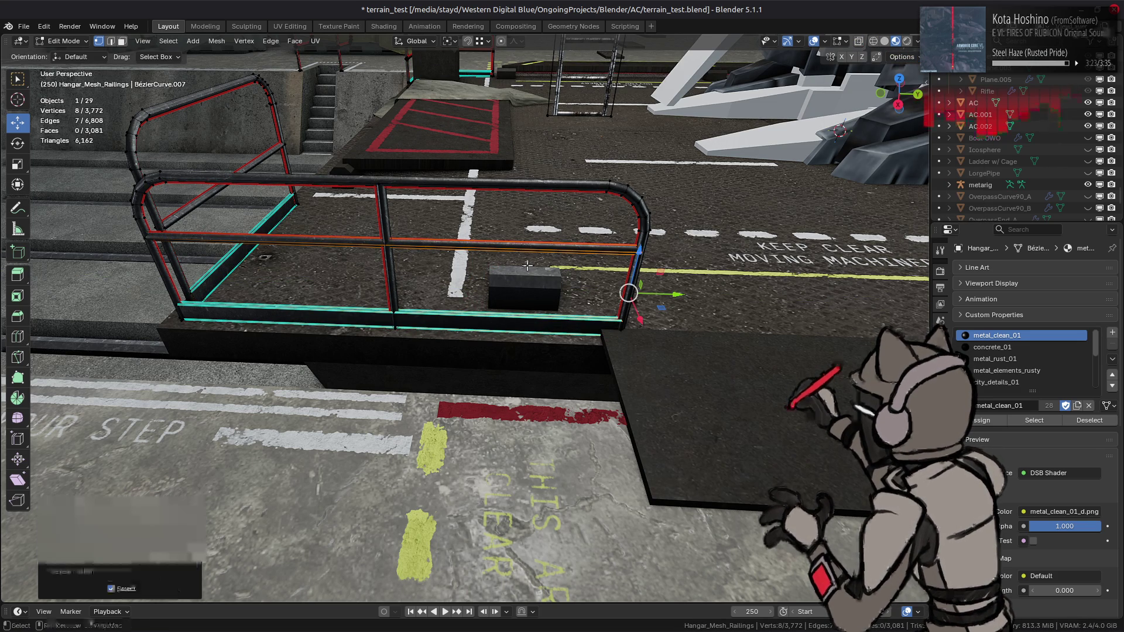
Review the reshaped railing, framing the whole mesh in view.
key(Tab)
alt+middle_click(393, 301)
scroll(370, 286, down, 5)
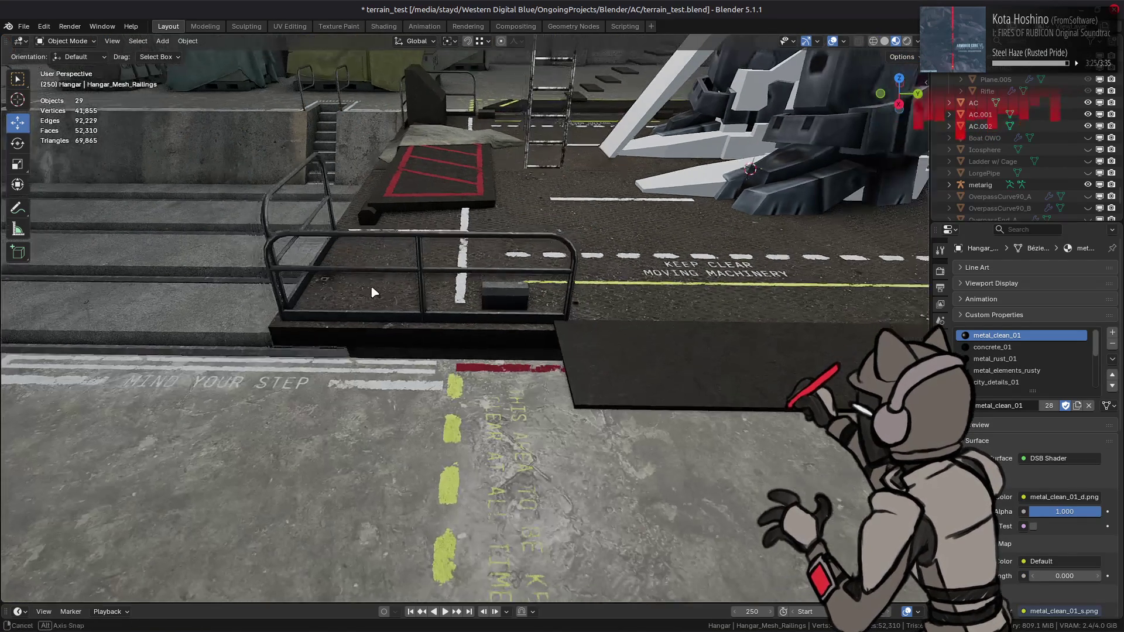
mouse_move(371, 276)
middle_down()
mouse_move(431, 284)
mouse_move(464, 253)
mouse_move(436, 279)
middle_up()
scroll(468, 258, up, 5)
scroll(483, 260, up, 3)
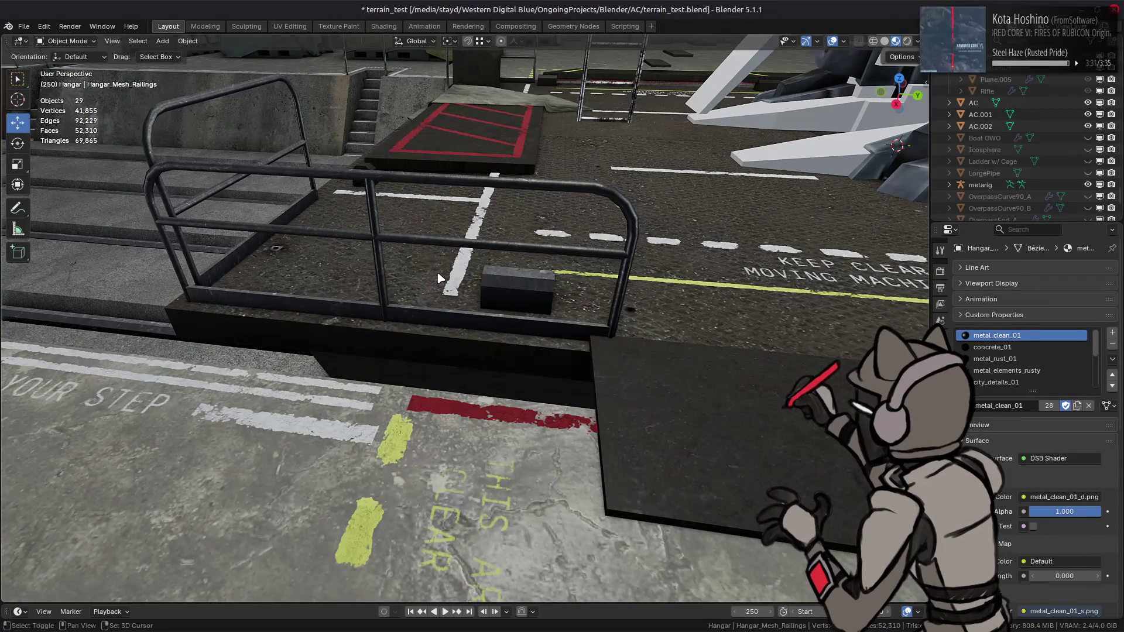
scroll(441, 279, up, 4)
key(Tab)
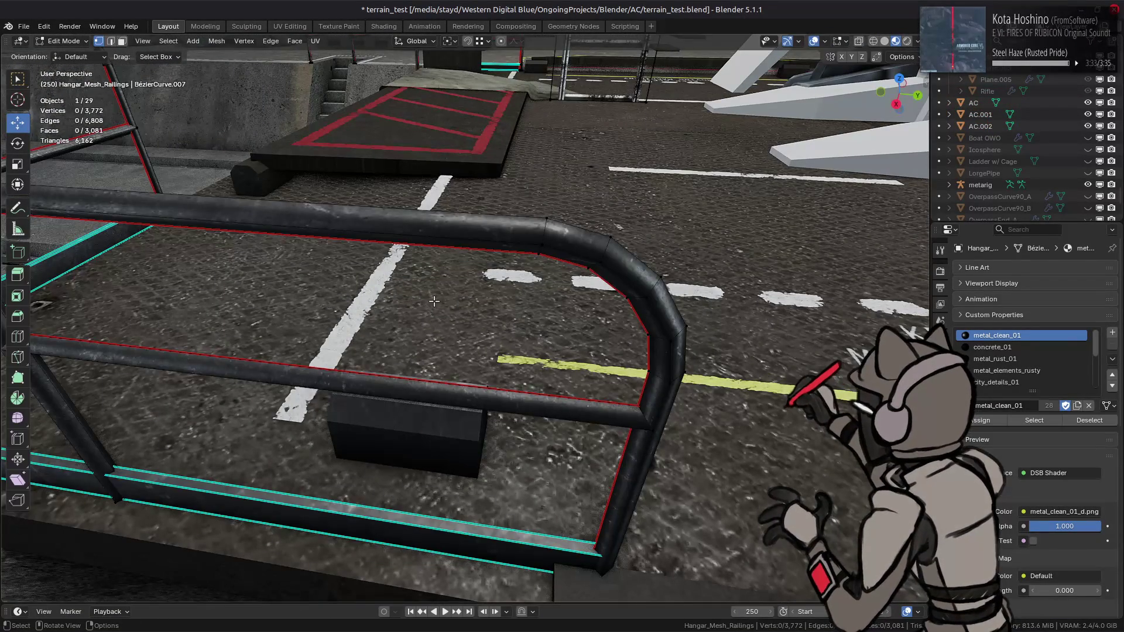
key(a)
key(KP_Decimal)
key(Tab)
Clear the railing's selection and select the dark floor plate object.
middle_drag(429, 290, 460, 377)
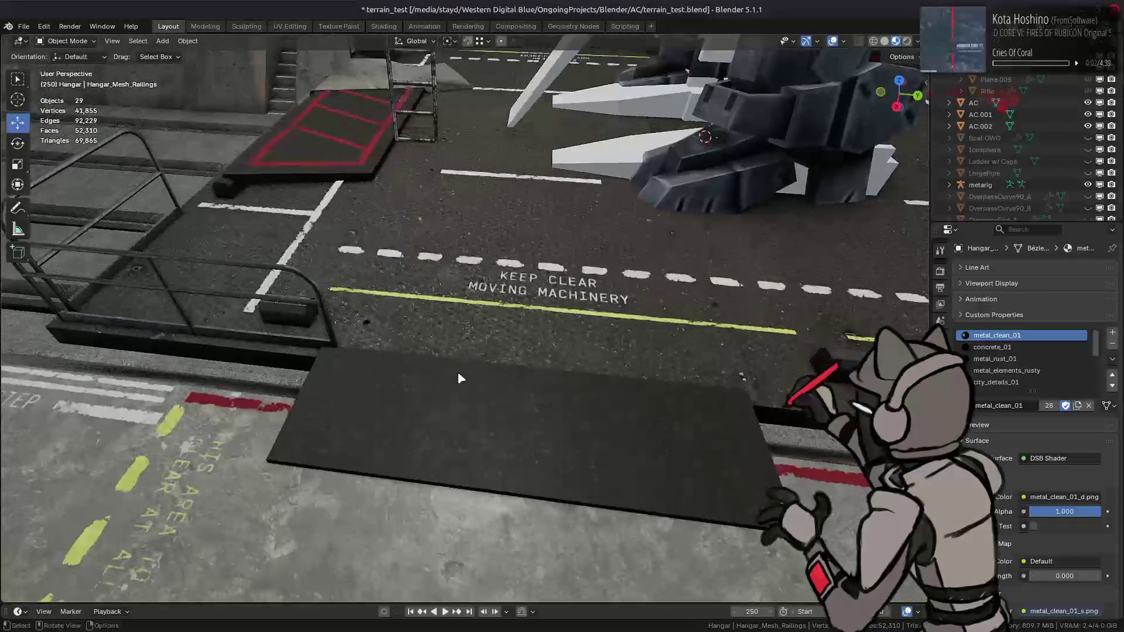
key(Tab)
key(alt+a)
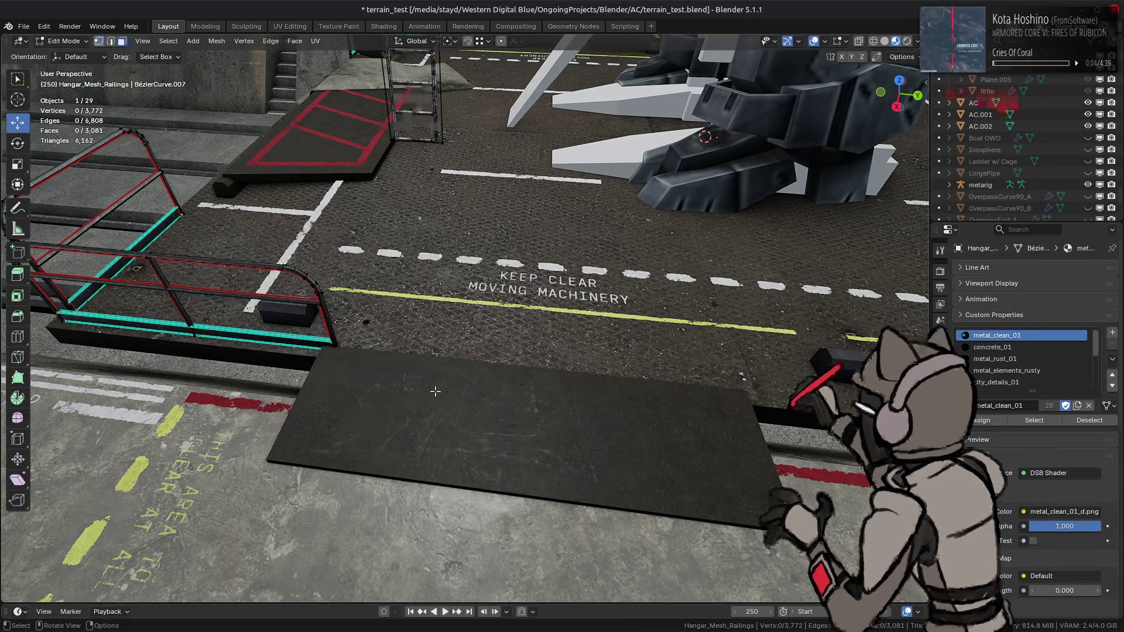
key(Tab)
click(439, 375)
In the Platform mesh, select the first front floor plate and slide it along Y.
key(Tab)
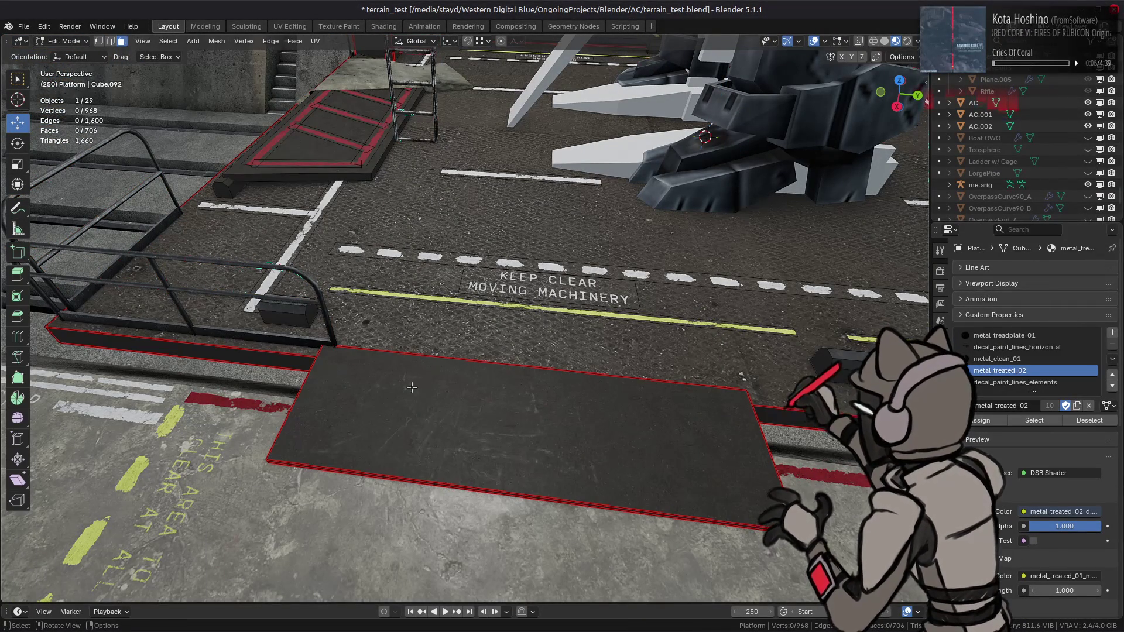
click(412, 387)
middle_drag(599, 404, 613, 399)
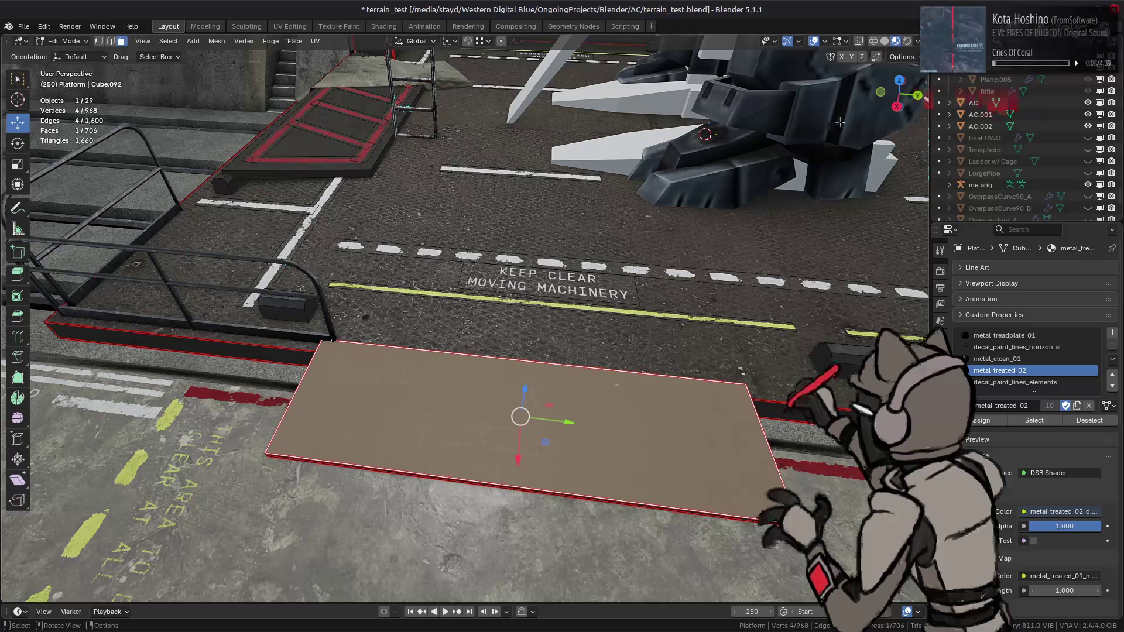
click(902, 58)
key(ctrl+l)
middle_drag(544, 415, 552, 408)
drag(600, 413, 632, 410)
Move the right-hand floor plate 0.25 m along Y.
mouse_move(599, 399)
middle_down()
mouse_move(638, 365)
mouse_move(720, 351)
middle_up()
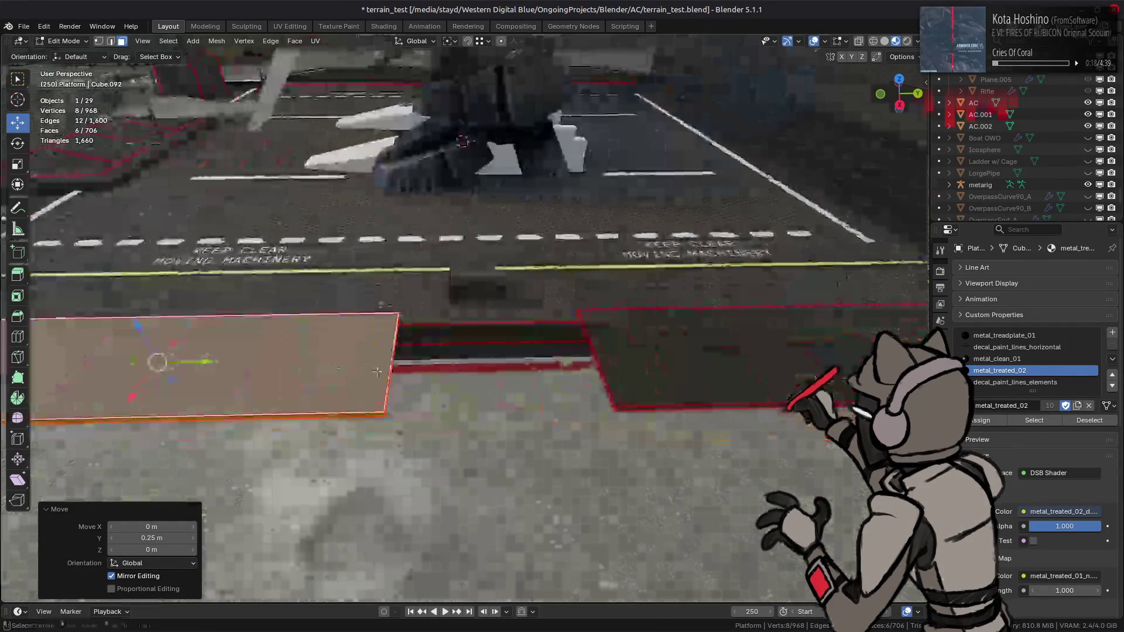
click(733, 349)
key(ctrl+l)
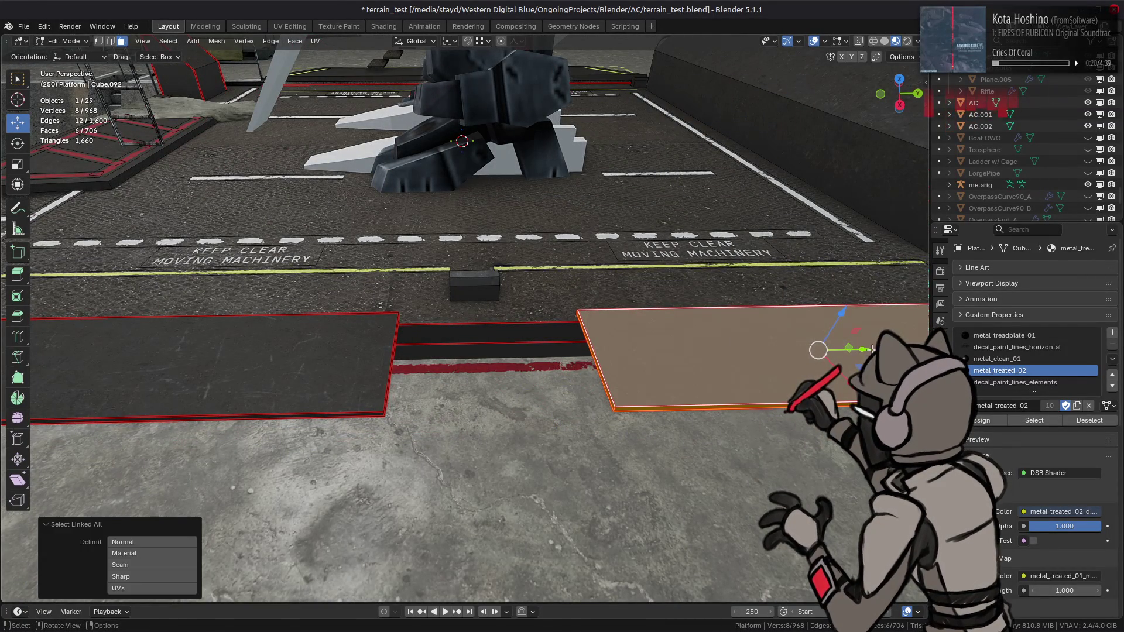
drag(871, 349, 858, 351)
text(.25)
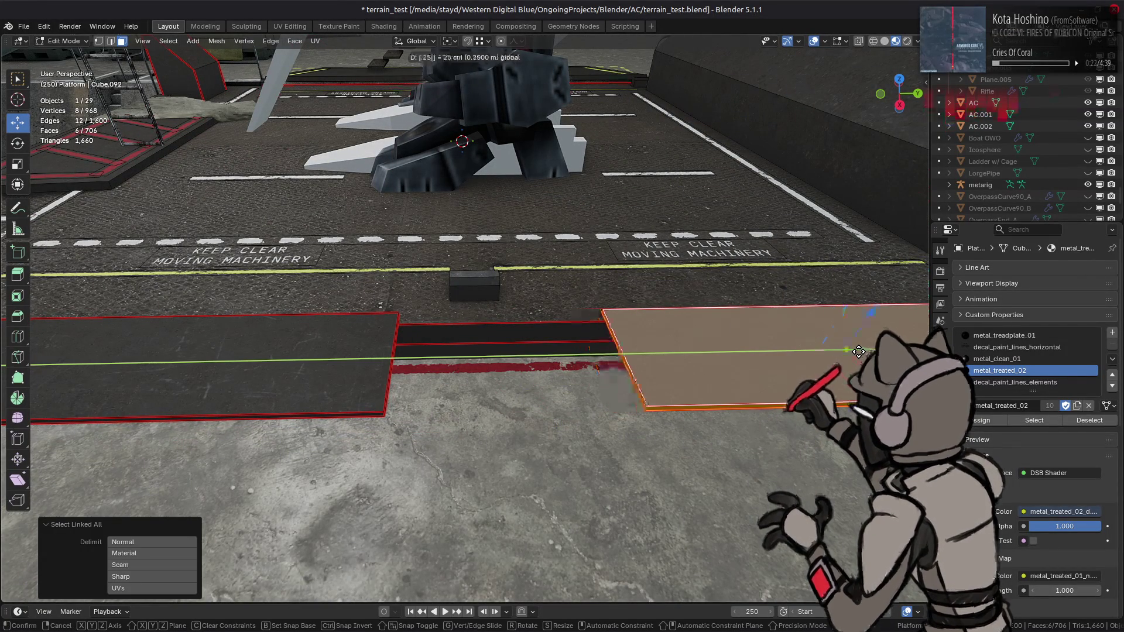
key(Return)
Exit edit mode and zoom out to survey the whole hangar.
mouse_move(858, 351)
middle_down()
mouse_move(622, 329)
mouse_move(628, 316)
middle_up()
scroll(628, 316, down, 5)
key(Tab)
mouse_move(527, 322)
middle_down()
mouse_move(637, 314)
mouse_move(476, 296)
mouse_move(424, 267)
mouse_move(546, 277)
middle_up()
scroll(476, 298, down, 3)
scroll(460, 270, up, 3)
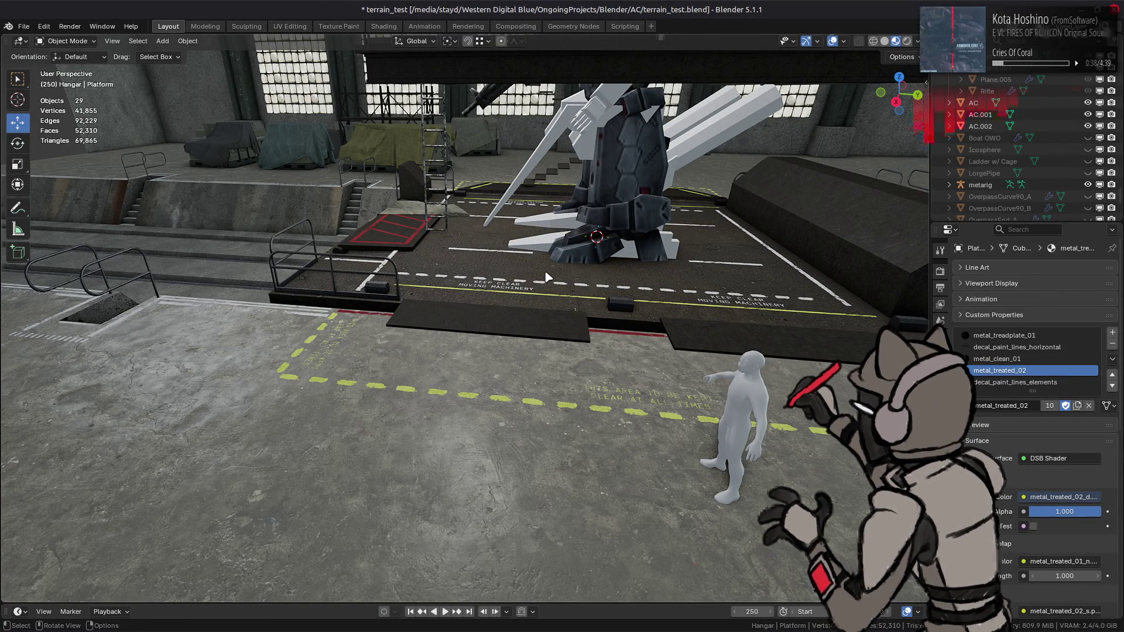
Review the hangar at ground level, save terrain_test.blend, and select Hangar_Mesh_Inner.
mouse_move(573, 277)
middle_down()
mouse_move(554, 316)
mouse_move(644, 293)
mouse_move(491, 361)
mouse_move(434, 346)
mouse_move(514, 357)
mouse_move(474, 346)
middle_up()
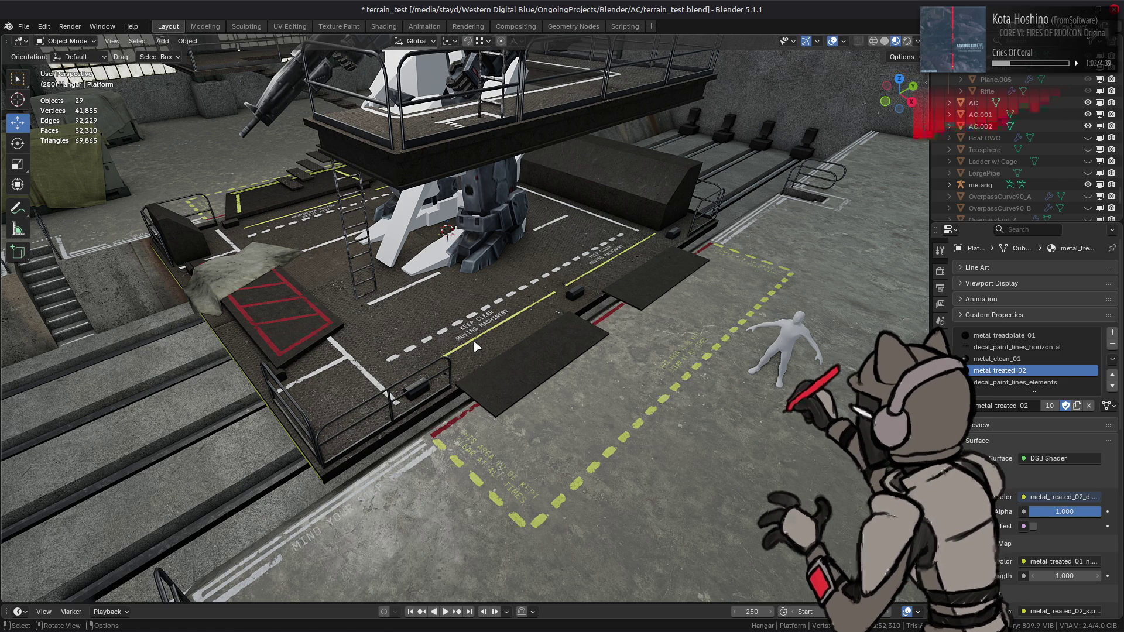
mouse_move(491, 341)
middle_down()
mouse_move(533, 289)
mouse_move(562, 305)
mouse_move(576, 292)
mouse_move(476, 242)
middle_up()
key(ctrl+s)
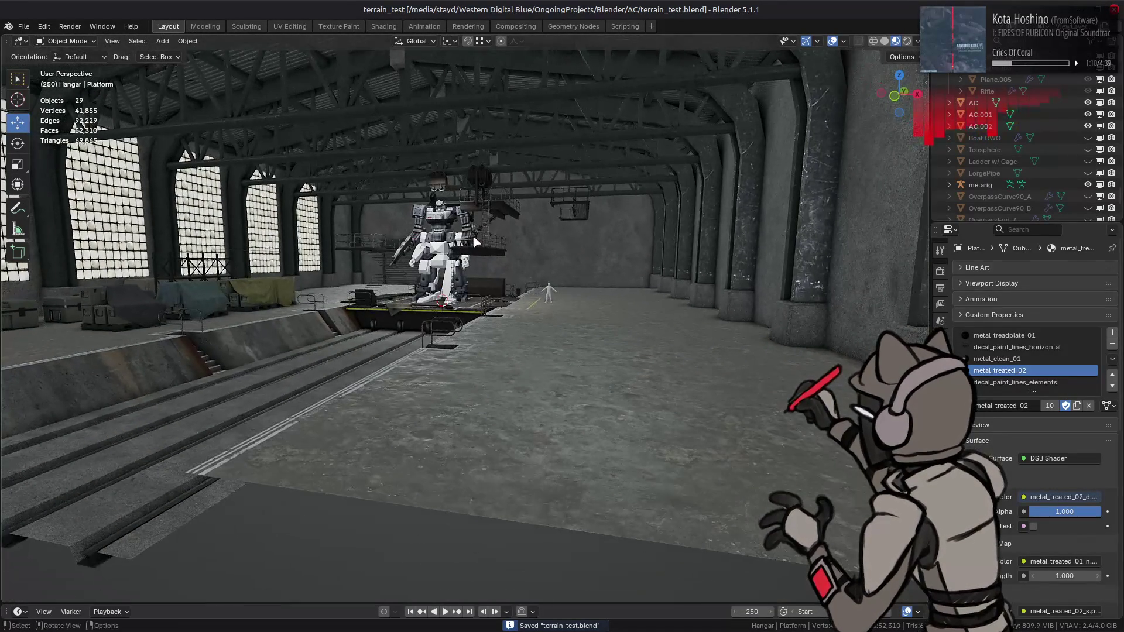
click(473, 89)
mouse_move(471, 125)
middle_down()
mouse_move(393, 286)
mouse_move(281, 272)
middle_up()
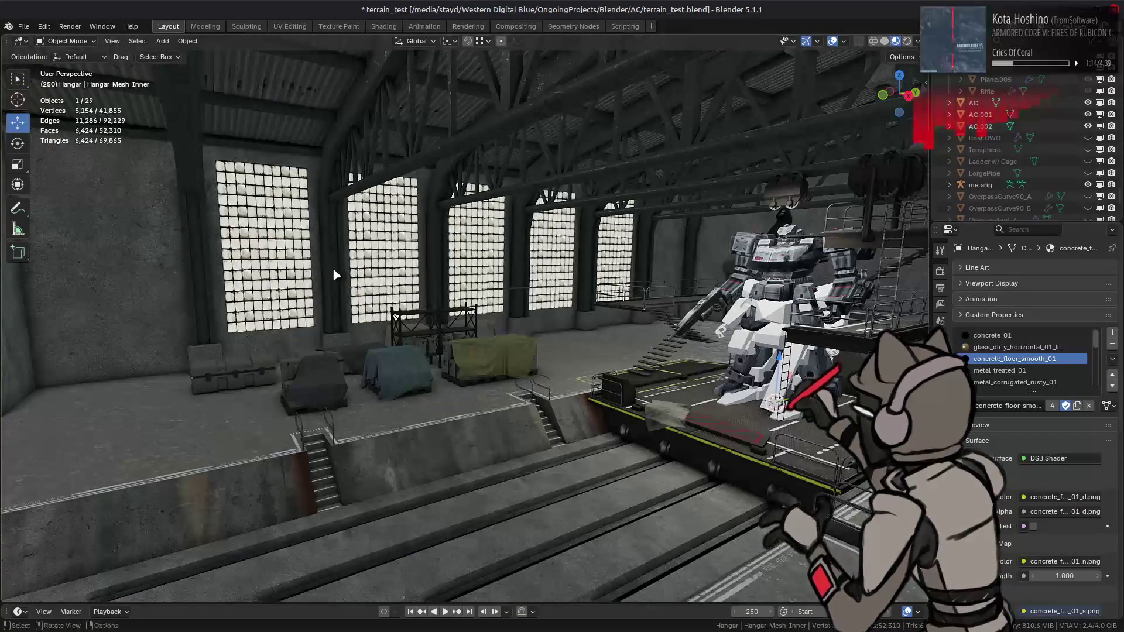
Enter edit mode on Hangar_Mesh_Inner and select the five window bottom edges.
key(Tab)
scroll(345, 279, up, 3)
middle_drag(345, 279, 417, 327)
key(a)
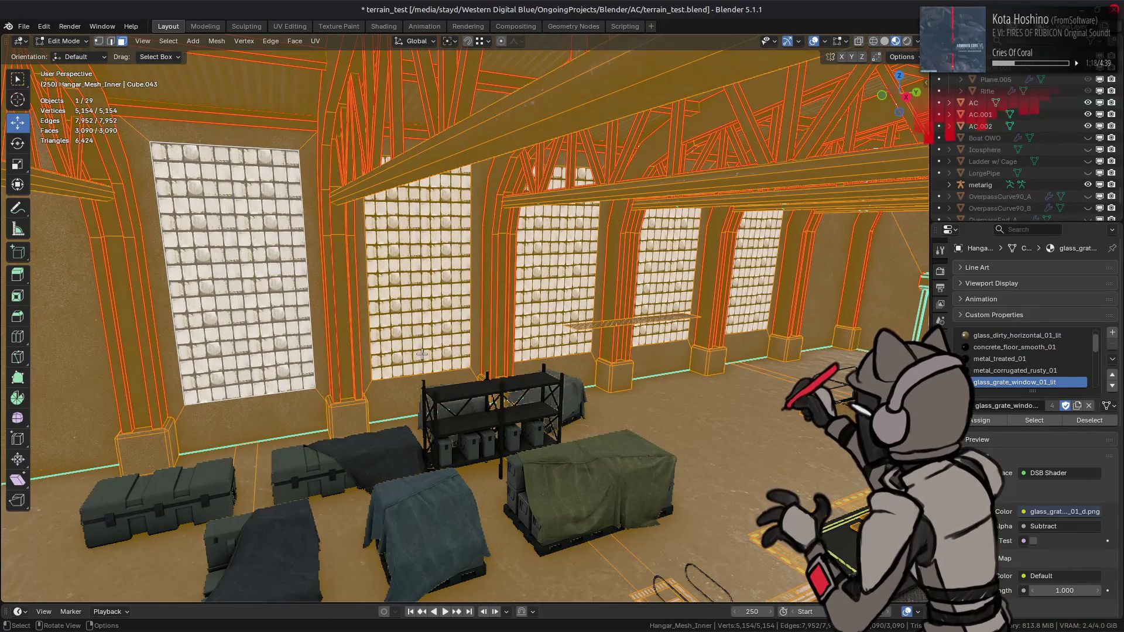
click(275, 393)
shift+click(415, 375)
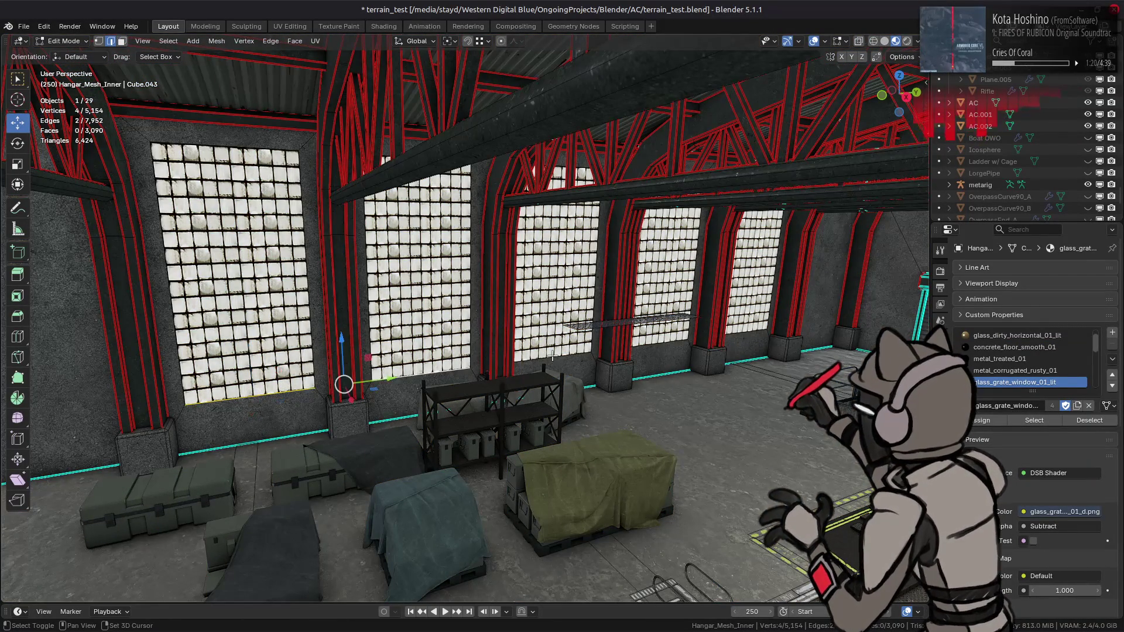
shift+click(552, 355)
shift+click(667, 345)
shift+click(745, 337)
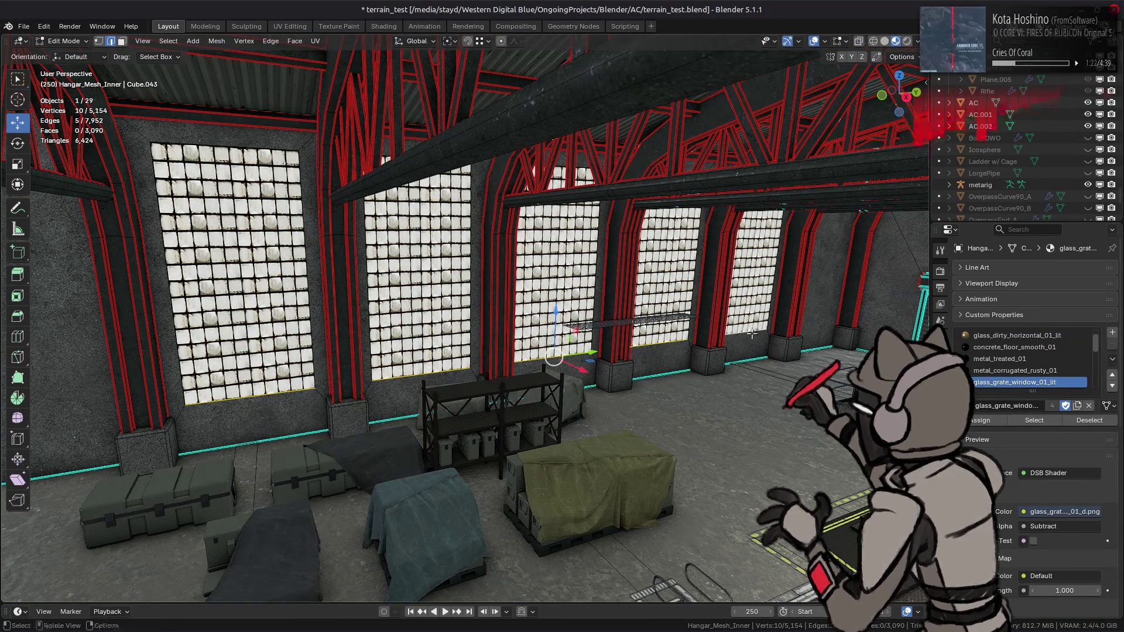
key(n)
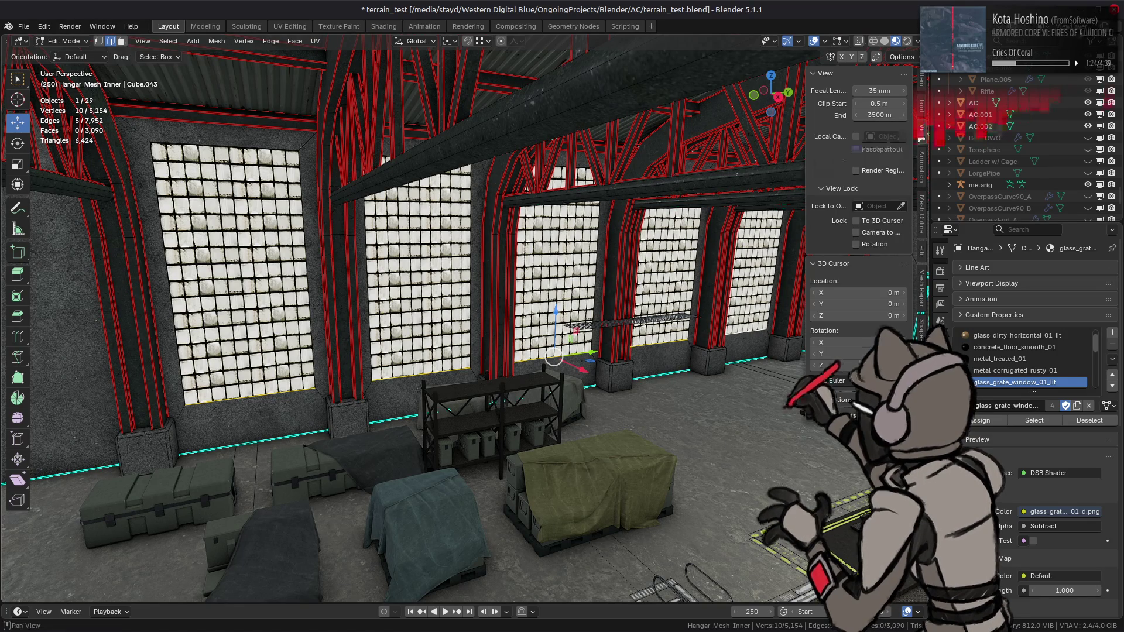
key(n)
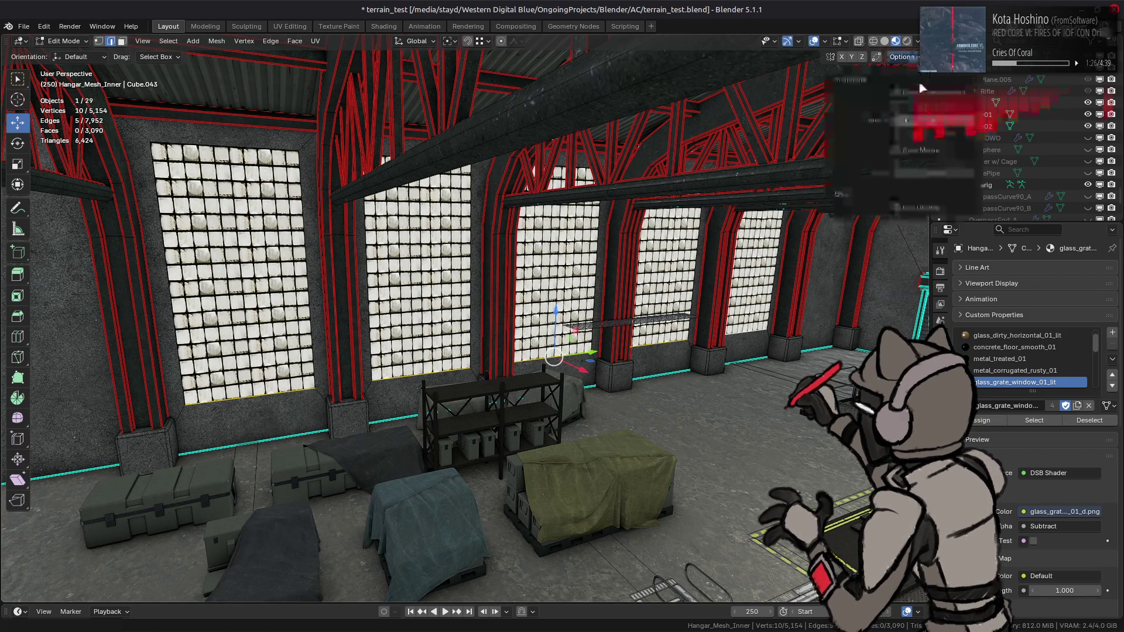
Raise the window bottom edges 6 m along Z, after undoing an 8 m try.
mouse_move(556, 311)
mouse_down()
mouse_move(572, 192)
mouse_move(295, 151)
mouse_move(554, 319)
mouse_move(556, 303)
mouse_up()
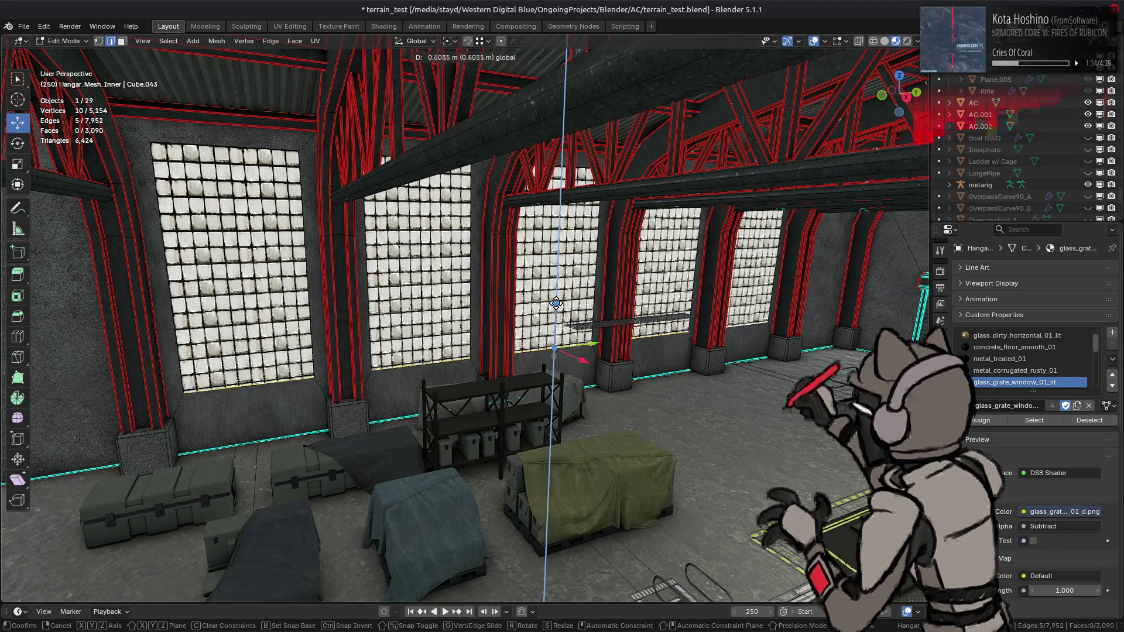
text(8)
key(Return)
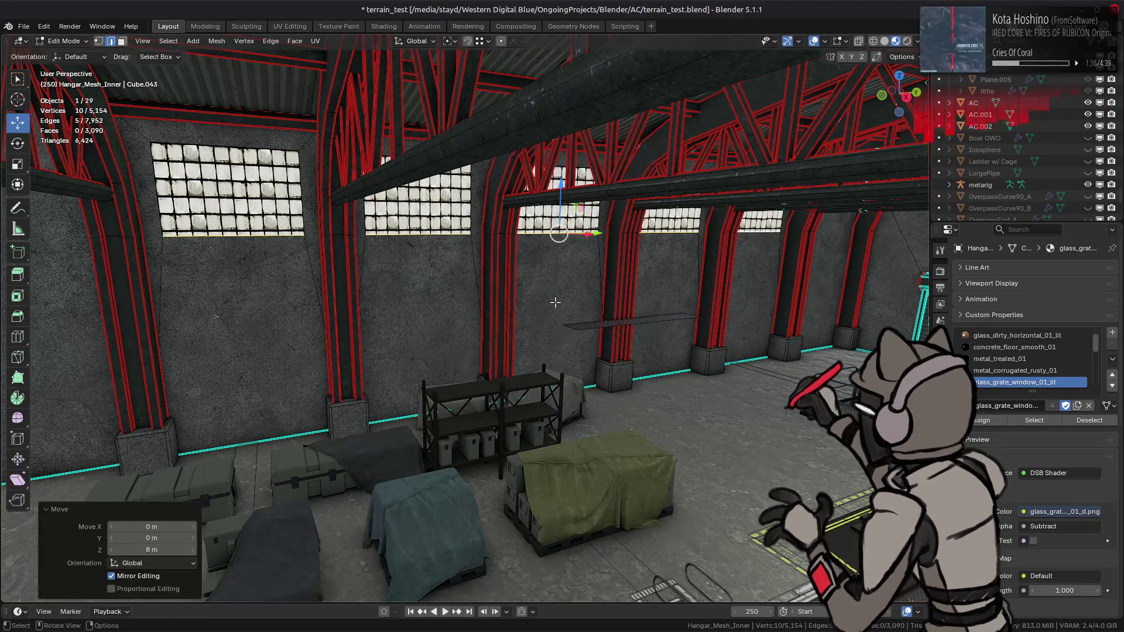
key(ctrl+z)
text(gz)
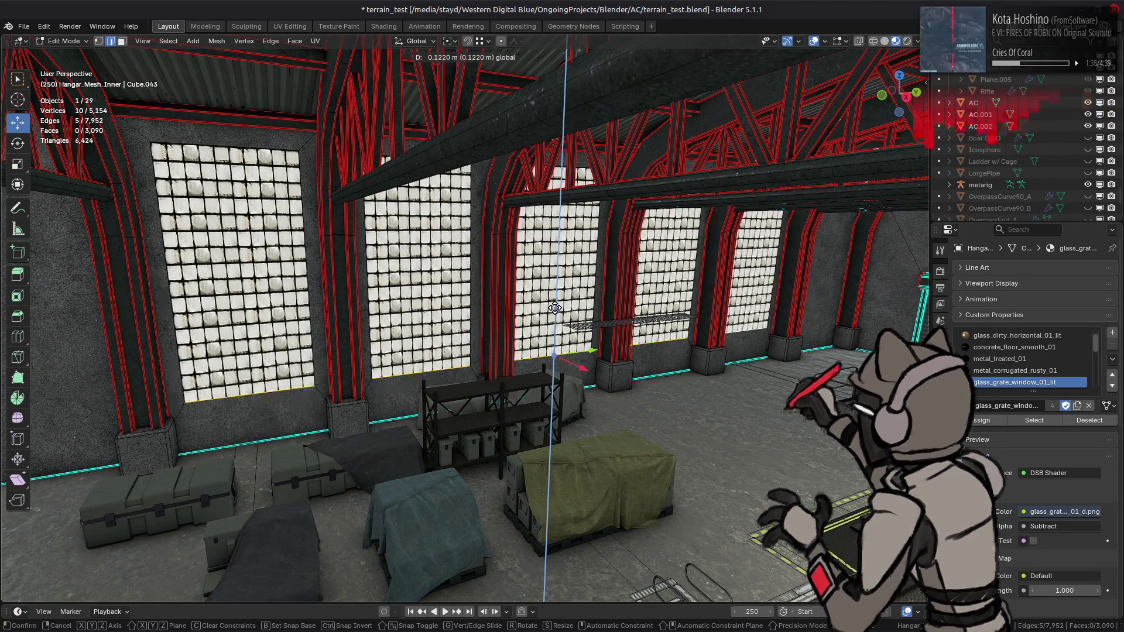
text(6)
key(Return)
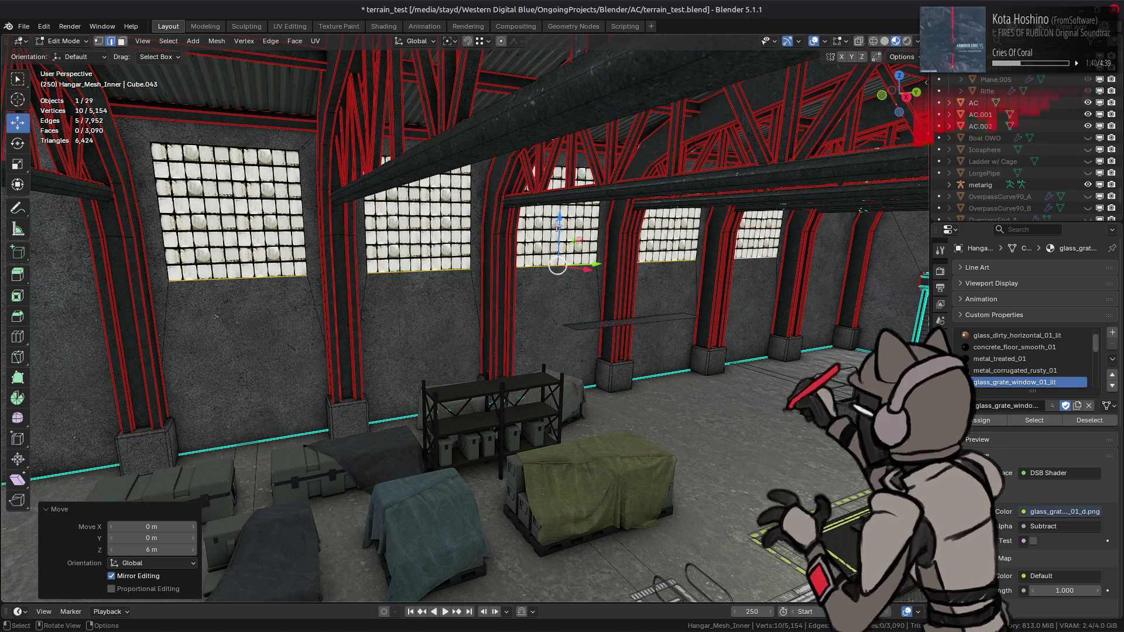
Raise one window's bottom edge a further 1 m along Z.
key(Tab)
mouse_move(517, 328)
middle_down()
mouse_move(518, 292)
mouse_move(395, 321)
mouse_move(410, 283)
mouse_move(300, 257)
mouse_move(594, 359)
mouse_move(539, 359)
middle_up()
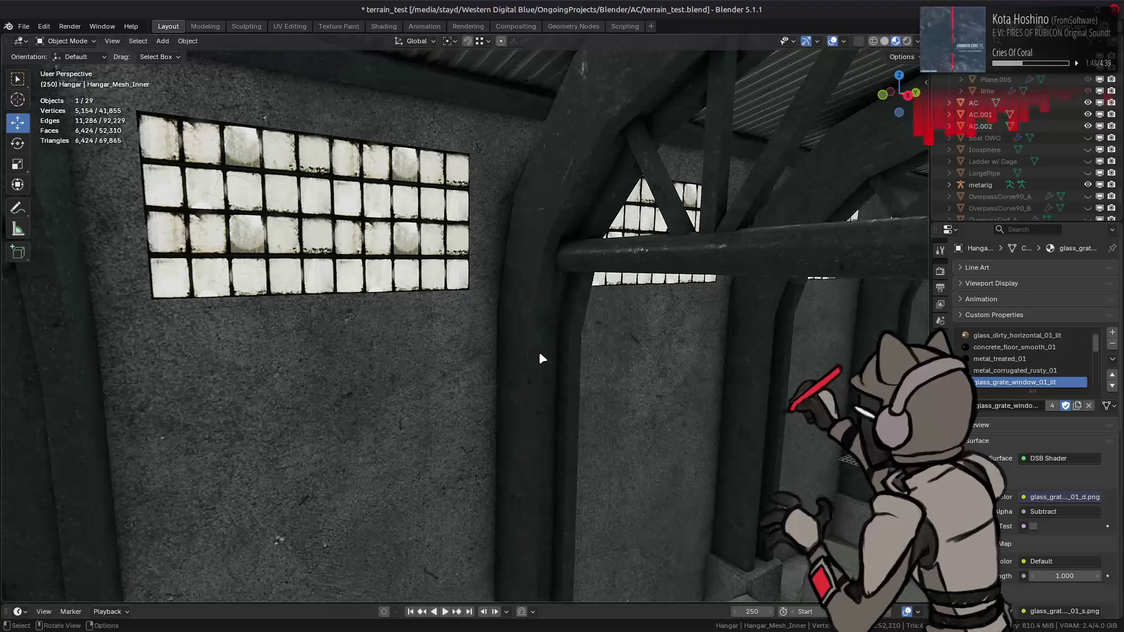
key(Tab)
ctrl+alt+click(534, 284)
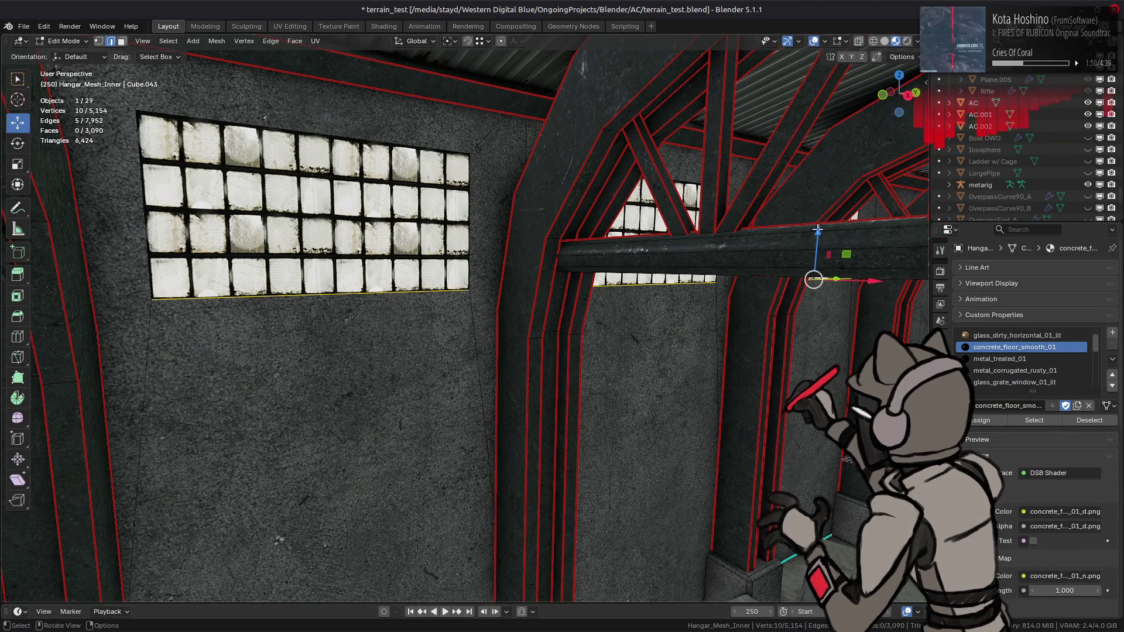
drag(818, 230, 817, 223)
text(1)
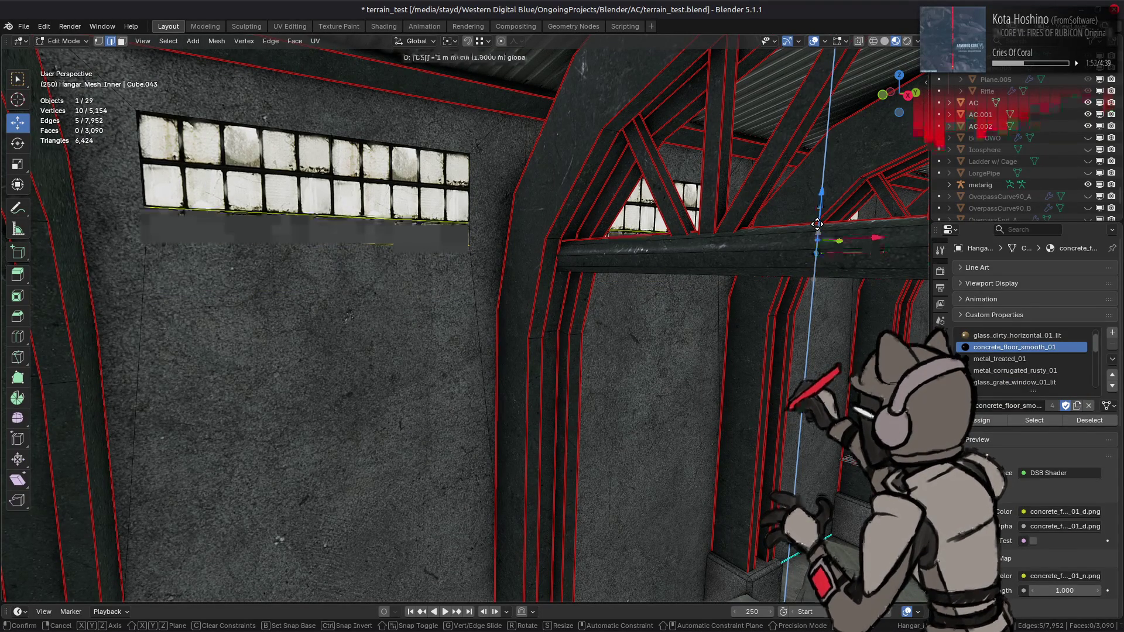
key(Return)
Review the hangar in Object Mode, then re-enter Edit Mode on the inner mesh.
key(Tab)
mouse_move(735, 258)
middle_down()
mouse_move(636, 252)
mouse_move(625, 229)
middle_up()
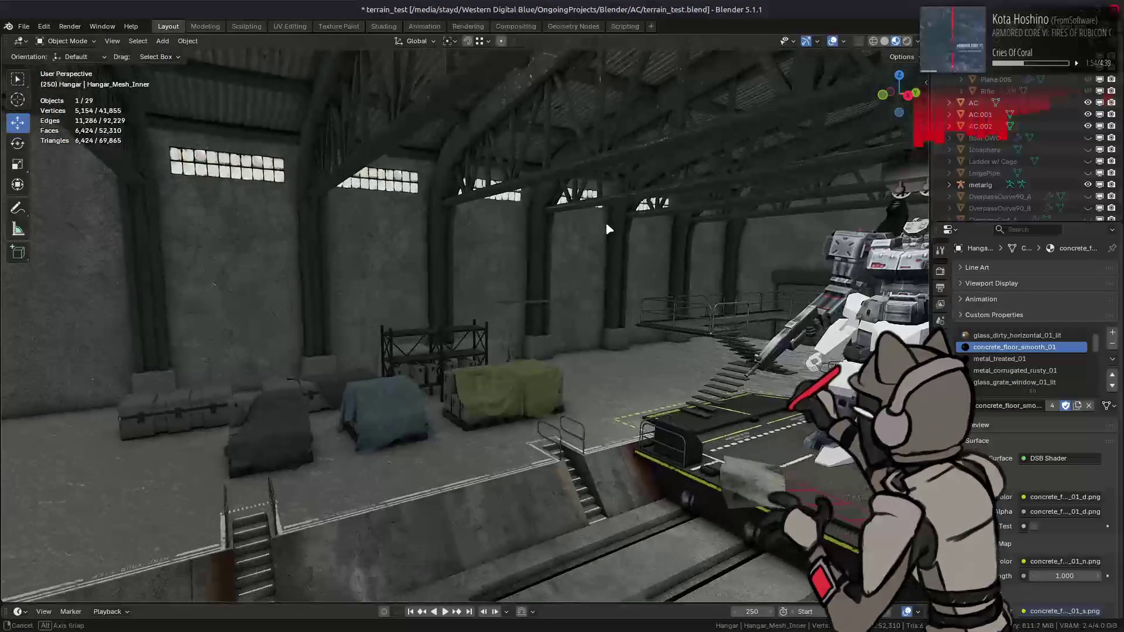
scroll(526, 235, up, 4)
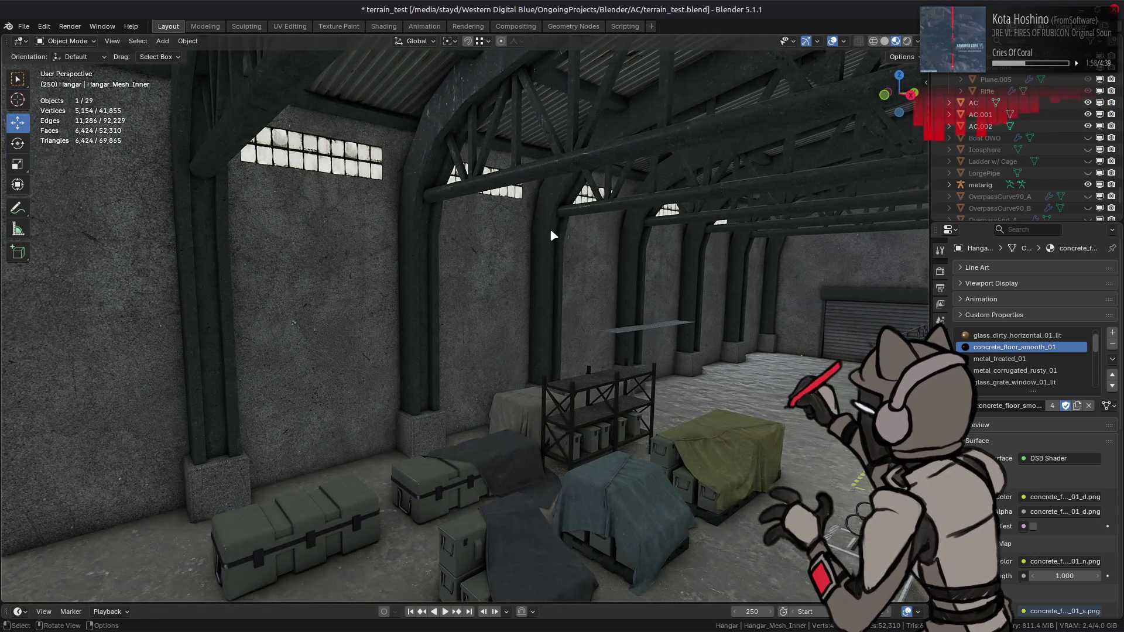
mouse_move(551, 234)
middle_down()
mouse_move(522, 221)
mouse_move(518, 266)
mouse_move(609, 275)
mouse_move(543, 279)
middle_up()
scroll(518, 257, up, 3)
key(Tab)
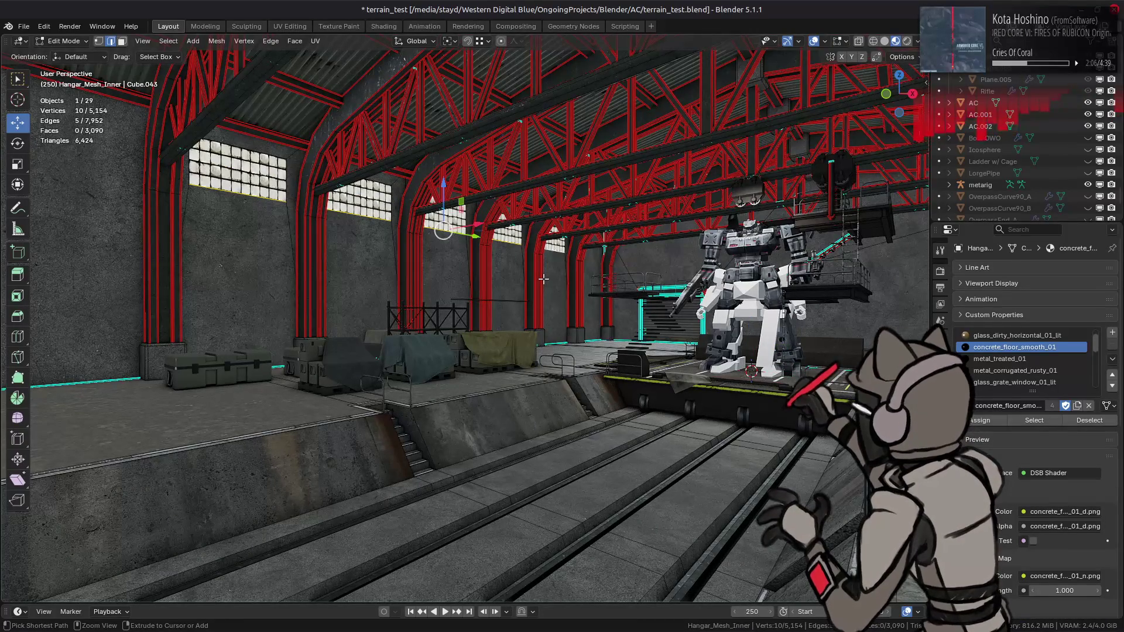
Select the five high window strips on the hangar wall.
key(Tab)
mouse_move(544, 280)
middle_down()
mouse_move(551, 302)
mouse_move(658, 186)
mouse_move(597, 165)
middle_up()
key(Tab)
shift+click(597, 164)
shift+click(755, 167)
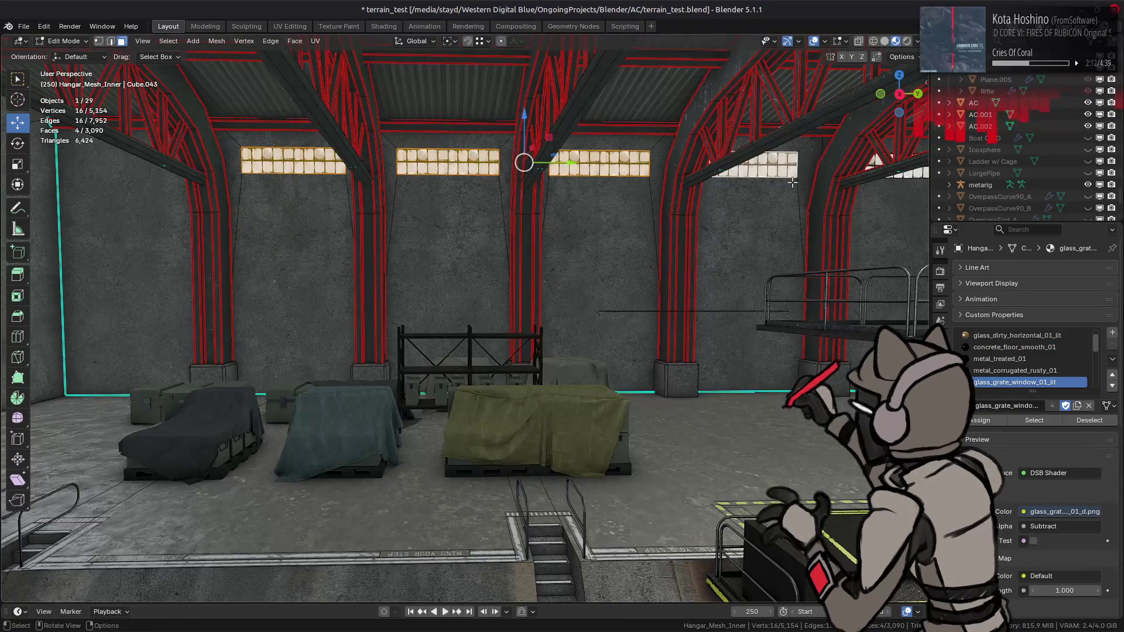
shift+middle_drag(880, 176, 847, 199)
shift+click(705, 192)
middle_drag(705, 192, 588, 209)
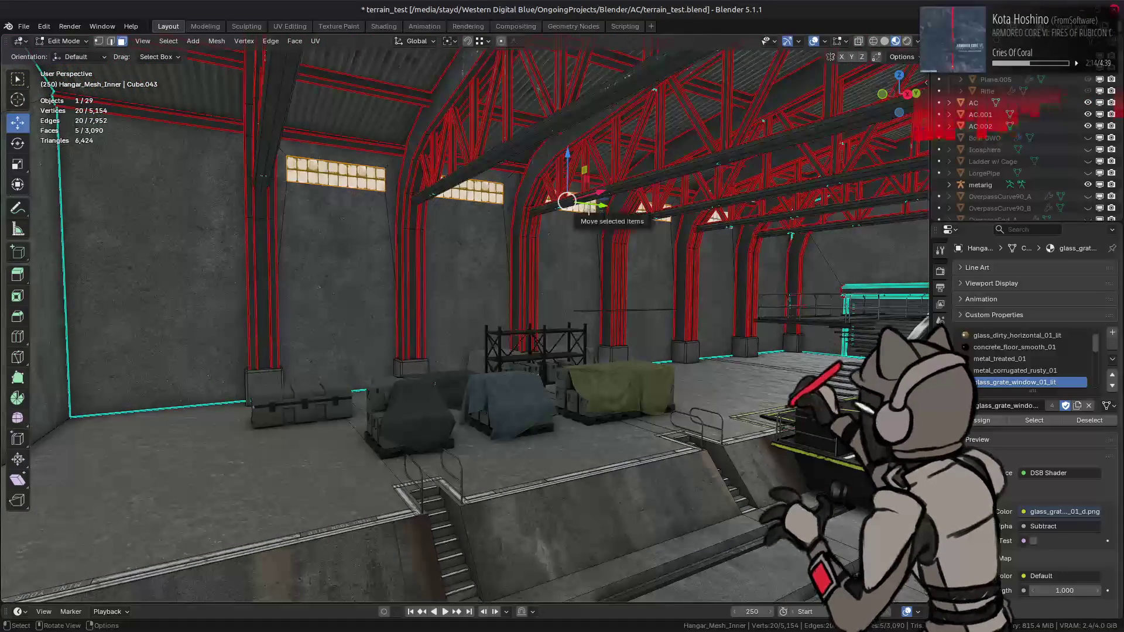
key(ctrl+l)
key(ctrl+z)
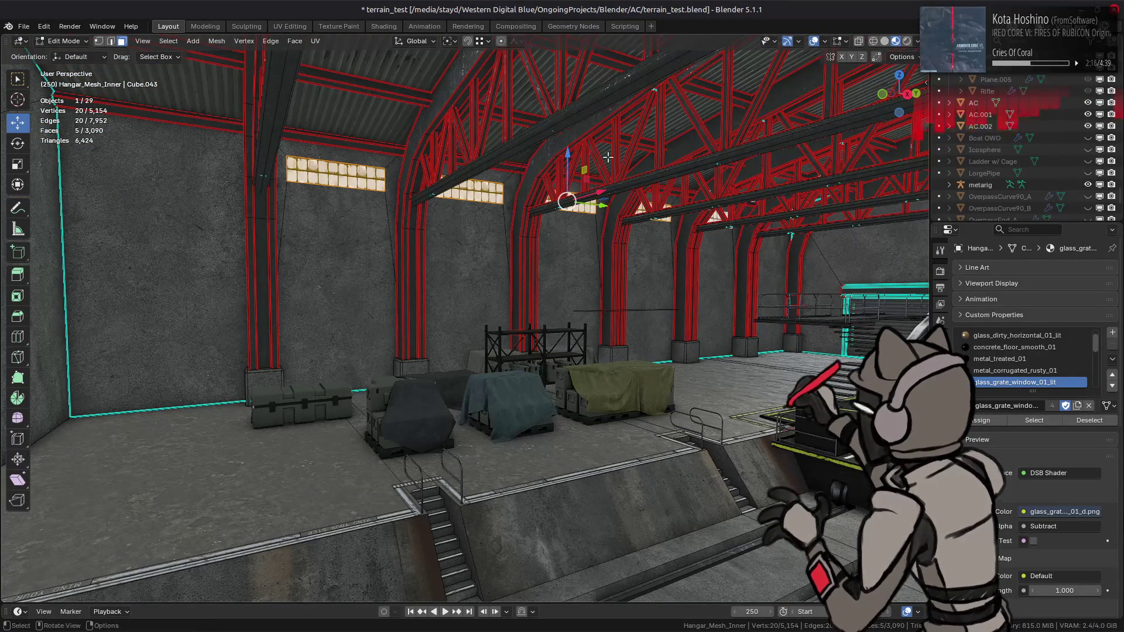
Lower the selected window strips 4.5 m along Z.
drag(570, 156, 570, 186)
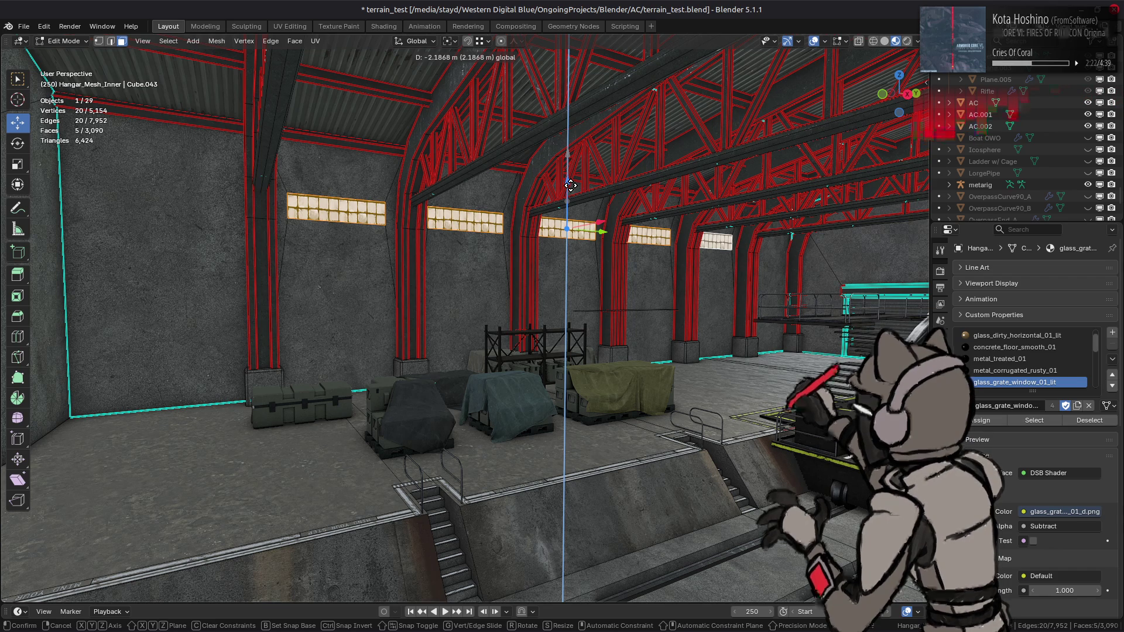
text(45)
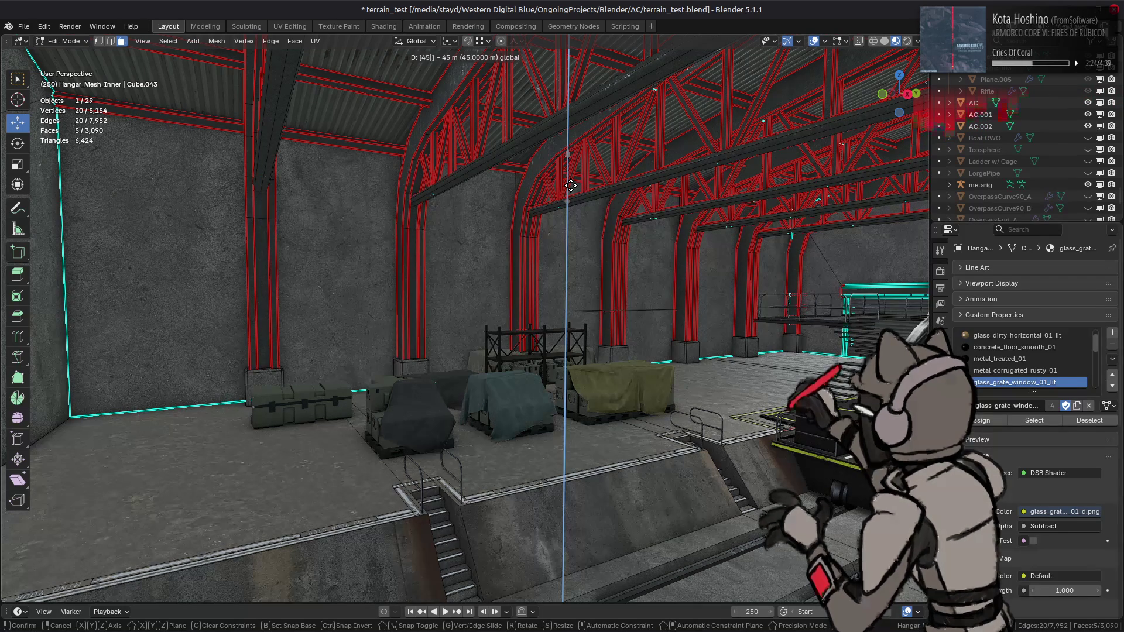
text(.5-)
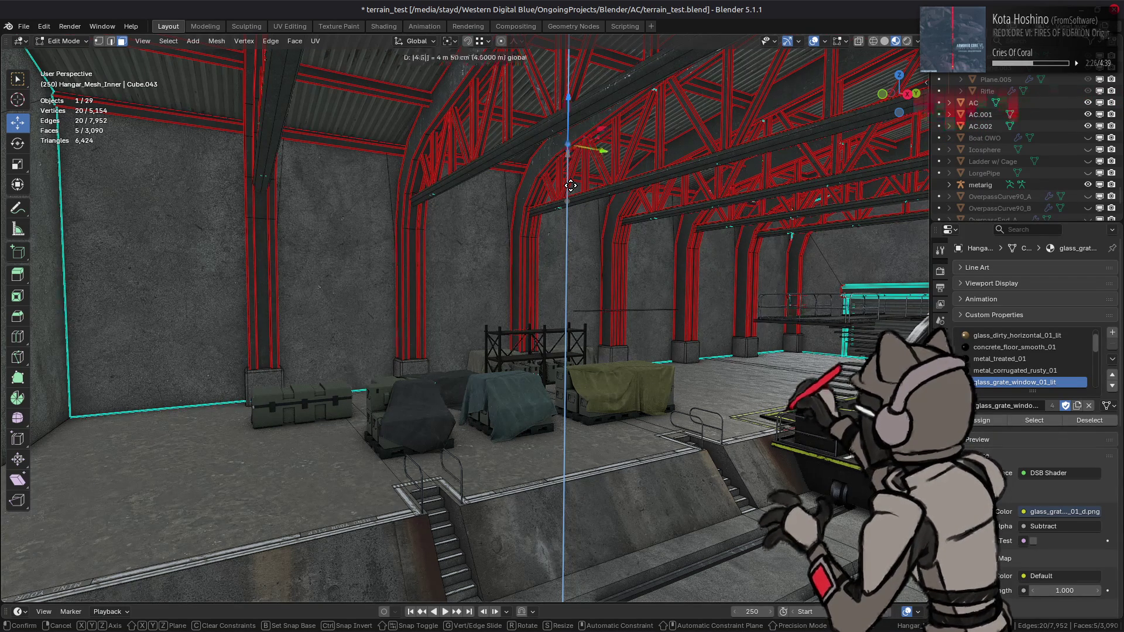
key(Return)
Exit edit mode and hide the AC mech in the viewport.
mouse_move(564, 197)
middle_down()
mouse_move(479, 243)
mouse_move(517, 251)
middle_up()
key(Tab)
click(1099, 102)
mouse_move(761, 222)
middle_down()
mouse_move(739, 234)
mouse_move(450, 193)
middle_up()
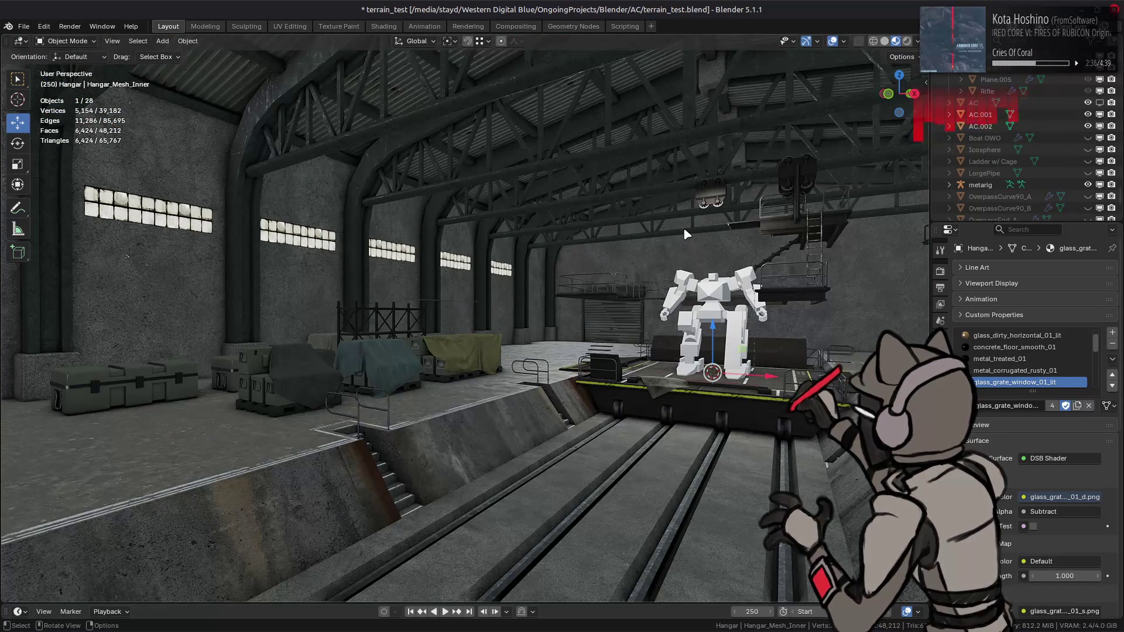
Nudge the window strips a little lower along Z, then frame the whole hangar.
key(ctrl+z)
key(ctrl+z)
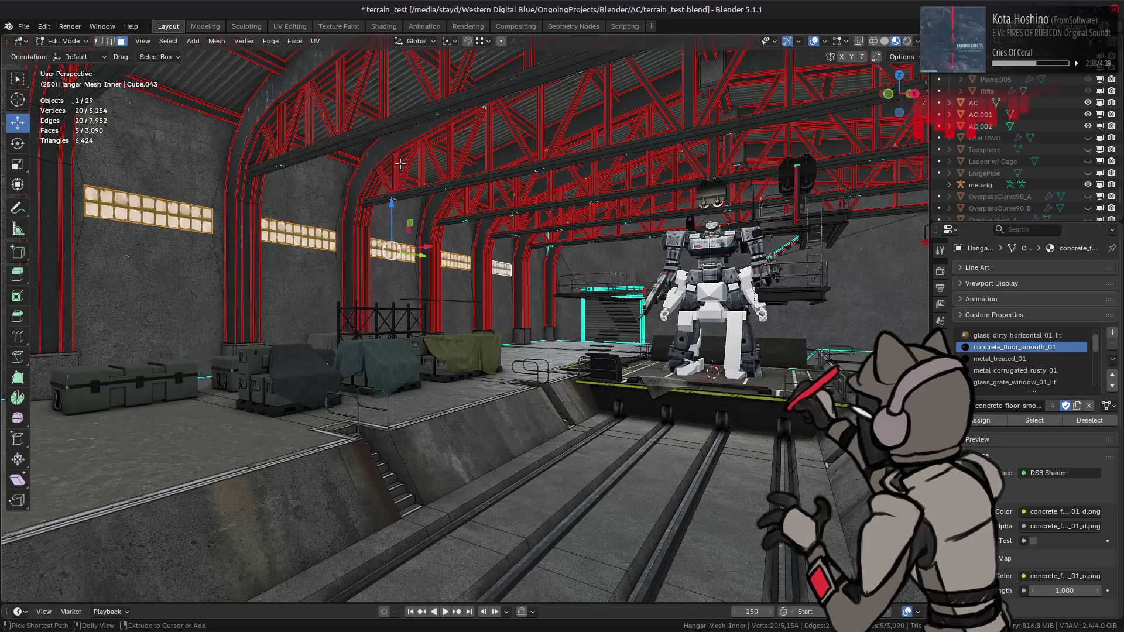
drag(392, 153, 390, 167)
key(Tab)
key(KP_Decimal)
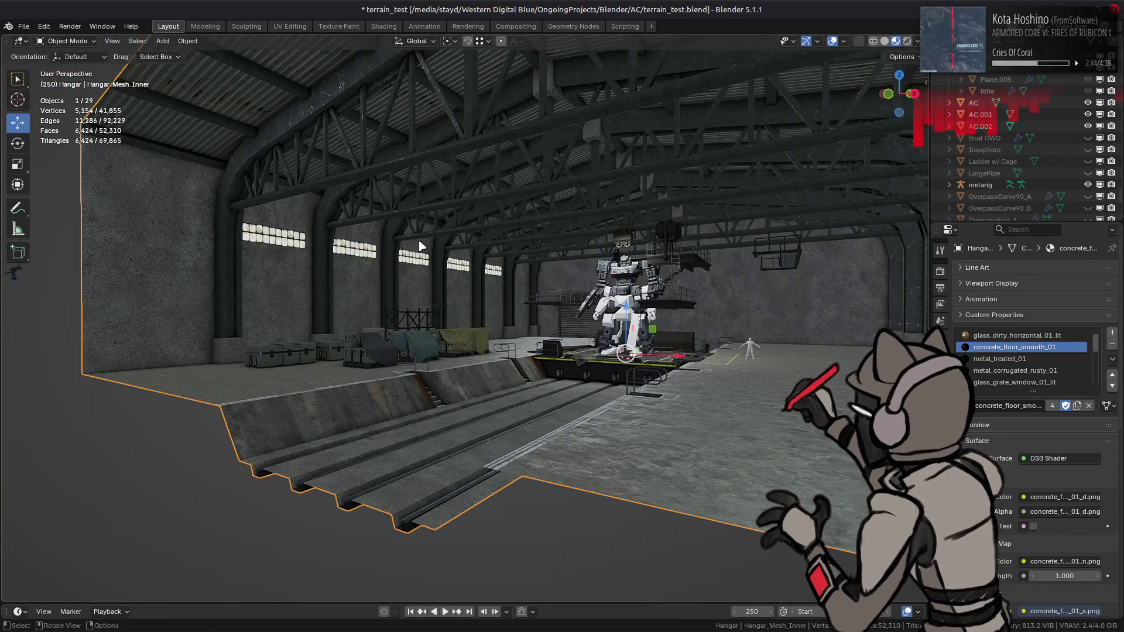
mouse_move(422, 245)
middle_down()
mouse_move(430, 238)
mouse_move(465, 261)
mouse_move(449, 239)
middle_up()
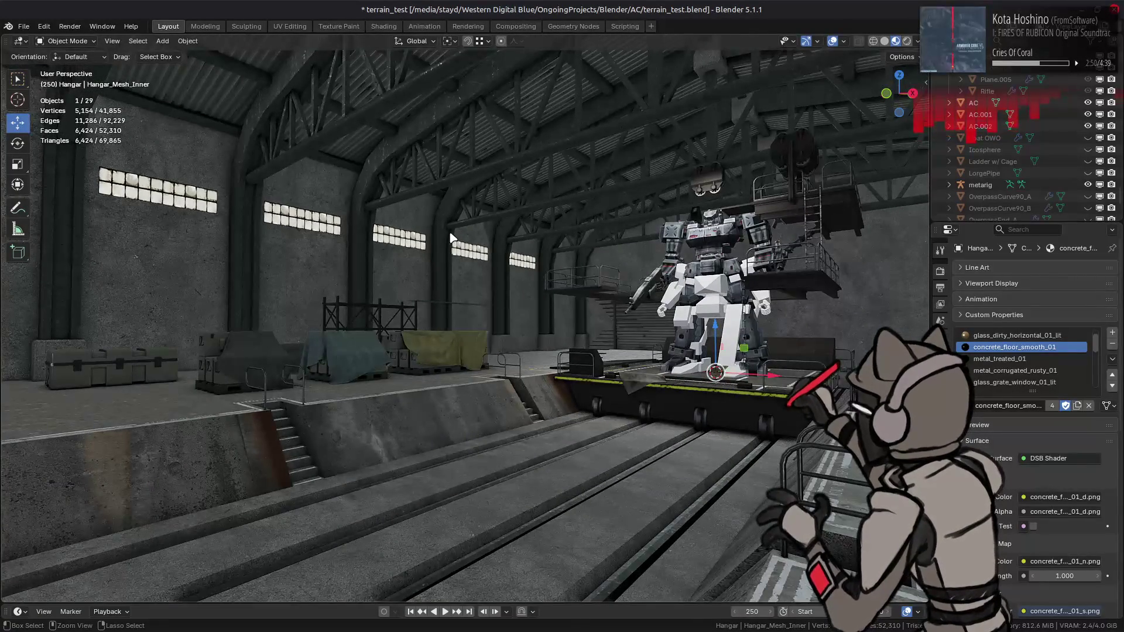
Raise the window strips slightly, then reopen the hangar mesh near the rear door.
key(Tab)
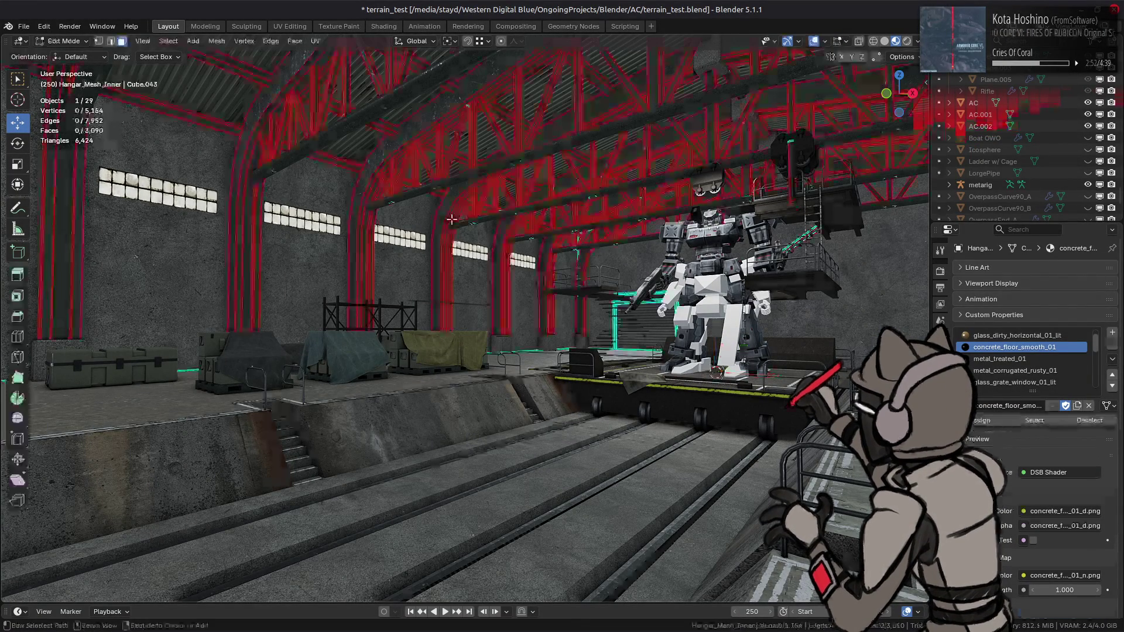
drag(409, 192, 408, 165)
mouse_move(408, 165)
middle_down()
mouse_move(432, 188)
mouse_move(463, 192)
mouse_move(436, 185)
middle_up()
key(Tab)
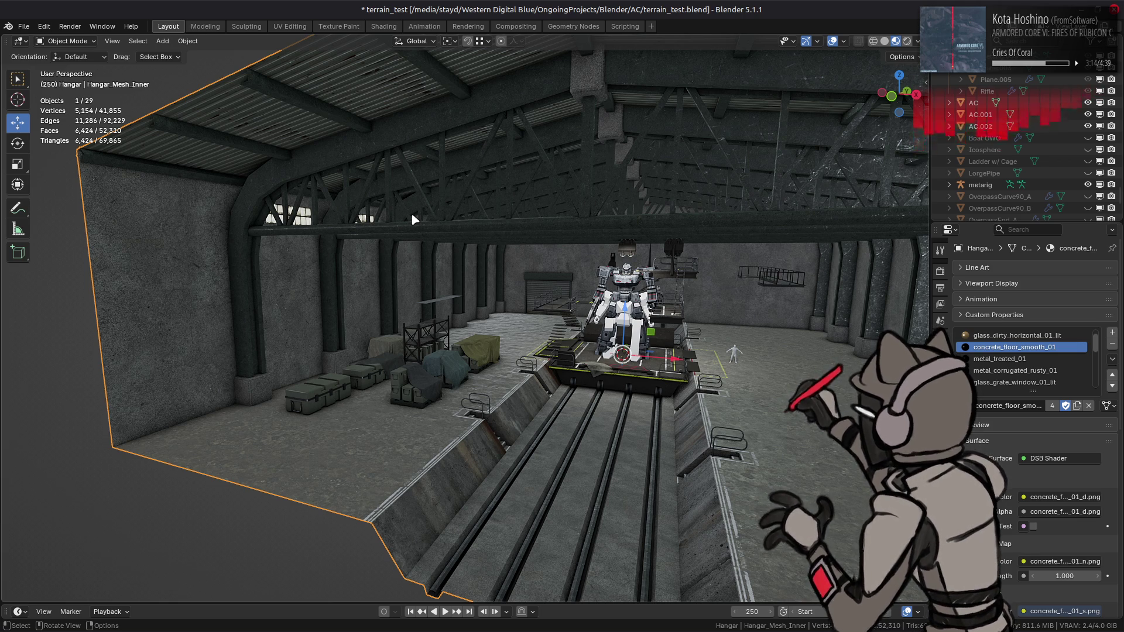
mouse_move(412, 215)
middle_down()
mouse_move(459, 237)
mouse_move(496, 230)
middle_up()
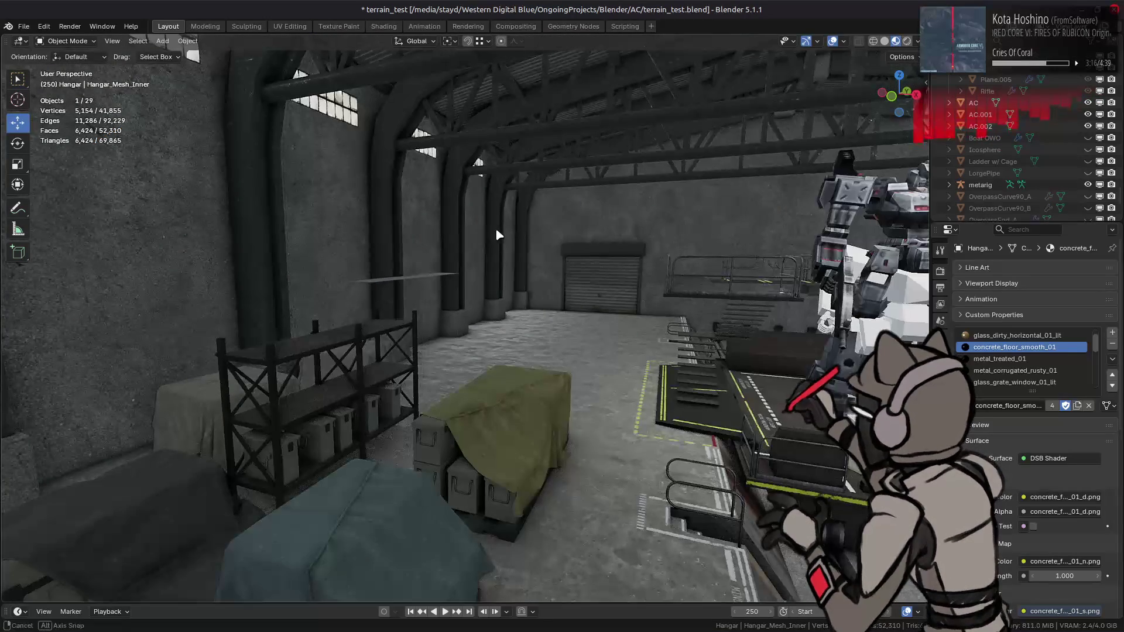
key(Tab)
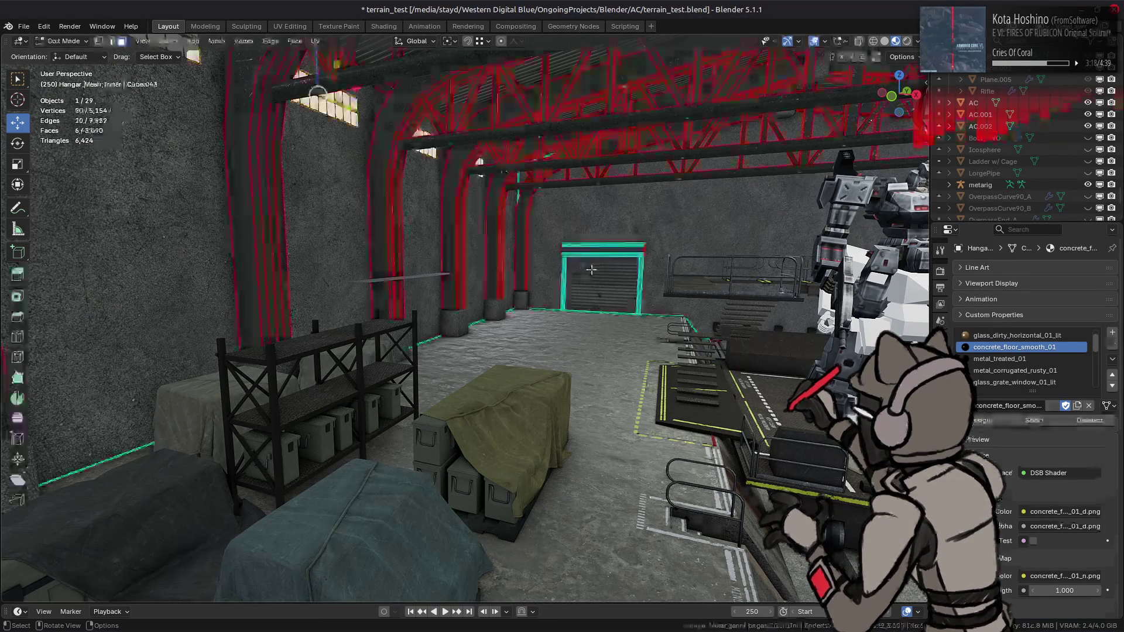
Select the rear roller door with its header and right frame post as linked geometry.
click(583, 266)
key(KP_Decimal)
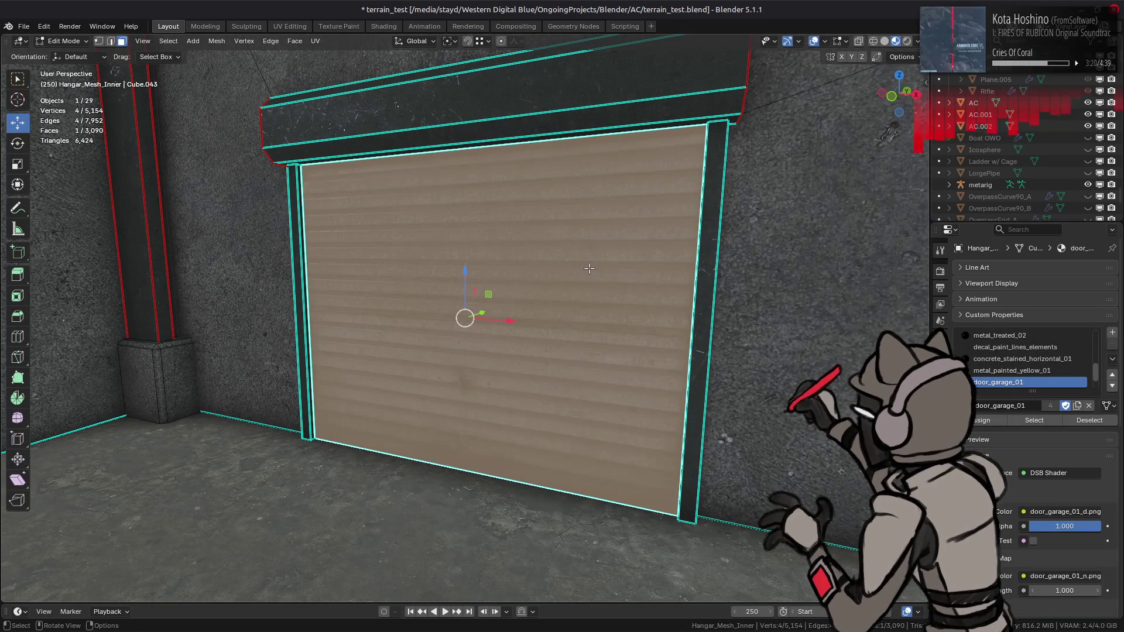
key(ctrl+l)
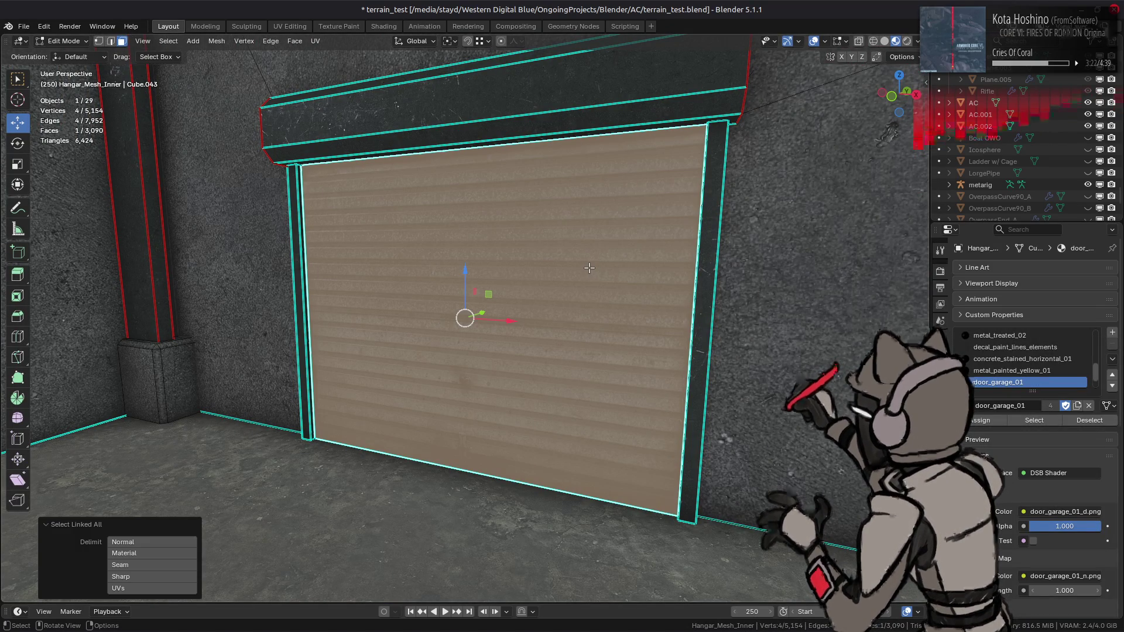
shift+click(562, 109)
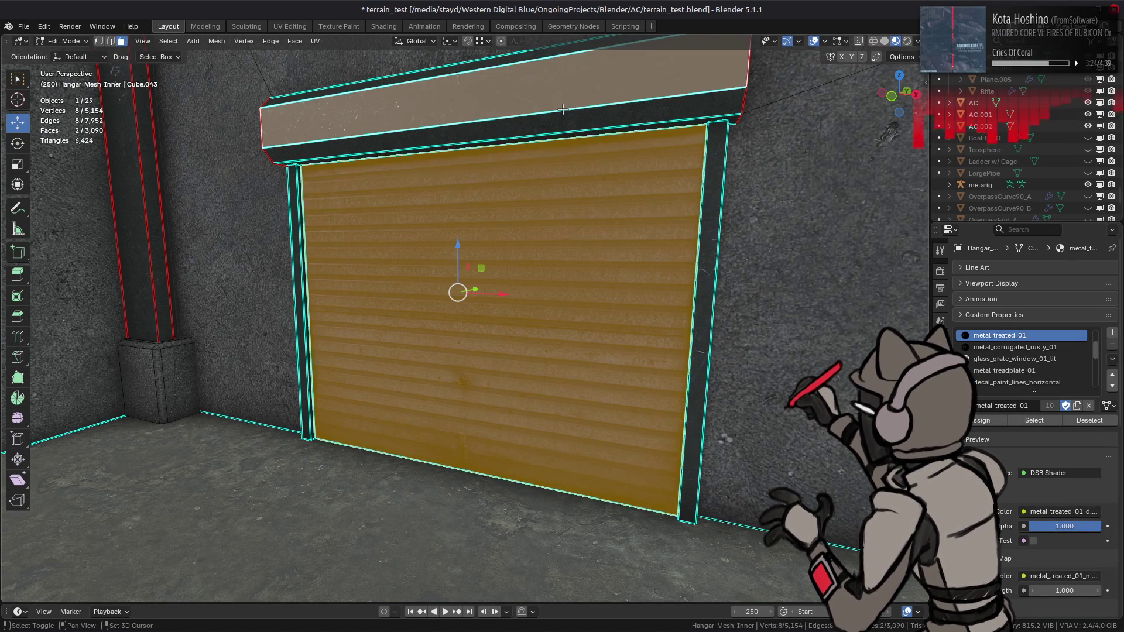
shift+click(710, 219)
key(ctrl+l)
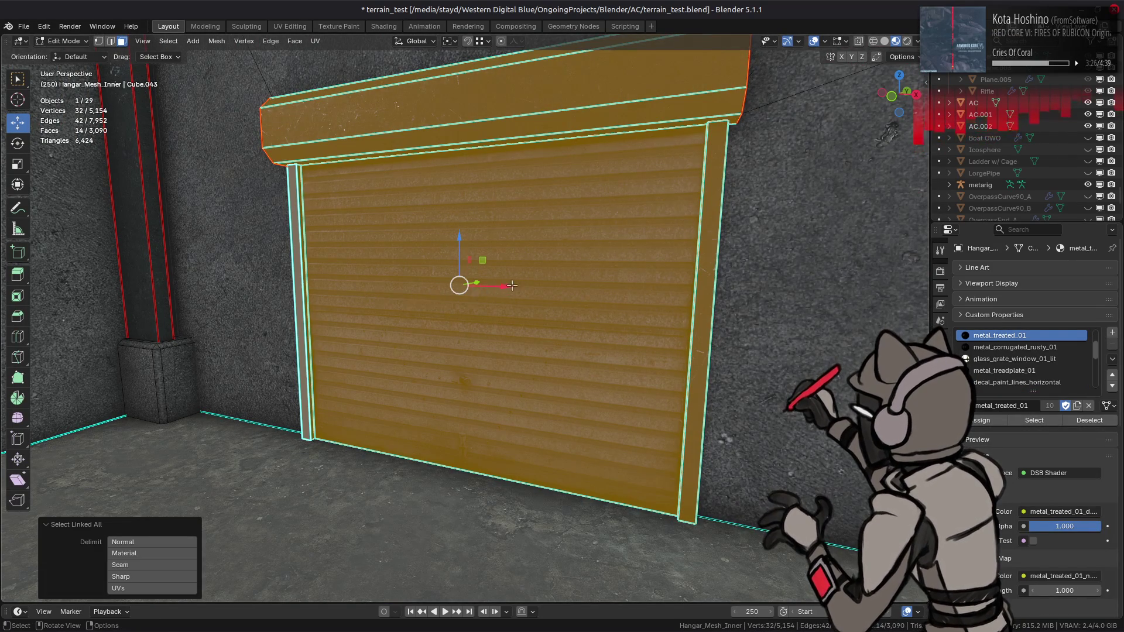
scroll(508, 285, down, 2)
key(h)
key(ctrl+z)
scroll(661, 285, down, 2)
mouse_move(662, 285)
middle_down()
mouse_move(589, 328)
mouse_move(602, 326)
mouse_move(587, 351)
mouse_move(572, 303)
middle_up()
Move the door parts 2 m along X, after undoing a 3 m try.
drag(512, 273, 574, 285)
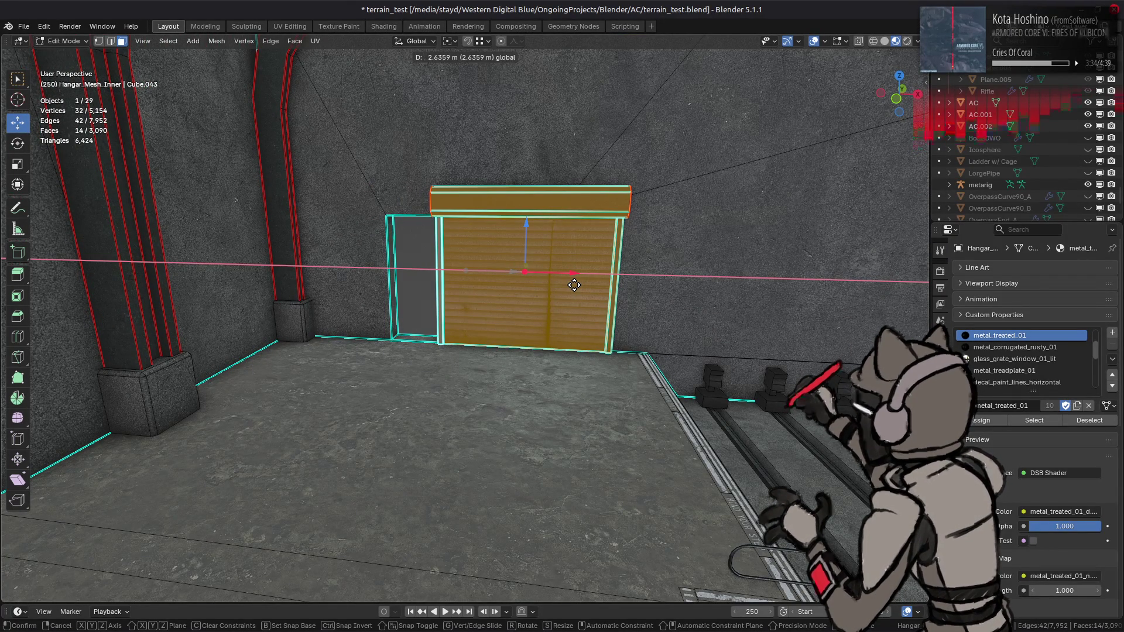
text(3)
key(Return)
middle_drag(562, 287, 268, 271)
key(ctrl+z)
text(gx2)
key(Return)
click(263, 292)
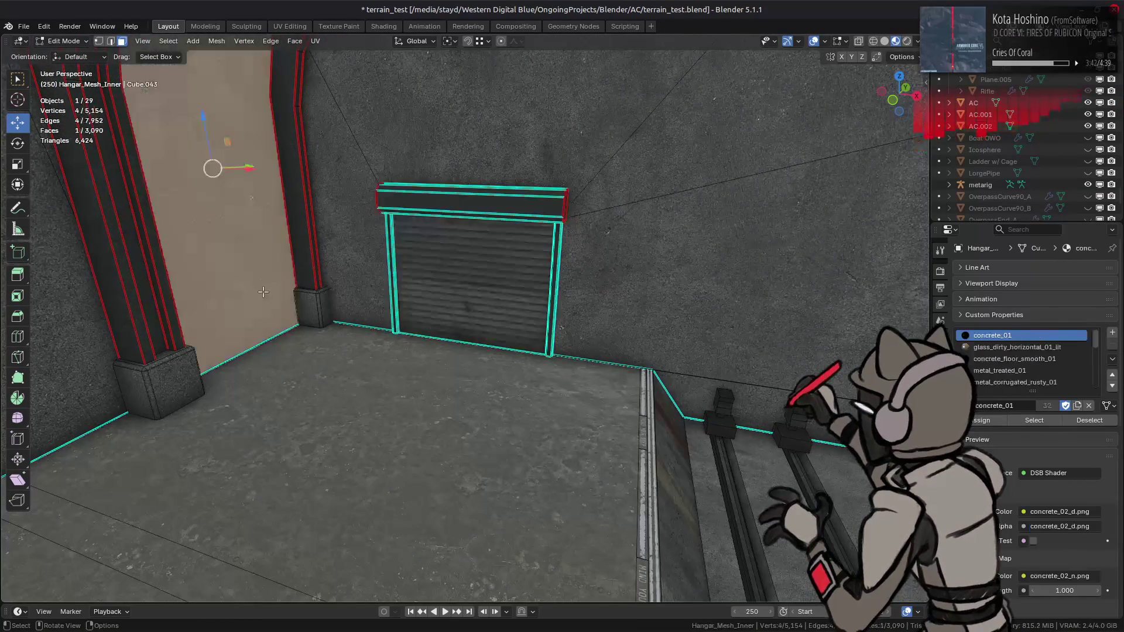
Add a second left-wall face and move the selected wall faces 3 m.
shift+click(47, 234)
middle_drag(47, 234, 328, 223)
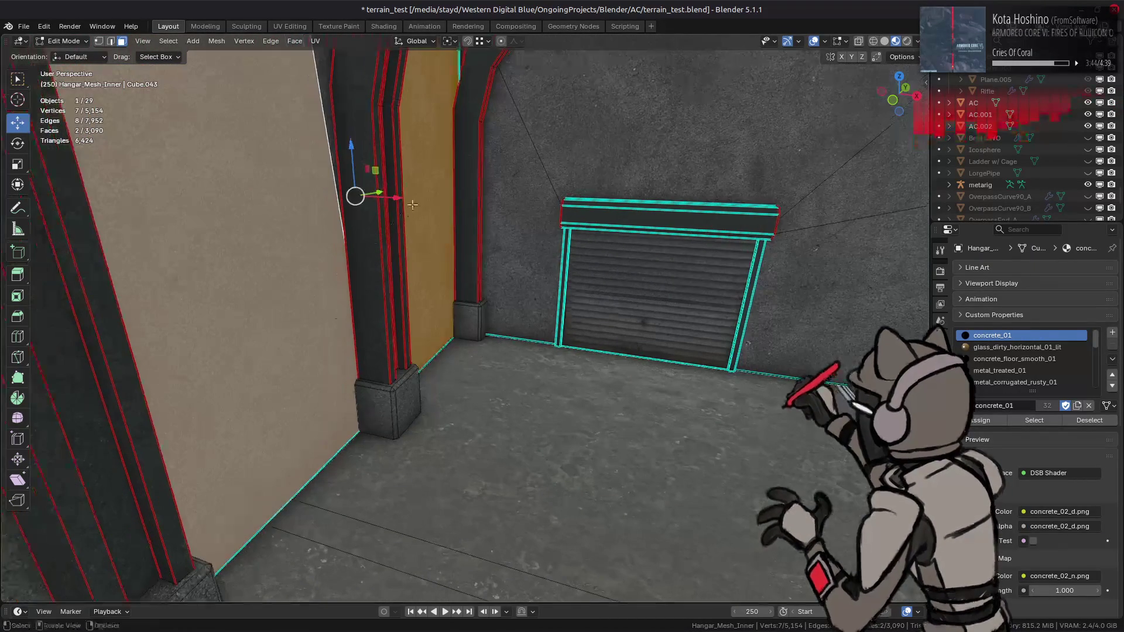
key(g)
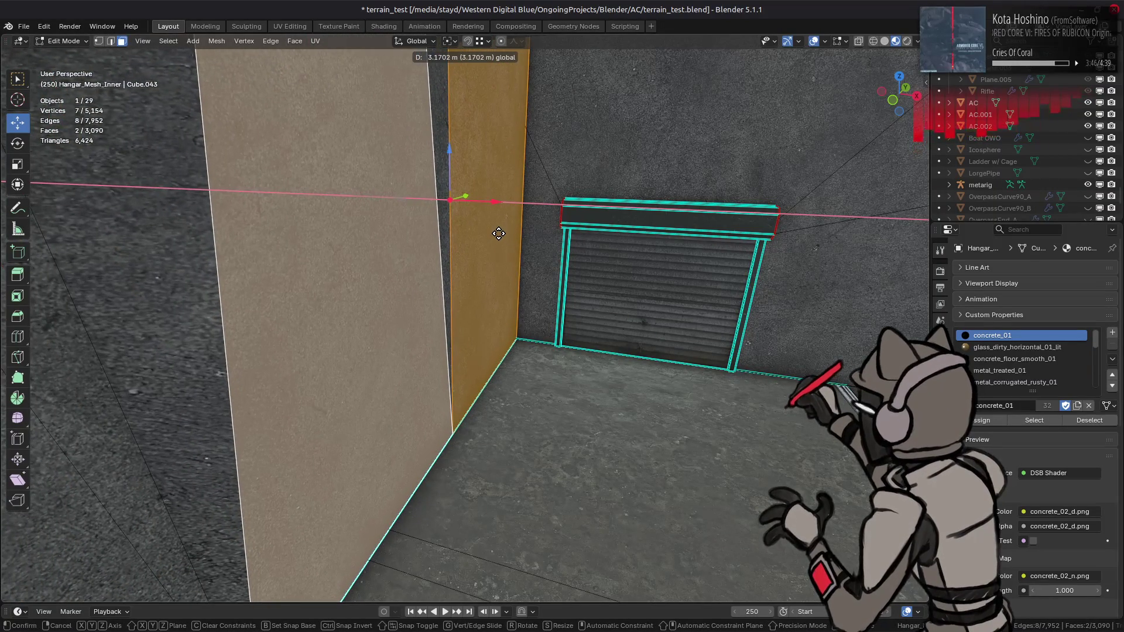
text(3)
key(Return)
mouse_move(498, 233)
middle_down()
mouse_move(487, 291)
mouse_move(462, 264)
middle_up()
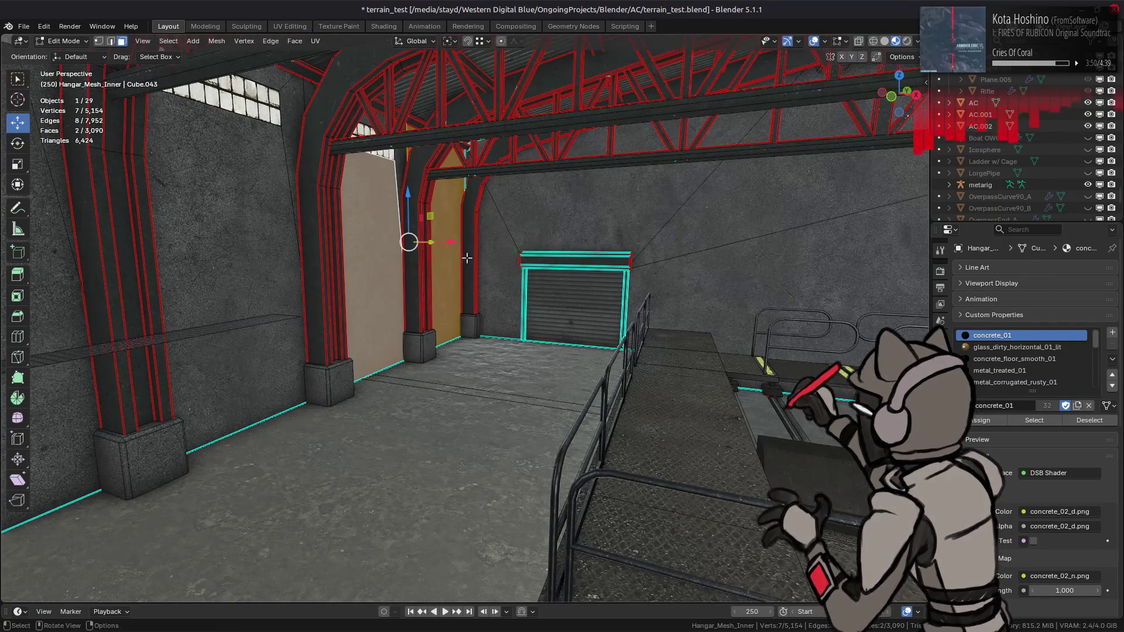
scroll(454, 246, up, 3)
Select all linked flat faces of the left wall with a 5° angle tolerance.
key(q)
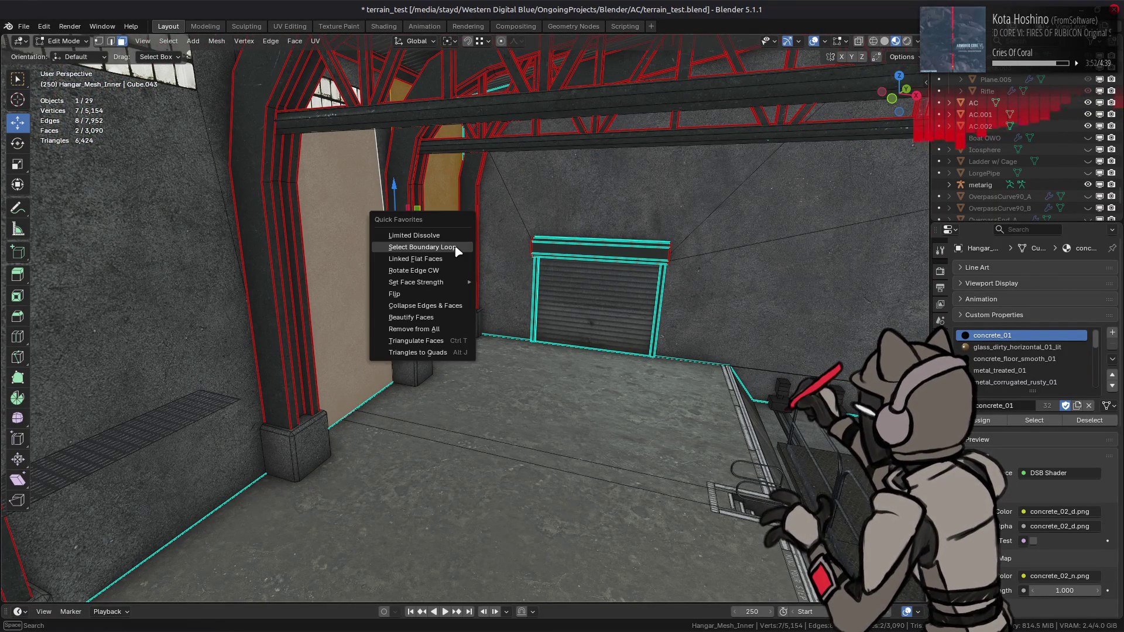
click(456, 250)
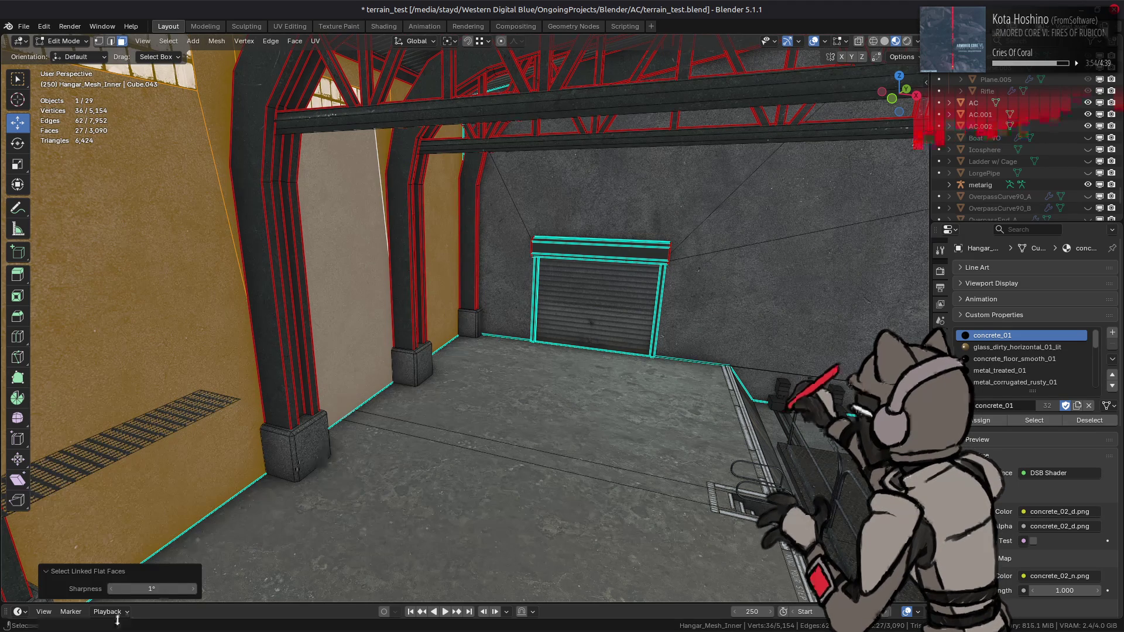
drag(126, 588, 149, 588)
mouse_move(445, 310)
middle_down()
mouse_move(461, 329)
mouse_move(501, 305)
middle_up()
Move the left wall 4 m along X.
key(g)
key(x)
key(4)
key(Return)
scroll(555, 275, up, 5)
mouse_move(554, 275)
middle_down()
mouse_move(490, 312)
mouse_move(344, 169)
middle_up()
drag(487, 197, 512, 377)
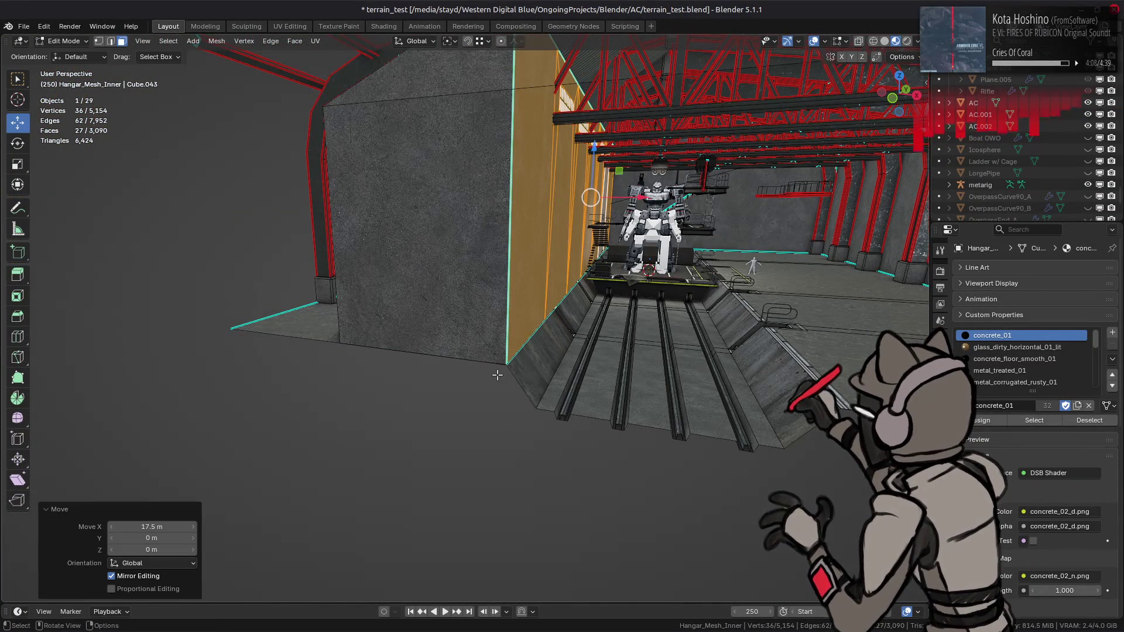
key(ctrl+z)
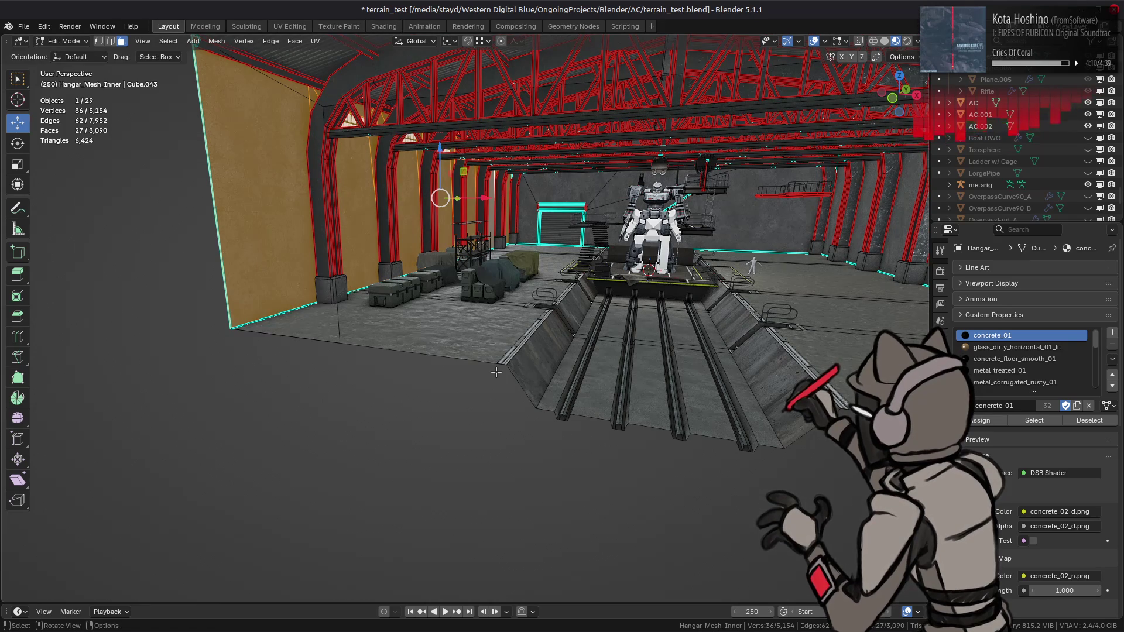
Try several trial moves of the selected wall, undoing each one.
scroll(499, 333, down, 5)
middle_drag(499, 334, 503, 311)
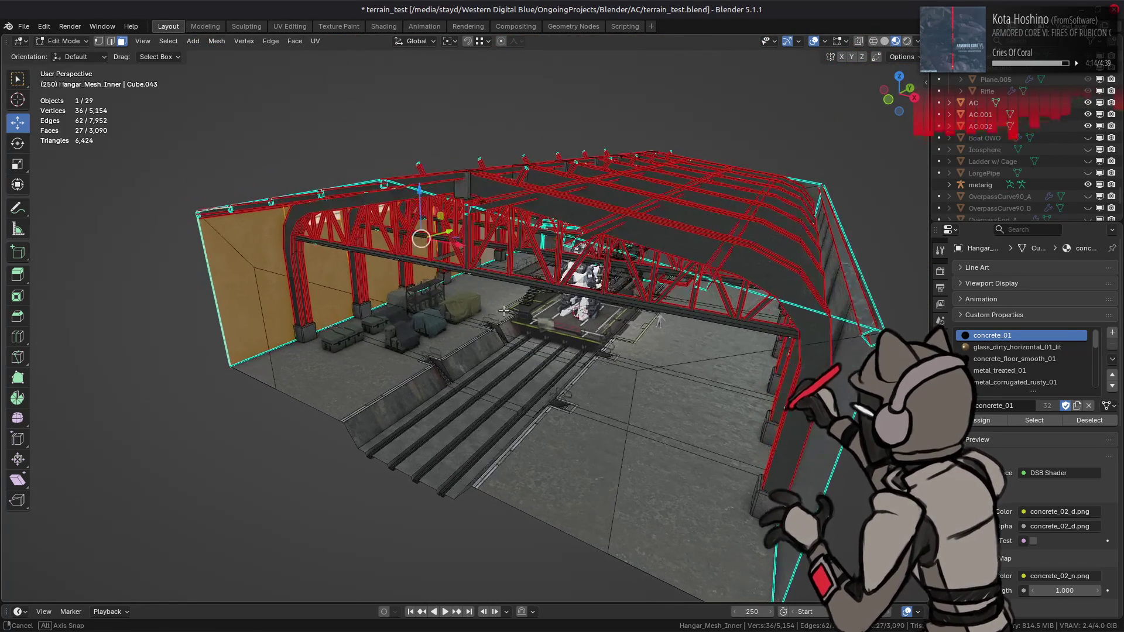
key(g)
key(shift+z)
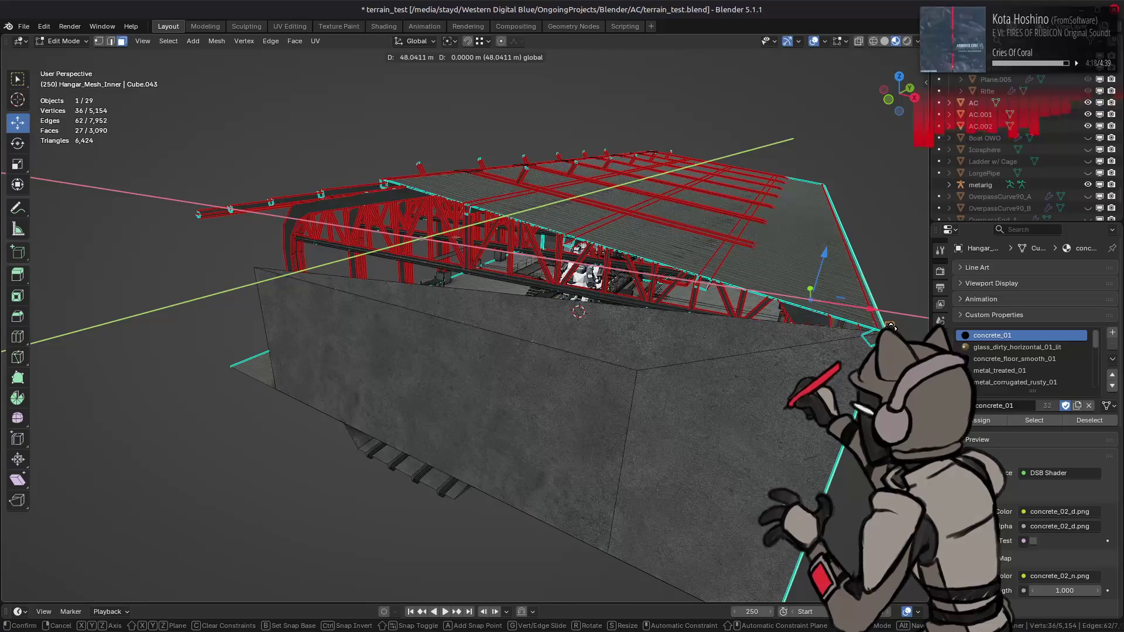
click(890, 326)
key(ctrl+z)
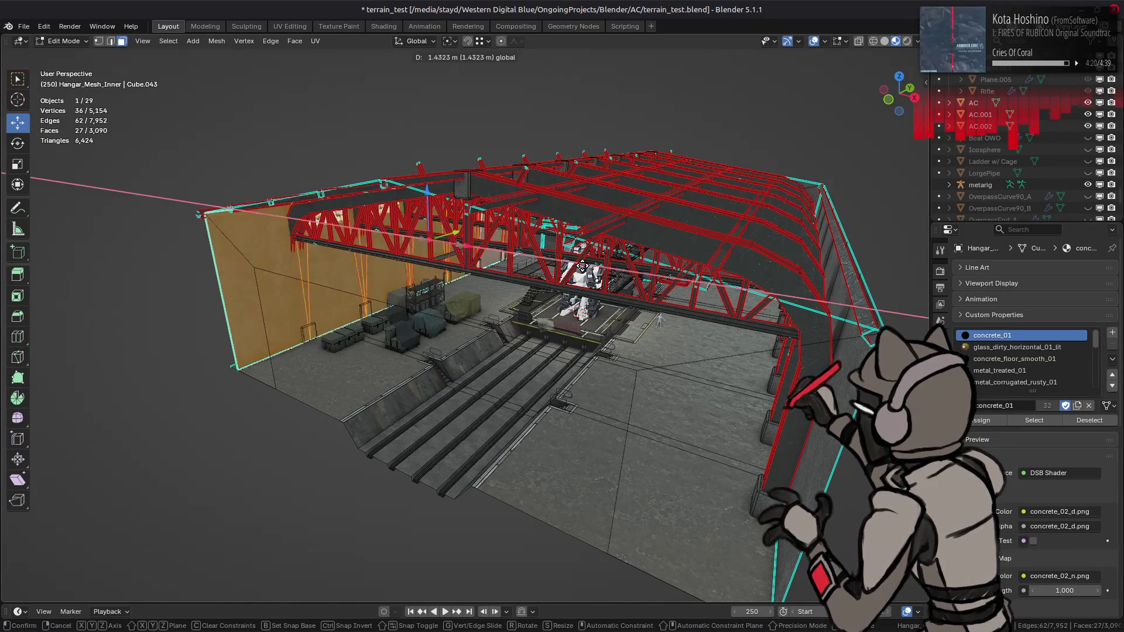
key(g)
click(889, 326)
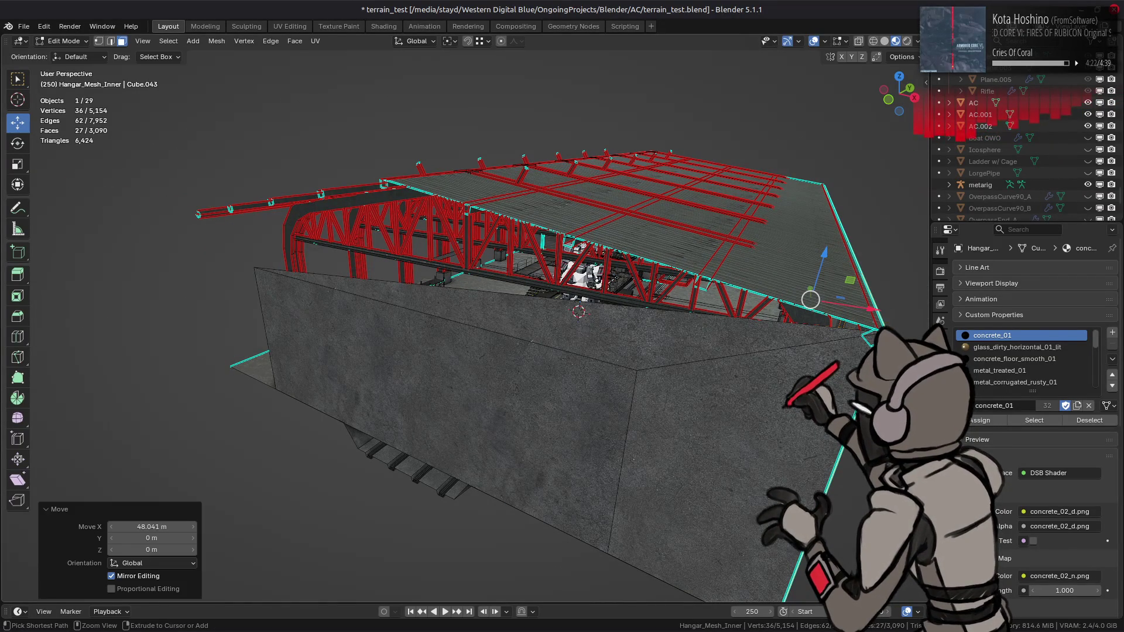
key(ctrl+z)
key(g)
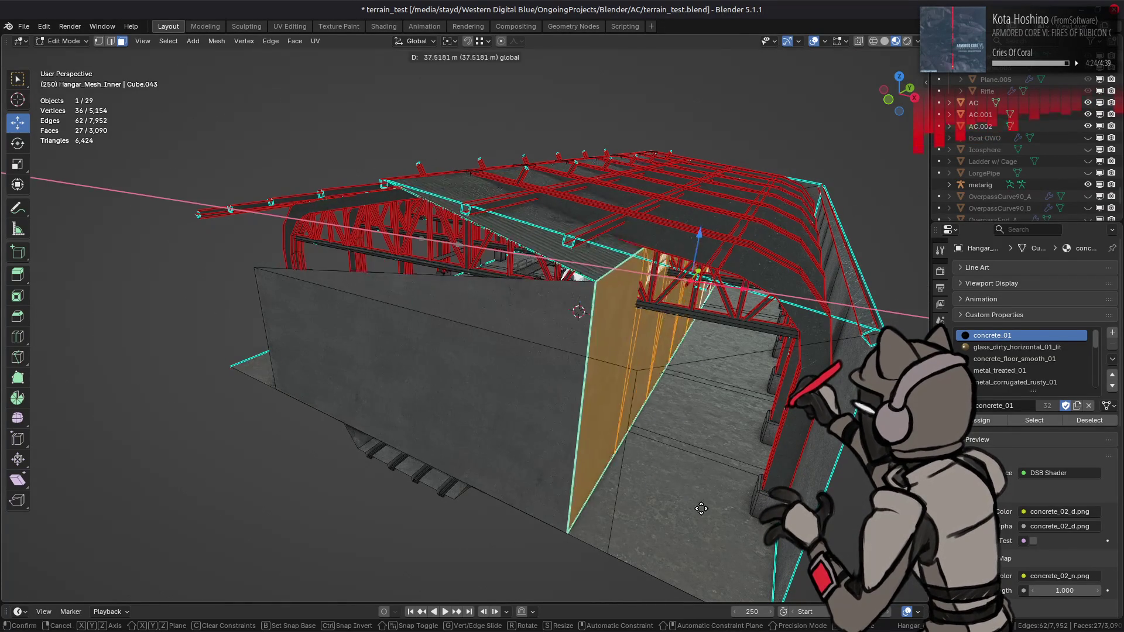
click(773, 54)
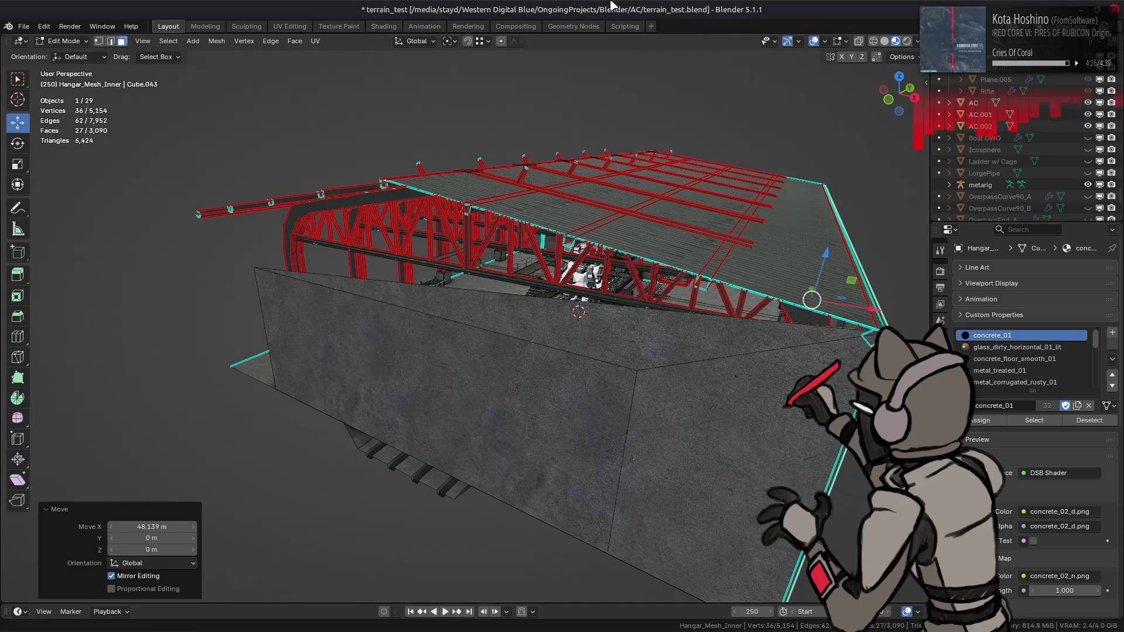
key(KP_Decimal)
key(ctrl+z)
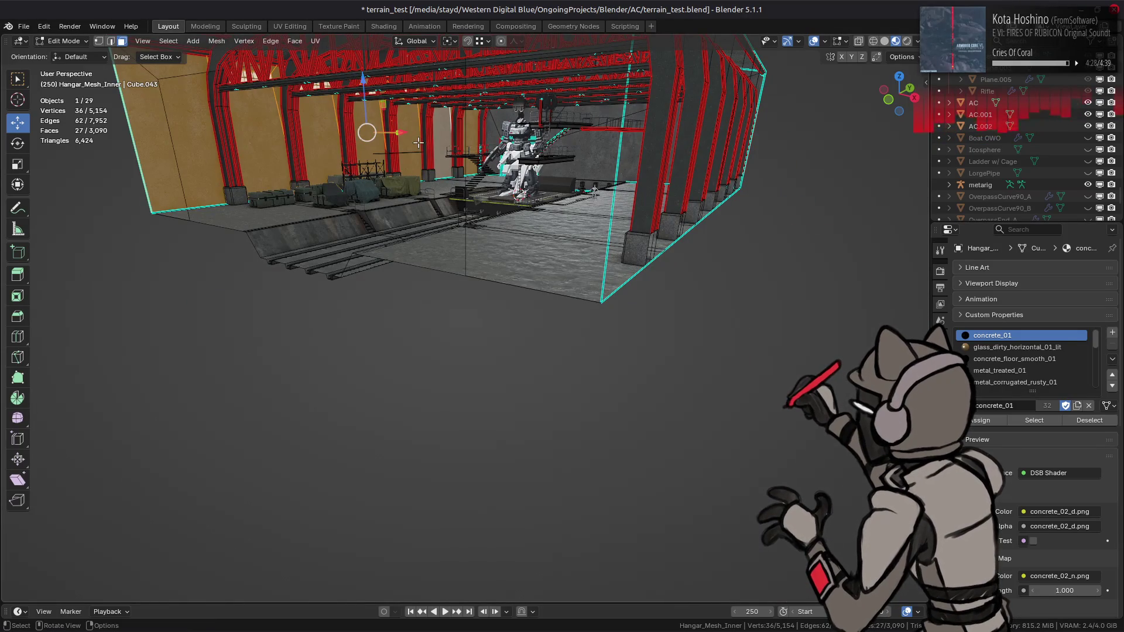
Try further wall moves, including a 48 m move along X, and undo it.
scroll(418, 142, down, 5)
middle_drag(417, 142, 526, 176)
key(g)
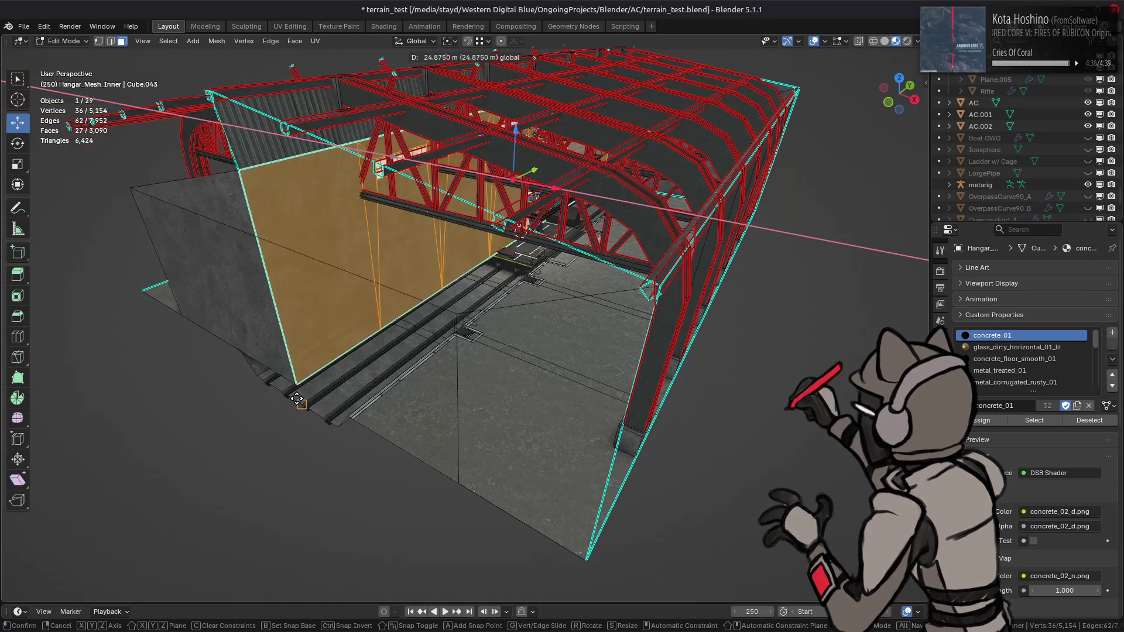
click(295, 398)
middle_drag(295, 398, 463, 171)
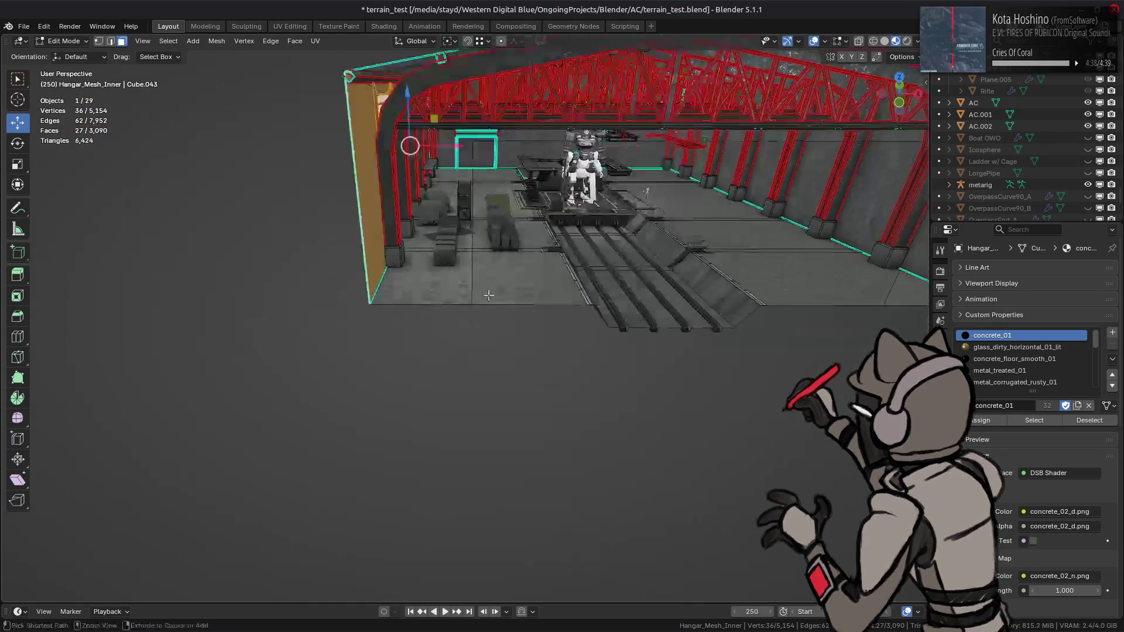
key(g)
key(x)
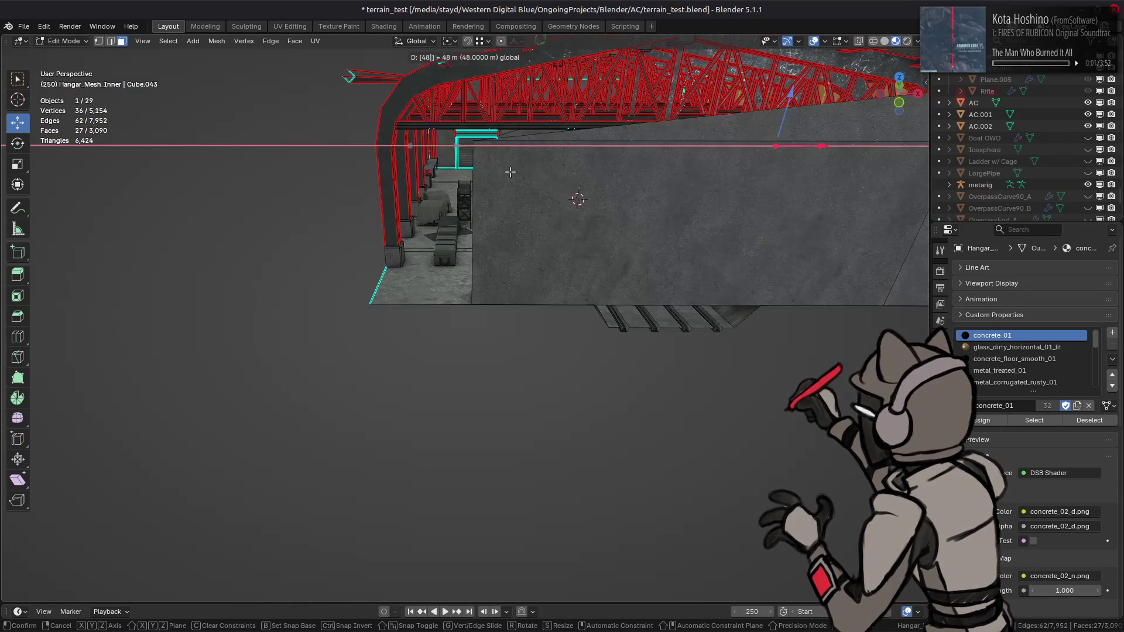
click(664, 251)
key(ctrl+z)
key(ctrl+z)
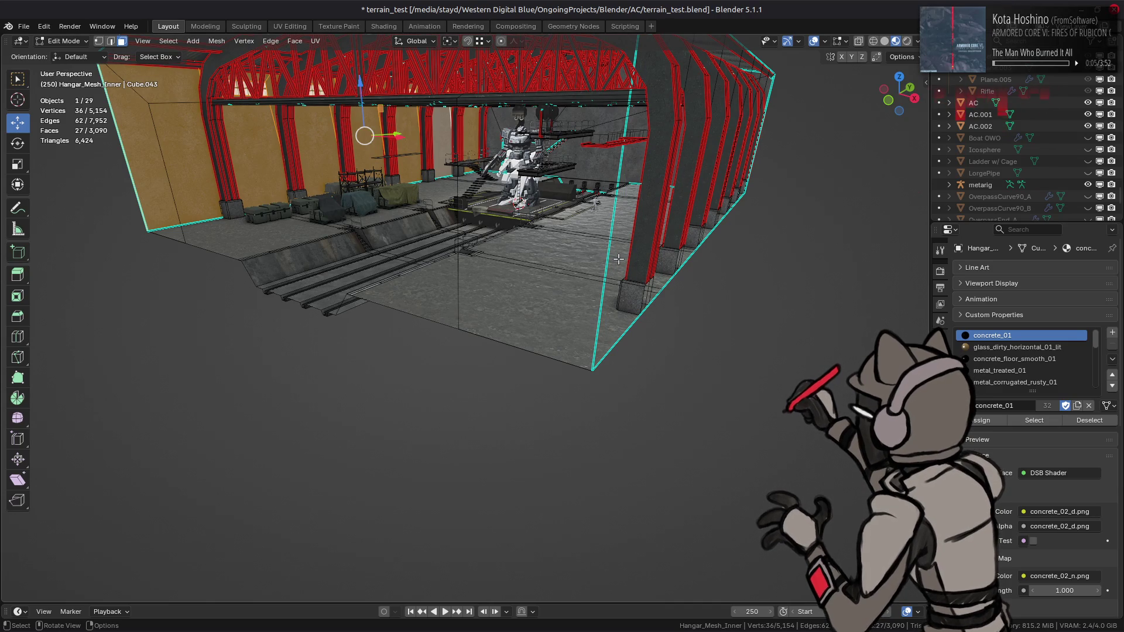
Add extra vertices to the left wall and move it 4 m inward along X.
mouse_move(451, 195)
middle_down()
mouse_move(571, 275)
mouse_move(391, 249)
middle_up()
scroll(571, 275, up, 3)
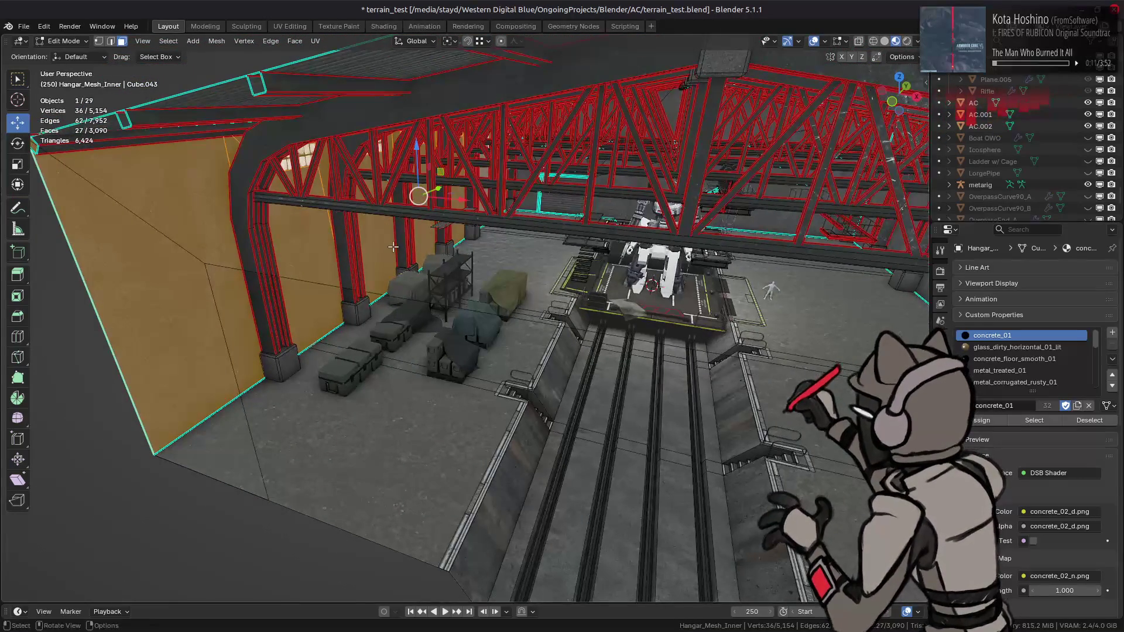
key(shift+h)
key(ctrl+z)
right_click(459, 325)
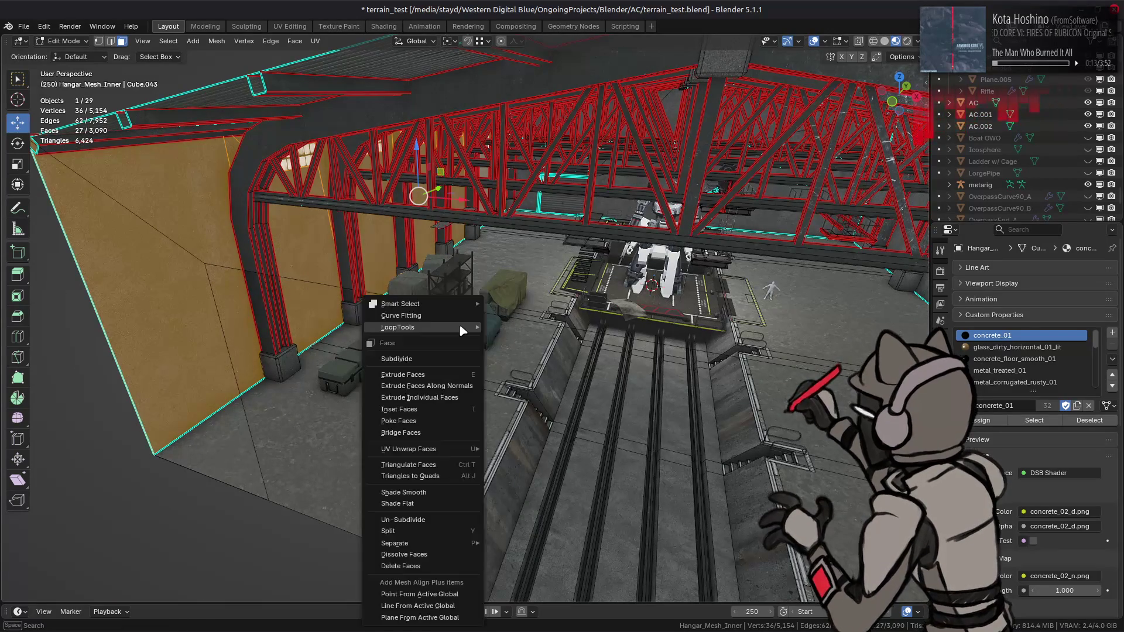
mouse_move(412, 528)
click(509, 540)
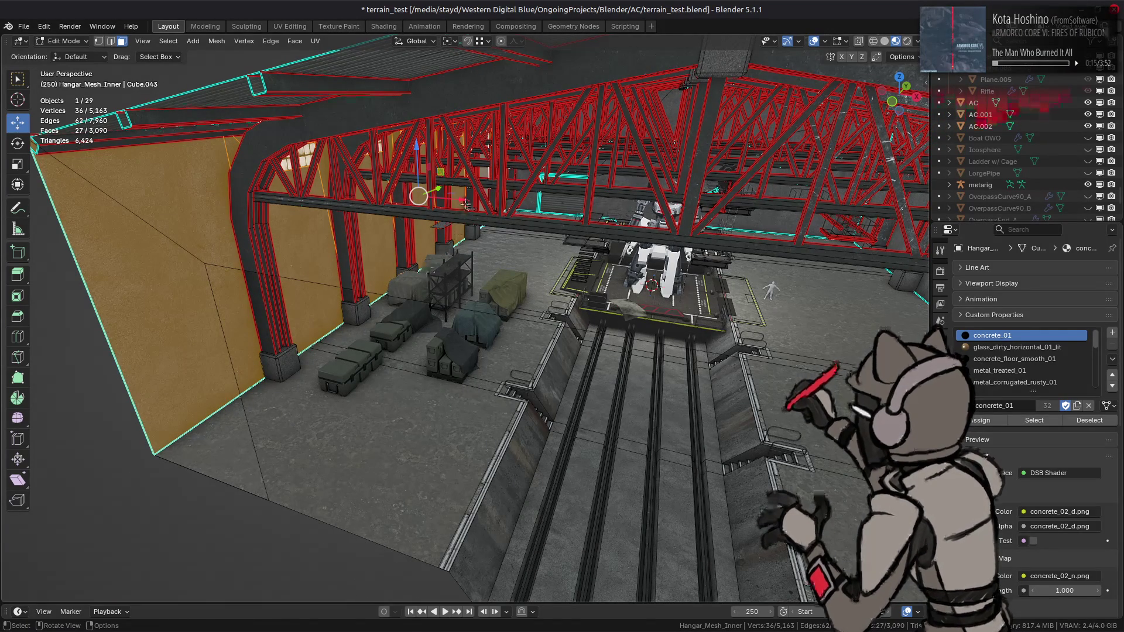
drag(466, 203, 474, 206)
mouse_move(474, 206)
middle_down()
mouse_move(585, 263)
mouse_move(481, 310)
middle_up()
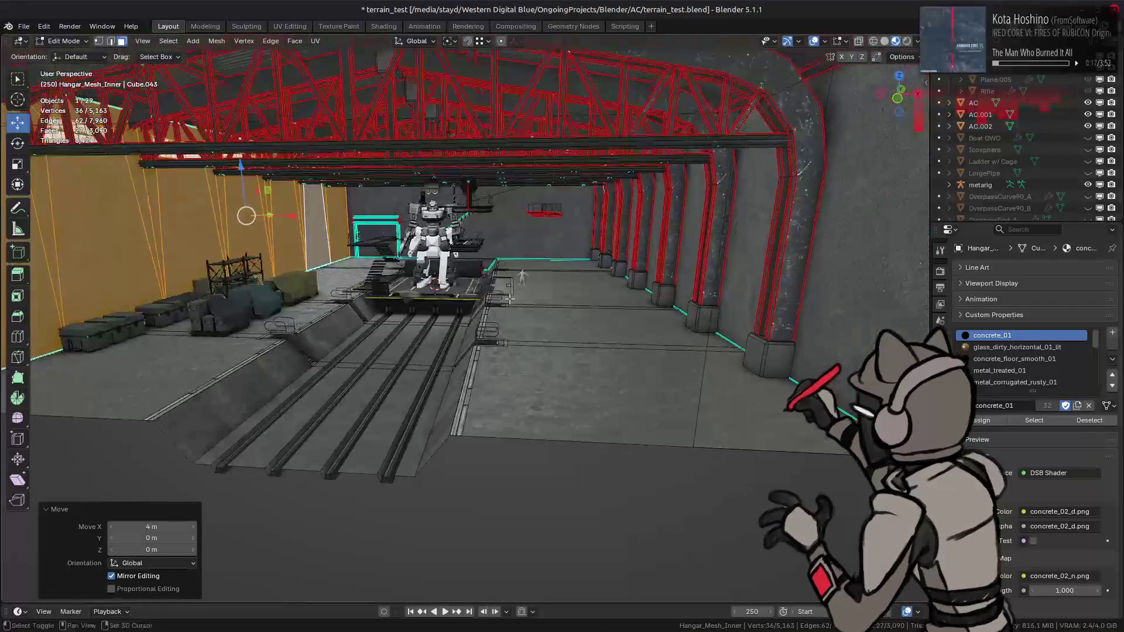
Split off the right wall's linked flat faces and move them -4 m along X.
click(738, 256)
middle_drag(743, 257, 777, 262)
key(space)
click(690, 274)
right_click(518, 338)
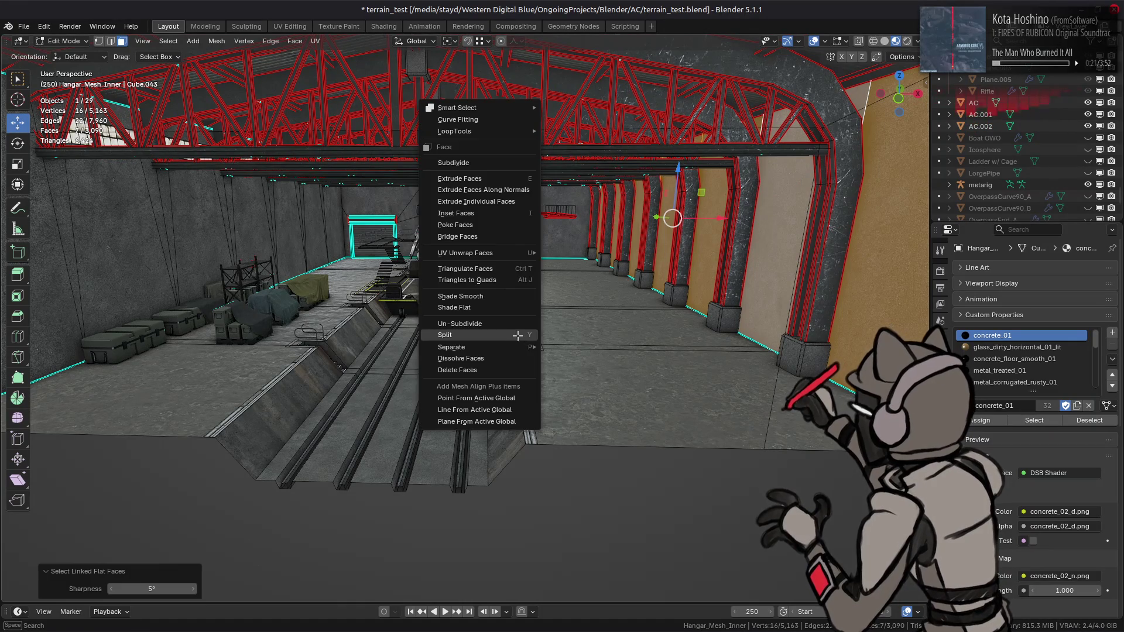
click(516, 338)
text(gx)
text(-4)
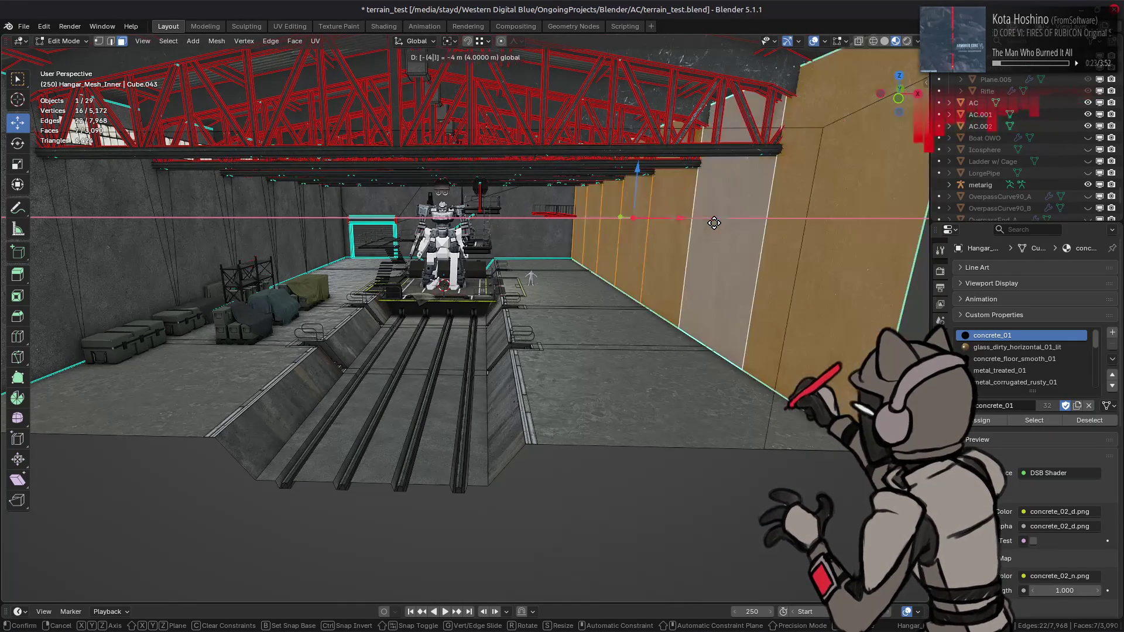
key(Return)
middle_drag(565, 258, 483, 304)
key(Tab)
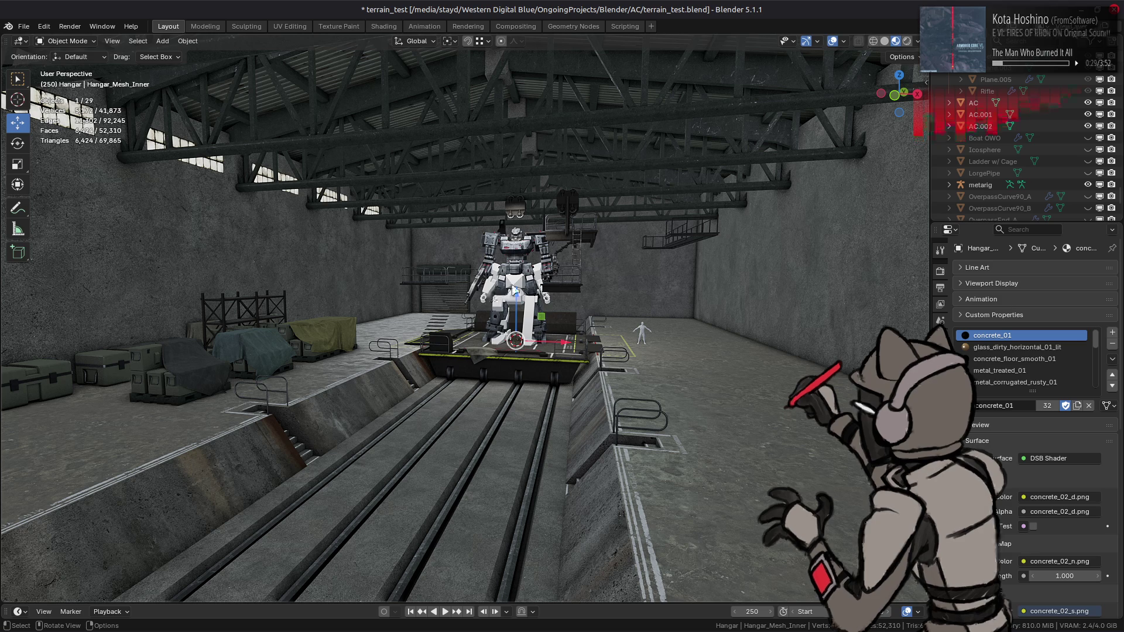
mouse_move(513, 288)
middle_down()
mouse_move(501, 283)
mouse_move(454, 318)
mouse_move(441, 296)
mouse_move(420, 294)
middle_up()
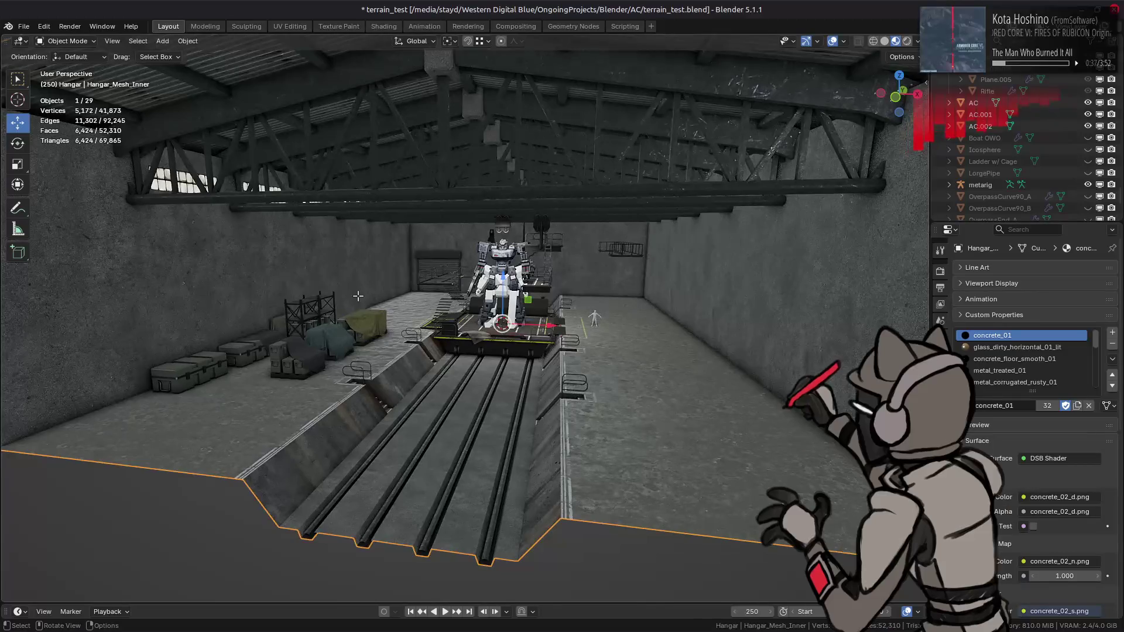
key(Tab)
Select the whole left wall and nudge it slightly along X.
click(301, 271)
key(ctrl+l)
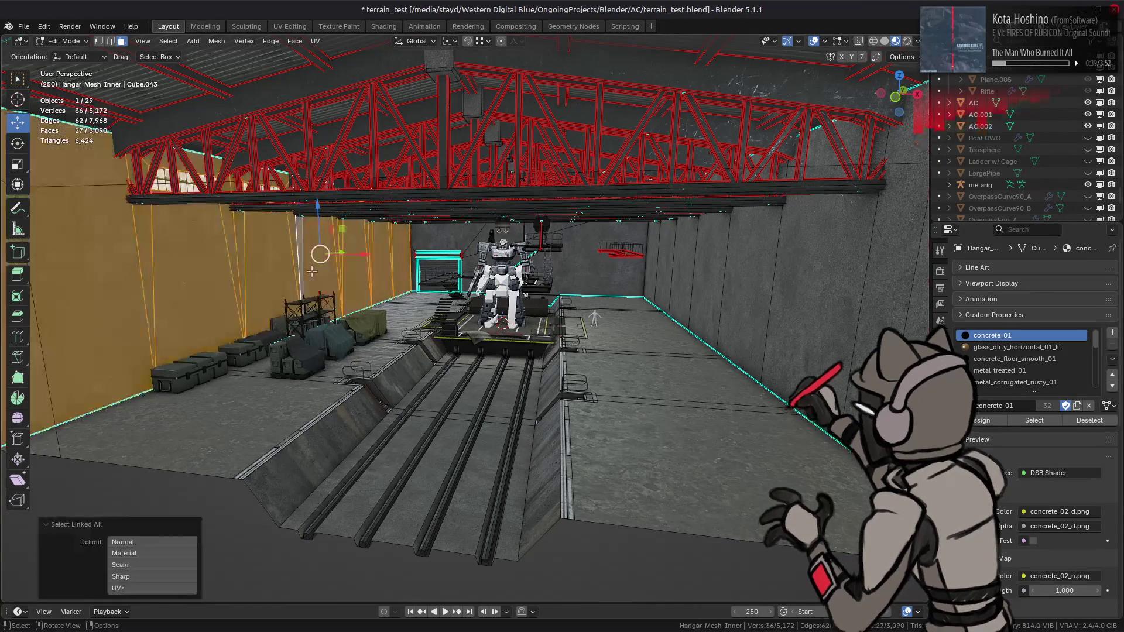
drag(362, 265, 391, 273)
scroll(391, 273, up, 2)
scroll(391, 274, down, 2)
Select the garage door with its linked frame, then cancel a 2 m X move.
click(421, 251)
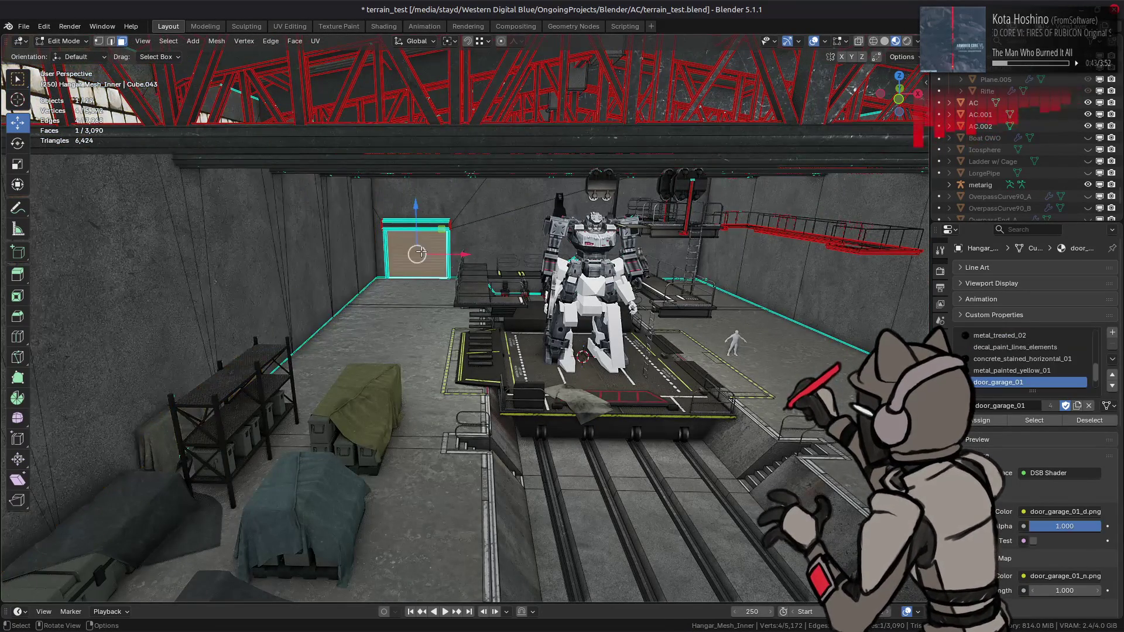
key(KP_Decimal)
scroll(421, 251, down, 3)
shift+click(380, 266)
middle_drag(379, 265, 541, 283)
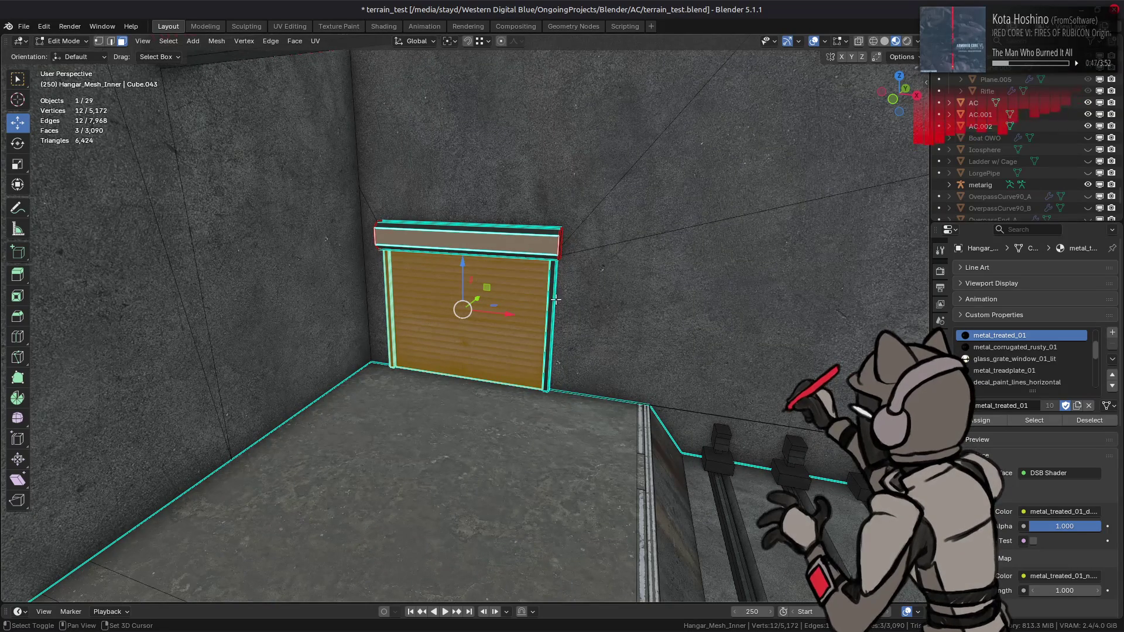
key(ctrl+l)
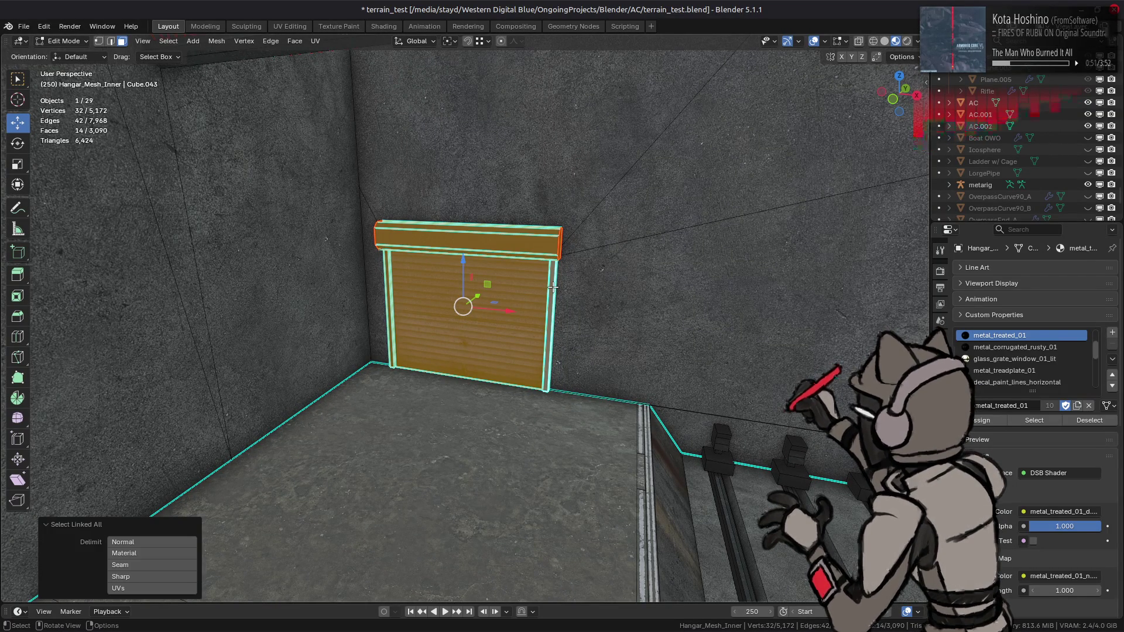
shift+middle_drag(532, 336, 484, 287)
text(gx)
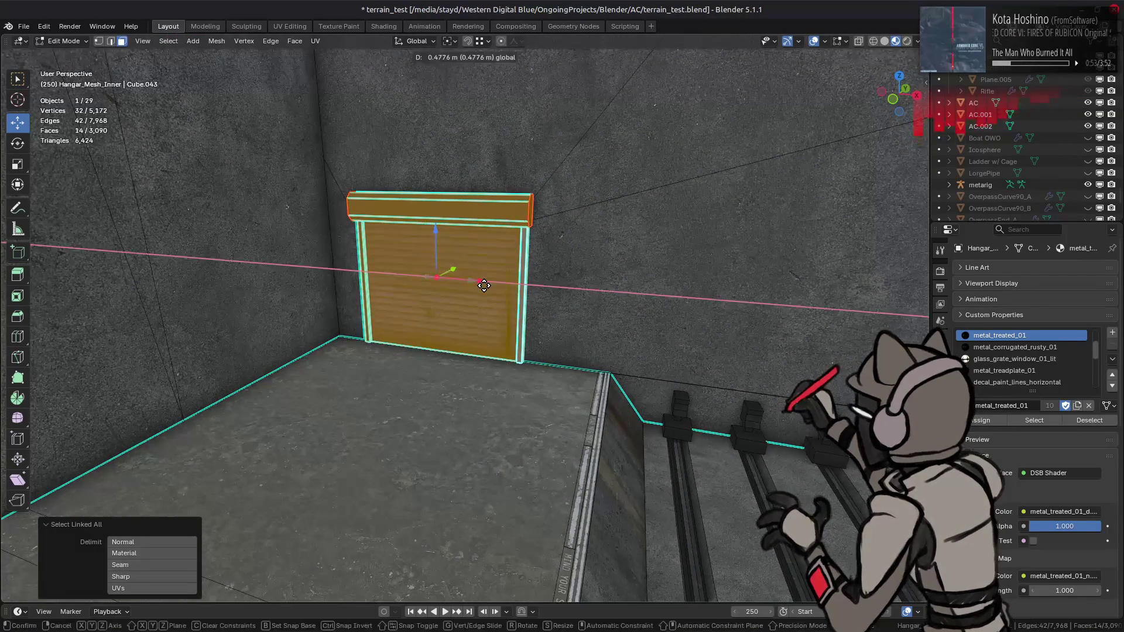
text(2)
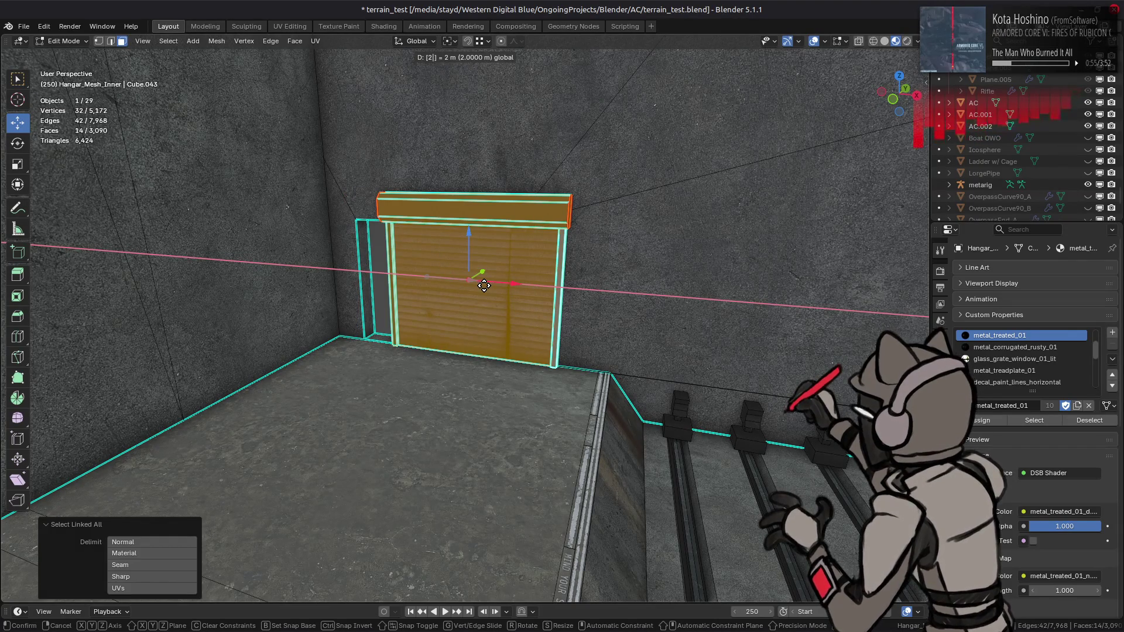
key(Escape)
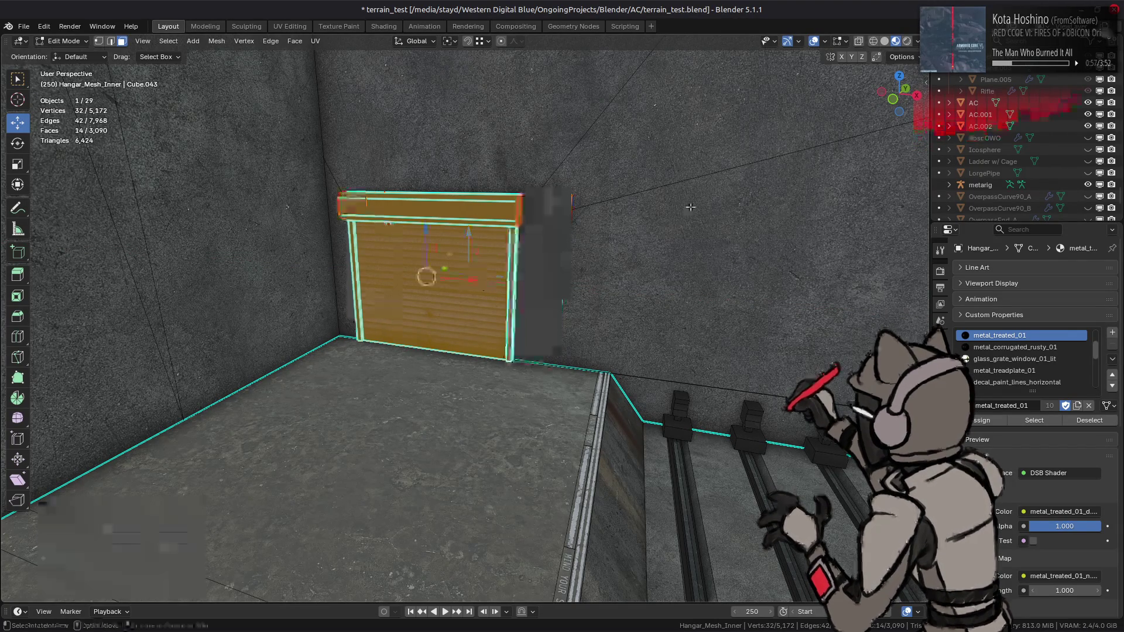
Move the selected door faces 2.5 m along X.
click(902, 56)
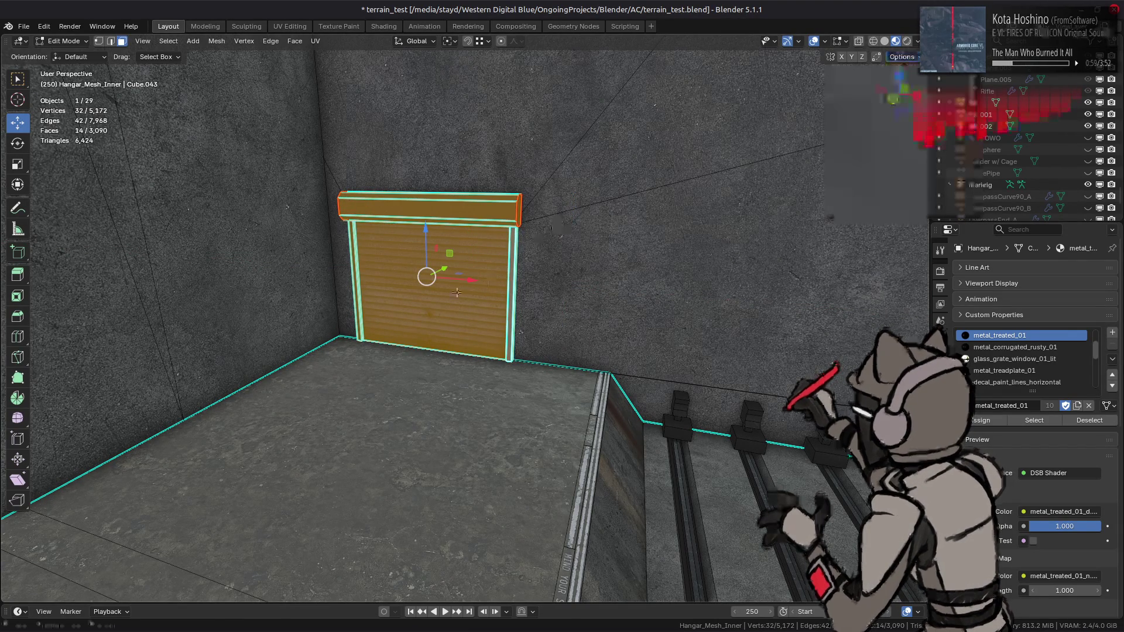
key(g)
key(x)
click(480, 287)
alt+click(479, 286)
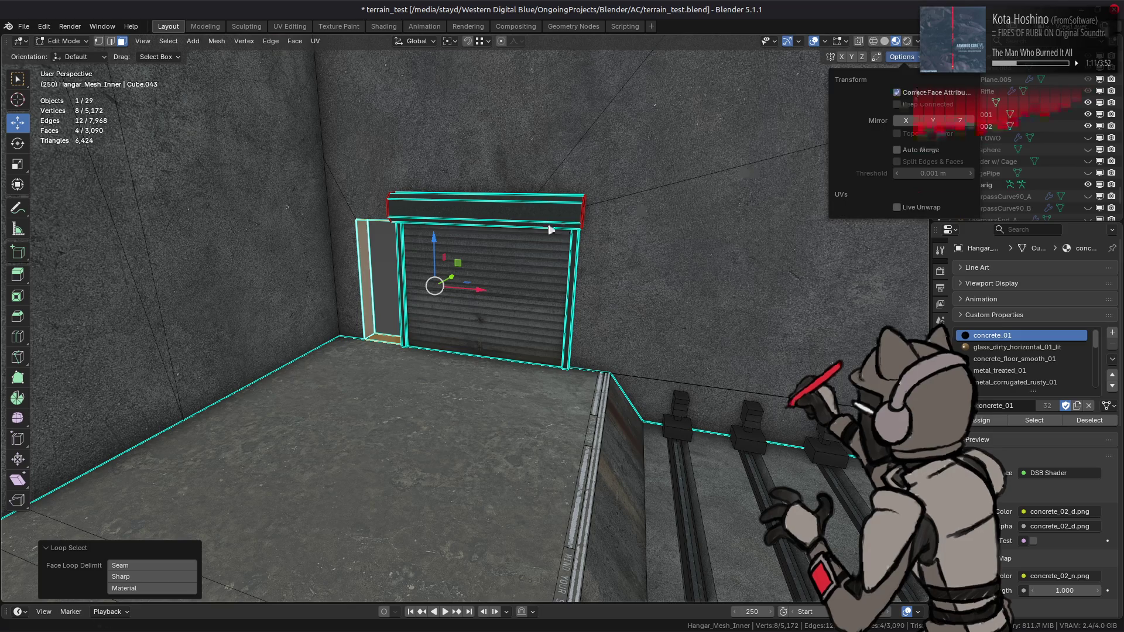
key(g)
key(x)
key(2)
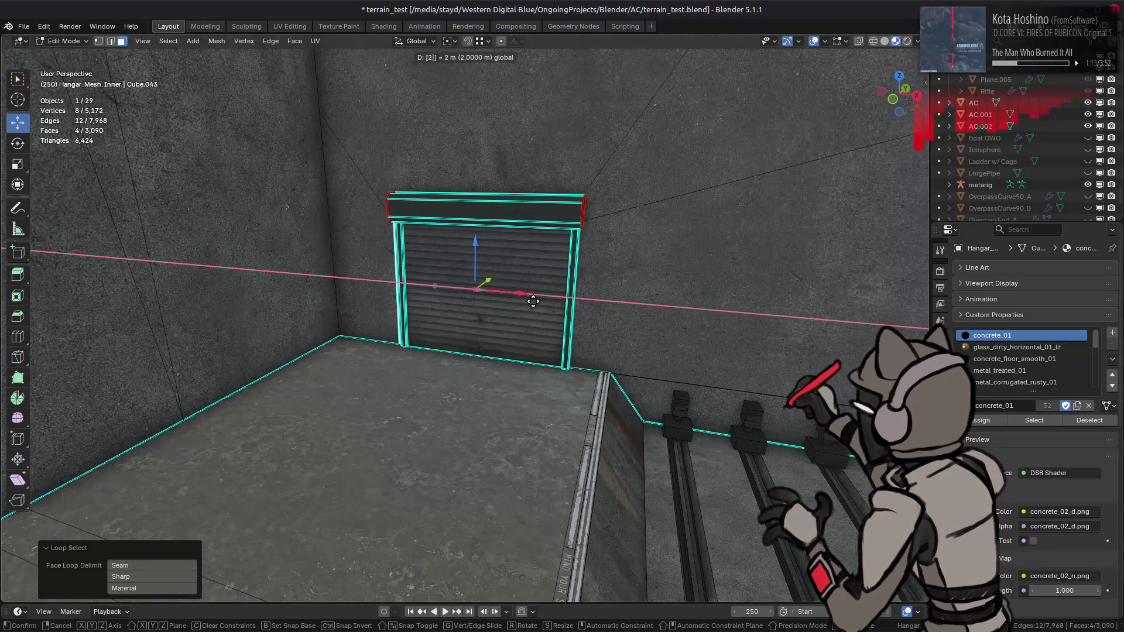
text(.5)
key(Return)
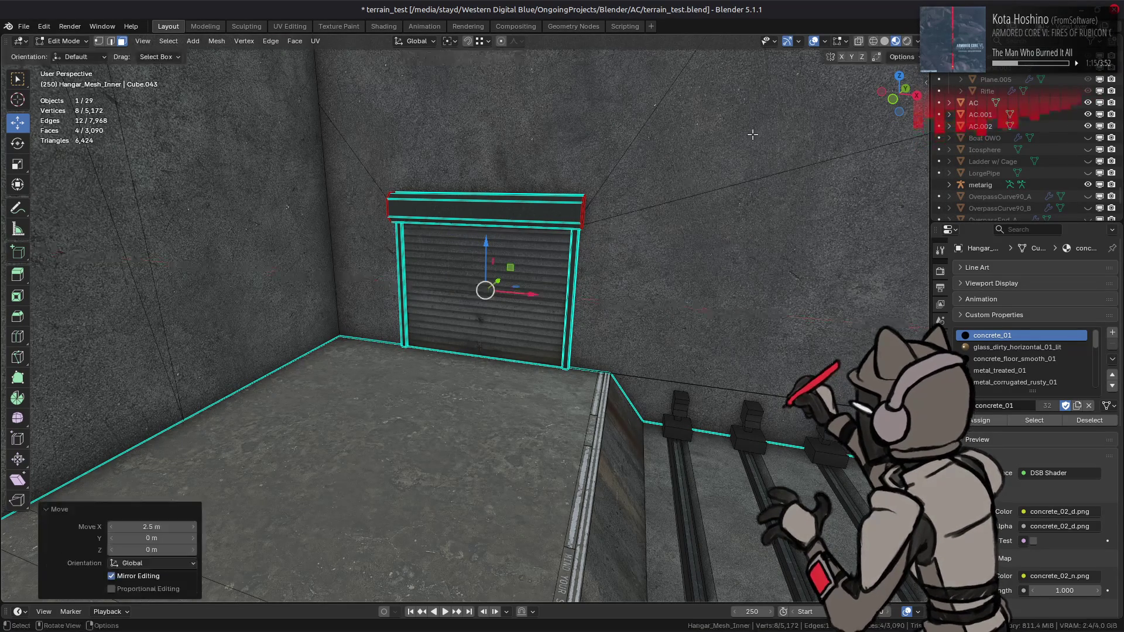
Select the garage door face and move it 1 m vertically along Z.
scroll(481, 251, down, 2)
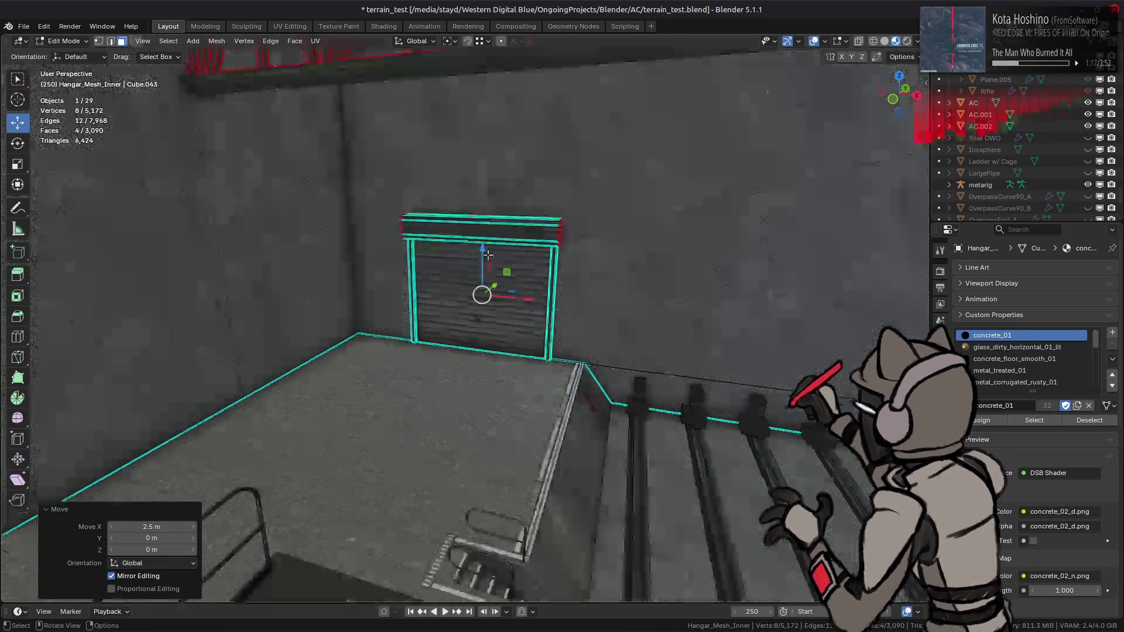
scroll(481, 251, up, 5)
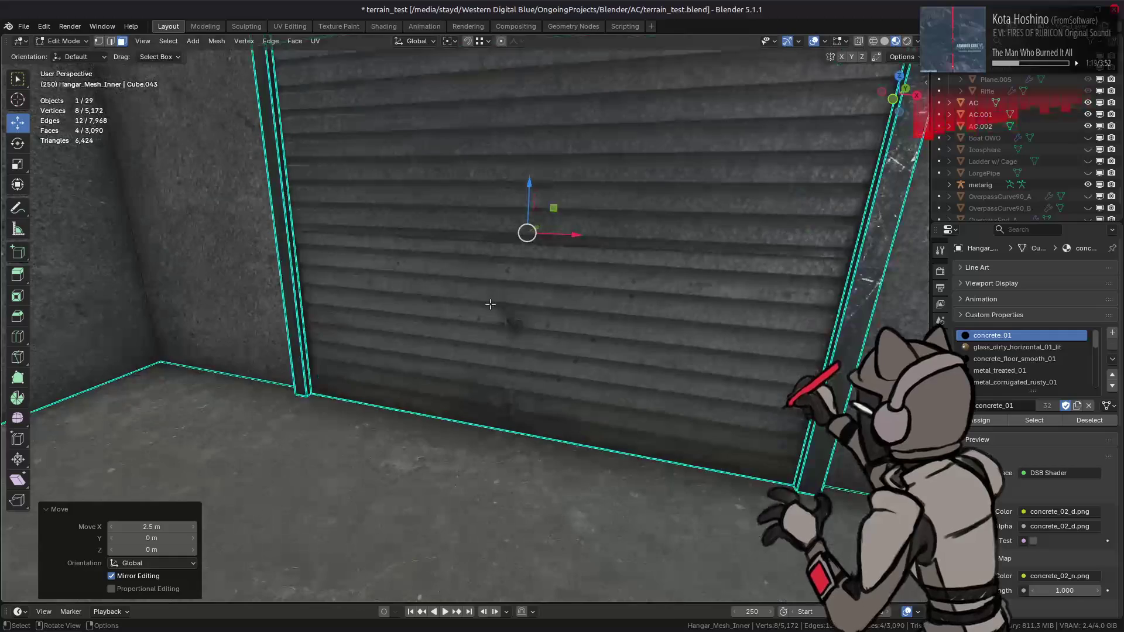
click(490, 305)
mouse_move(490, 305)
middle_down()
mouse_move(484, 232)
mouse_move(478, 254)
middle_up()
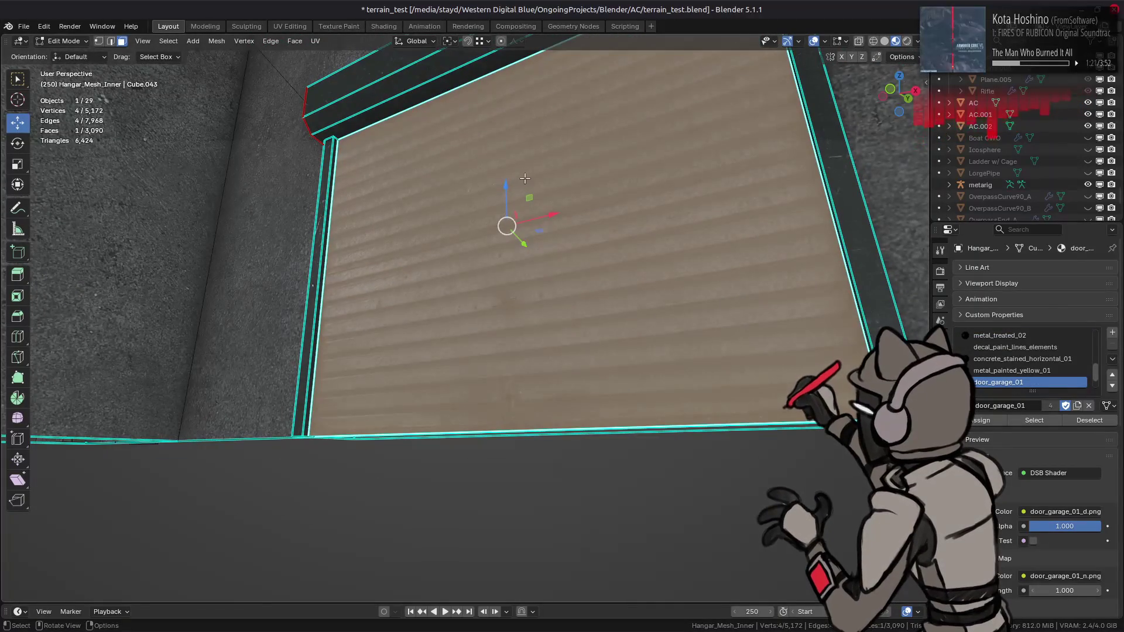
key(g)
key(z)
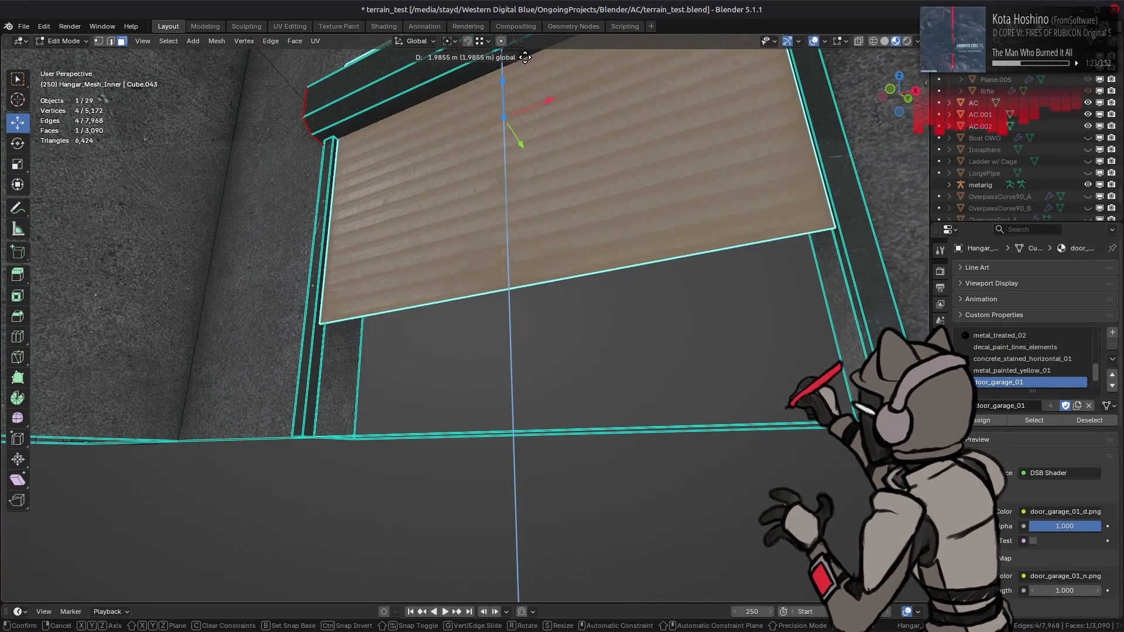
key(1)
key(Return)
Raise the door face 0.75 m along Z, then deselect everything.
mouse_move(497, 209)
middle_down()
mouse_move(502, 158)
mouse_move(498, 176)
middle_up()
scroll(497, 176, down, 3)
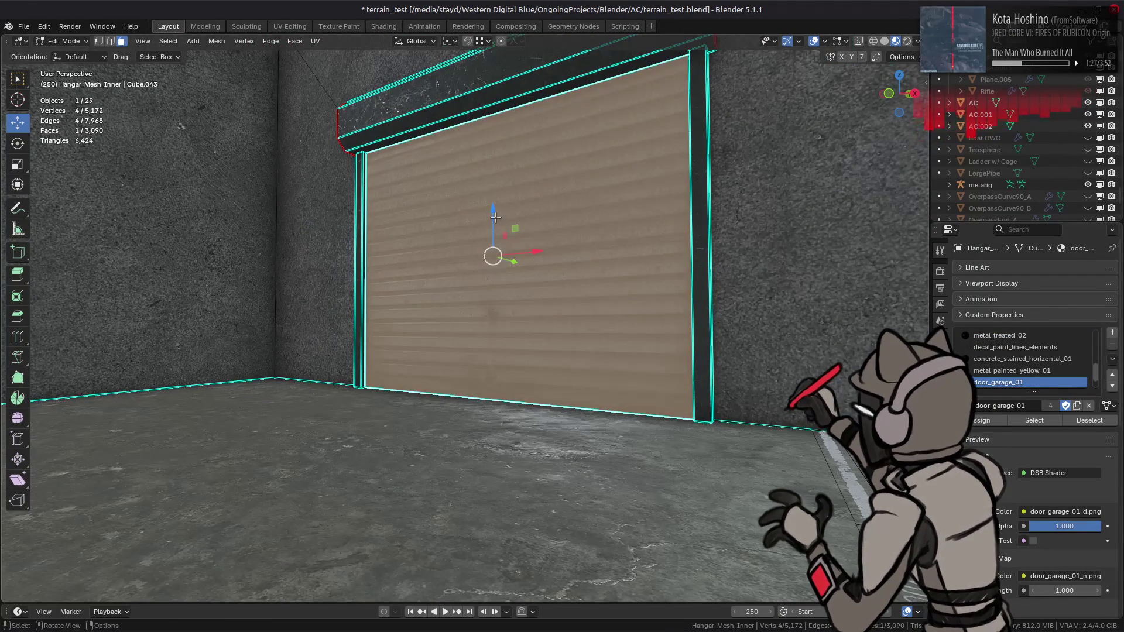
drag(495, 219, 496, 208)
text(.)
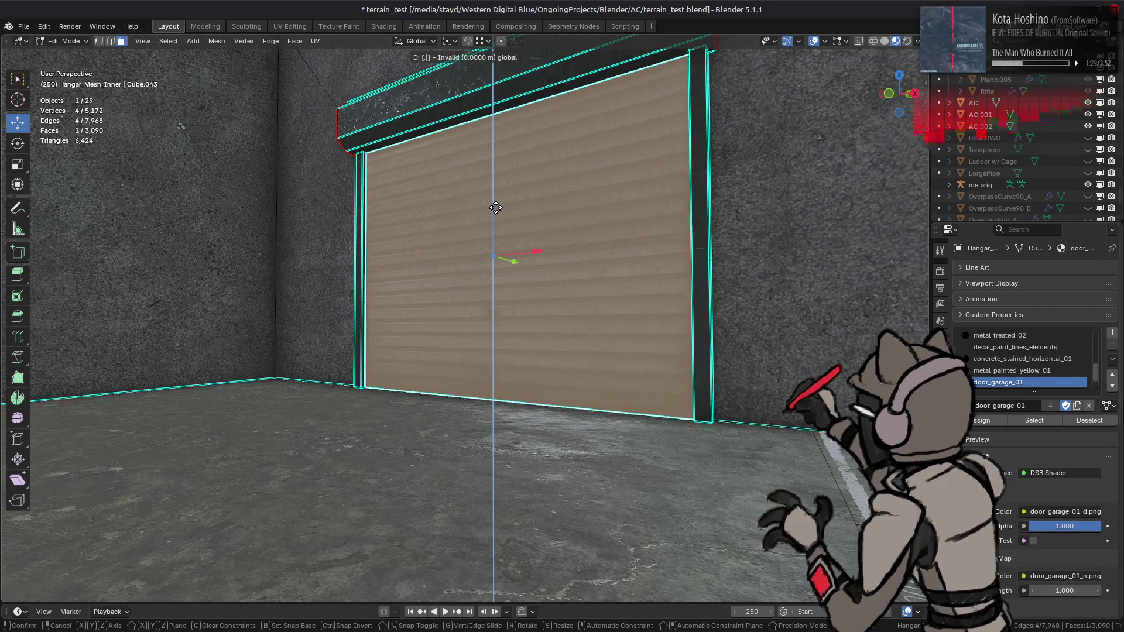
text(5)
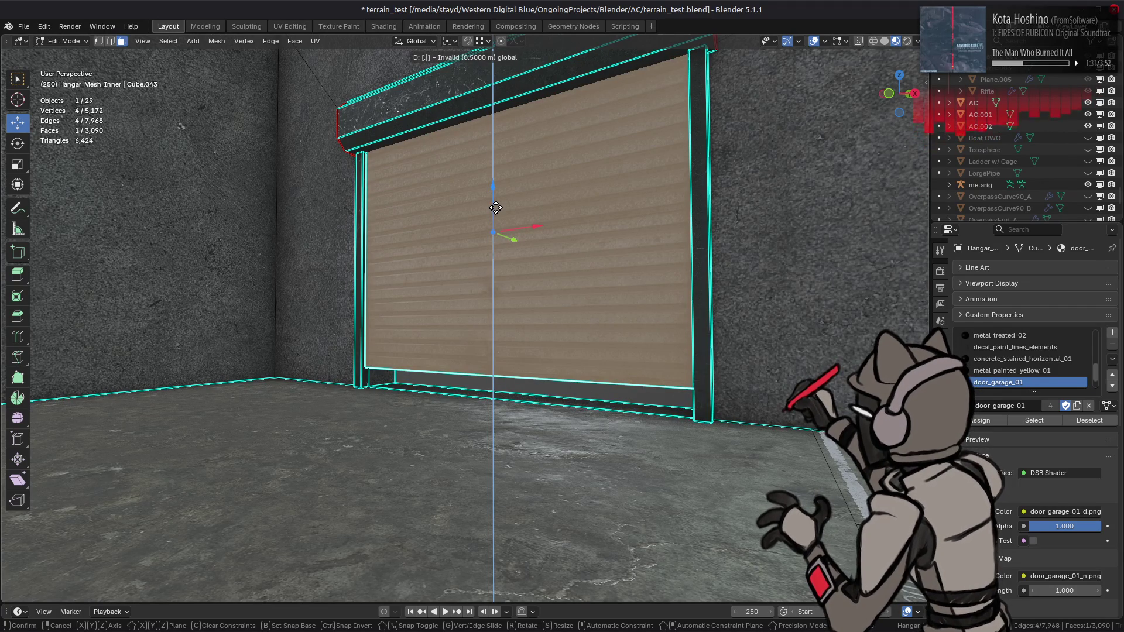
text(75)
key(Return)
middle_drag(495, 207, 467, 259)
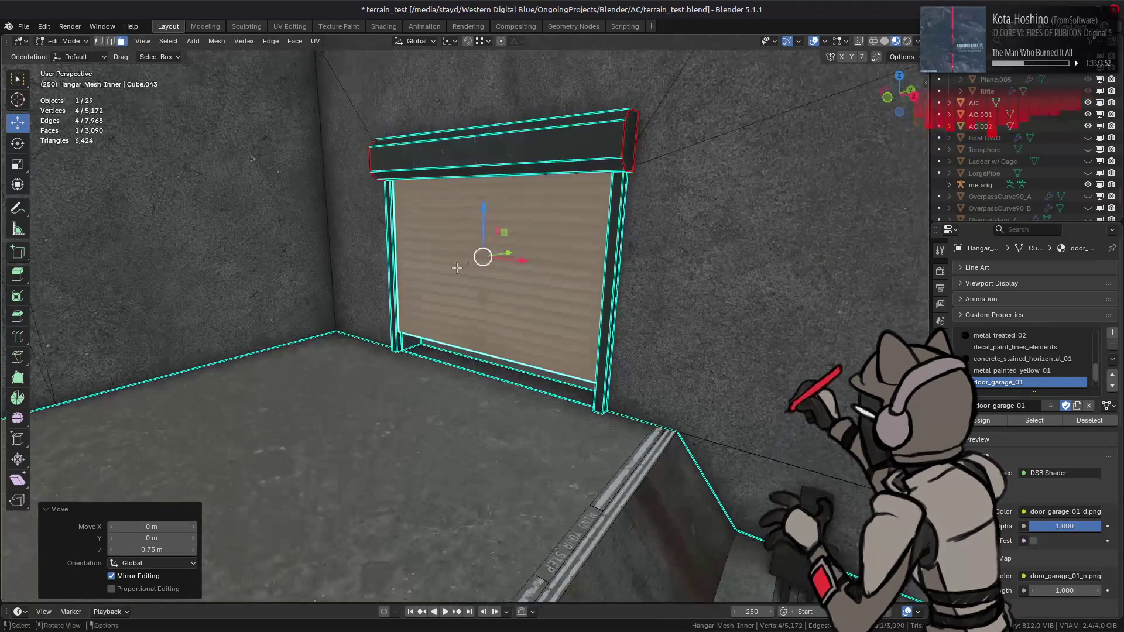
key(alt+a)
scroll(482, 297, down, 10)
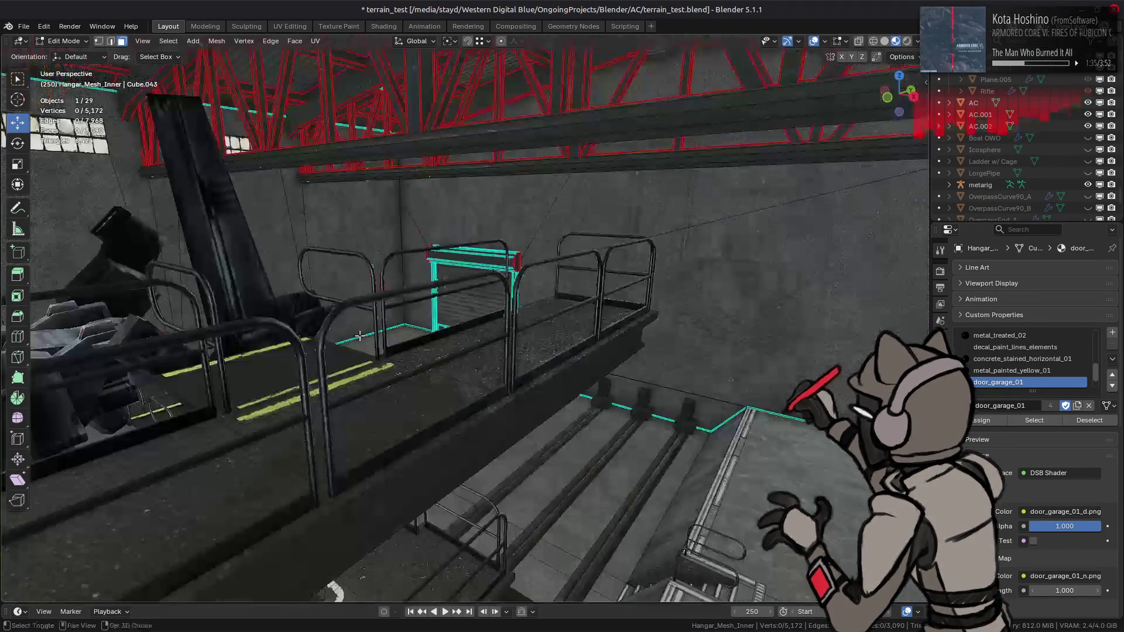
Back in Edit Mode, select the high skylight window strip faces.
key(Tab)
mouse_move(481, 300)
middle_down()
mouse_move(494, 307)
mouse_move(451, 304)
mouse_move(181, 104)
mouse_move(314, 170)
mouse_move(450, 146)
middle_up()
scroll(495, 307, down, 5)
key(alt+a)
scroll(450, 305, up, 5)
key(Tab)
click(175, 105)
shift+click(387, 151)
shift+click(421, 146)
Lower the selected windows 3 m along Z.
scroll(450, 146, down, 5)
click(907, 57)
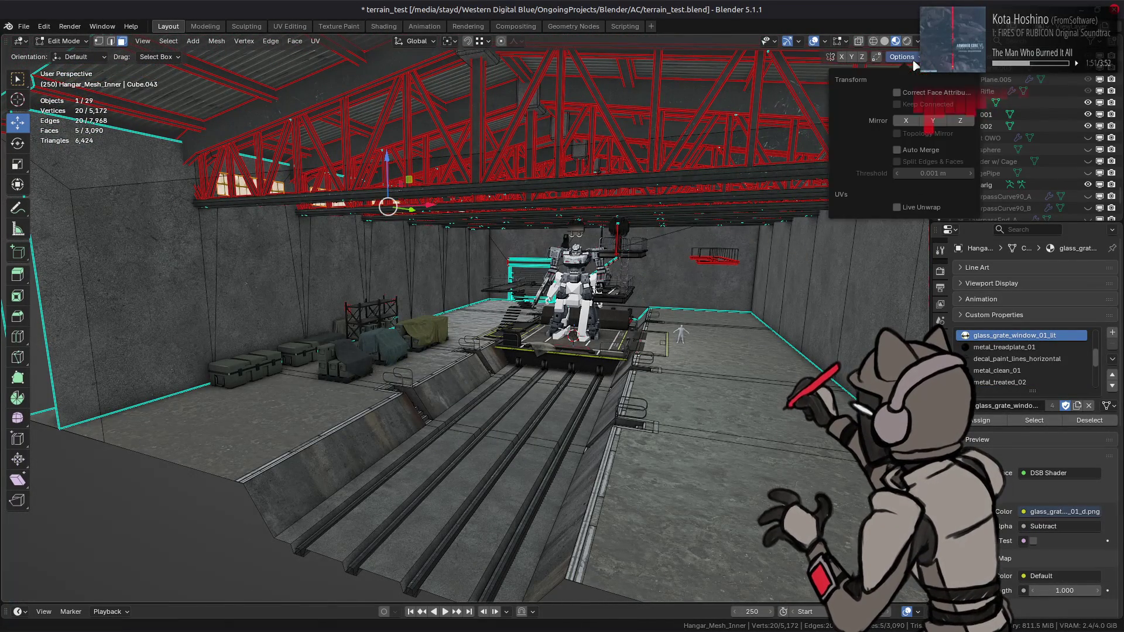
drag(392, 150, 393, 160)
text(2)
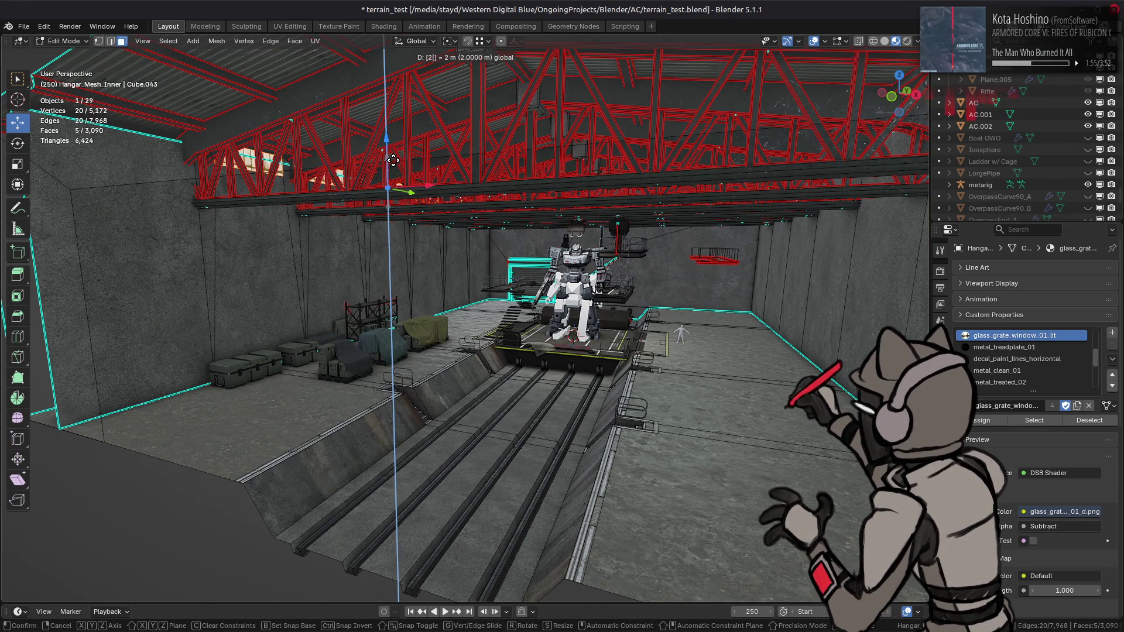
key(BackSpace)
text(3)
key(minus)
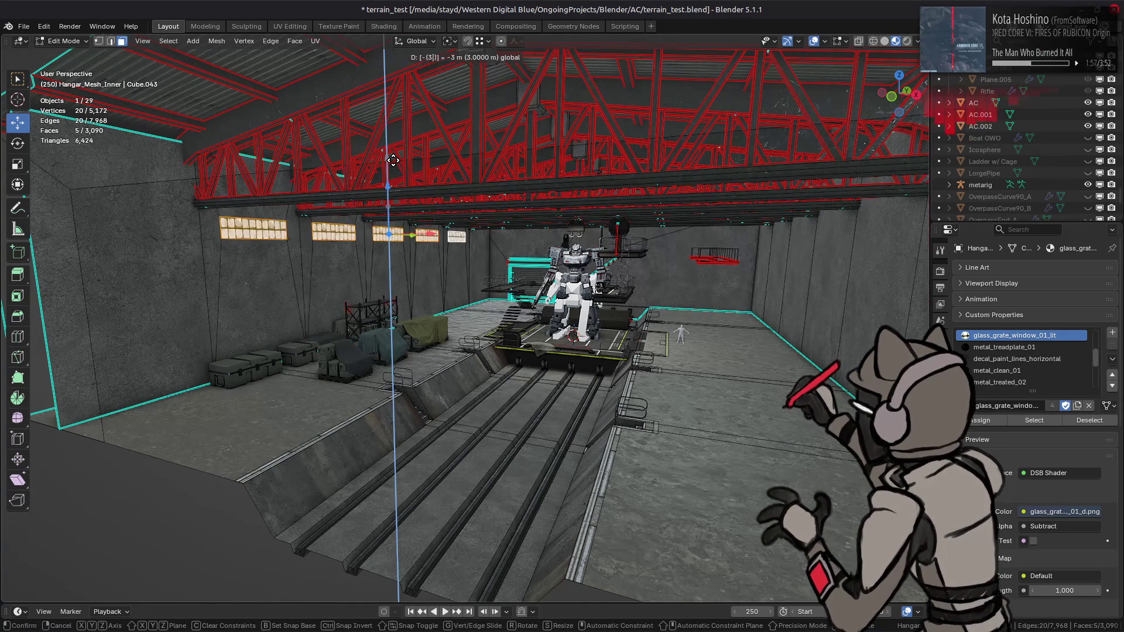
key(Return)
Lower the windows a further 2 m, then another 1.5 m along Z.
scroll(414, 159, up, 3)
middle_drag(420, 157, 427, 159)
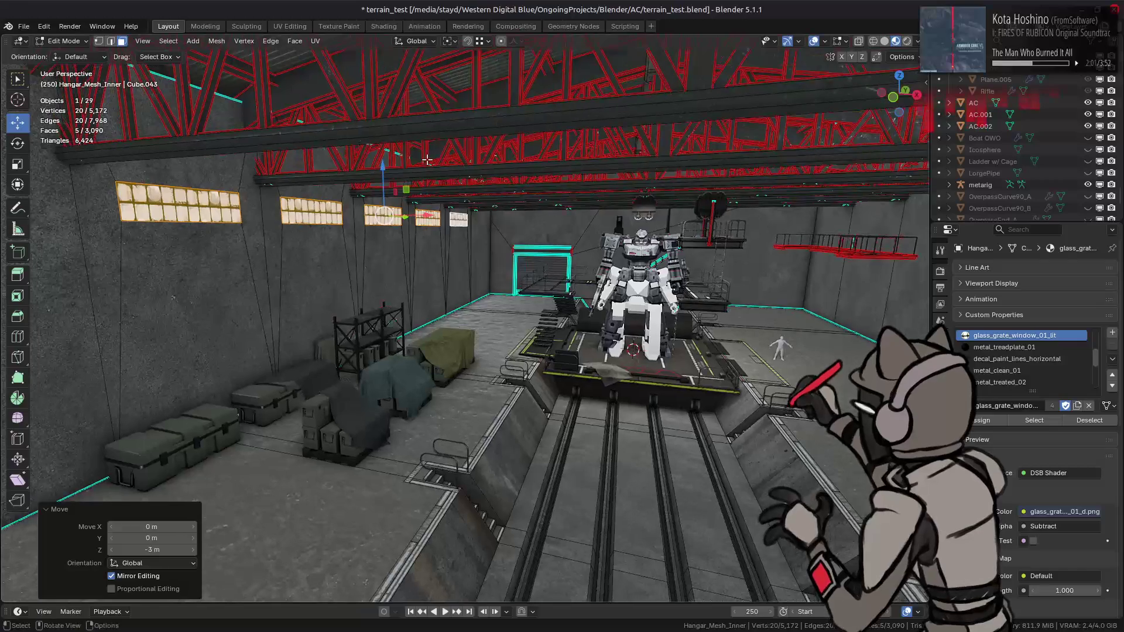
text(g)
text(z2)
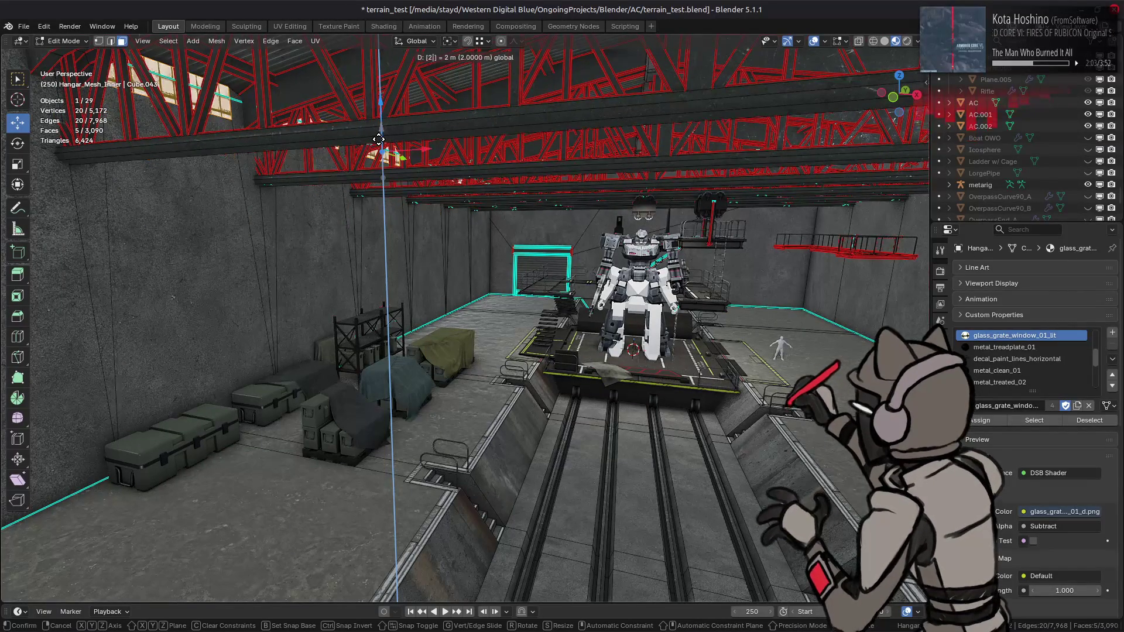
key(minus)
key(Return)
middle_drag(431, 162, 421, 159)
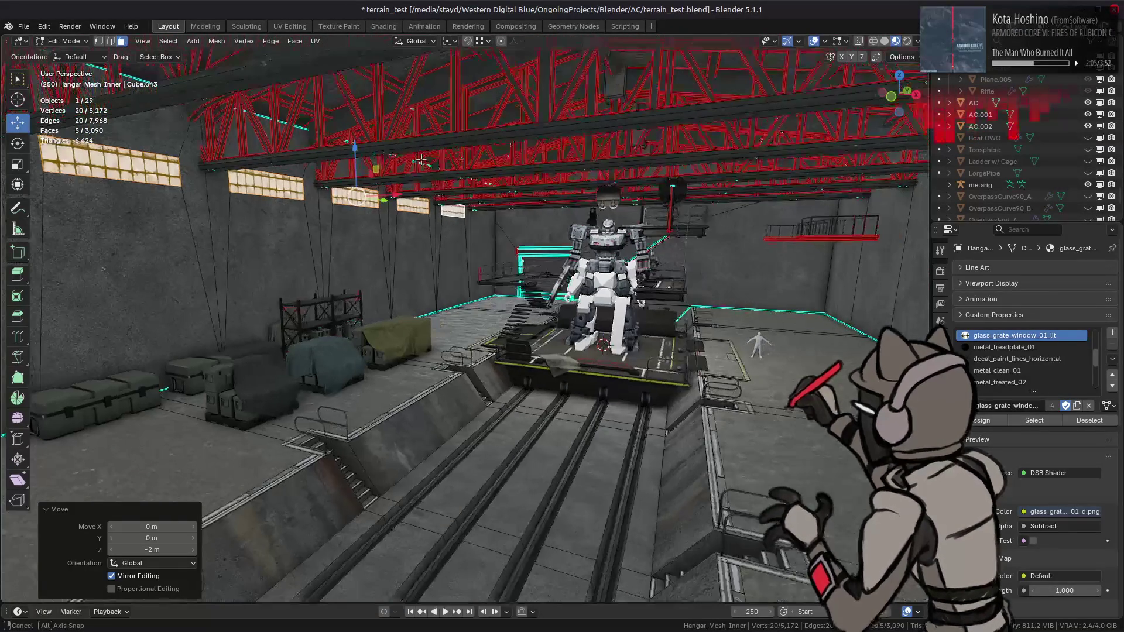
key(g)
key(z)
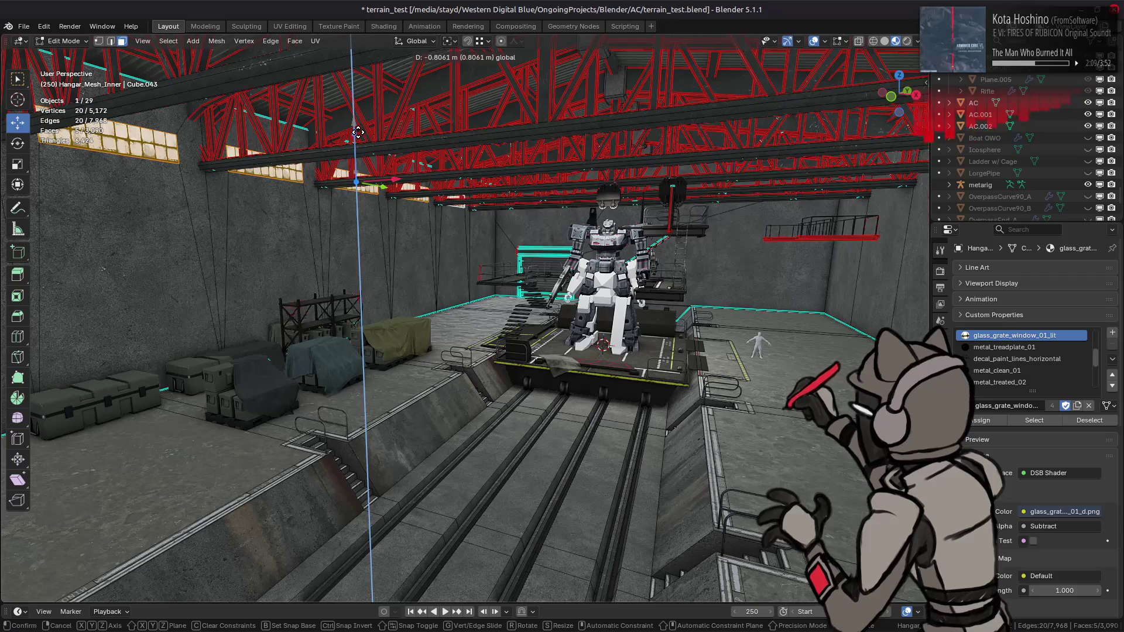
text(-1.5)
key(Return)
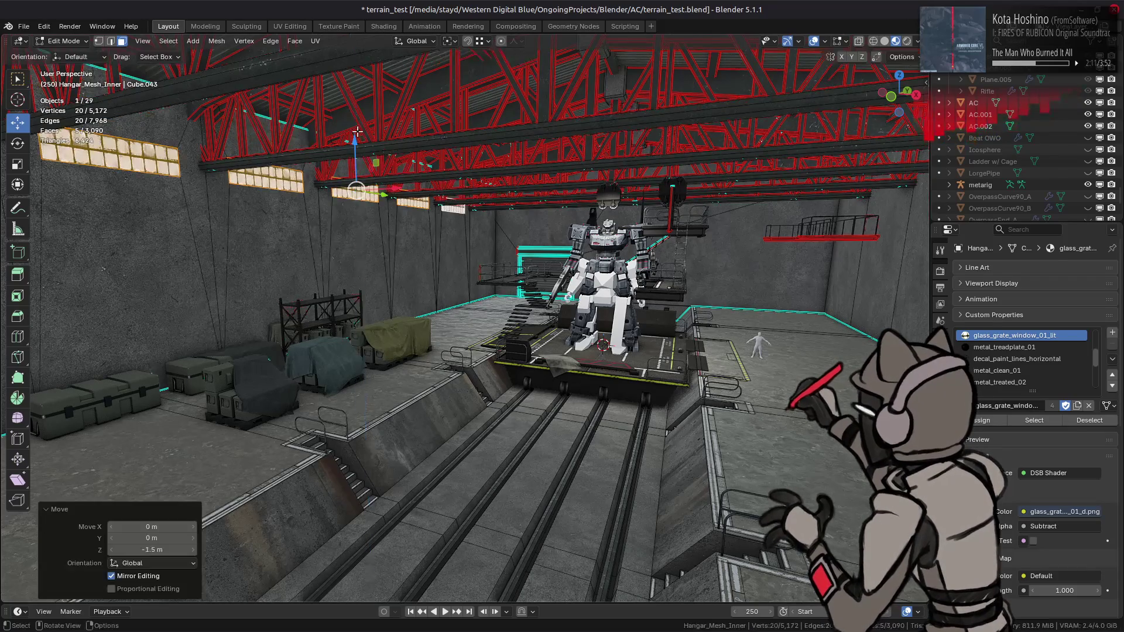
Try window drop distances of -1.875, -1.75 and -2 m, then cancel.
key(Tab)
middle_drag(412, 154, 429, 176)
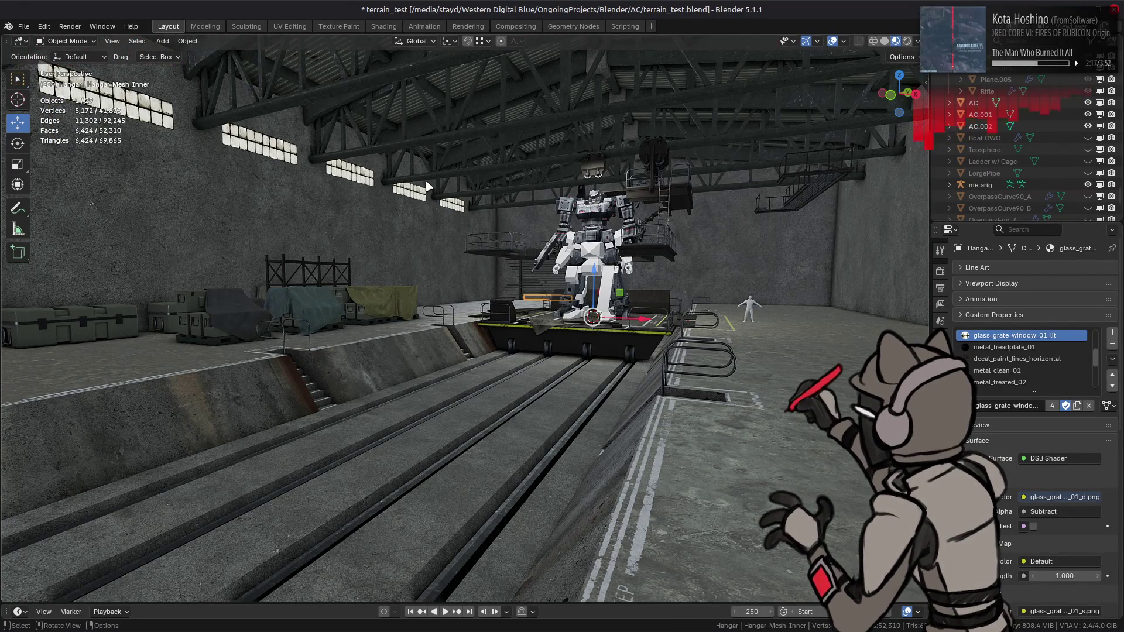
middle_drag(430, 173, 442, 181)
key(Tab)
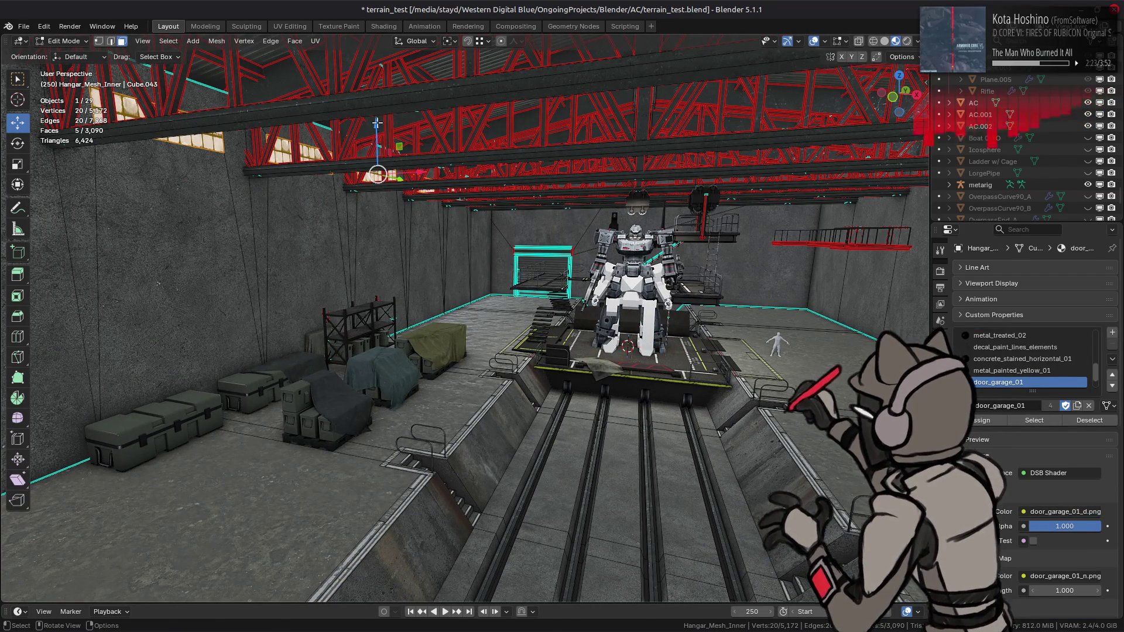
click(377, 122)
text(1.875|)] = -)
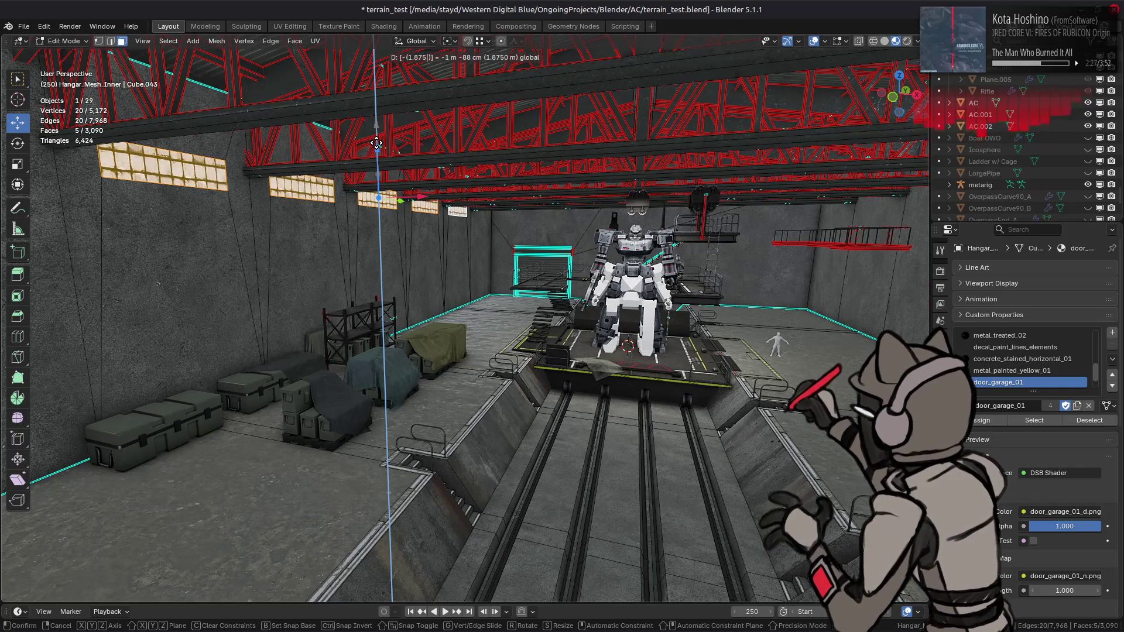
key(BackSpace)
key(BackSpace)
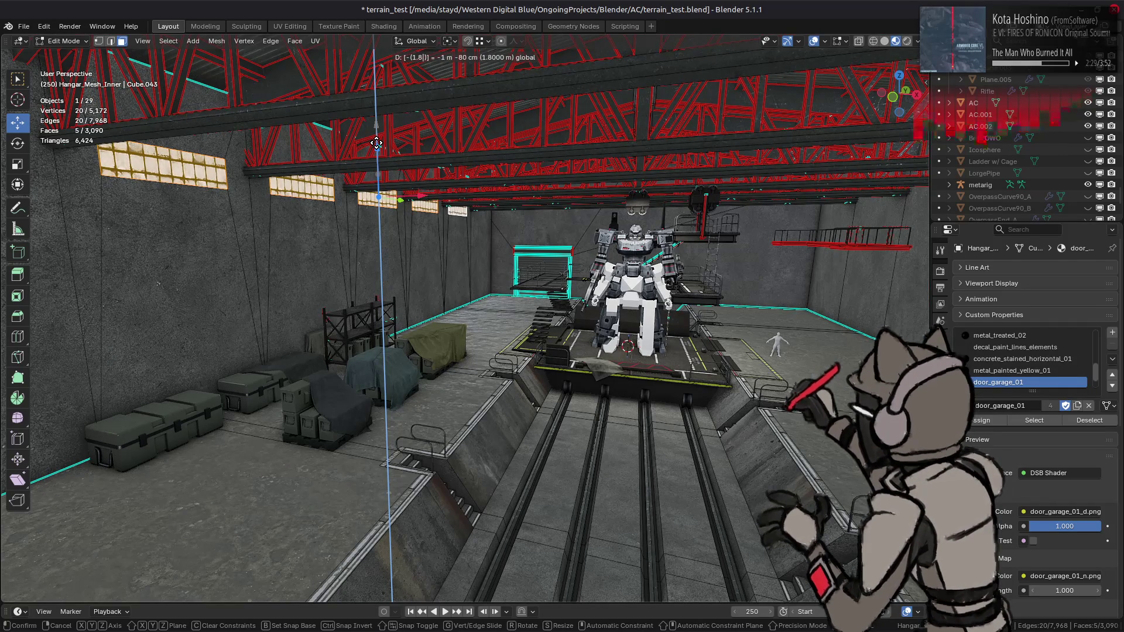
key(BackSpace)
text(75)
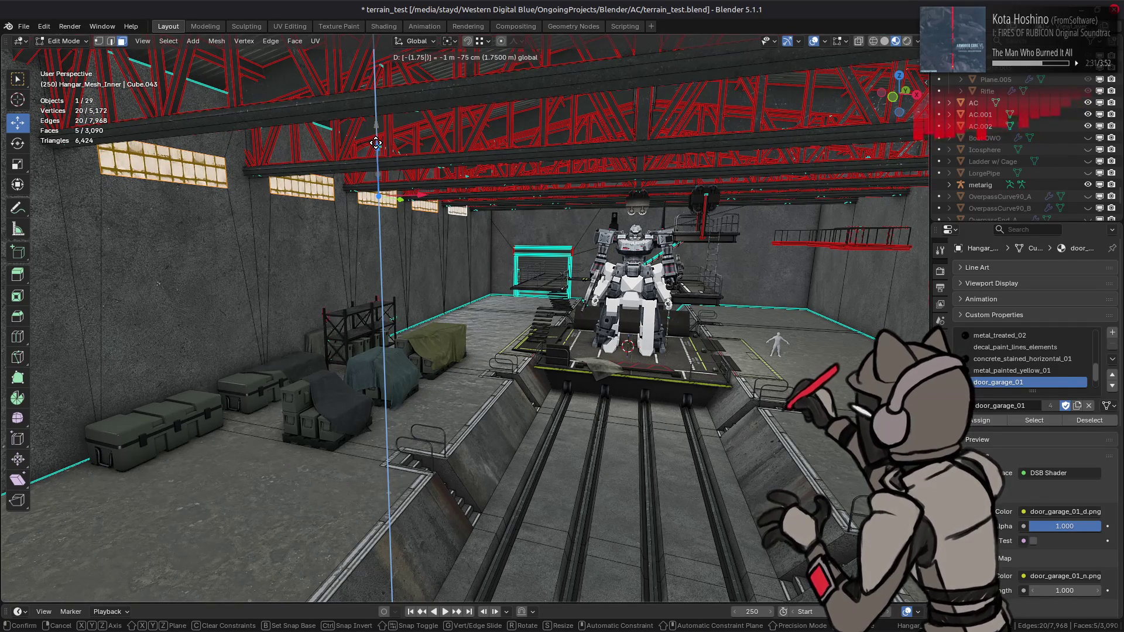
key(BackSpace)
key(BackSpace)
key(BackSpace)
text(2)
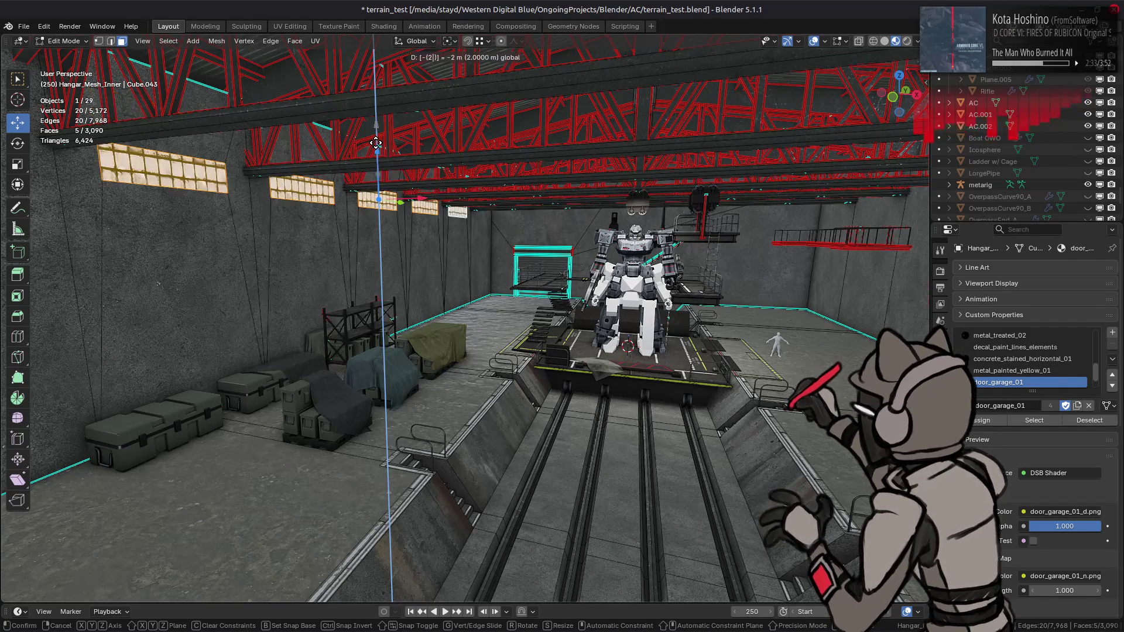
key(Escape)
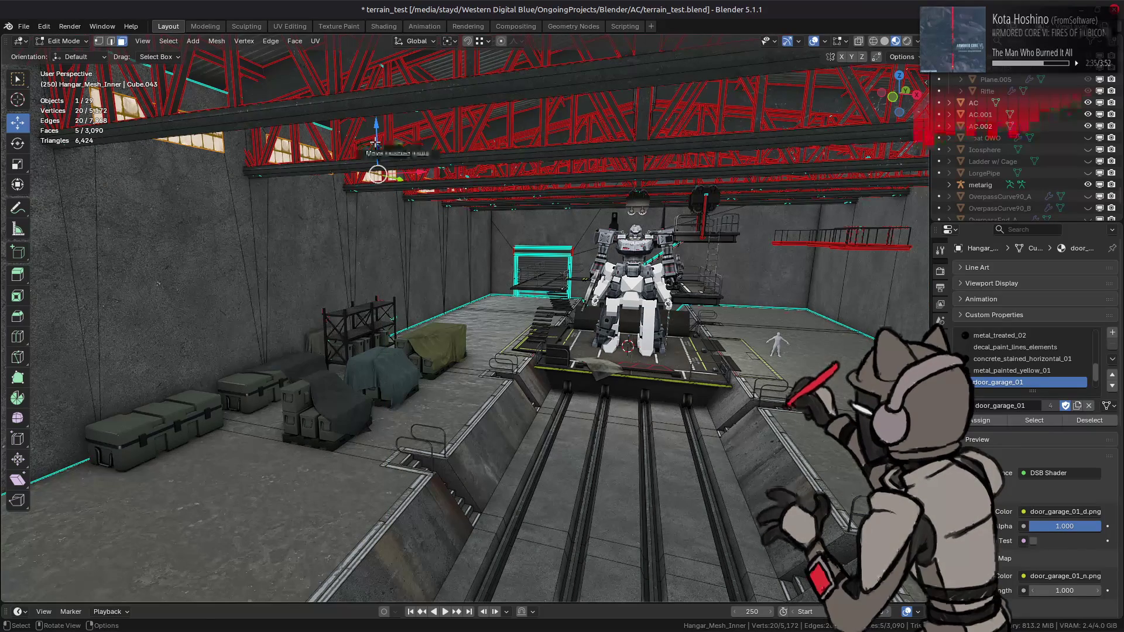
Restore all five window faces and lower them 2.25 m along Z.
key(ctrl+z)
key(ctrl+shift+z)
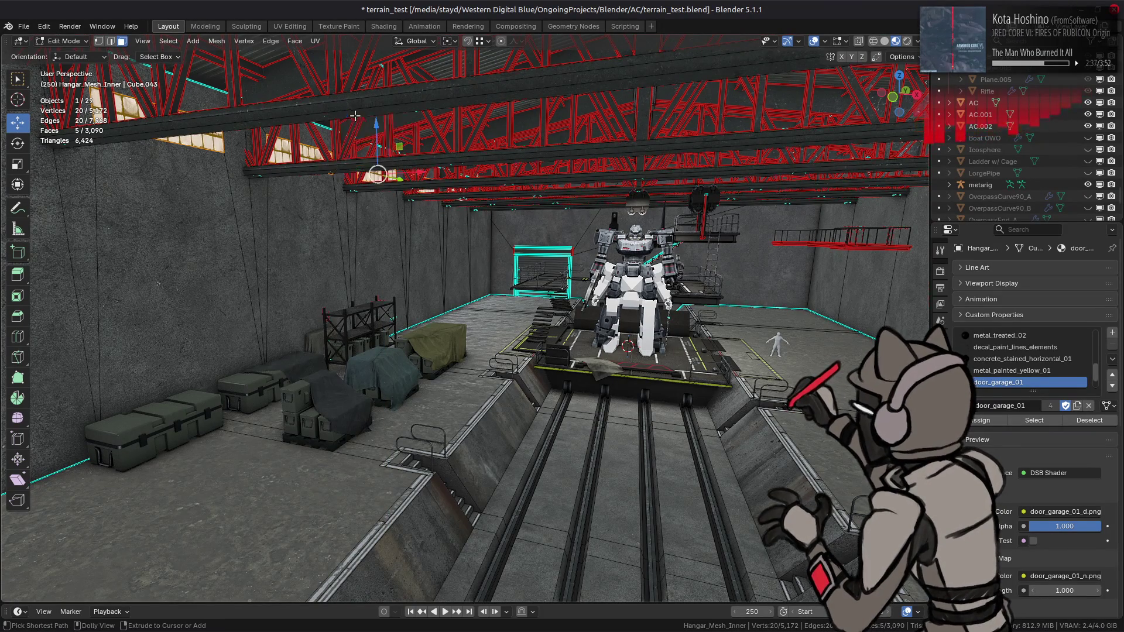
text(gz-2.25)
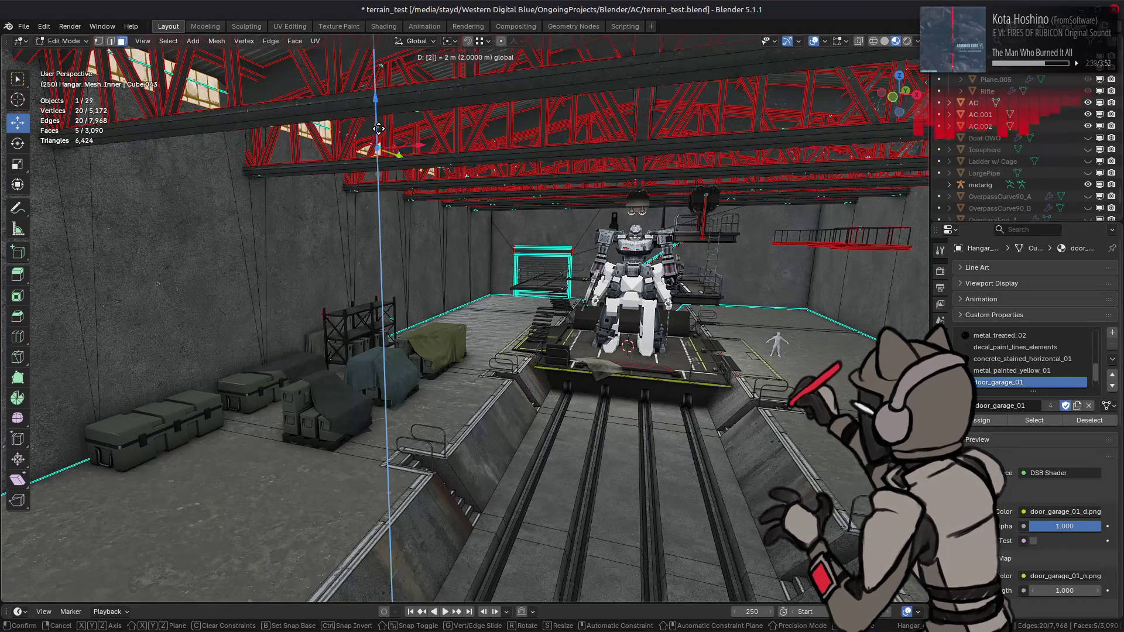
key(Return)
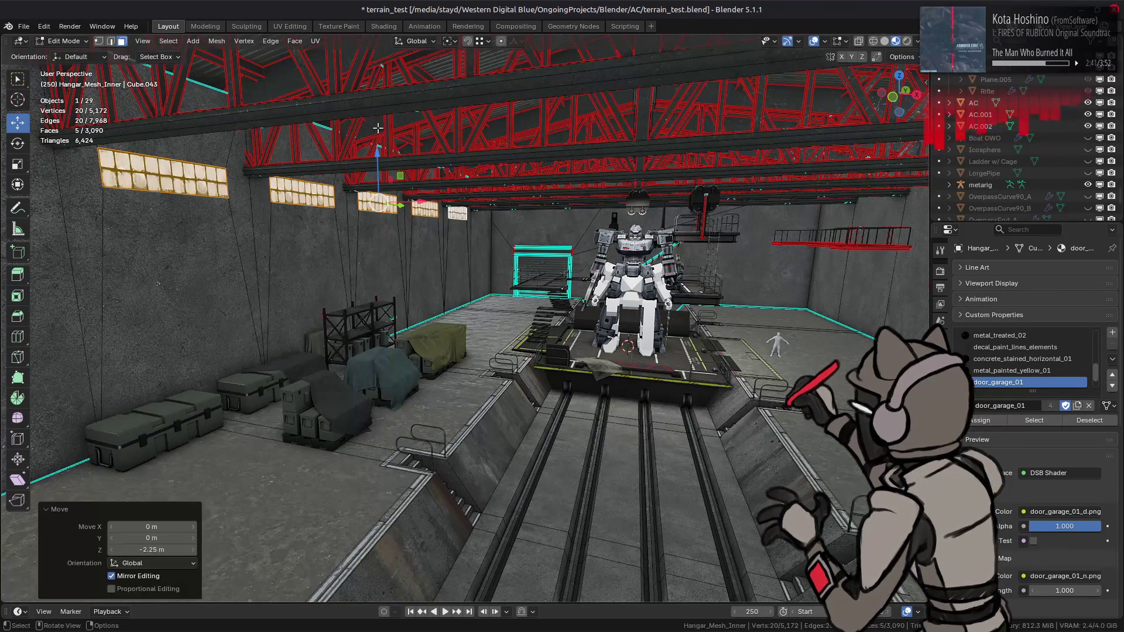
scroll(473, 221, down, 5)
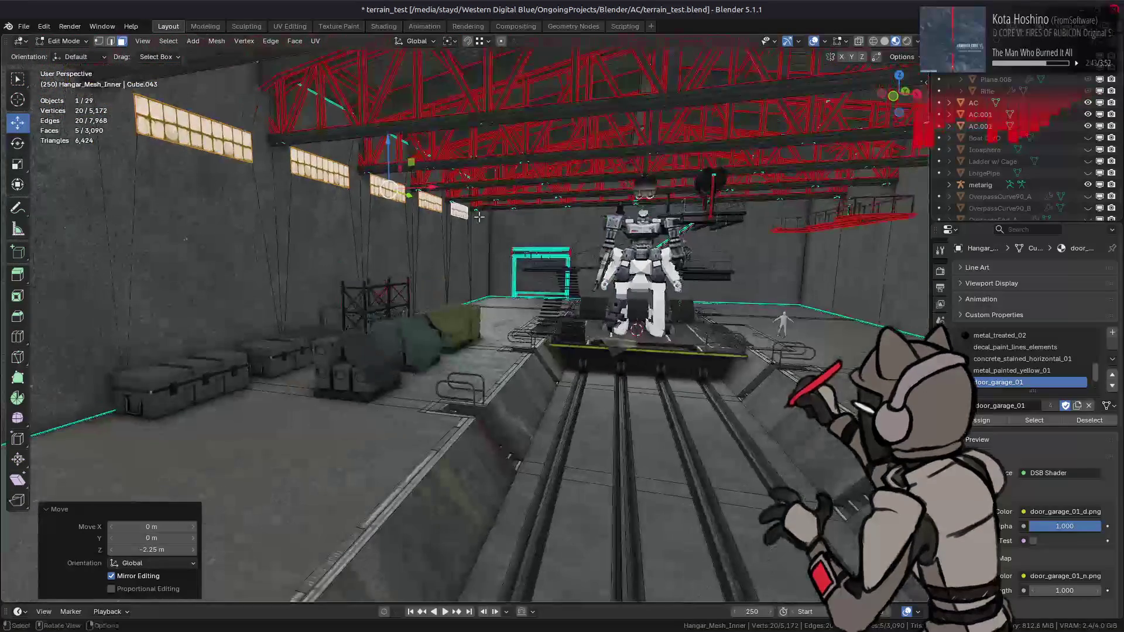
Review the hangar in Object Mode, then pick a face on the left side wall.
key(Tab)
middle_drag(492, 232, 346, 249)
scroll(456, 226, up, 4)
key(Tab)
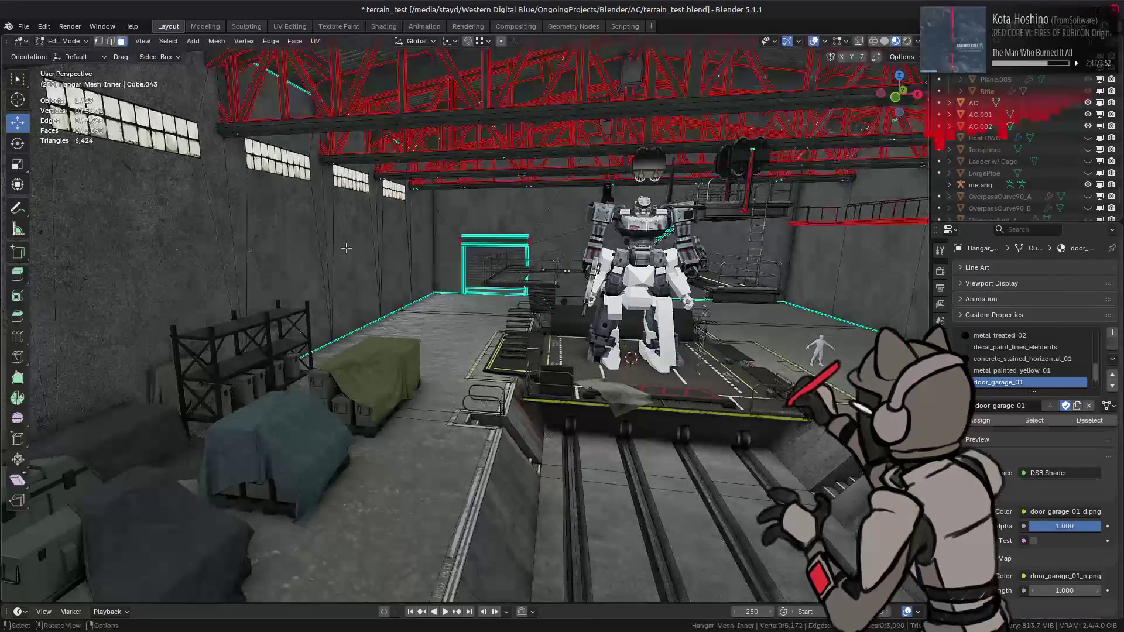
click(345, 246)
Select the whole left side wall and move it 2.5 m inward along X.
key(ctrl+l)
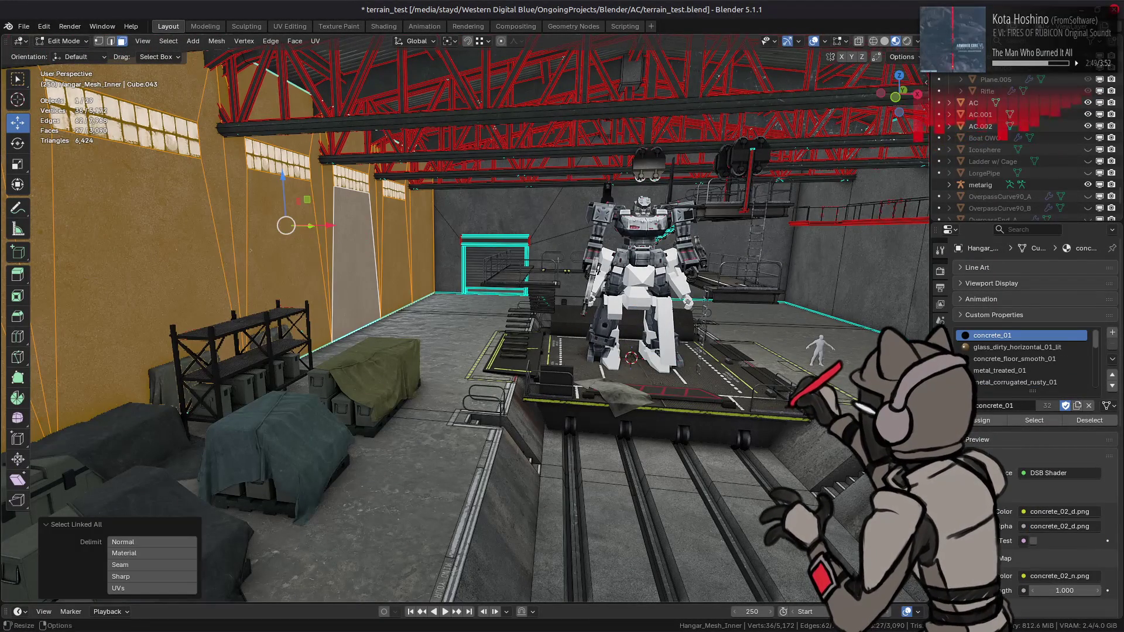
click(906, 57)
text(gx2.5)
key(Return)
Select the whole right side wall, move it −2.5 m along X, then deselect it.
middle_drag(349, 228, 716, 241)
click(720, 258)
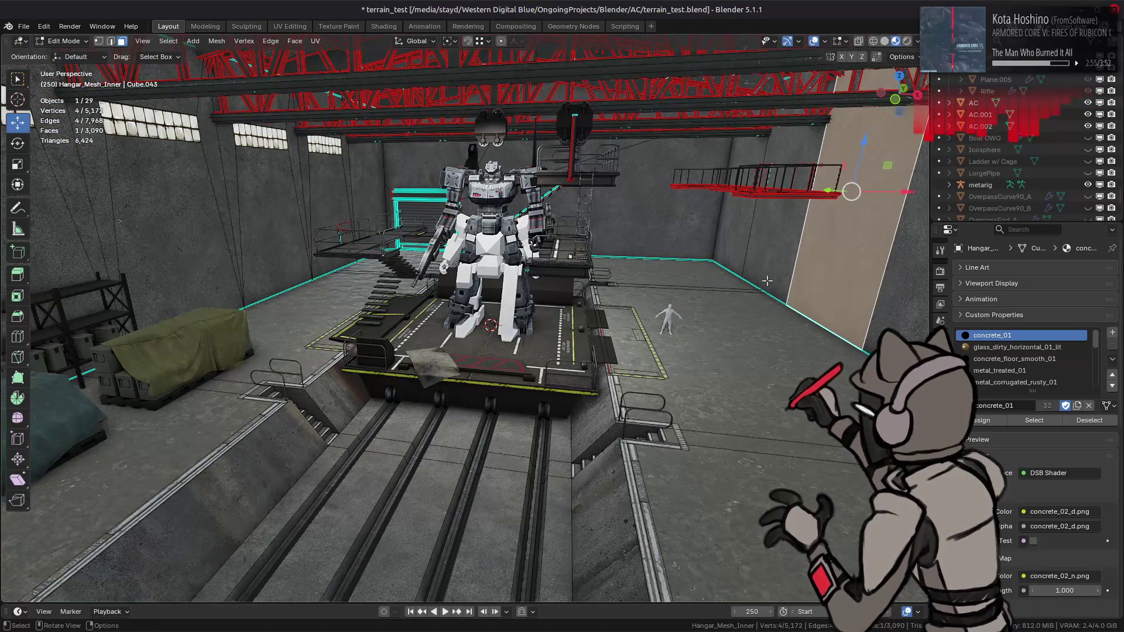
key(ctrl+l)
middle_drag(854, 230, 838, 239)
text(gx)
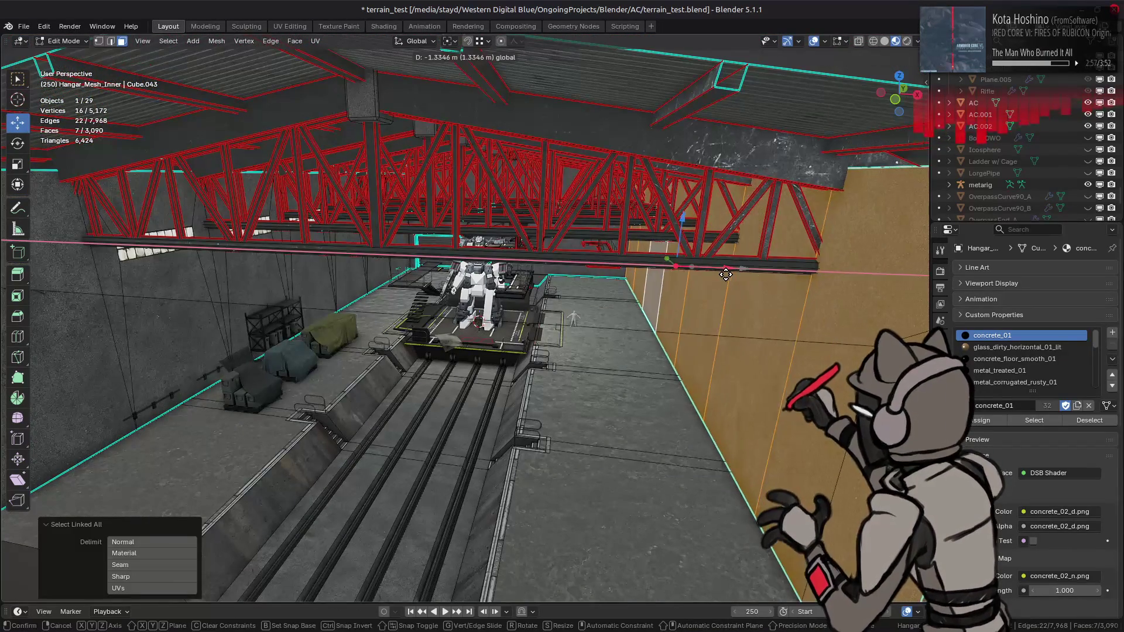
text(2.5-)
key(Return)
mouse_move(725, 274)
middle_down()
mouse_move(579, 269)
mouse_move(610, 278)
middle_up()
key(alt+a)
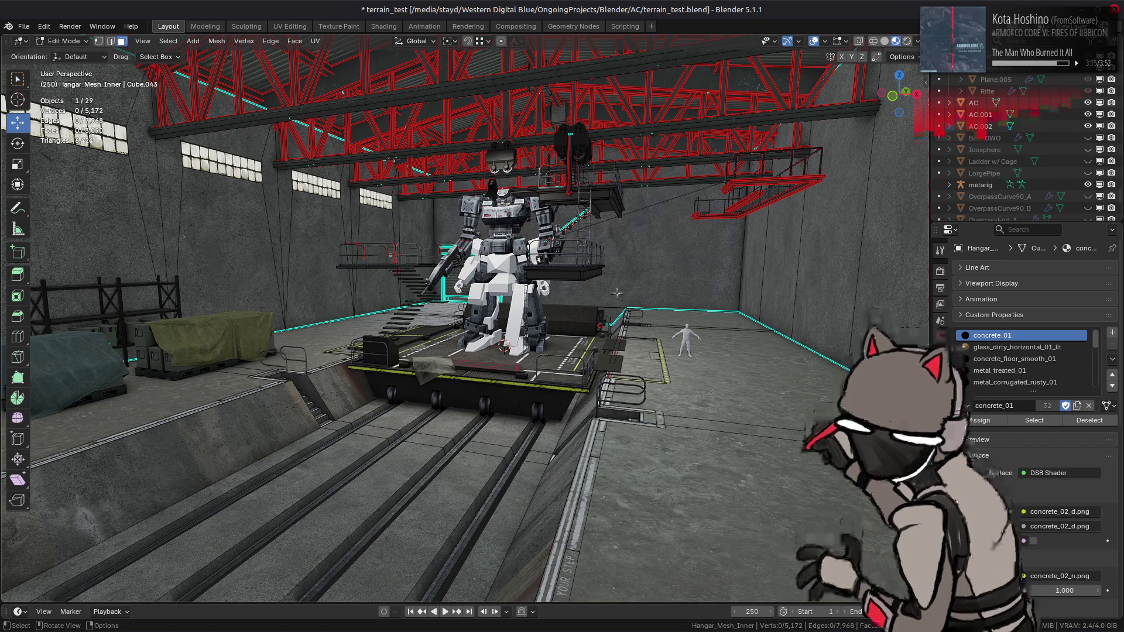
Exit Edit Mode, deselect everything, and save the narrowed hangar to terrain_test.blend.
key(Tab)
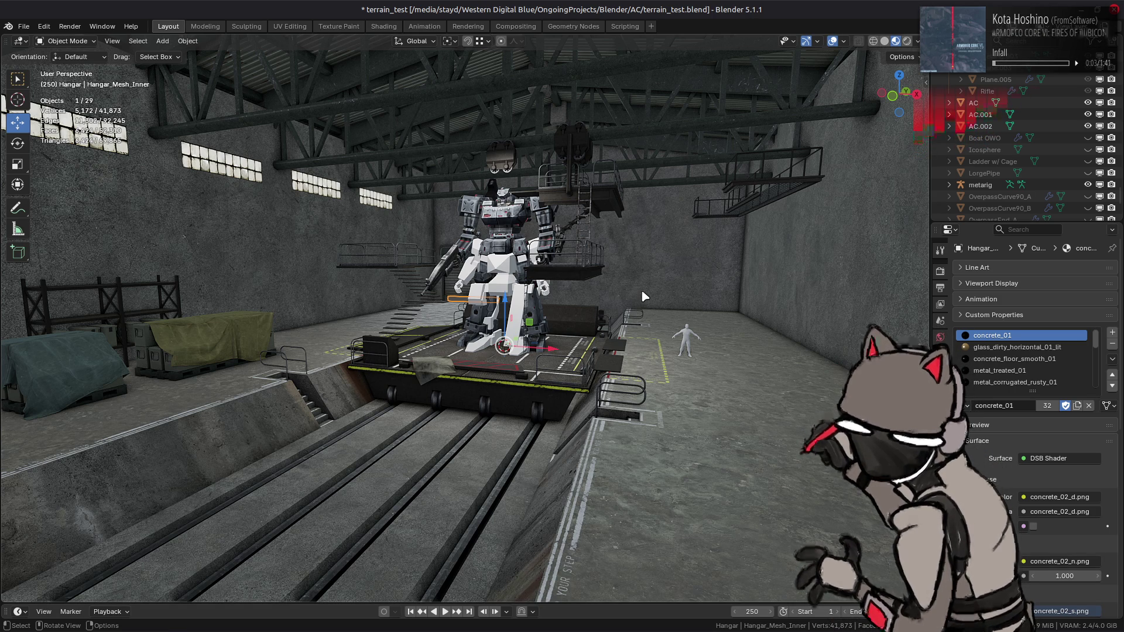
click(560, 316)
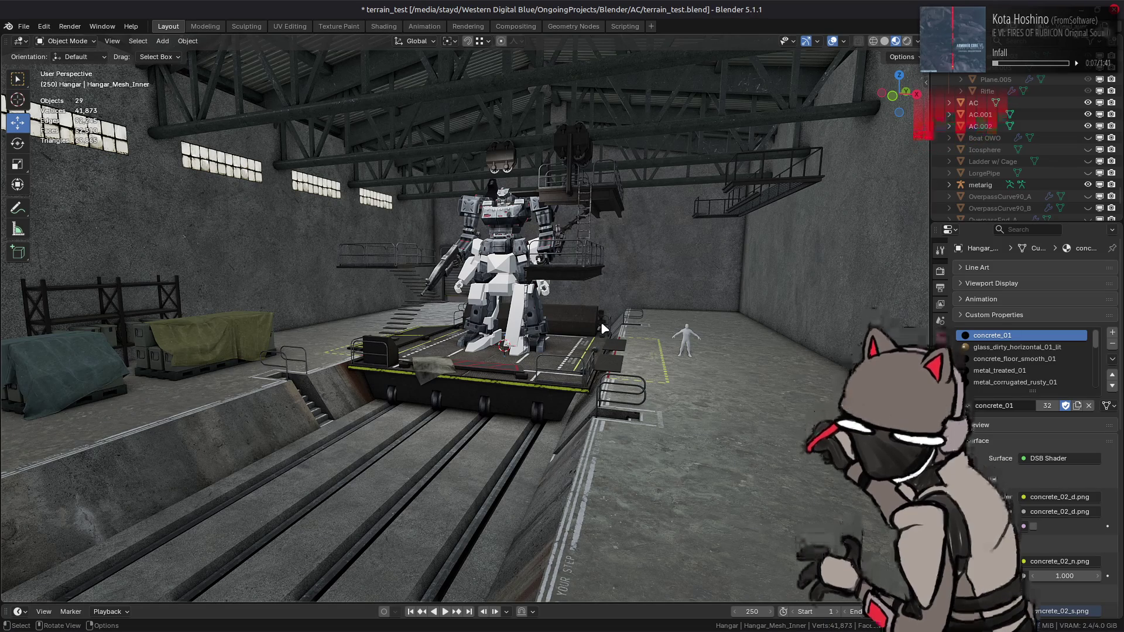
key(ctrl+s)
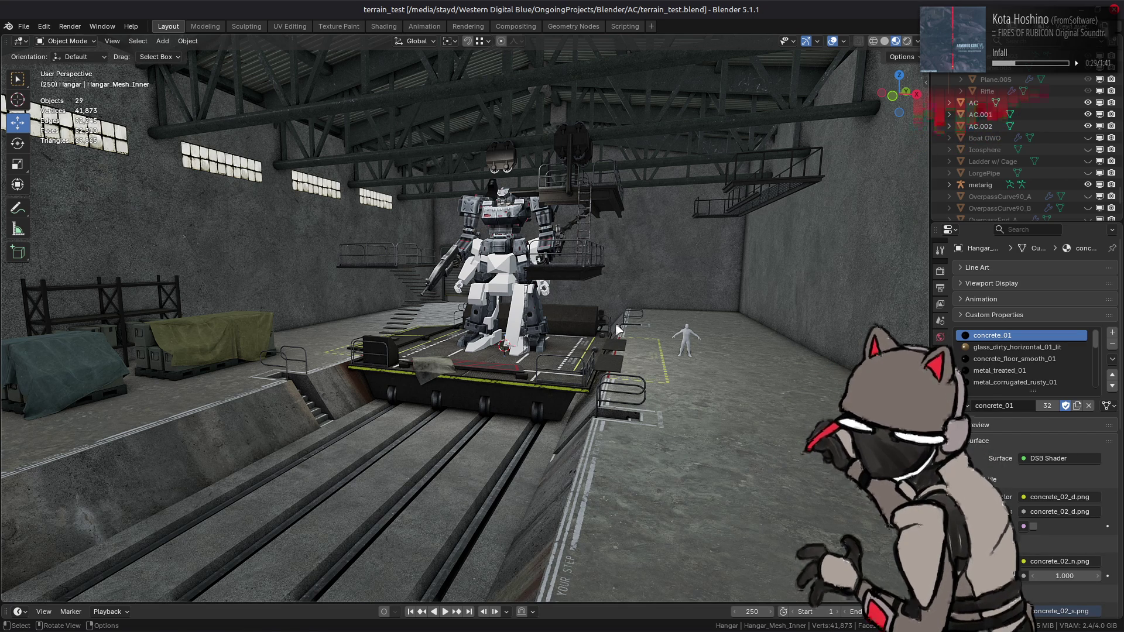
scroll(619, 330, up, 5)
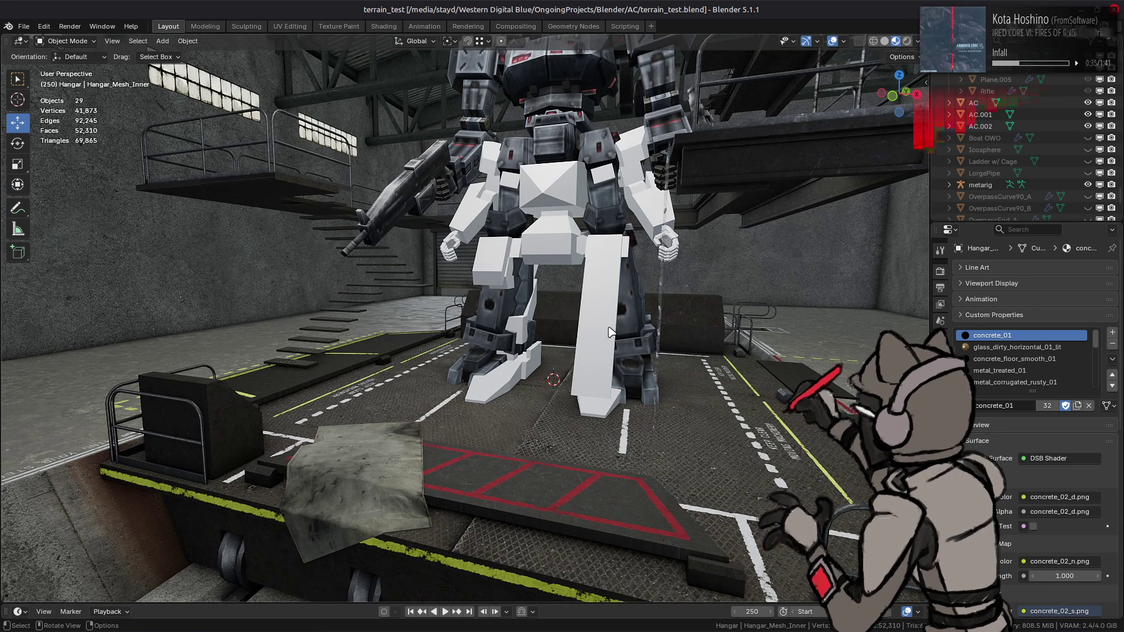
scroll(608, 333, down, 8)
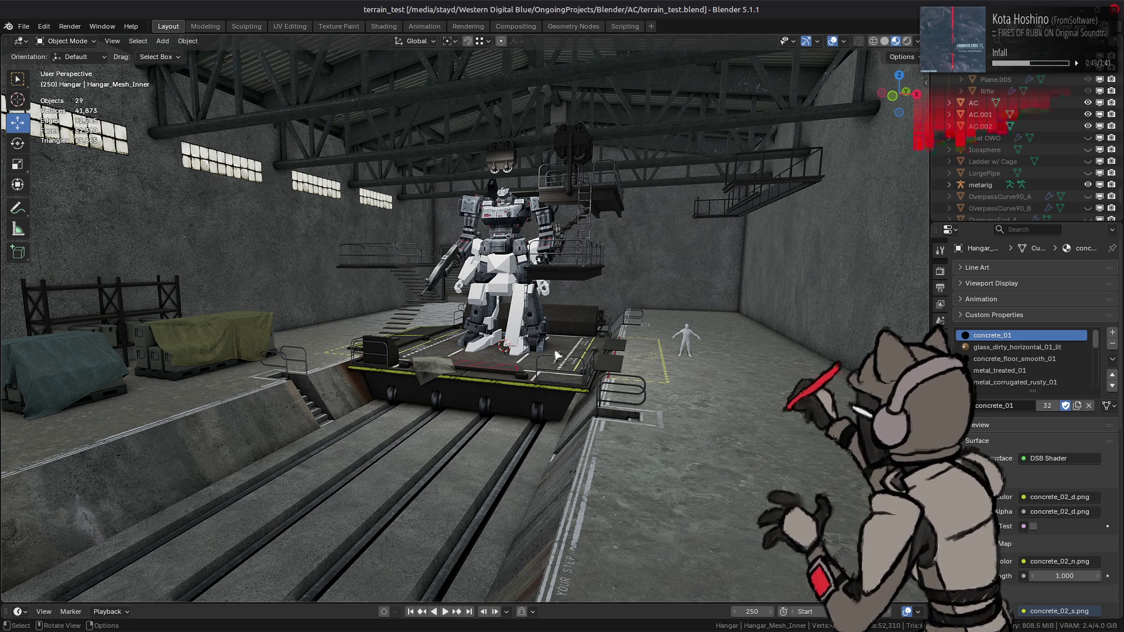
scroll(553, 352, up, 2)
key(ctrl+s)
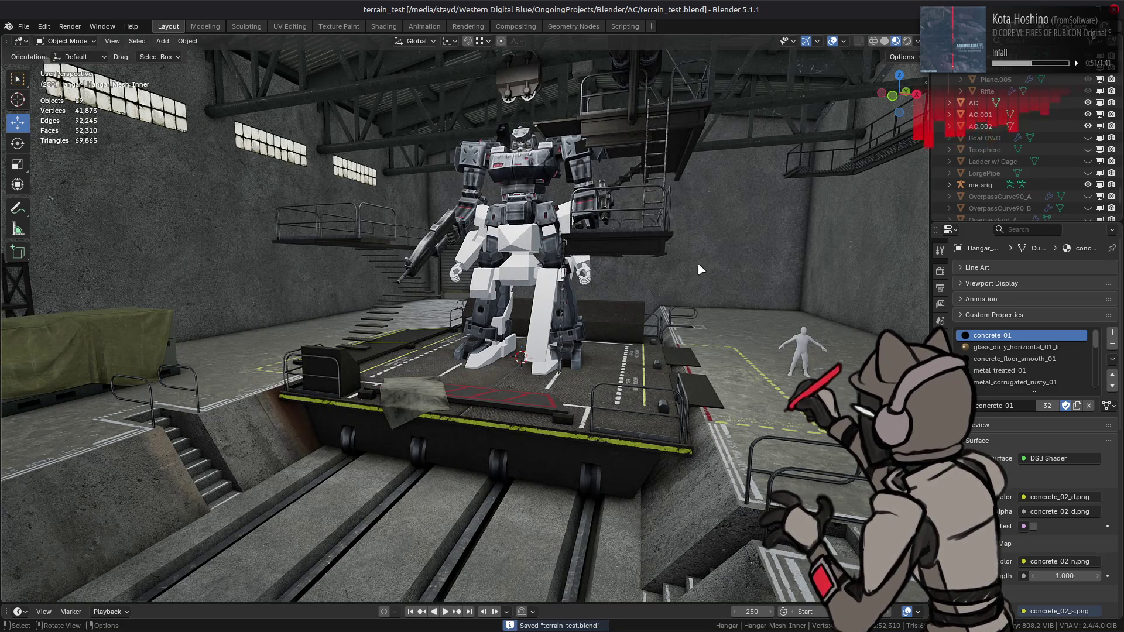
Hide the AC mech, save again, unhide the mech, then switch to the Firefox reference photo.
click(1088, 102)
scroll(622, 243, down, 3)
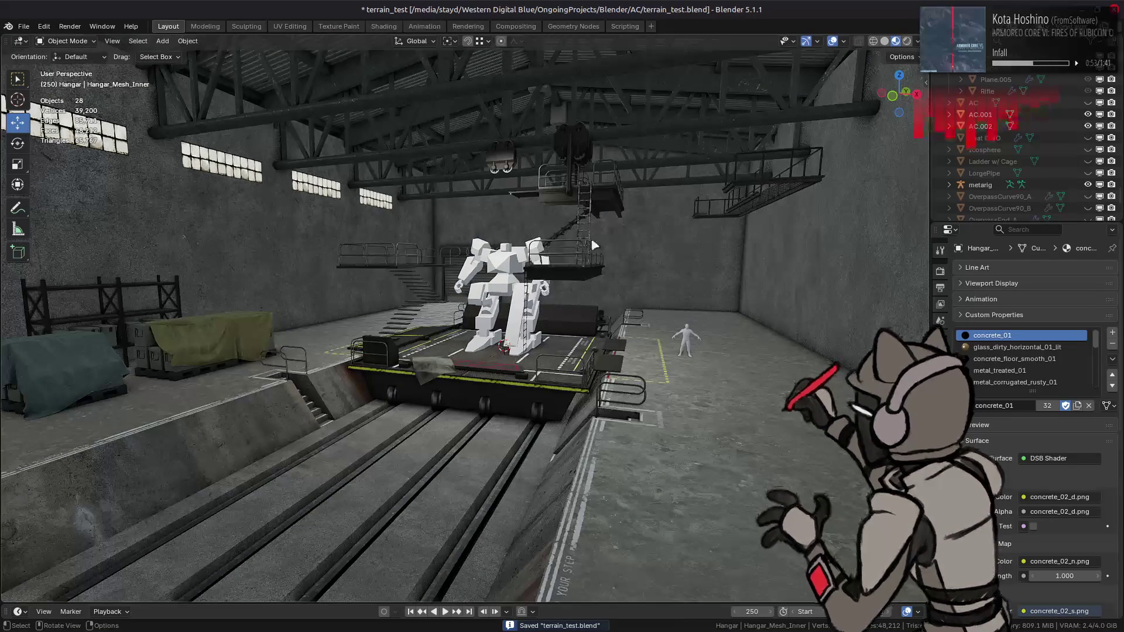
scroll(597, 243, up, 4)
key(ctrl+s)
mouse_move(600, 245)
middle_down()
mouse_move(599, 236)
mouse_move(624, 229)
mouse_move(525, 249)
middle_up()
key(alt+h)
scroll(561, 244, up, 1)
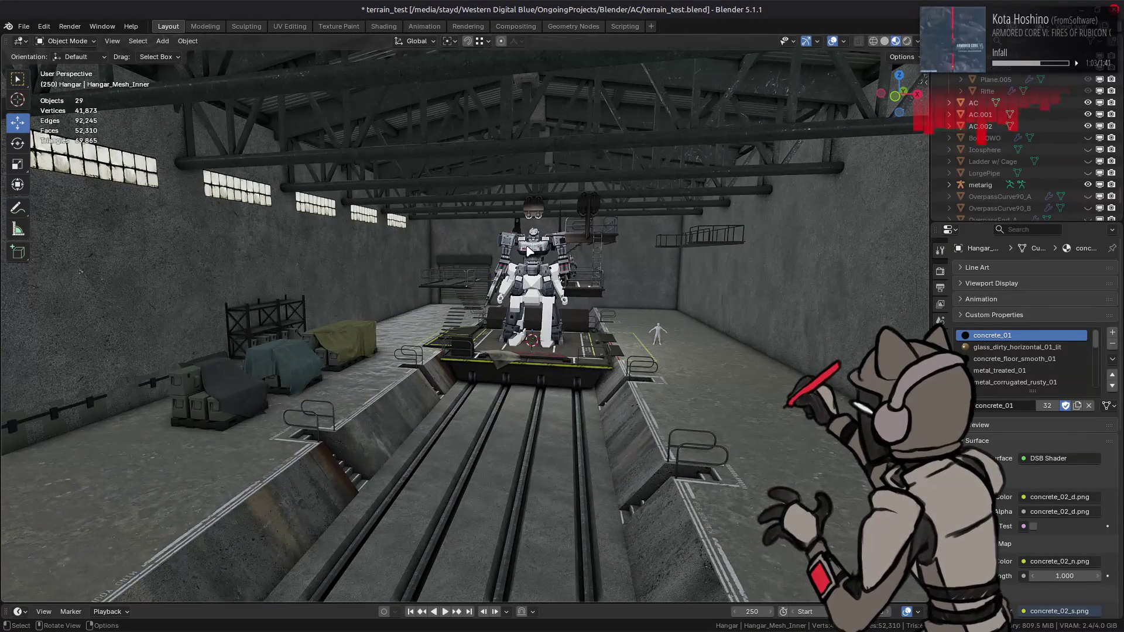
middle_drag(507, 166, 544, 227)
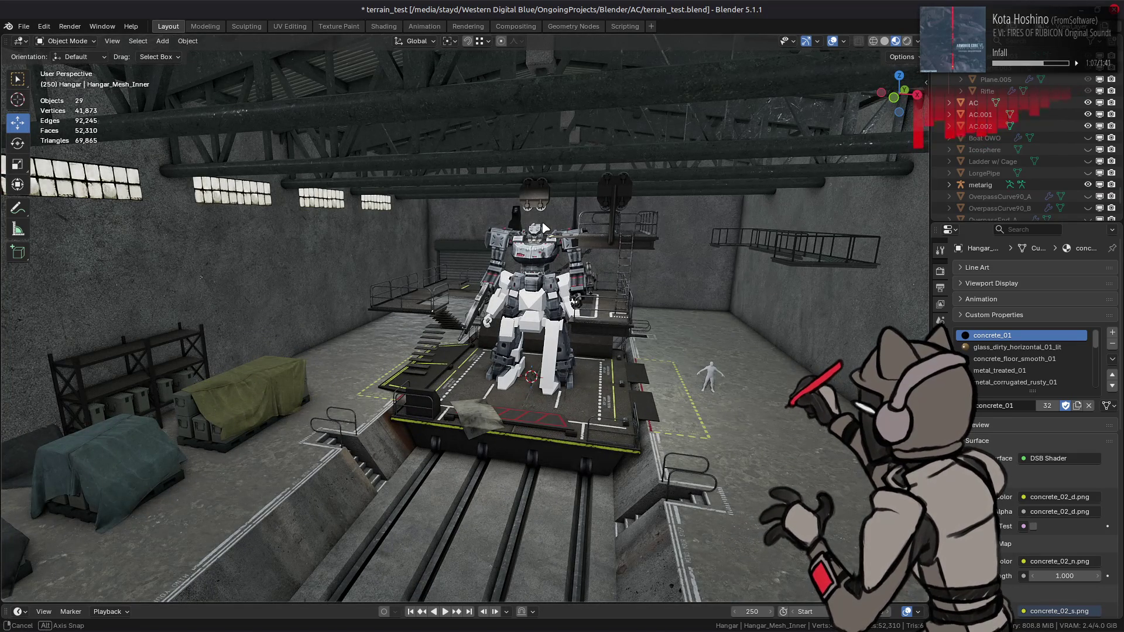
key(alt+Tab)
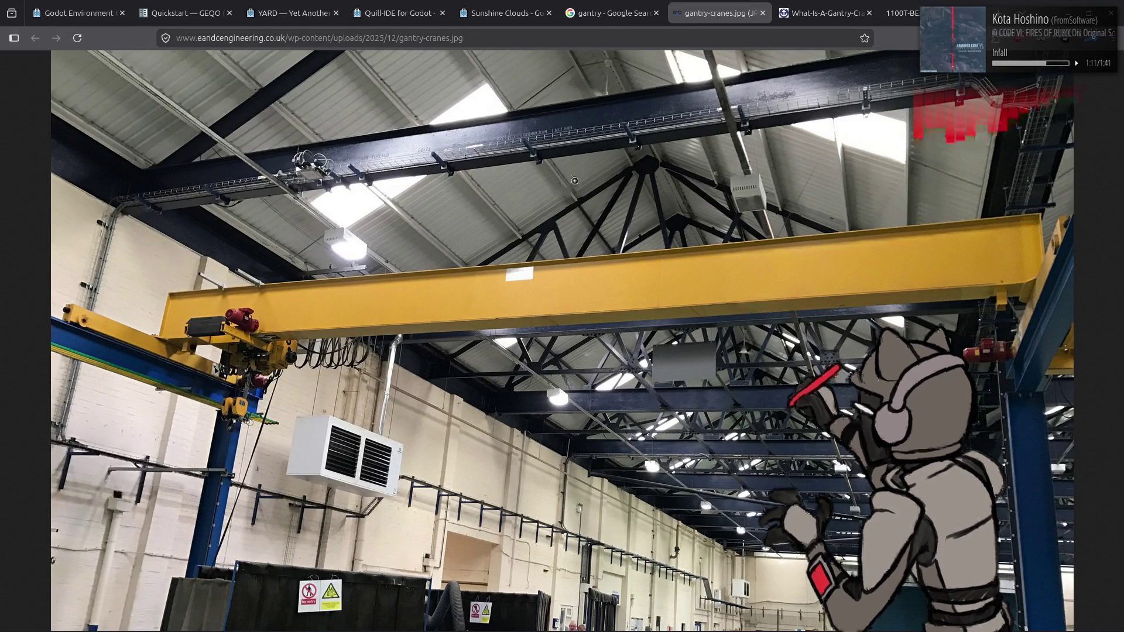
Compare the gantry image results, Lloyds Beal crane photo and beam trolley page, then return to Blender.
click(612, 12)
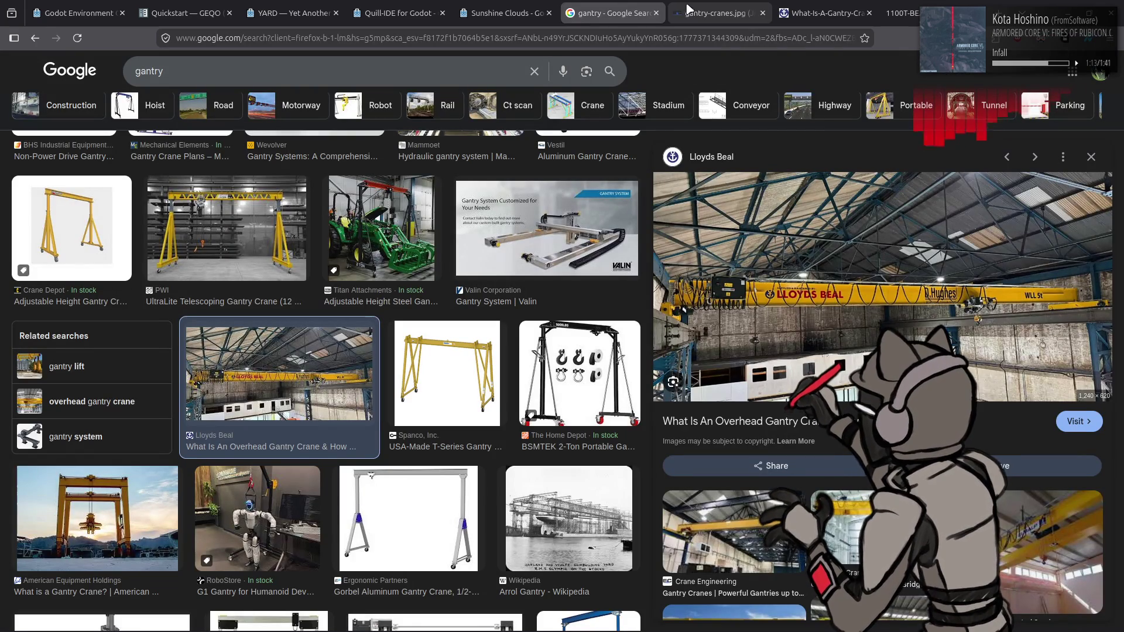
click(813, 6)
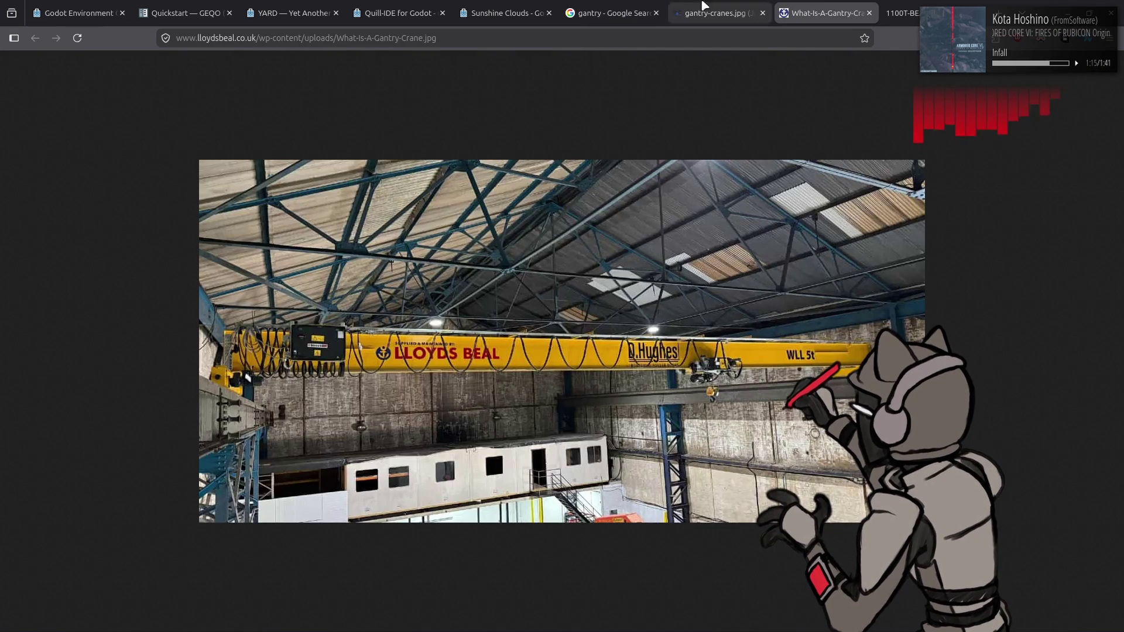
click(612, 12)
click(890, 6)
click(799, 5)
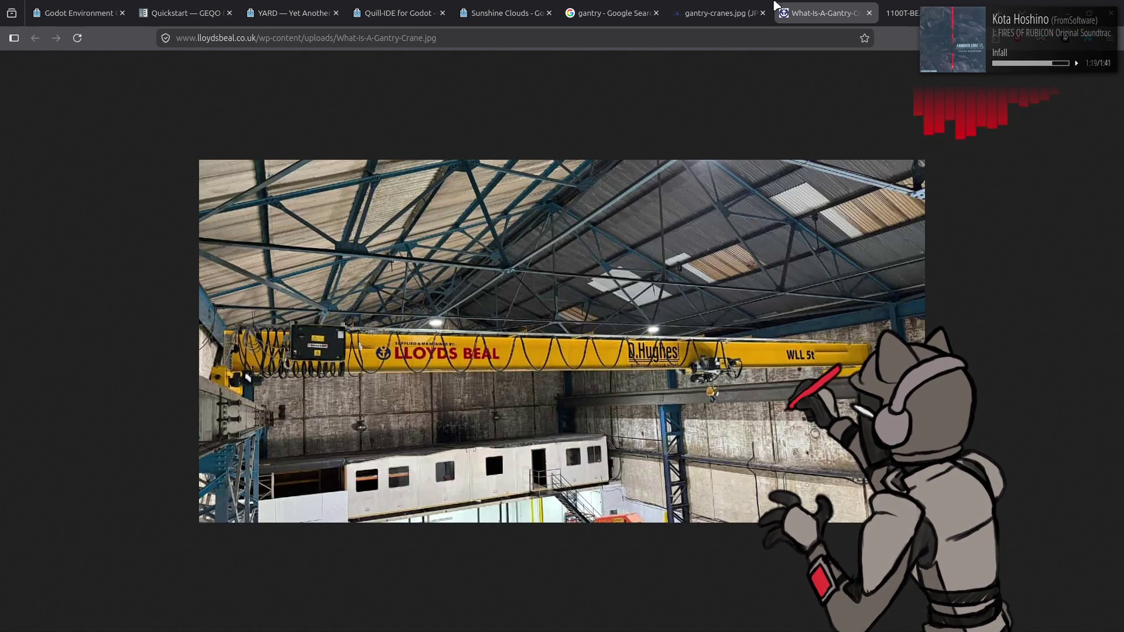
click(710, 6)
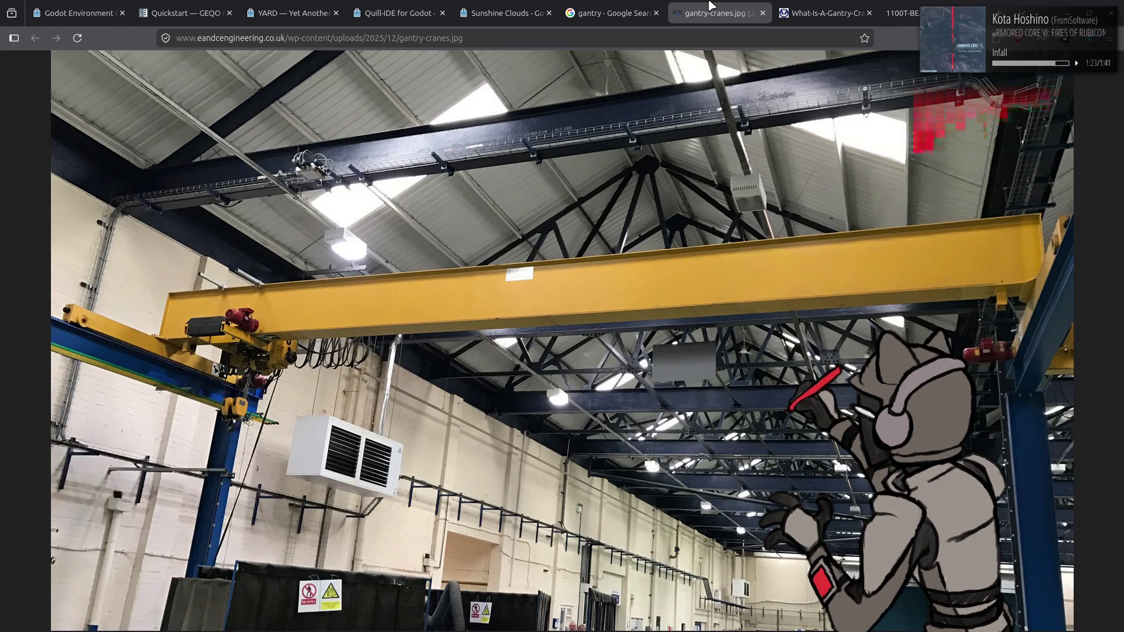
key(alt+Tab)
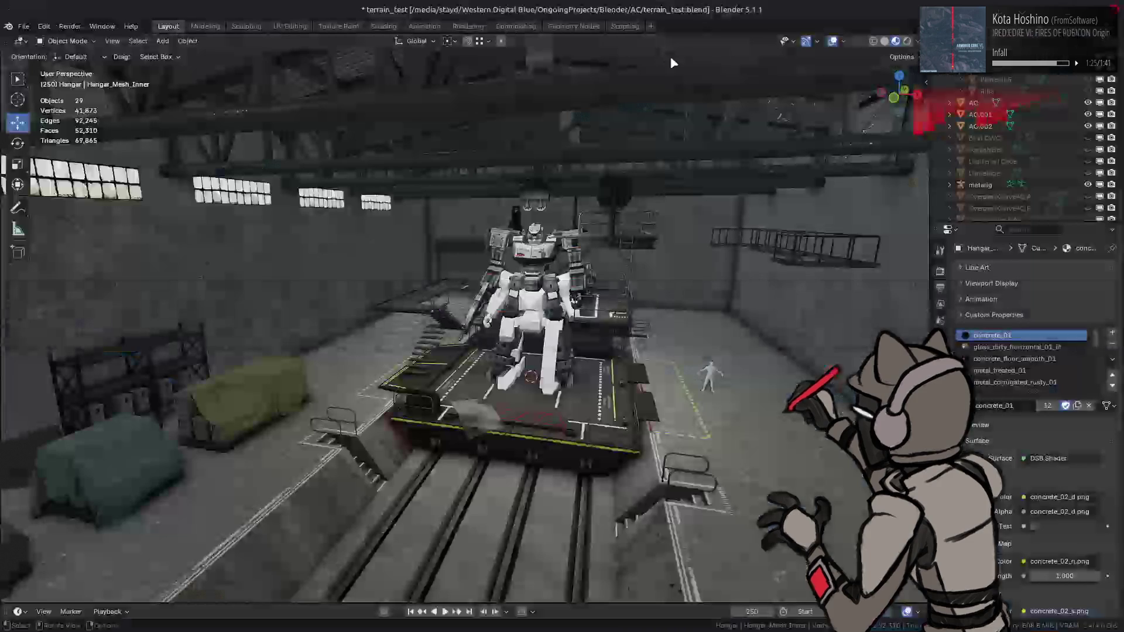
Select Hangar_Mesh_Outer, enter Edit Mode, and add Hangar_Mesh_Inner to the editing session.
scroll(443, 217, down, 3)
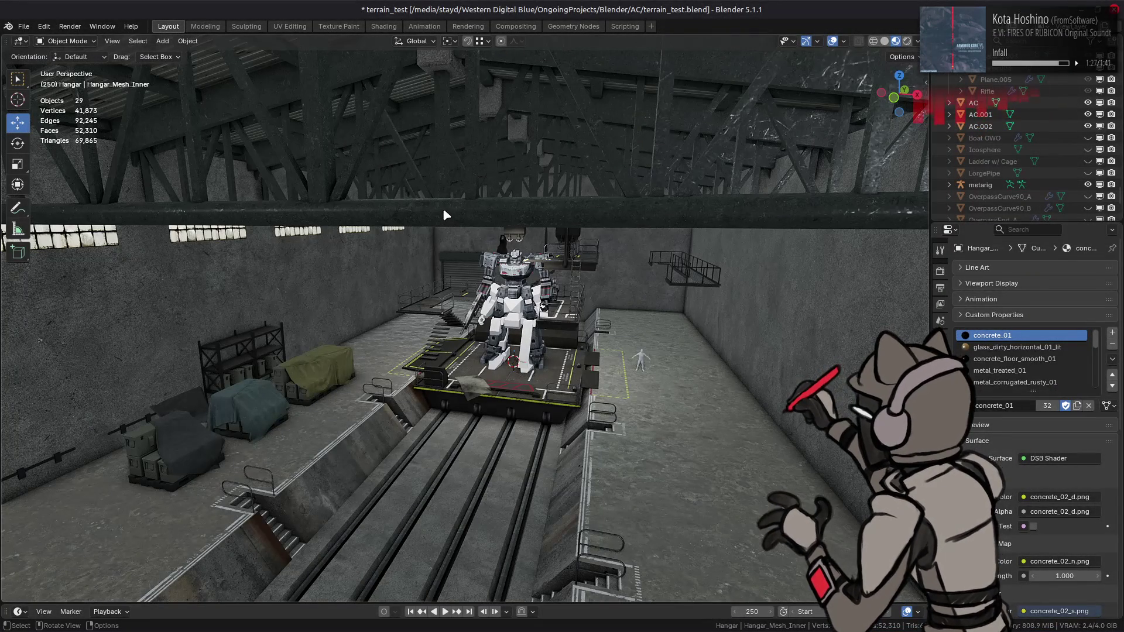
scroll(443, 212, down, 4)
click(222, 210)
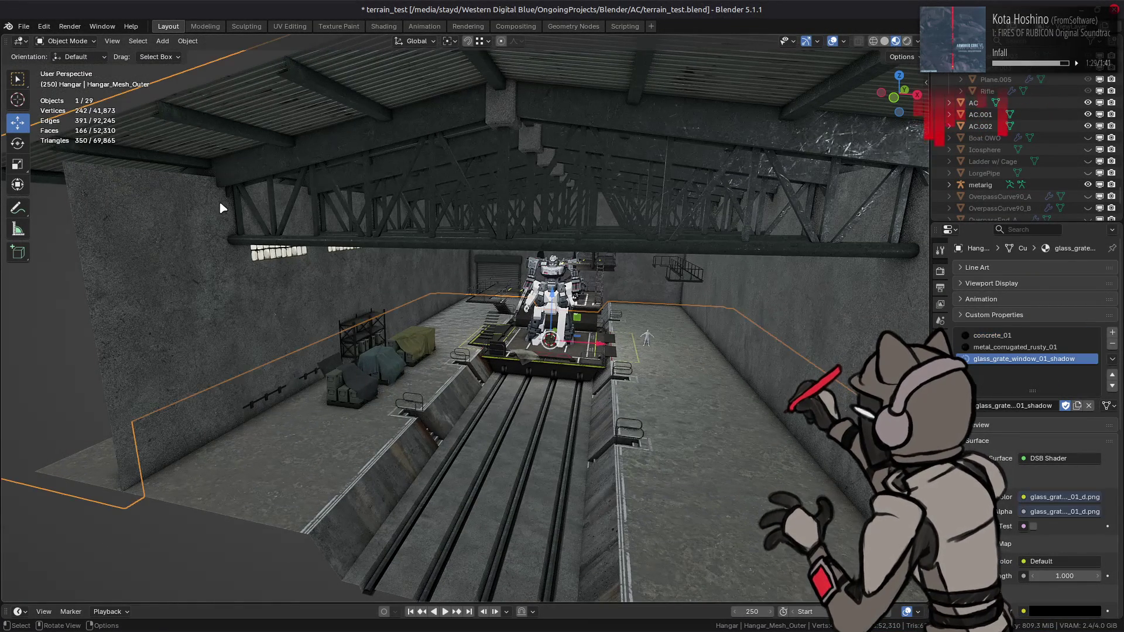
mouse_move(223, 148)
middle_down()
mouse_move(244, 146)
mouse_move(359, 193)
mouse_move(346, 193)
mouse_move(351, 185)
mouse_move(349, 235)
middle_up()
key(Tab)
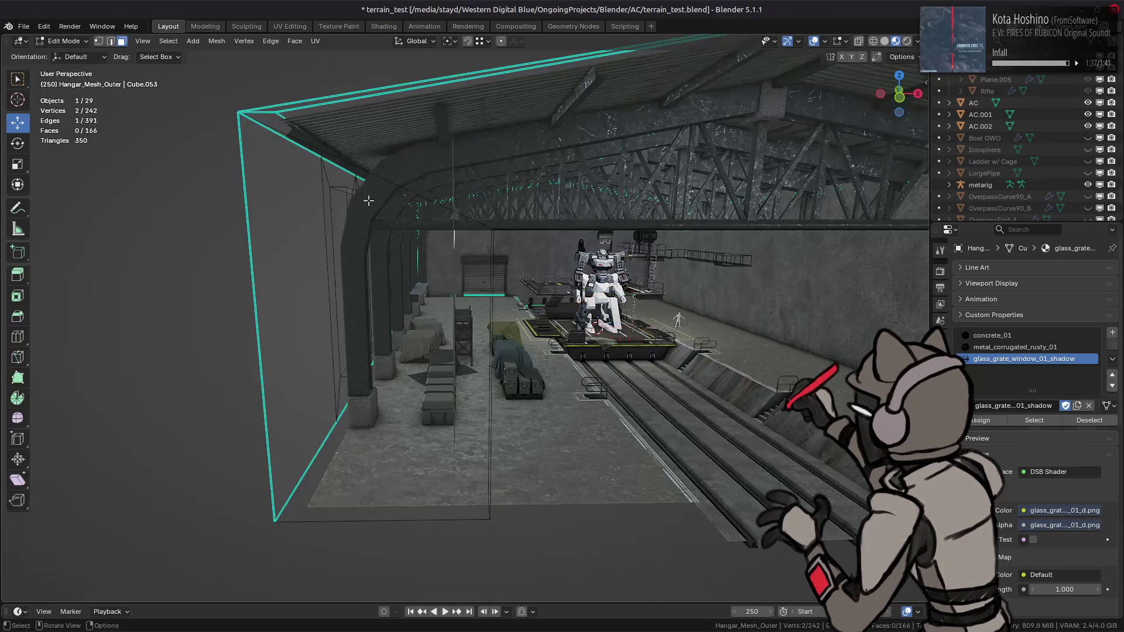
scroll(348, 235, up, 5)
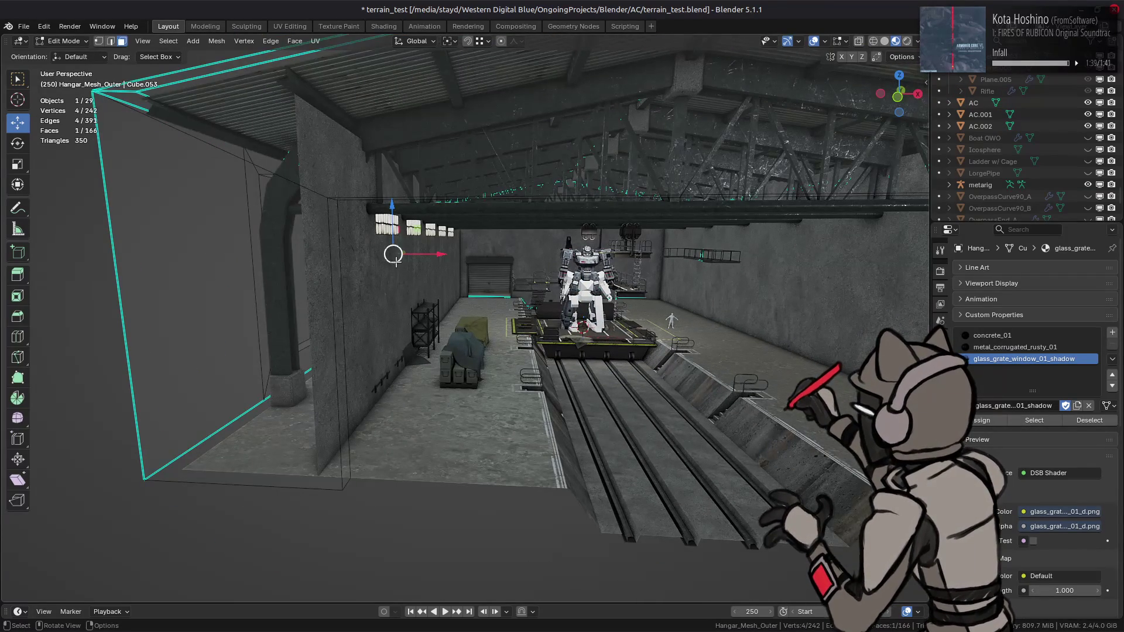
key(Tab)
click(390, 272)
key(Tab)
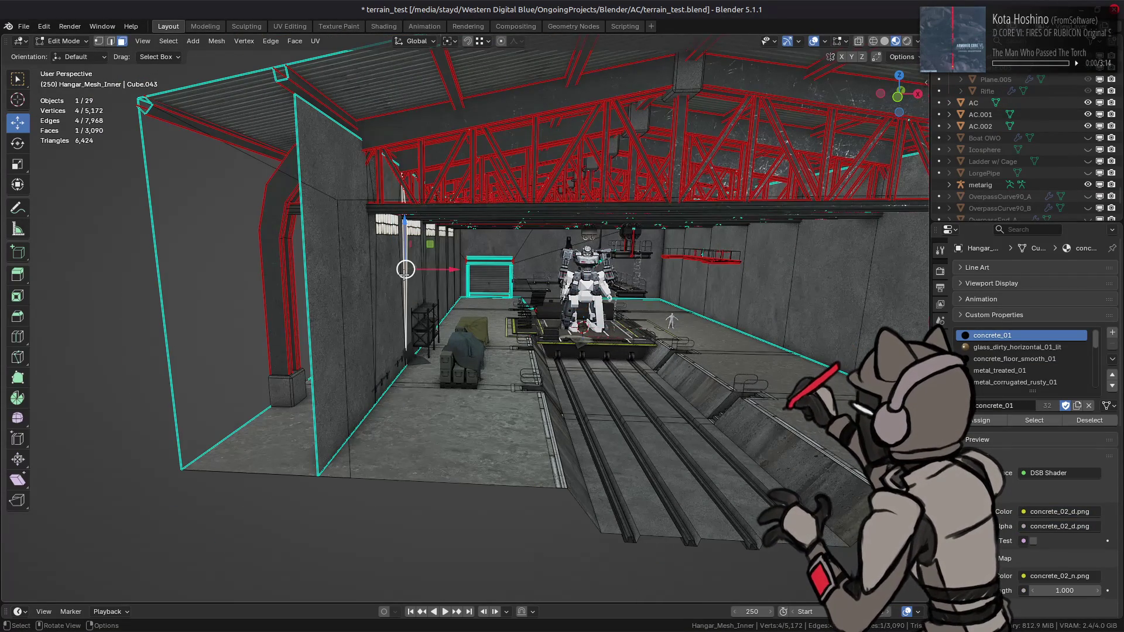
Select the whole connected left inner wall and nudge it slightly along X.
key(ctrl+l)
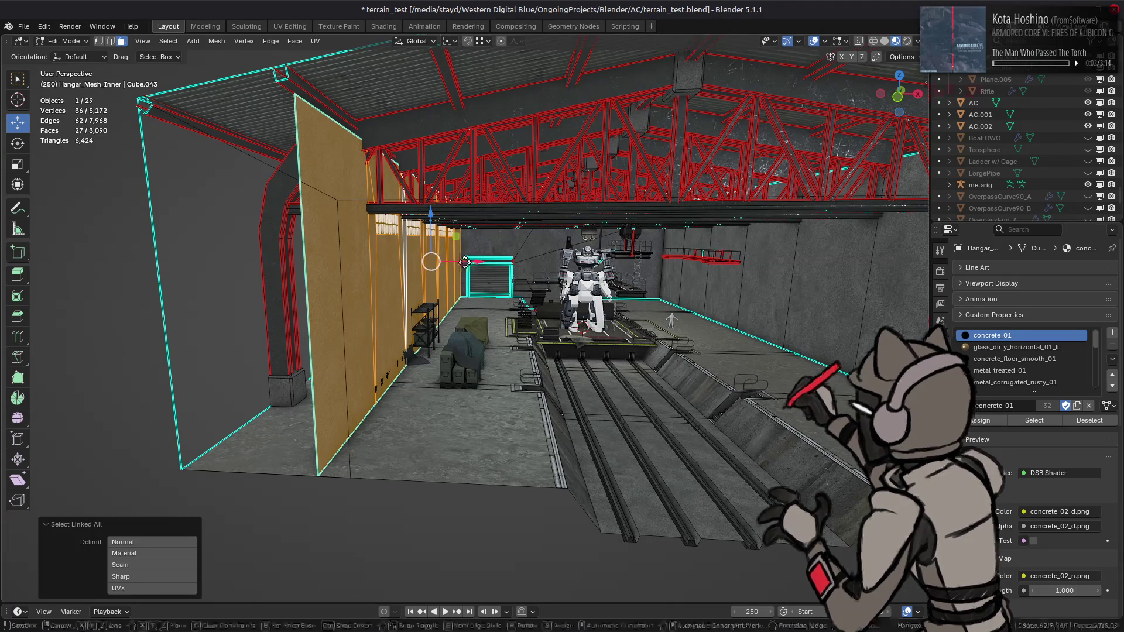
drag(466, 262, 461, 262)
click(460, 262)
middle_drag(460, 262, 477, 266)
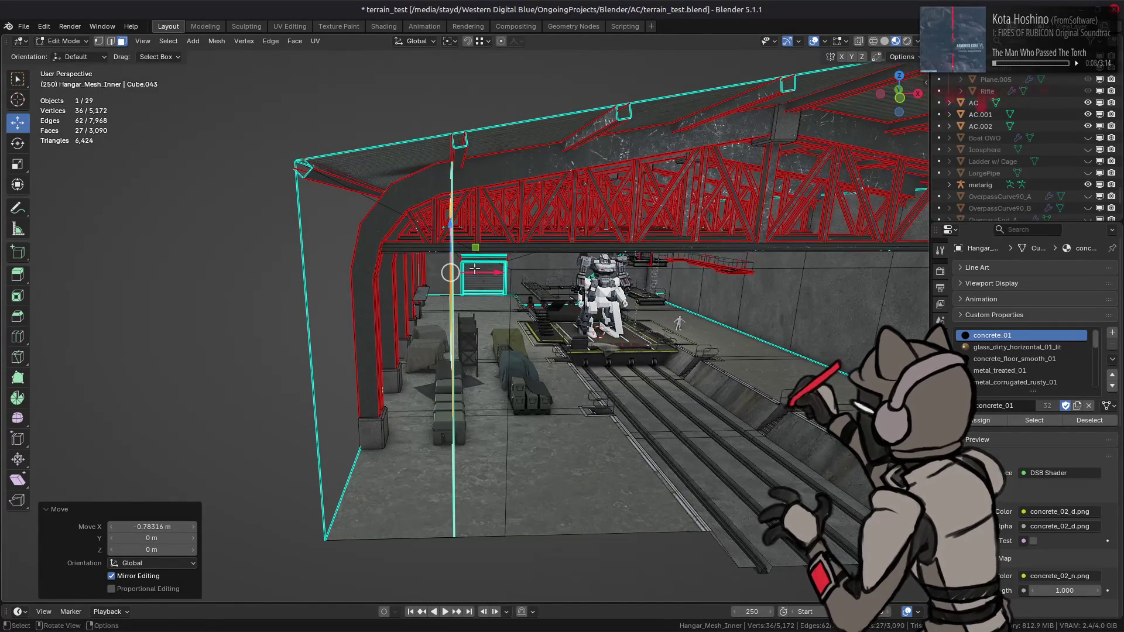
Move the left wall −1 m along X, then undo the wall moves.
key(g)
key(x)
key(1)
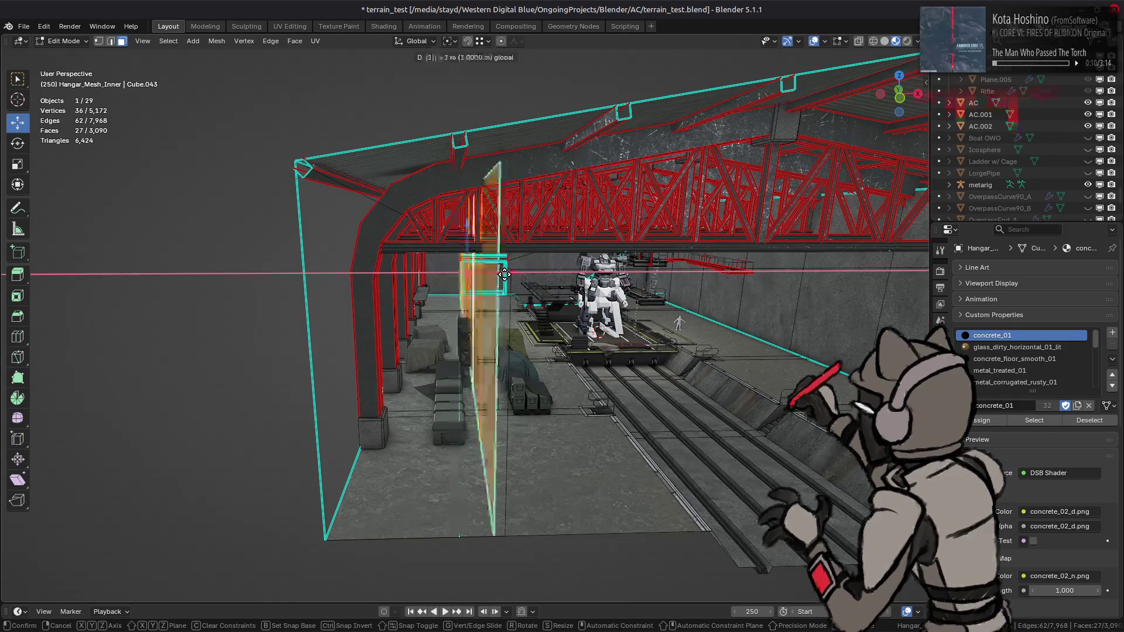
key(minus)
key(Return)
middle_drag(505, 274, 478, 263)
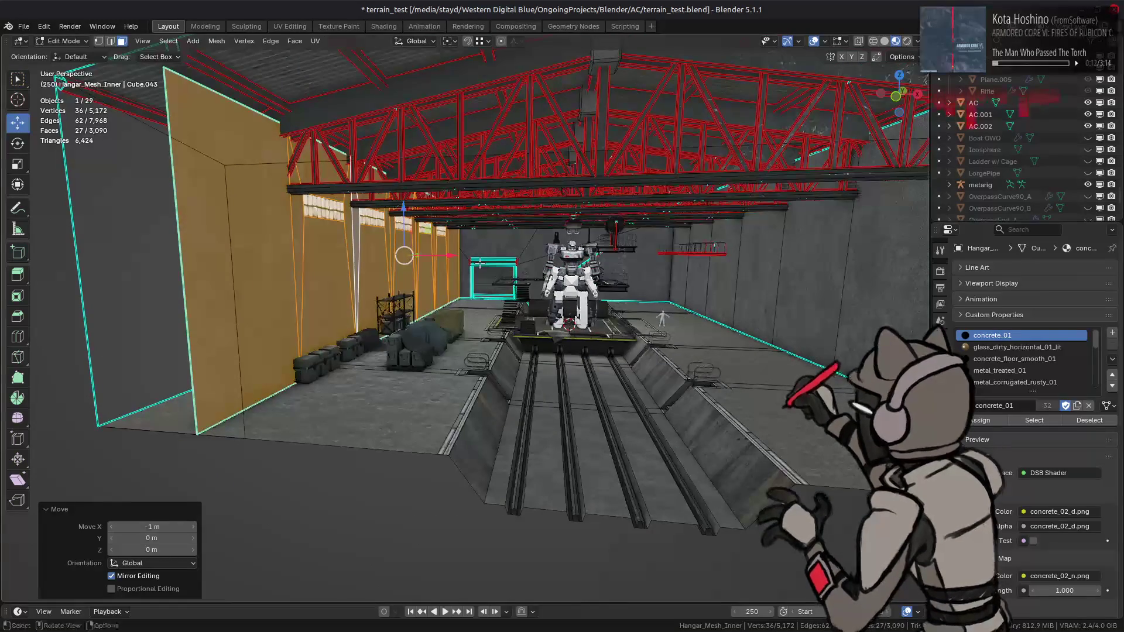
key(ctrl+z)
key(ctrl+z)
key(ctrl+z)
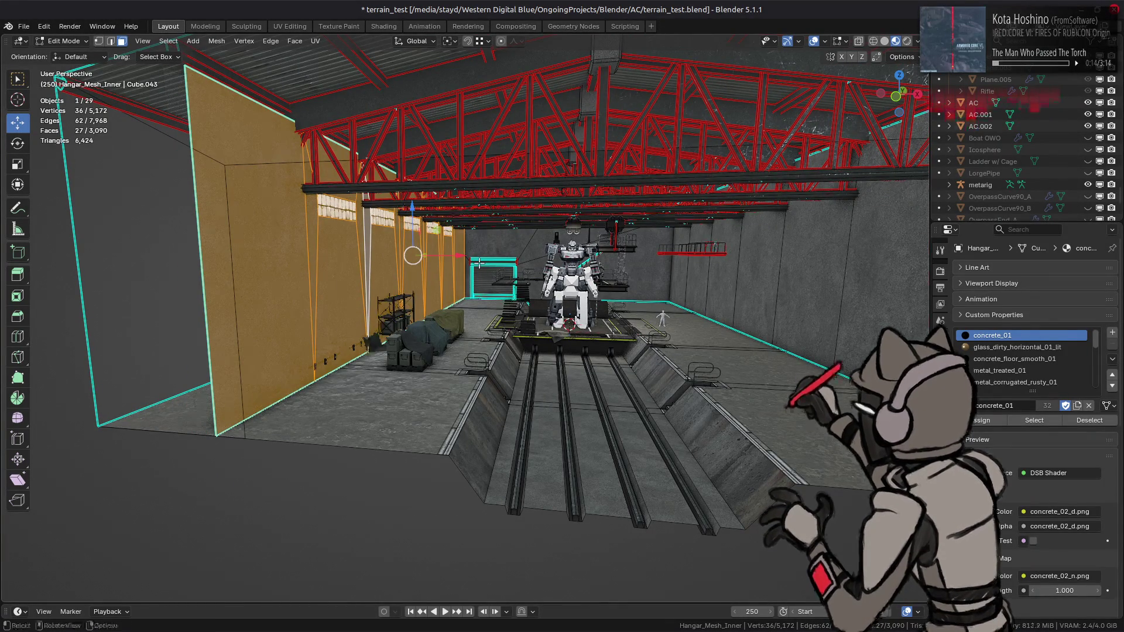
scroll(477, 268, up, 2)
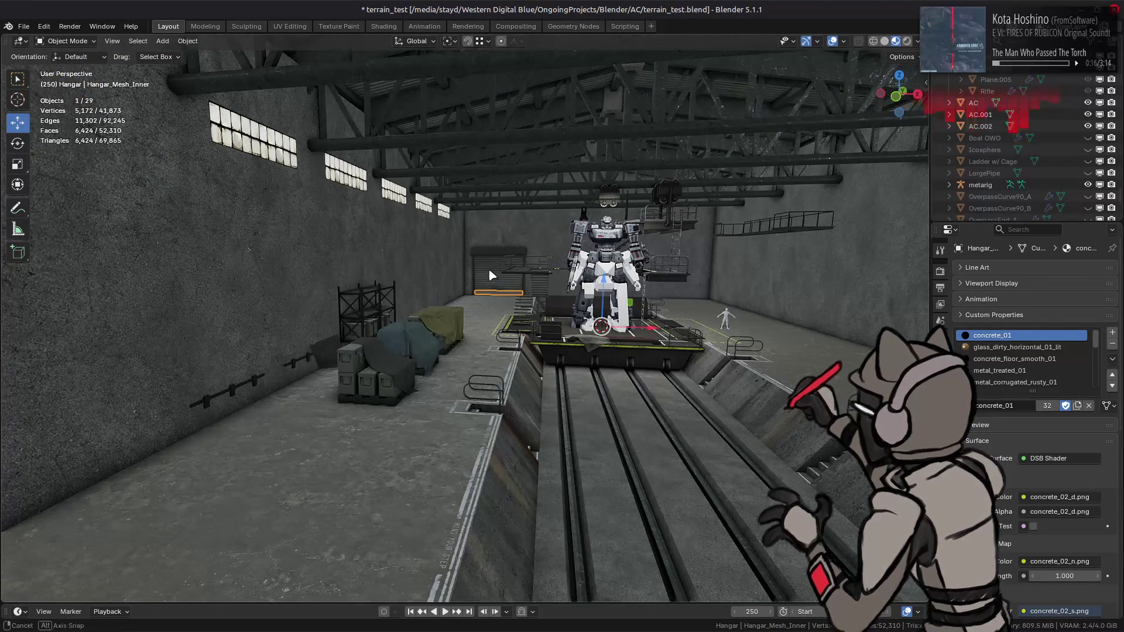
Deselect all, select Hangar_Mesh_Inner from front view, then switch to top view and enter Edit Mode.
scroll(474, 265, up, 2)
key(alt+a)
mouse_move(474, 277)
middle_down()
mouse_move(493, 285)
mouse_move(438, 275)
middle_up()
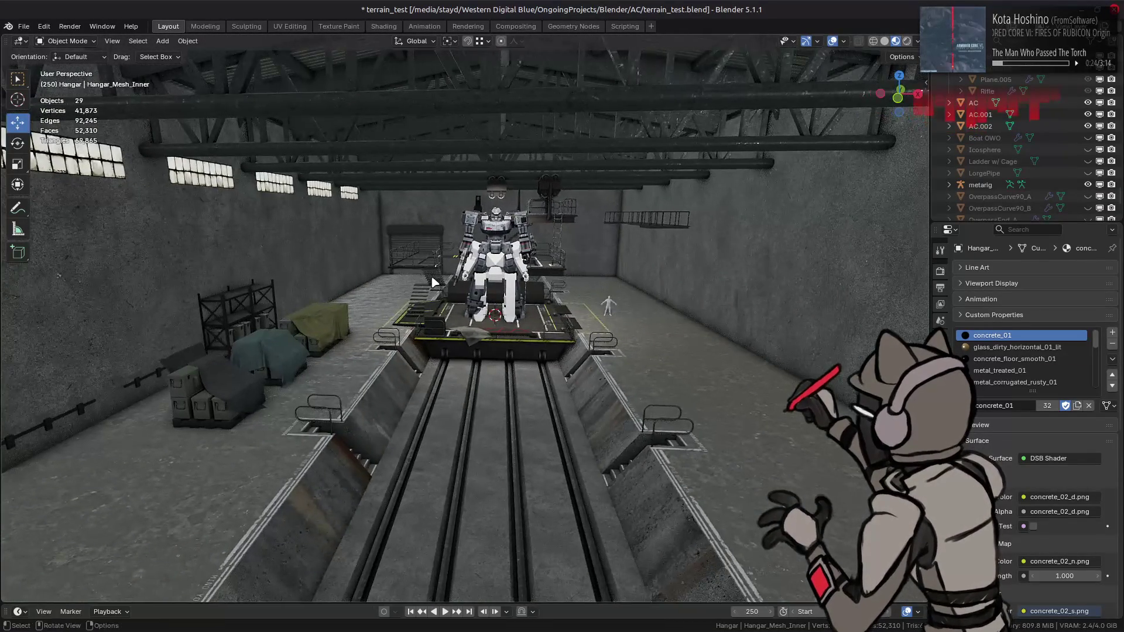
key(KP_1)
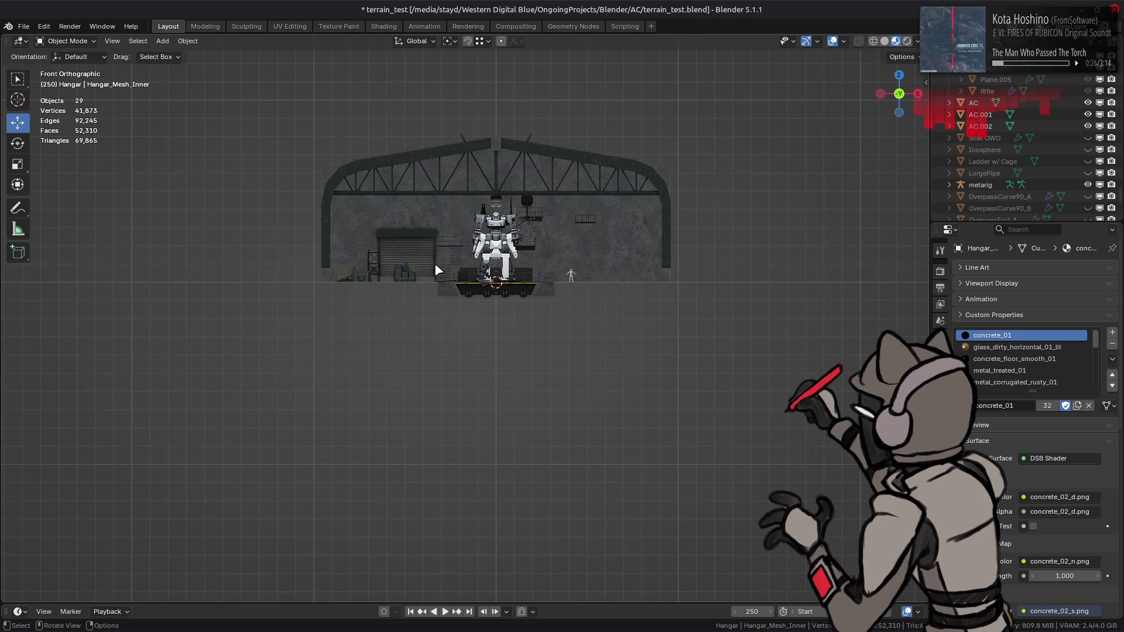
scroll(434, 262, up, 2)
click(434, 262)
mouse_move(434, 262)
middle_down()
mouse_move(457, 317)
mouse_move(435, 254)
mouse_move(328, 275)
middle_up()
key(KP_7)
key(Tab)
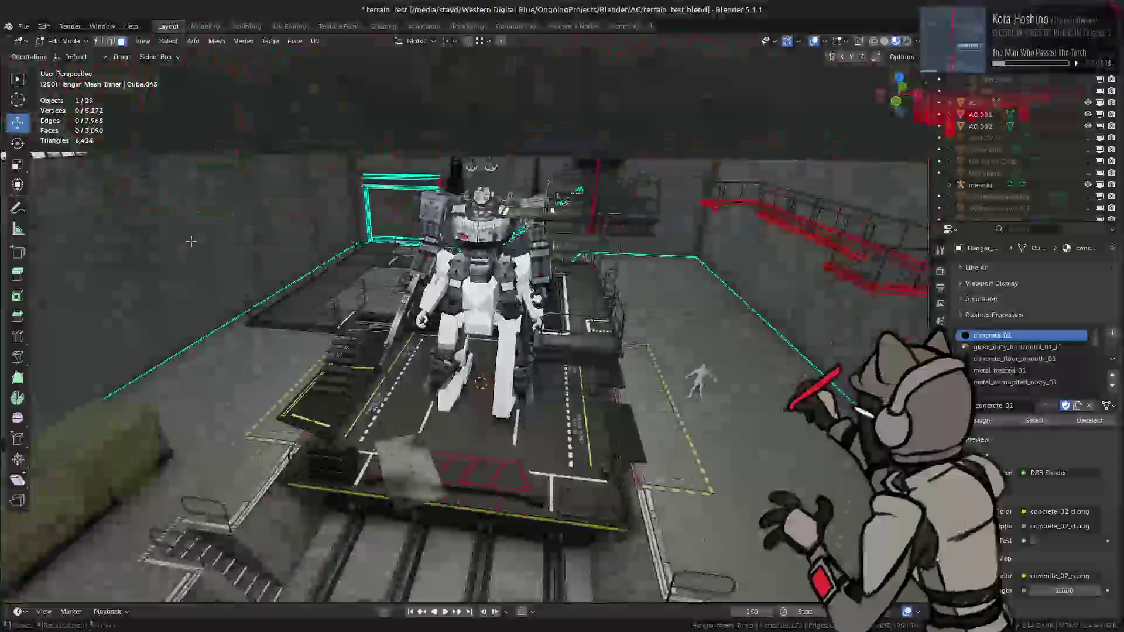
Select both entire side walls of Hangar_Mesh_Inner, check them from top view, then exit Edit Mode.
click(202, 252)
shift+click(824, 349)
key(ctrl+l)
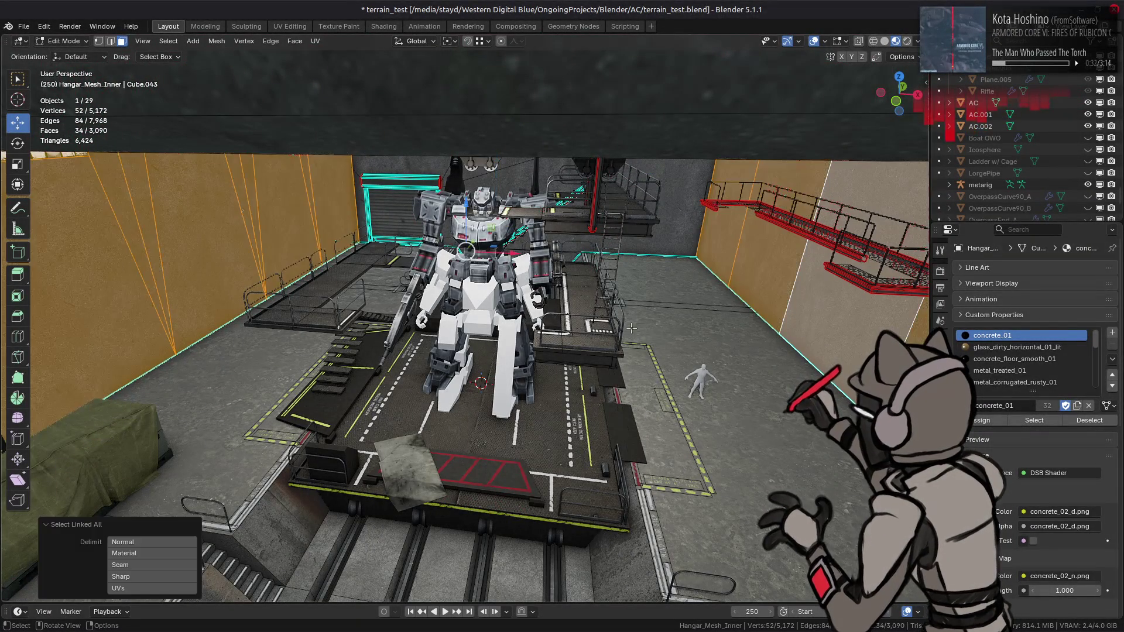
key(KP_7)
mouse_move(616, 434)
middle_down()
mouse_move(573, 316)
mouse_move(539, 304)
mouse_move(583, 309)
mouse_move(549, 310)
middle_up()
key(Tab)
middle_drag(609, 338, 589, 331)
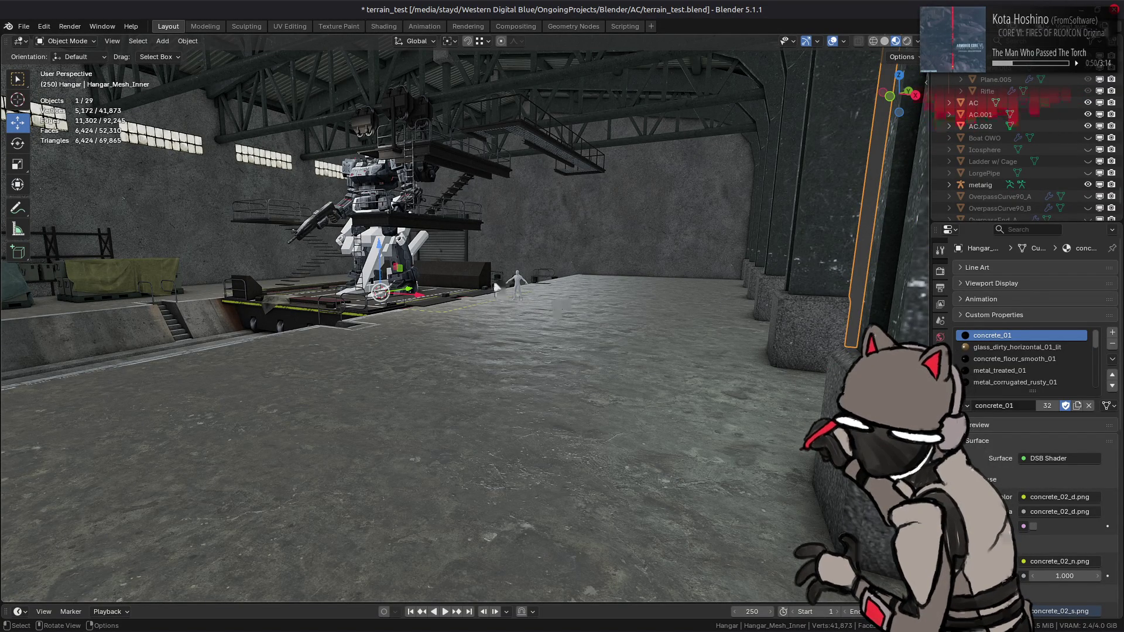
mouse_move(497, 302)
middle_down()
mouse_move(570, 271)
mouse_move(554, 281)
middle_up()
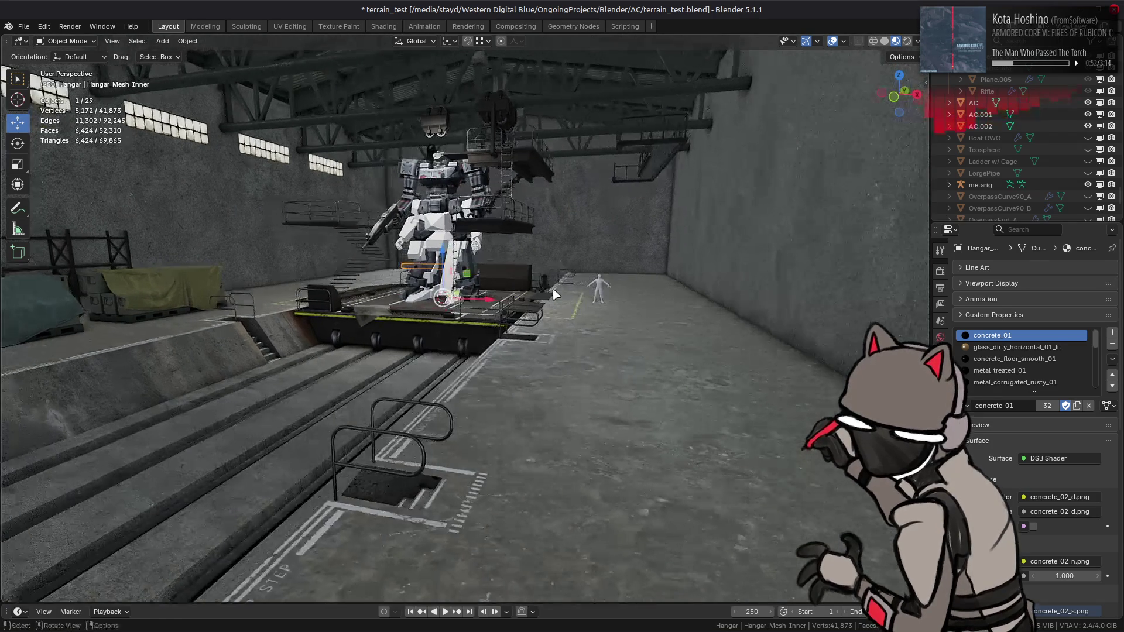
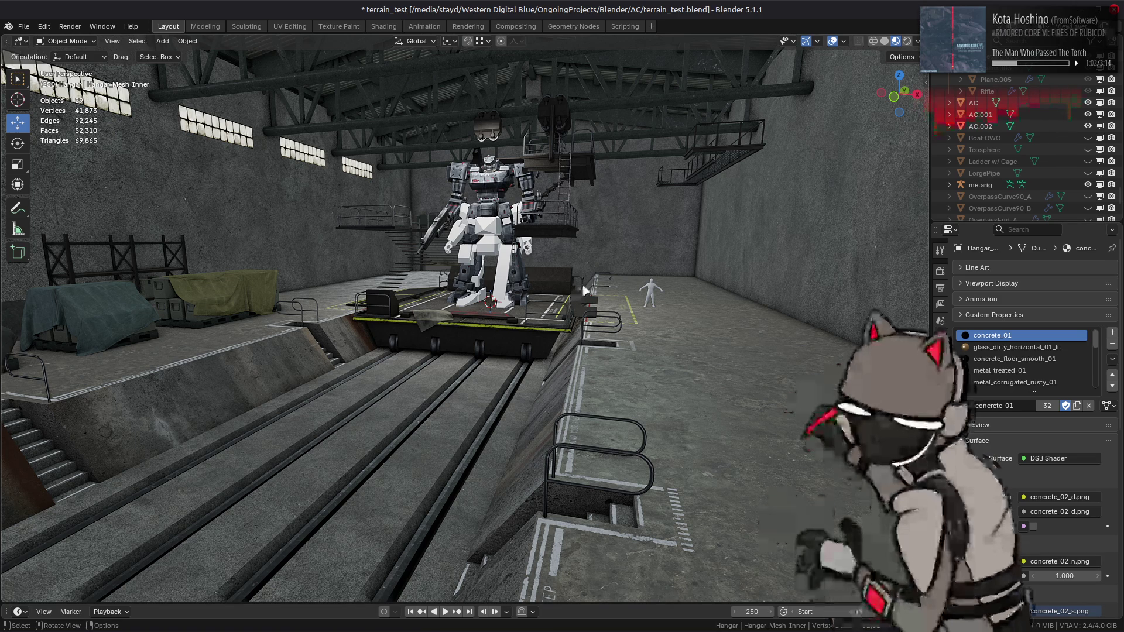
Select Hangar_Mesh_Outer and inspect its shell faces in Edit Mode.
middle_drag(584, 289, 556, 309)
scroll(550, 301, down, 8)
middle_drag(522, 267, 509, 271)
scroll(507, 274, up, 3)
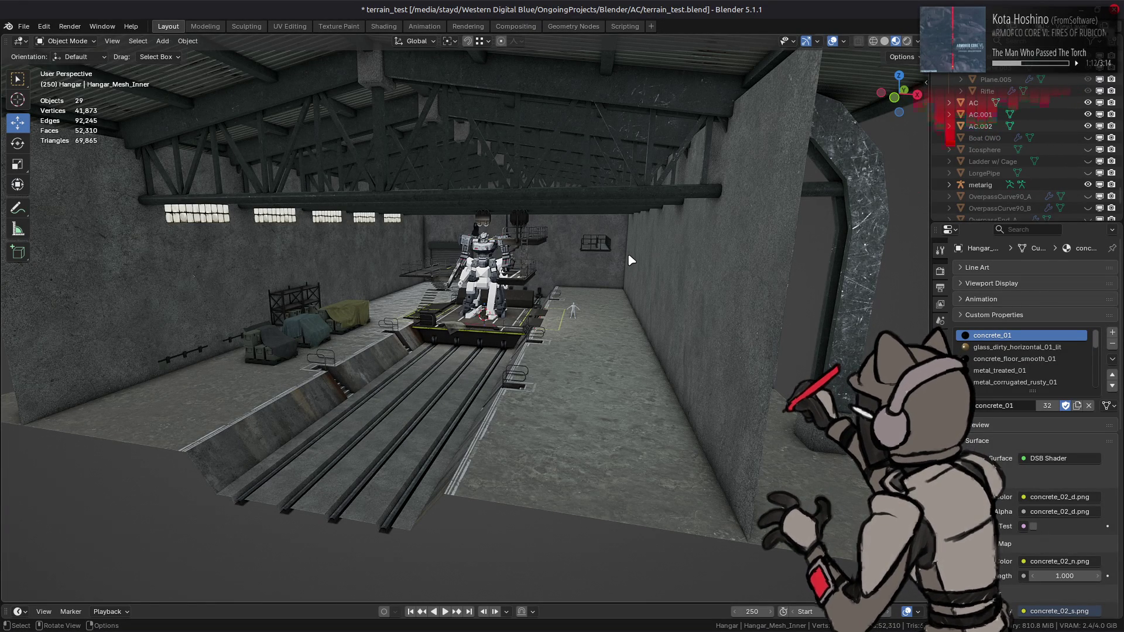
click(859, 256)
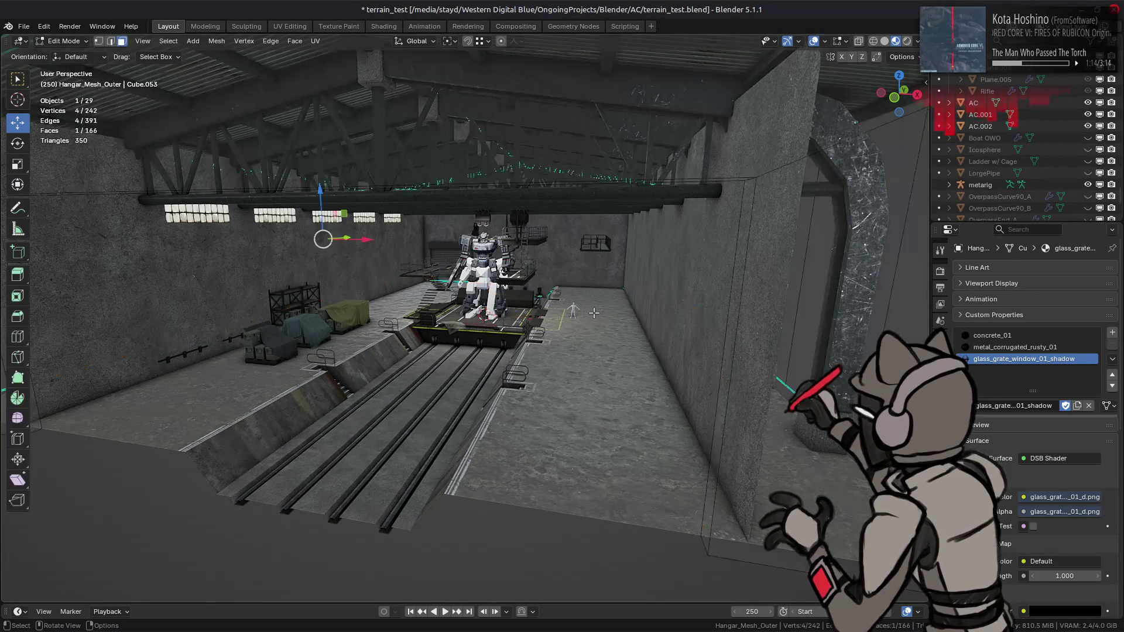
key(Tab)
key(KP_Decimal)
click(656, 332)
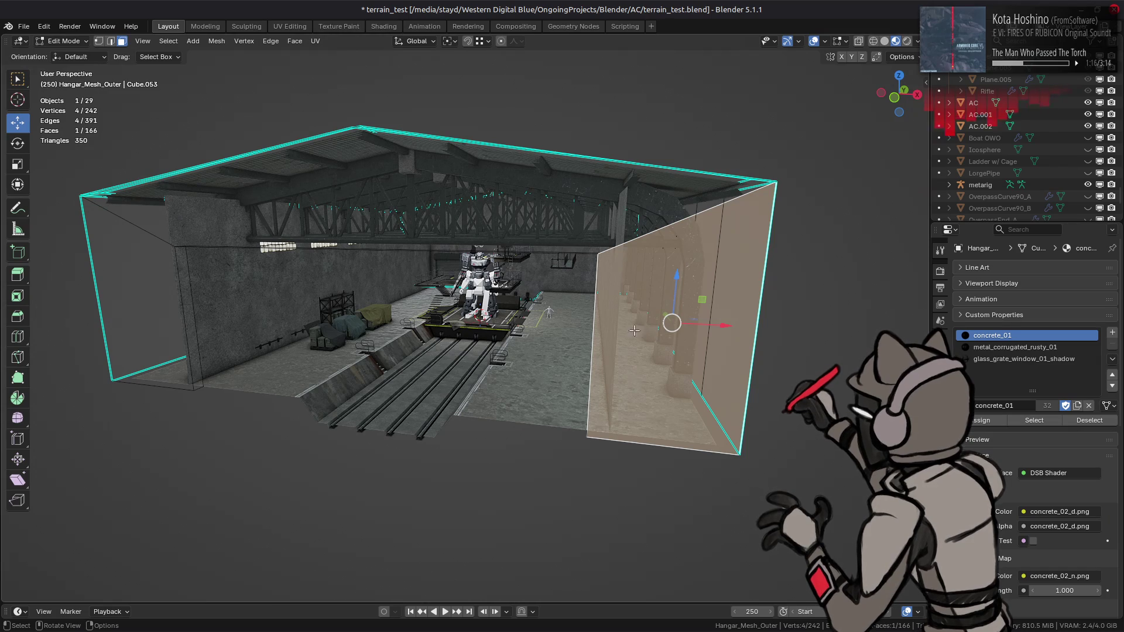
mouse_move(618, 329)
middle_down()
mouse_move(587, 332)
mouse_move(600, 334)
middle_up()
Return to Object Mode and hide the outer hangar shell.
key(Tab)
scroll(1018, 173, down, 4)
scroll(1019, 173, down, 5)
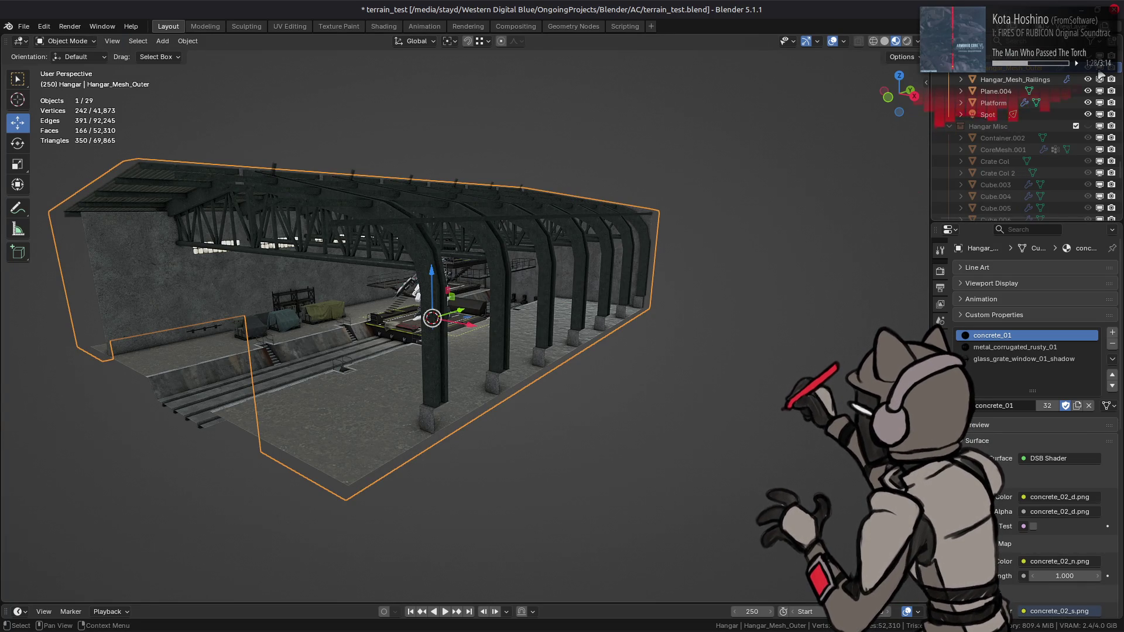
key(h)
Select Hangar_Mesh_Inner, enter Edit Mode, and save terrain_test.blend.
middle_drag(572, 284, 570, 349)
click(570, 349)
scroll(579, 347, up, 3)
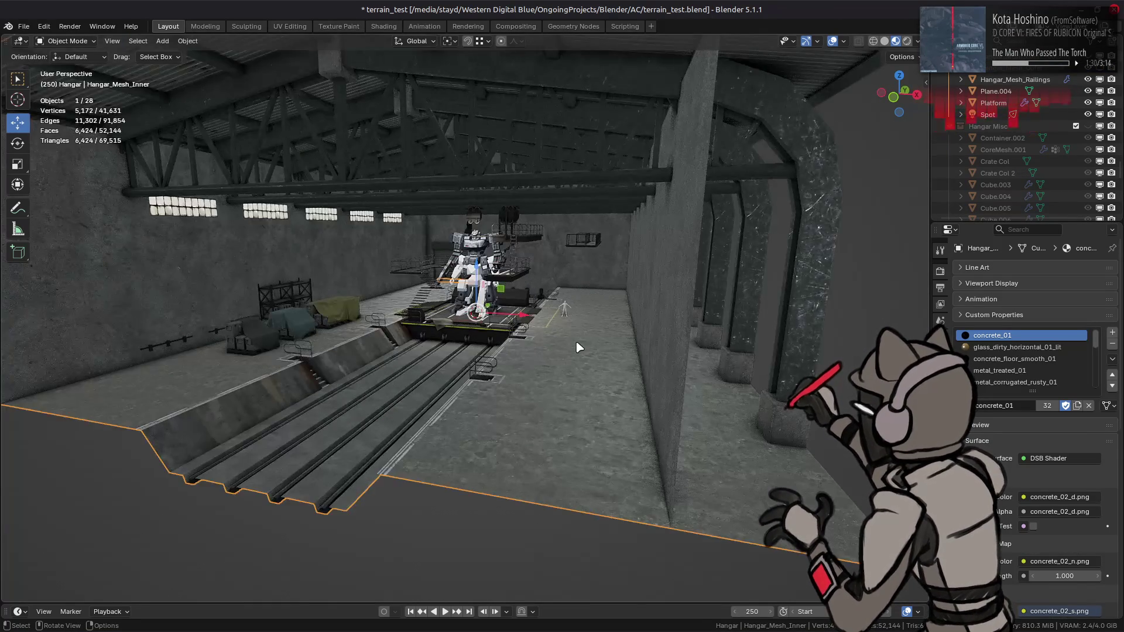
key(Tab)
Leave Edit Mode and pick an edge loop of the inner hangar mesh.
key(Tab)
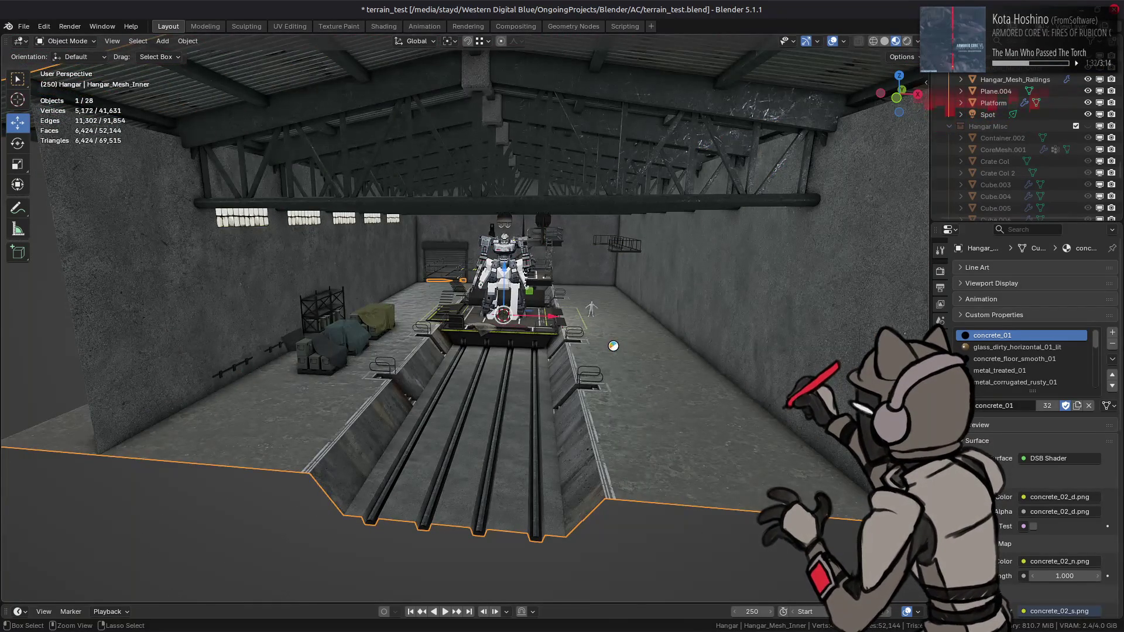
key(ctrl+s)
mouse_move(614, 351)
middle_down()
mouse_move(639, 356)
mouse_move(620, 439)
mouse_move(632, 478)
middle_up()
key(Tab)
alt+click(631, 477)
Select an edge row, the connected floor faces, and the floor edge loop of the inner hangar.
click(622, 456)
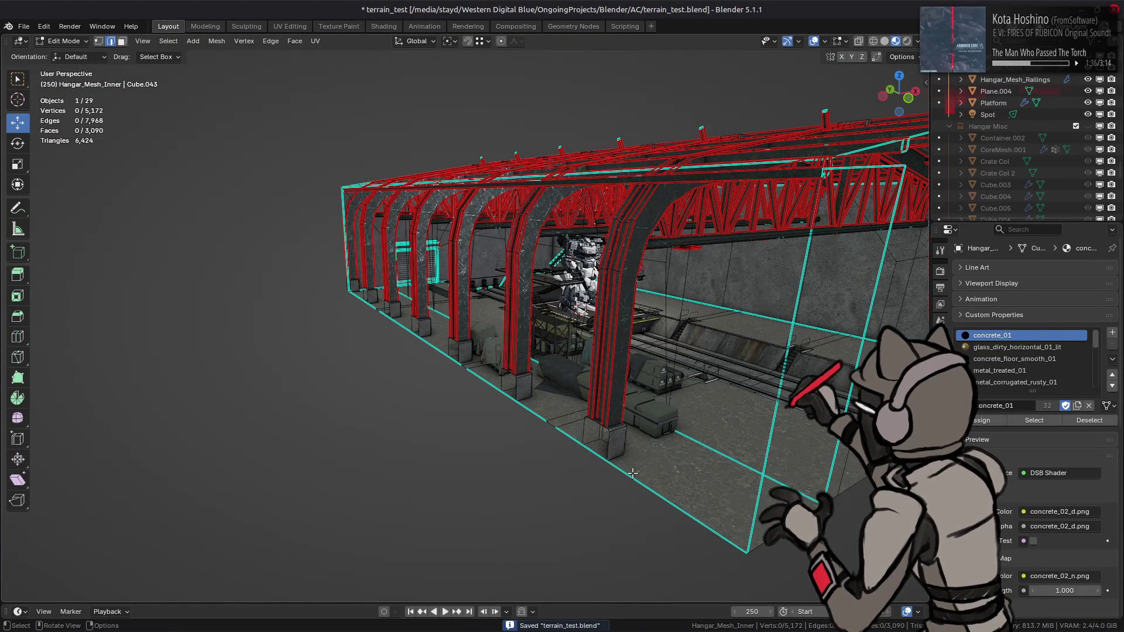
middle_drag(540, 452, 603, 466)
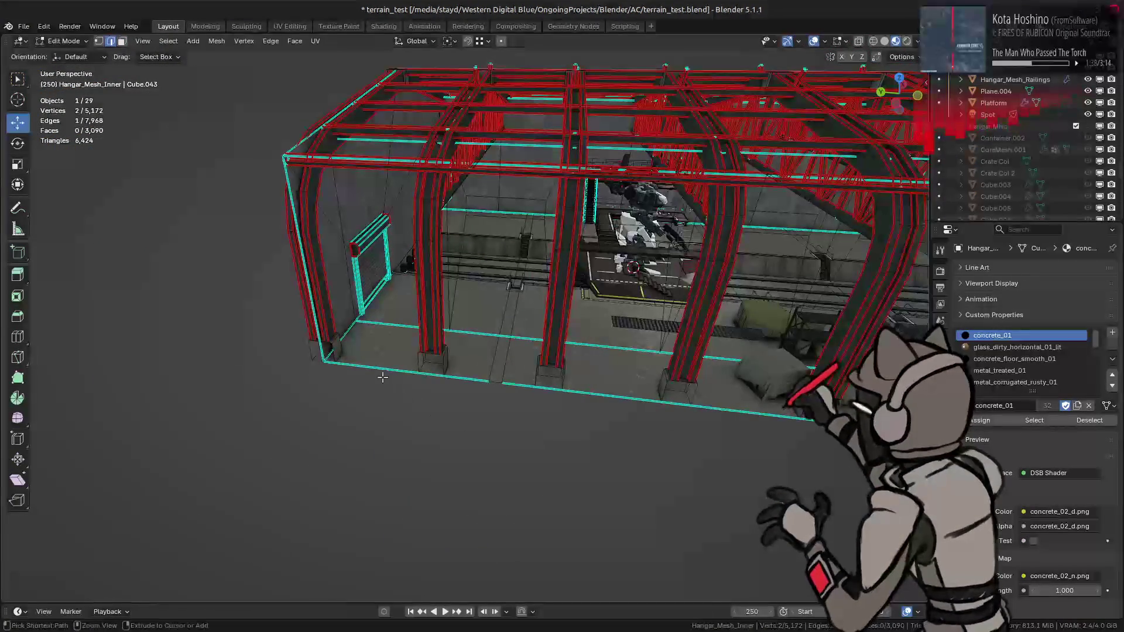
ctrl+click(743, 410)
mouse_move(742, 410)
middle_down()
mouse_move(720, 263)
mouse_move(546, 312)
mouse_move(642, 301)
mouse_move(458, 419)
mouse_move(472, 389)
mouse_move(431, 368)
mouse_move(451, 383)
mouse_move(434, 374)
mouse_move(534, 359)
middle_up()
scroll(550, 310, up, 5)
key(3)
click(560, 350)
key(ctrl+l)
key(2)
alt+click(450, 425)
Select an edge row and move it 6.5 m along X.
click(439, 377)
ctrl+click(468, 369)
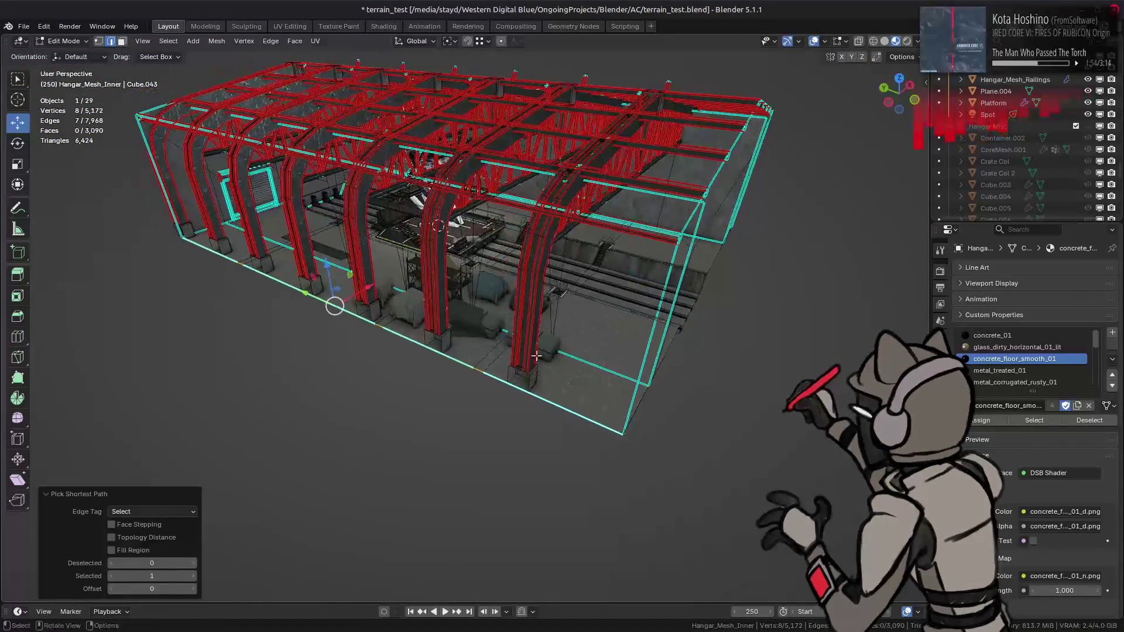
click(900, 57)
middle_drag(544, 229, 445, 275)
text(gx6.5)
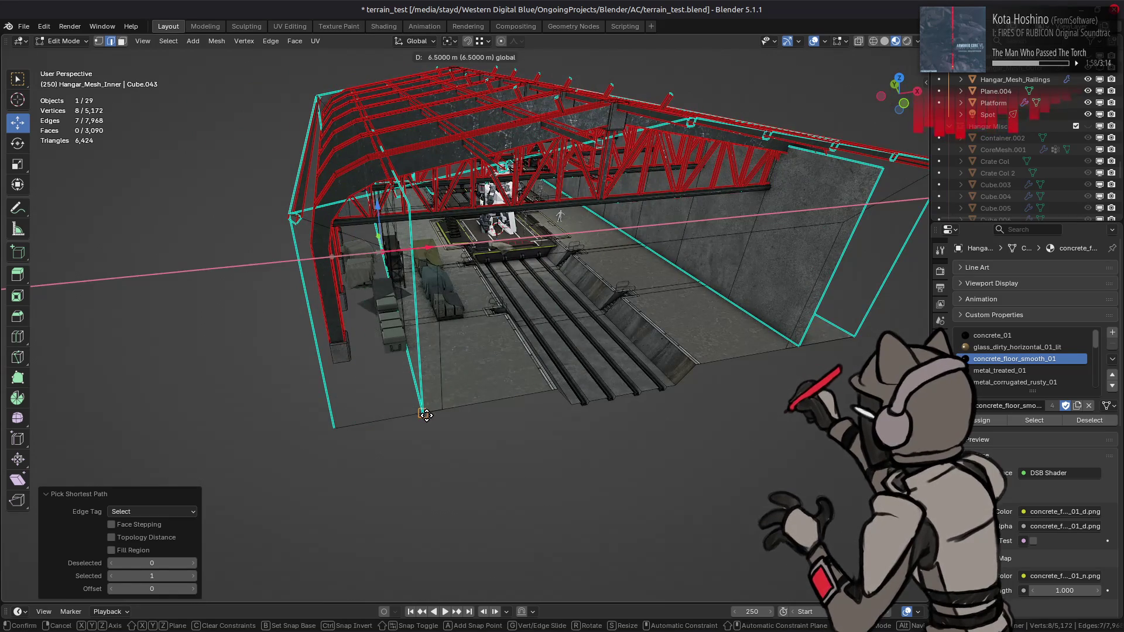
key(Return)
Select another edge row and mark it sharp.
scroll(505, 372, up, 5)
scroll(505, 371, down, 5)
mouse_move(504, 372)
middle_down()
mouse_move(526, 357)
mouse_move(556, 375)
middle_up()
click(450, 475)
scroll(576, 428, up, 4)
scroll(576, 429, down, 4)
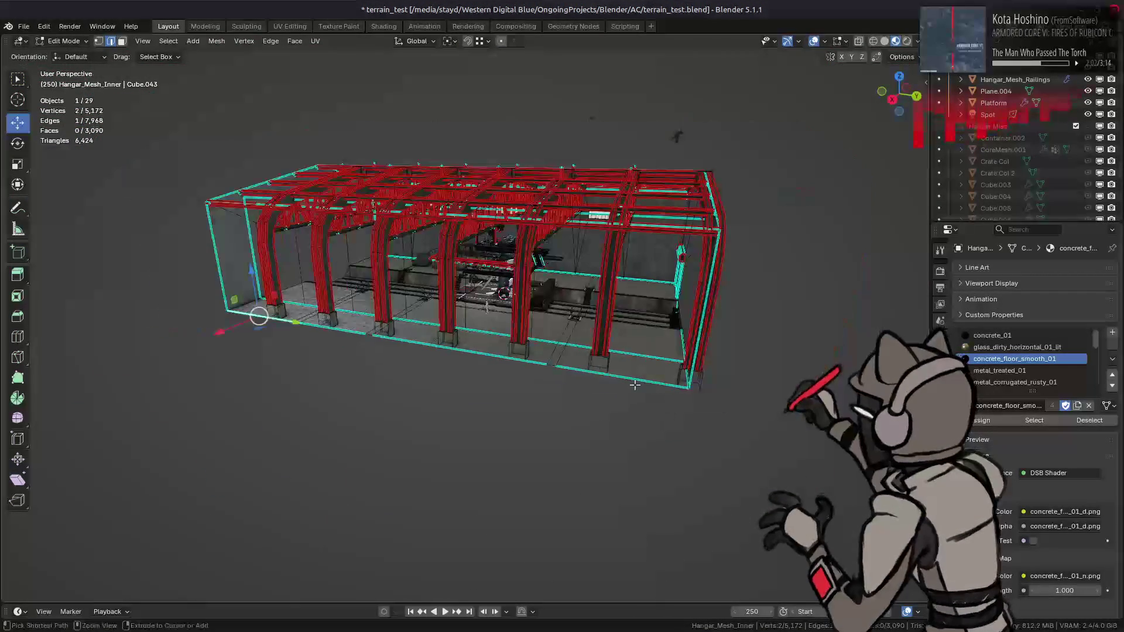
ctrl+click(641, 392)
scroll(642, 393, up, 4)
right_click(501, 406)
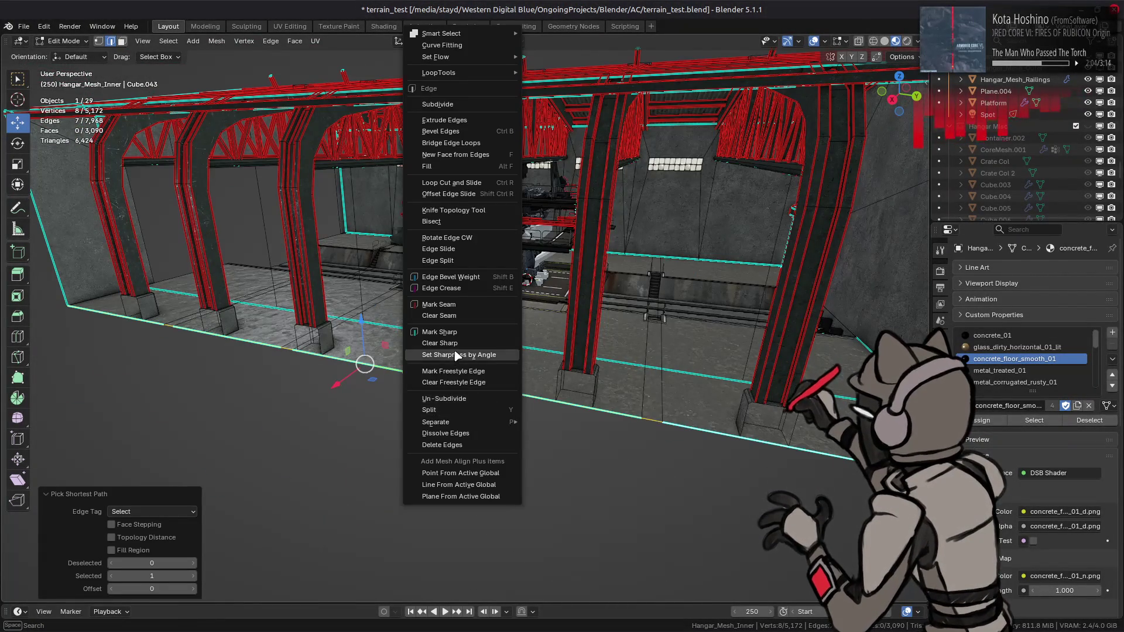
click(468, 332)
Move the sharp edge row −6.5 m along X, then exit to Object Mode with X-ray off.
mouse_move(468, 331)
middle_down()
mouse_move(508, 377)
mouse_move(668, 448)
middle_up()
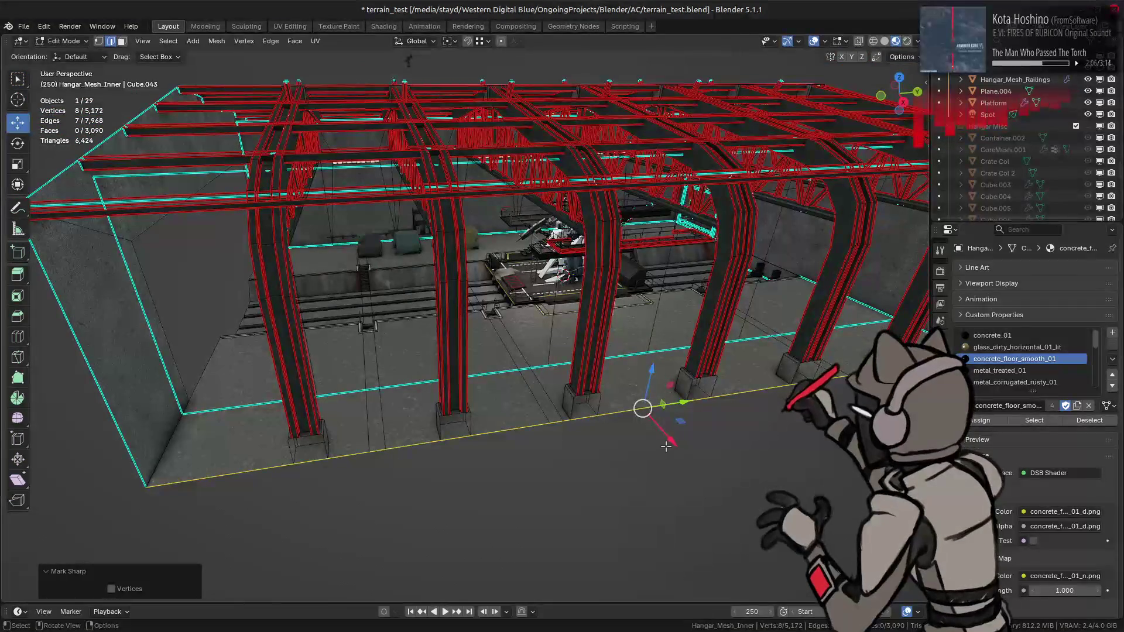
text(gx)
text(6)
text(.5-)
key(Return)
middle_drag(434, 379, 504, 372)
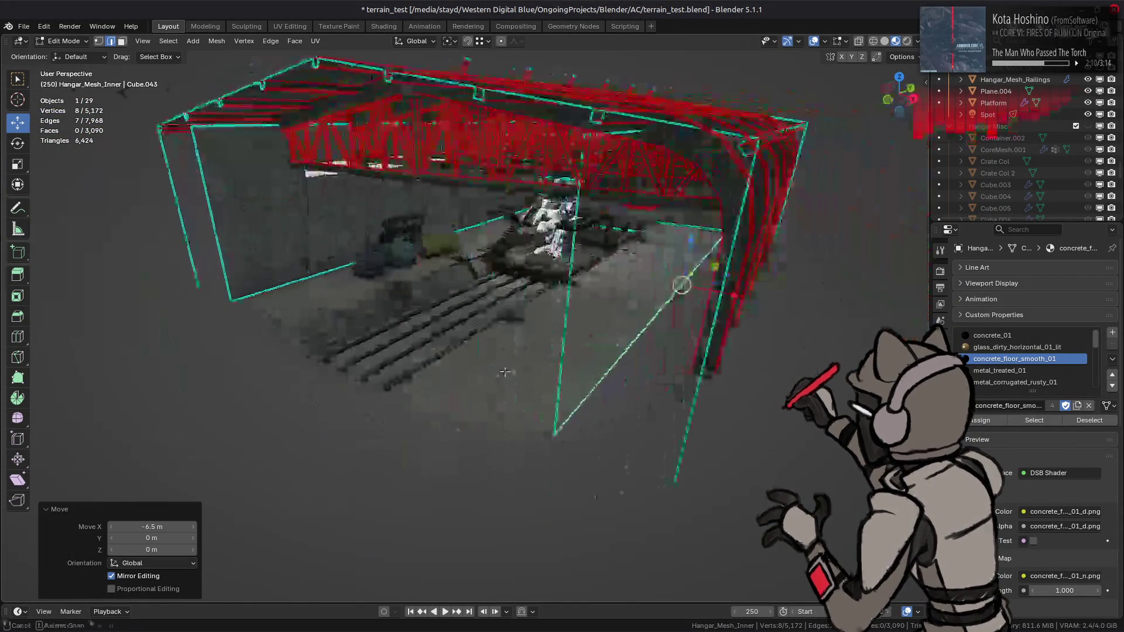
key(Tab)
key(alt+z)
mouse_move(531, 318)
middle_down()
mouse_move(574, 308)
mouse_move(517, 360)
mouse_move(527, 318)
mouse_move(536, 372)
middle_up()
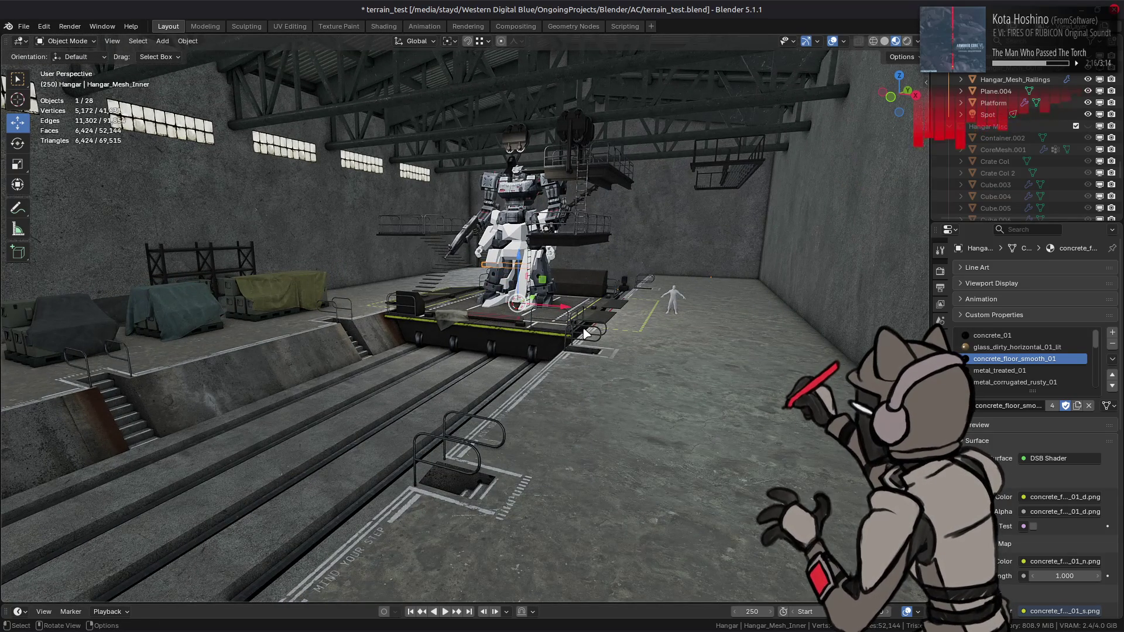
Save the hangar scene file.
middle_drag(585, 334, 580, 321)
ctrl+middle_drag(590, 363, 556, 348)
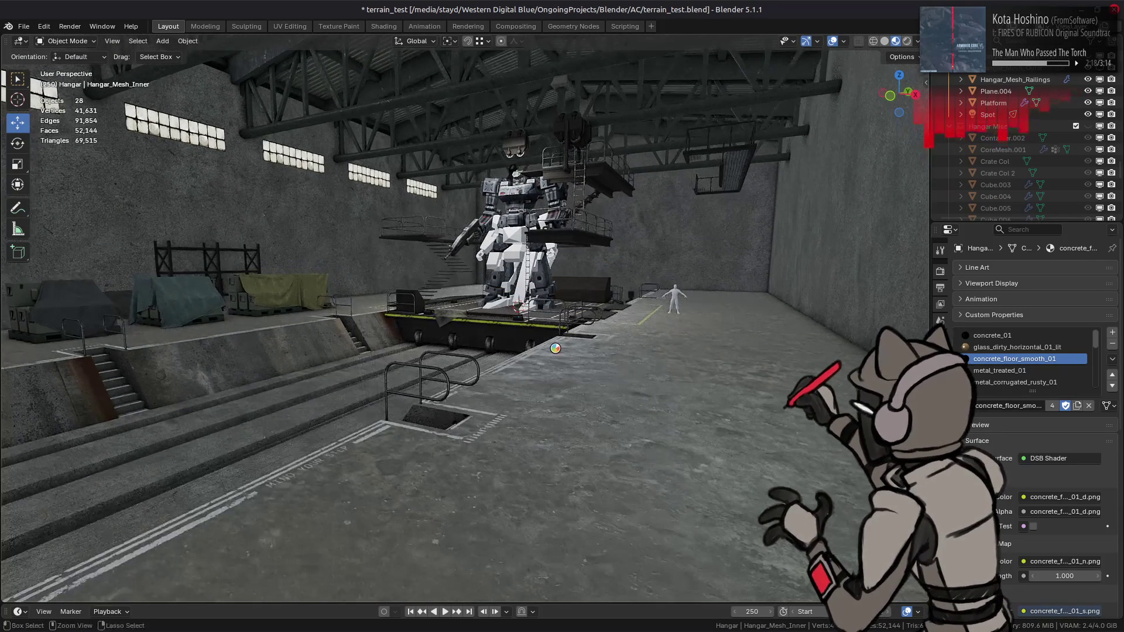
key(ctrl+s)
Open Hangar_Mesh_Inner in Edit Mode and select the wall-top edge loop.
mouse_move(379, 233)
middle_down()
mouse_move(328, 258)
mouse_move(400, 266)
mouse_move(383, 285)
mouse_move(413, 304)
mouse_move(398, 286)
mouse_move(468, 205)
mouse_move(616, 158)
mouse_move(480, 160)
mouse_move(542, 161)
mouse_move(424, 141)
middle_up()
click(373, 290)
key(Tab)
alt+click(603, 151)
scroll(480, 160, down, 5)
scroll(423, 141, up, 4)
Add the second wall loop and trial-drop both wall edges 16 m along Z.
alt+shift+click(374, 159)
drag(574, 202, 574, 253)
click(900, 57)
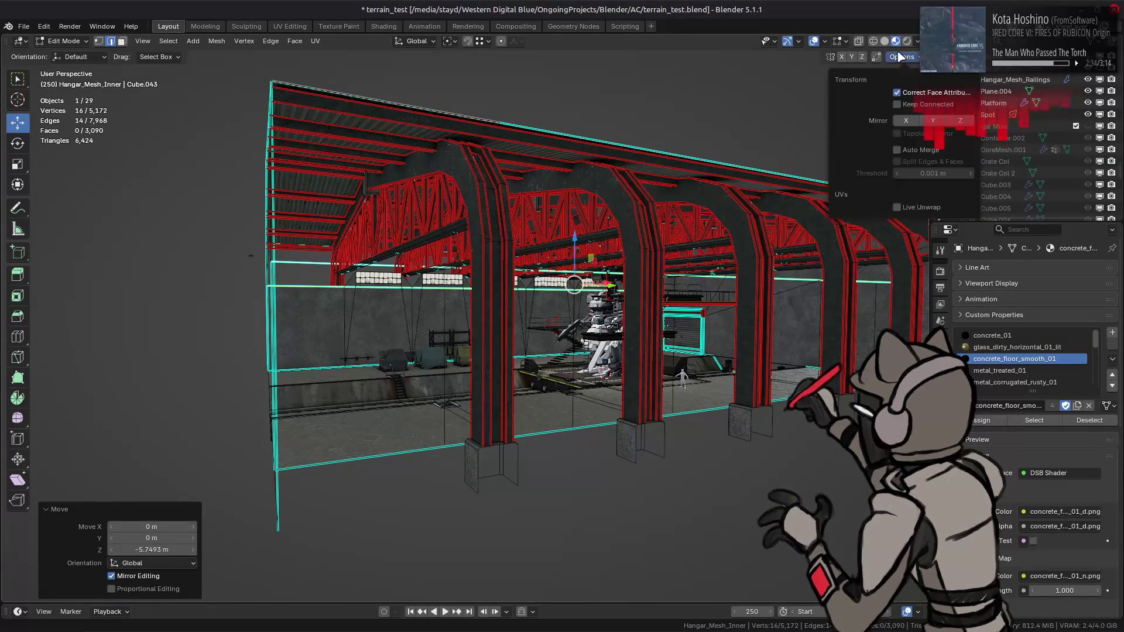
middle_drag(690, 217, 571, 216)
scroll(571, 216, up, 5)
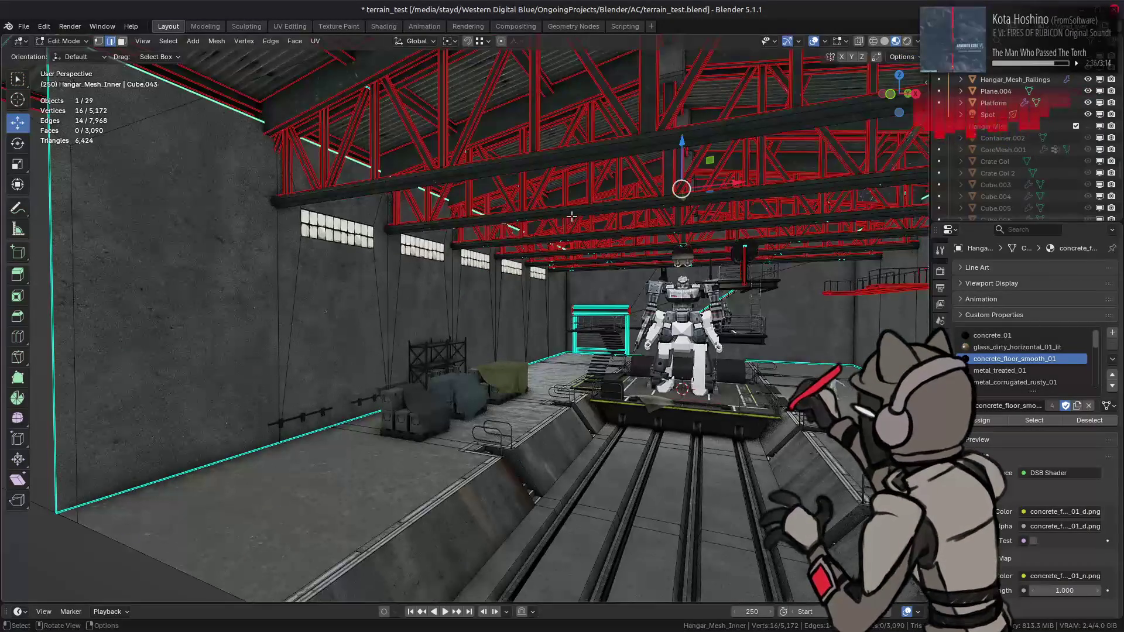
drag(679, 145, 683, 174)
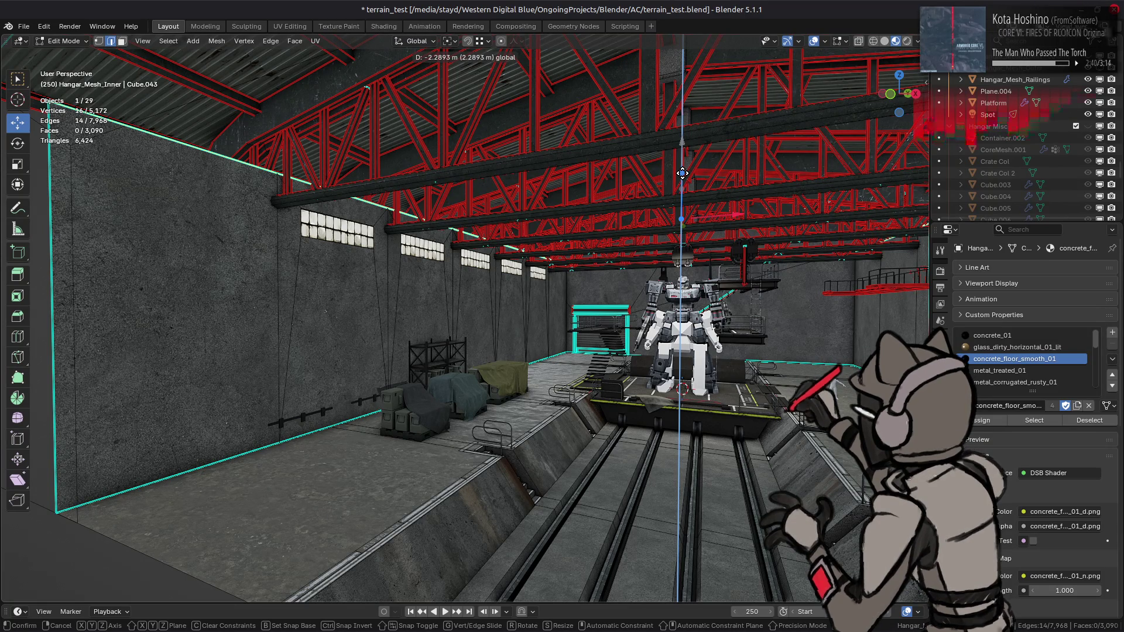
mouse_move(682, 174)
mouse_down()
mouse_move(586, 304)
mouse_move(400, 375)
mouse_up()
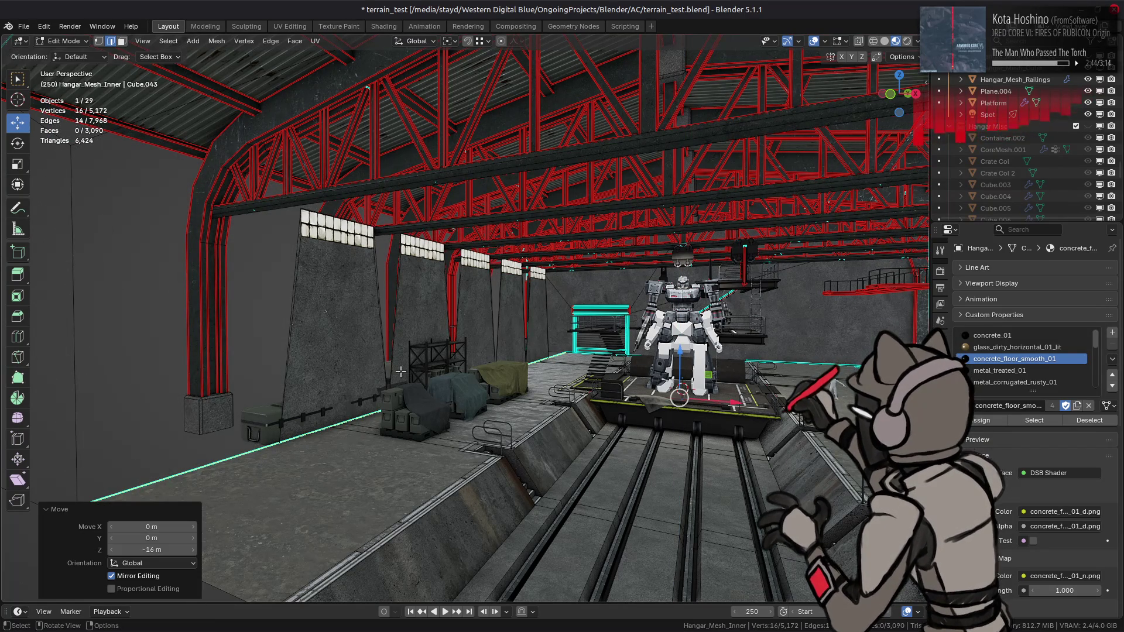
Undo the 16, 4 and 2 m trial drops, then set the wall drop to −2.5 m.
key(ctrl+z)
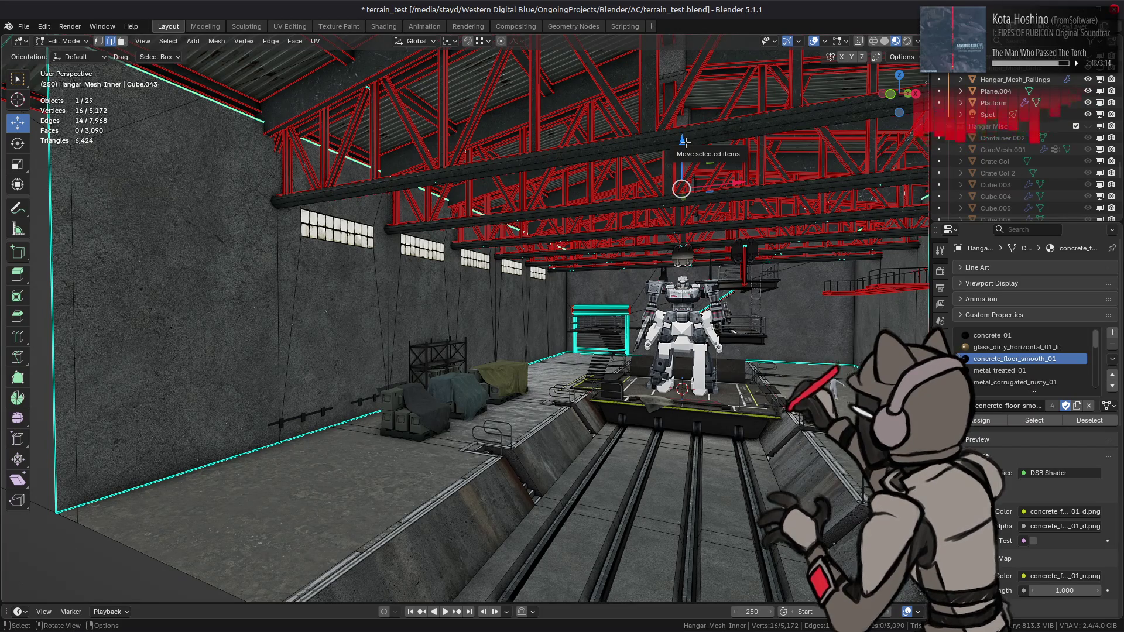
drag(683, 143, 656, 157)
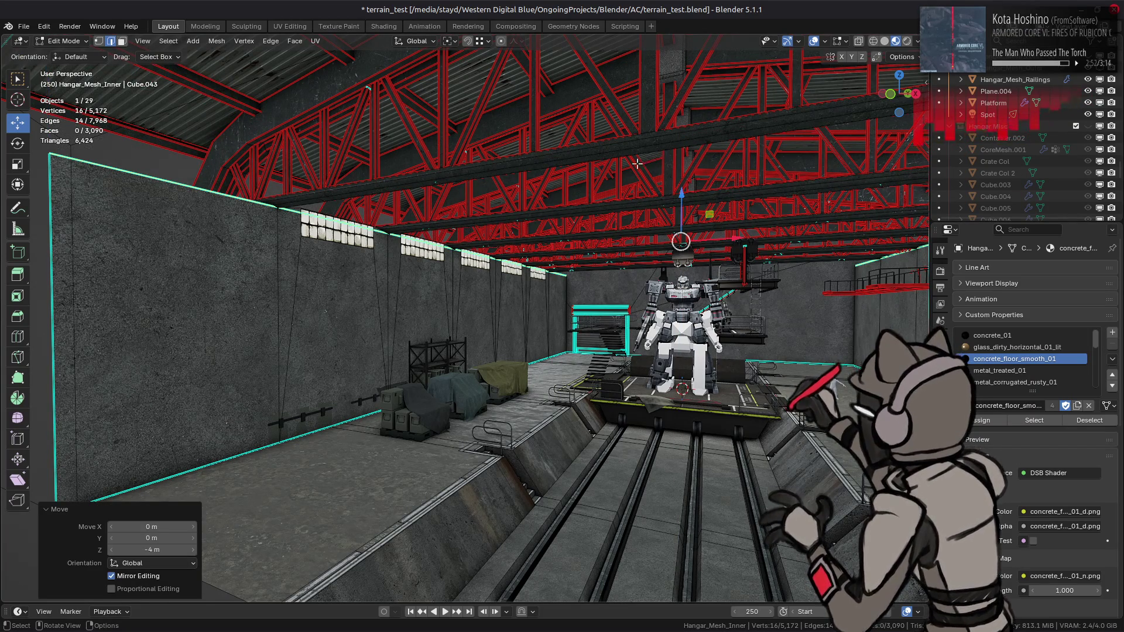
key(ctrl+z)
drag(683, 142, 682, 149)
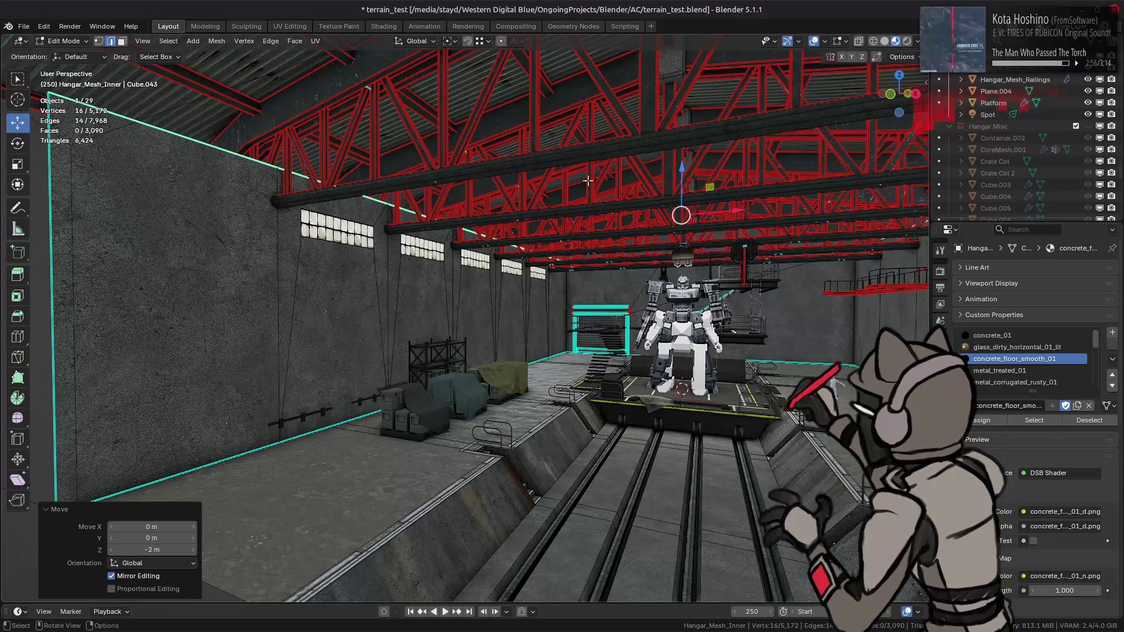
key(ctrl+z)
drag(683, 142, 680, 153)
text(-3)
key(Return)
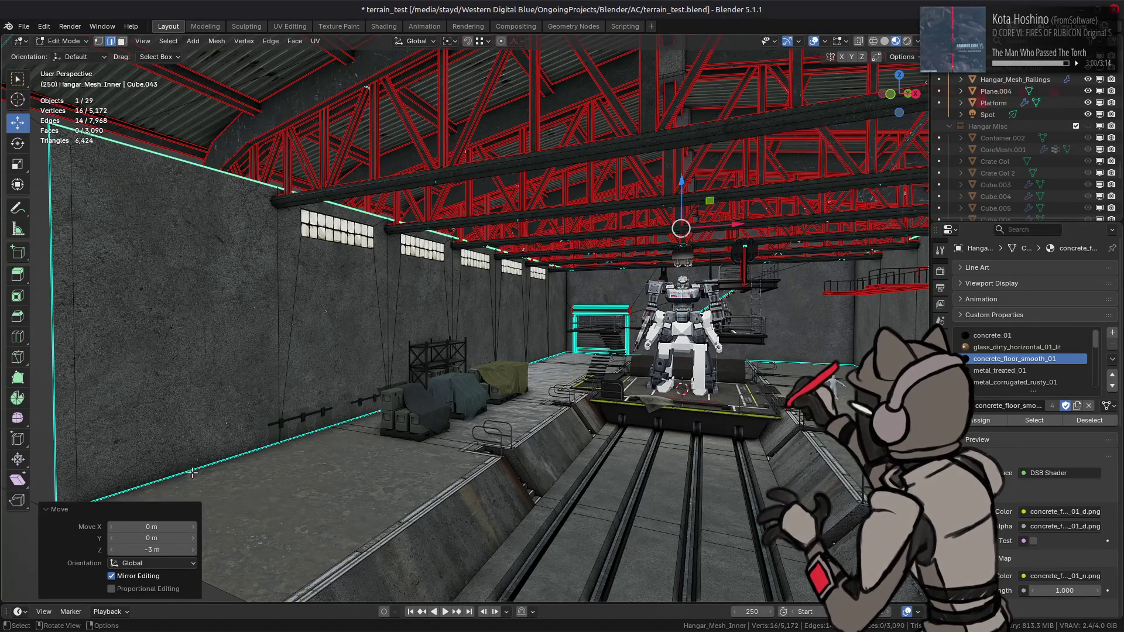
click(165, 548)
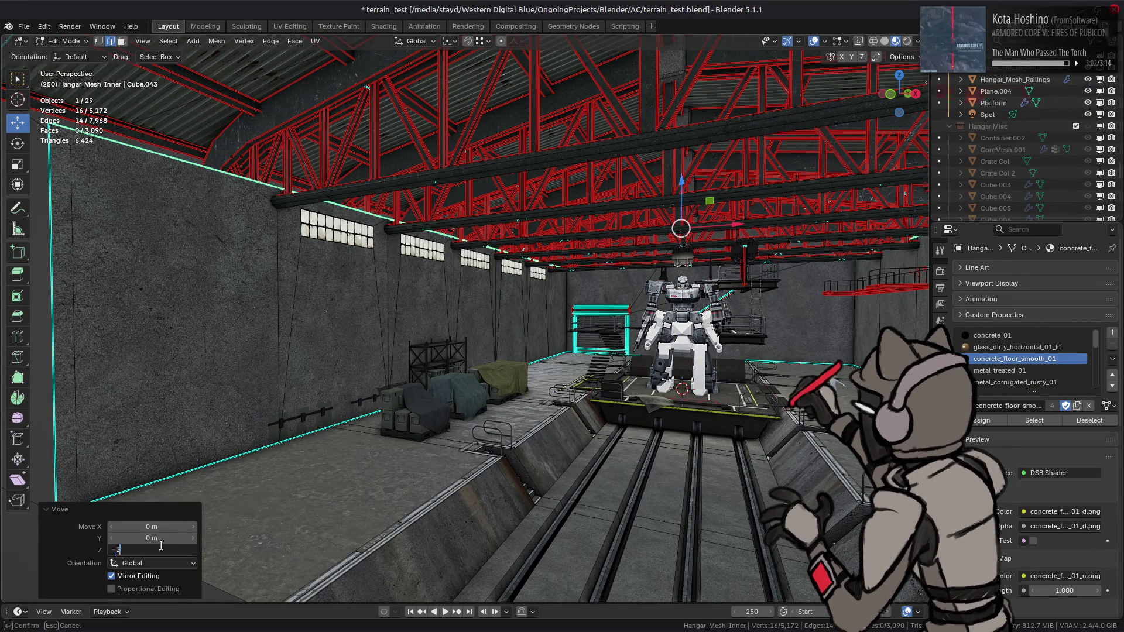
text(2.5)
key(Return)
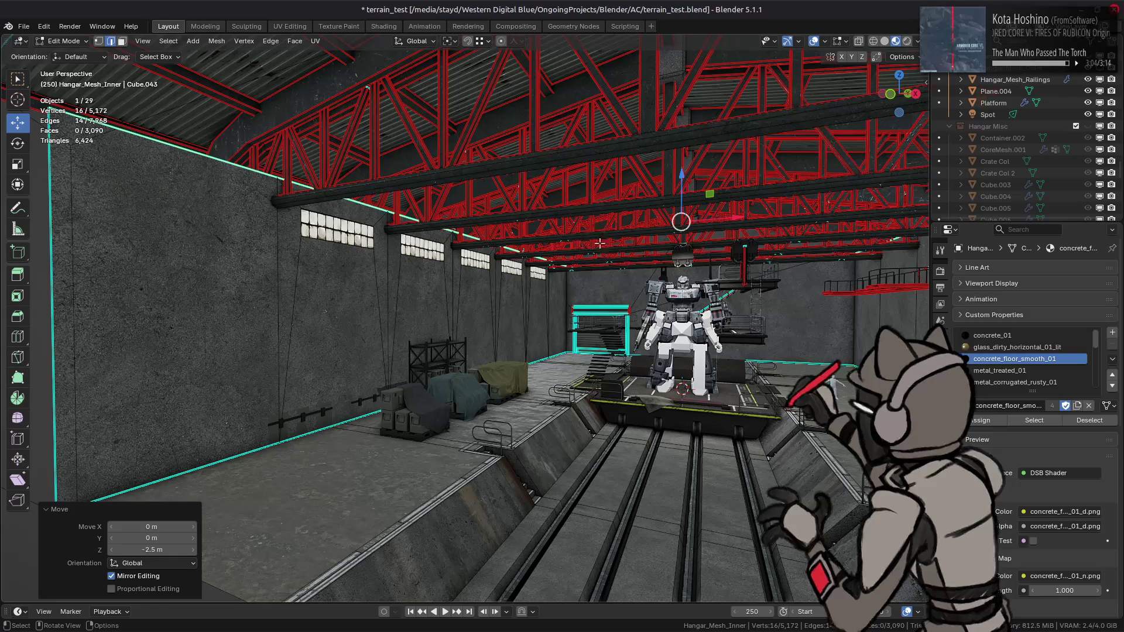
Try another vertical move of the edges, undo it, and return to Object Mode.
key(g)
key(z)
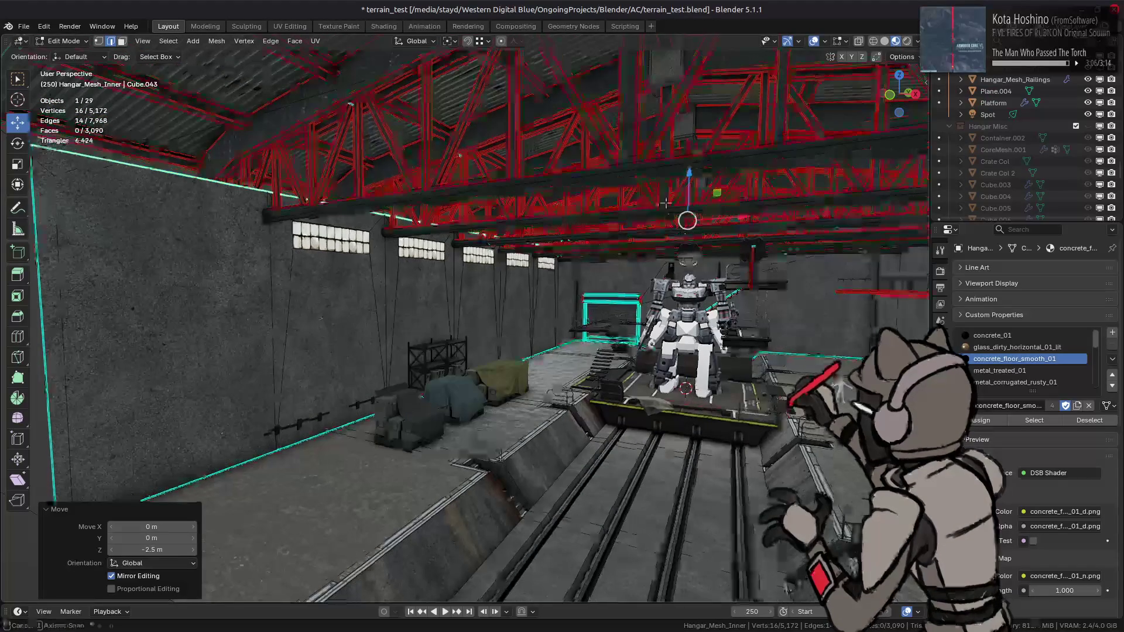
click(267, 402)
middle_drag(267, 403, 235, 421)
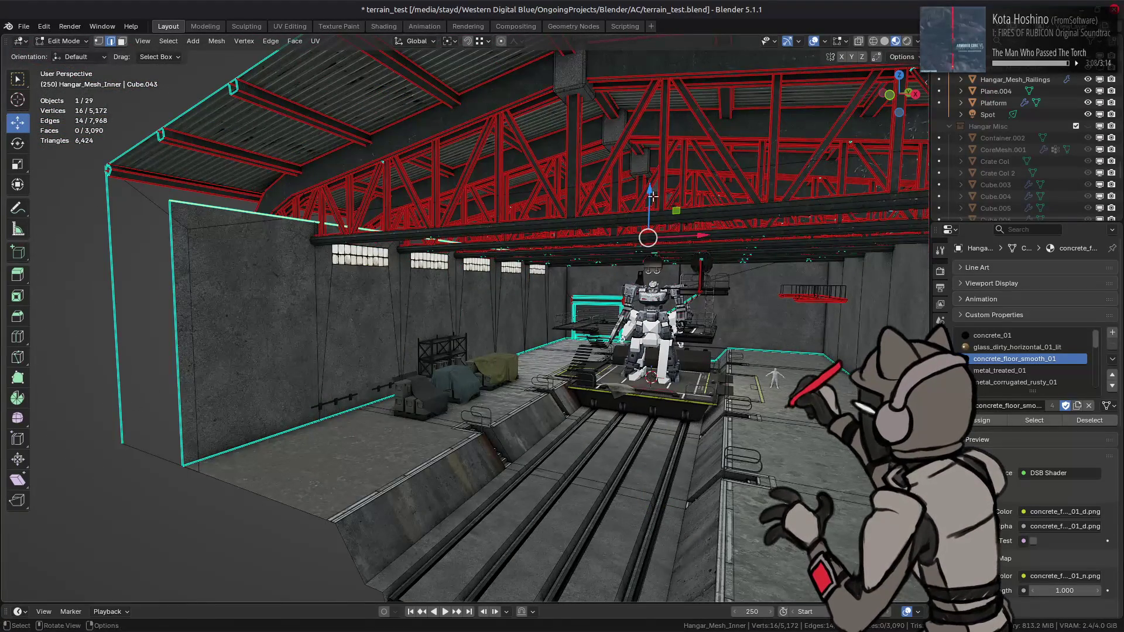
key(g)
key(z)
click(200, 471)
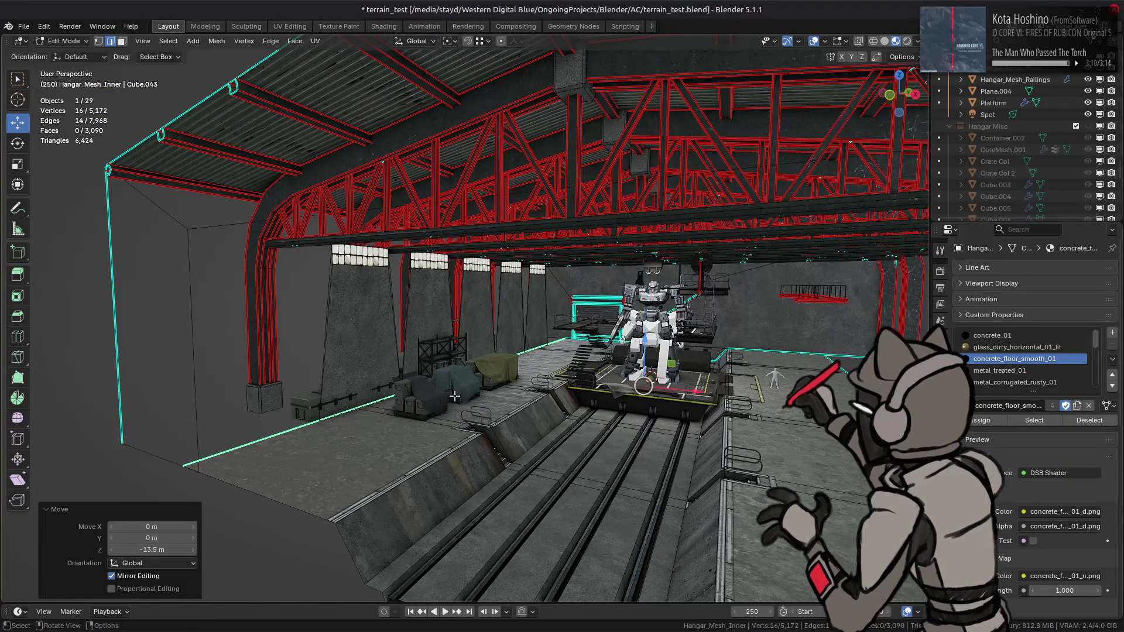
key(ctrl+z)
key(Tab)
mouse_move(505, 342)
middle_down()
mouse_move(519, 336)
mouse_move(472, 294)
middle_up()
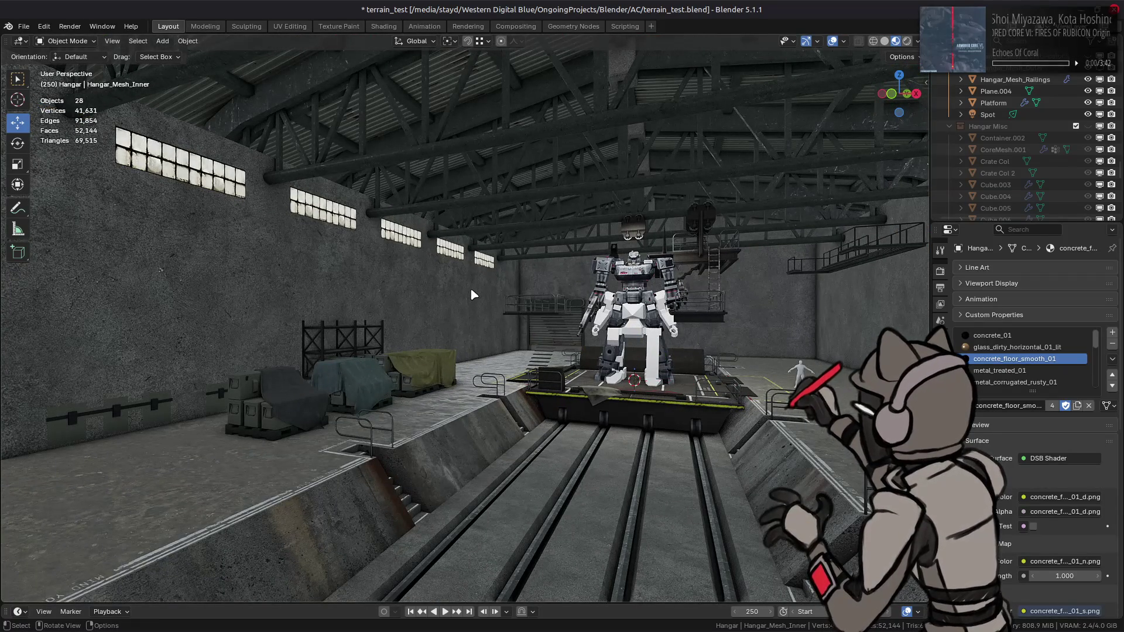
Orbit up to view the hangar's ceiling trusses, then switch to the gantry-cranes.jpg browser window.
mouse_move(471, 290)
middle_down()
mouse_move(464, 309)
mouse_move(460, 289)
middle_up()
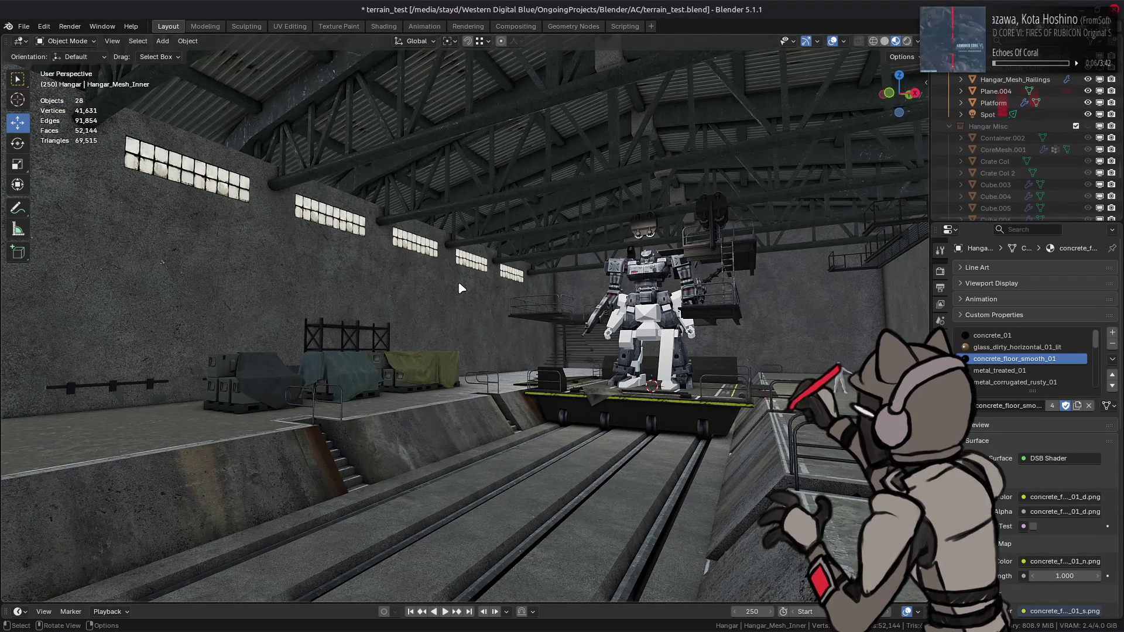
shift+middle_drag(343, 240, 413, 268)
scroll(412, 267, up, 2)
middle_drag(413, 201, 441, 216)
key(alt+Tab)
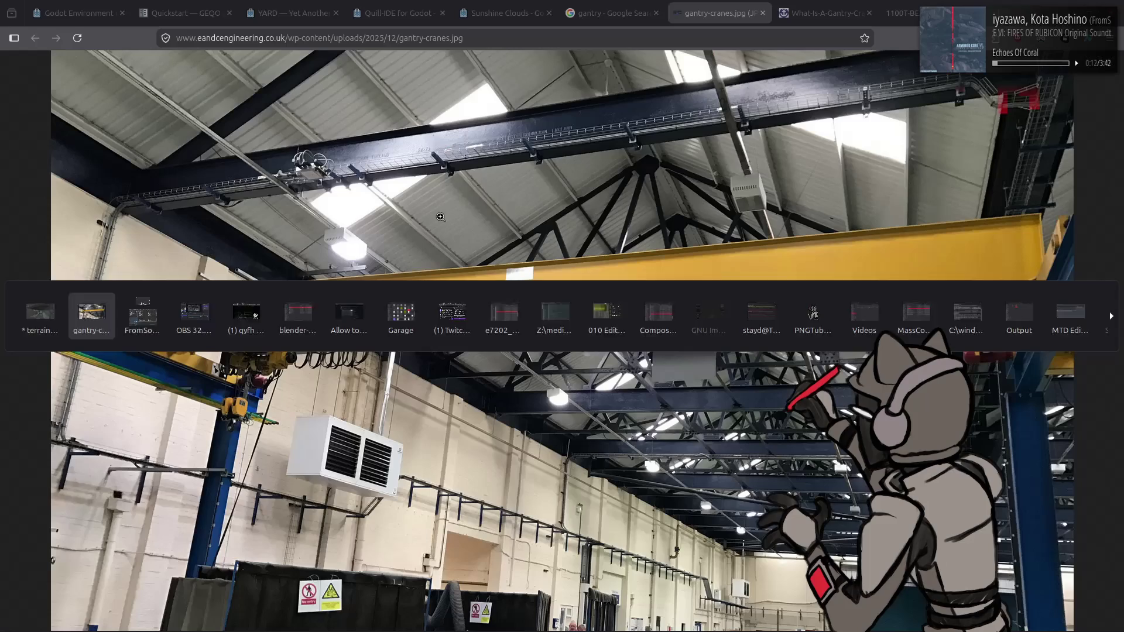
View the yellow gantry crane reference photo and the gantry image search results.
click(819, 4)
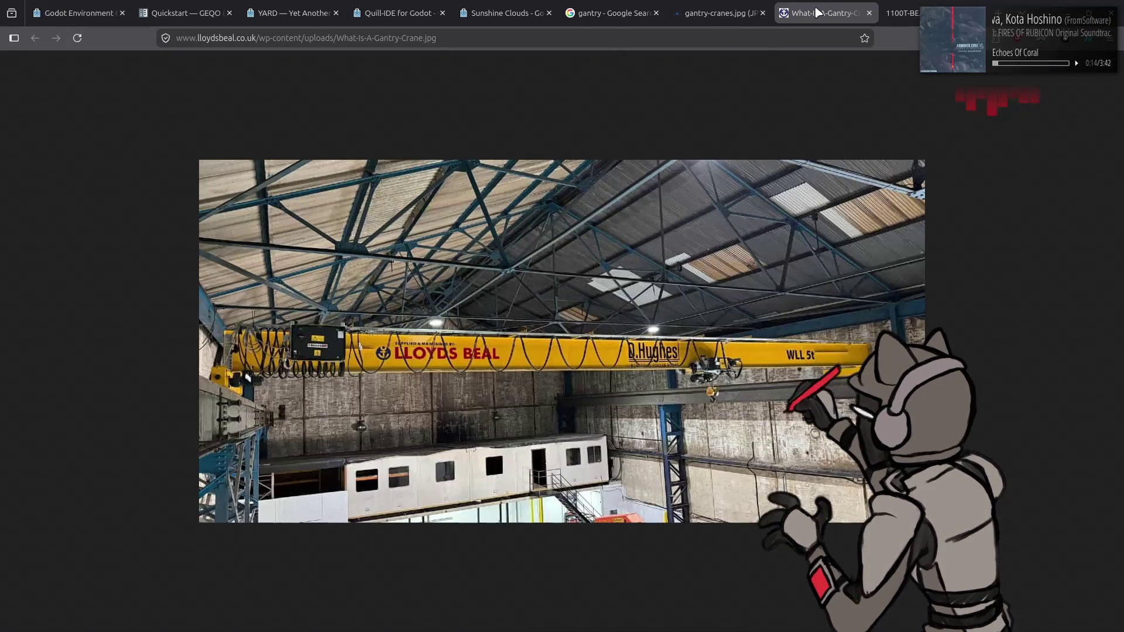
key(alt+Tab)
key(alt+Tab)
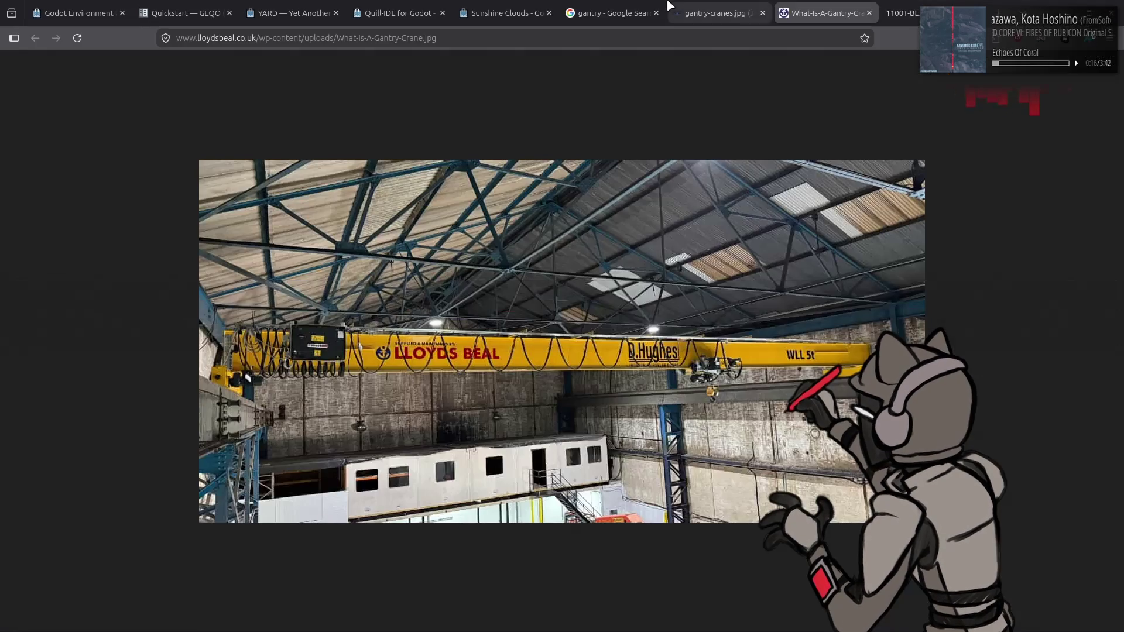
key(alt+Tab)
key(alt+Tab)
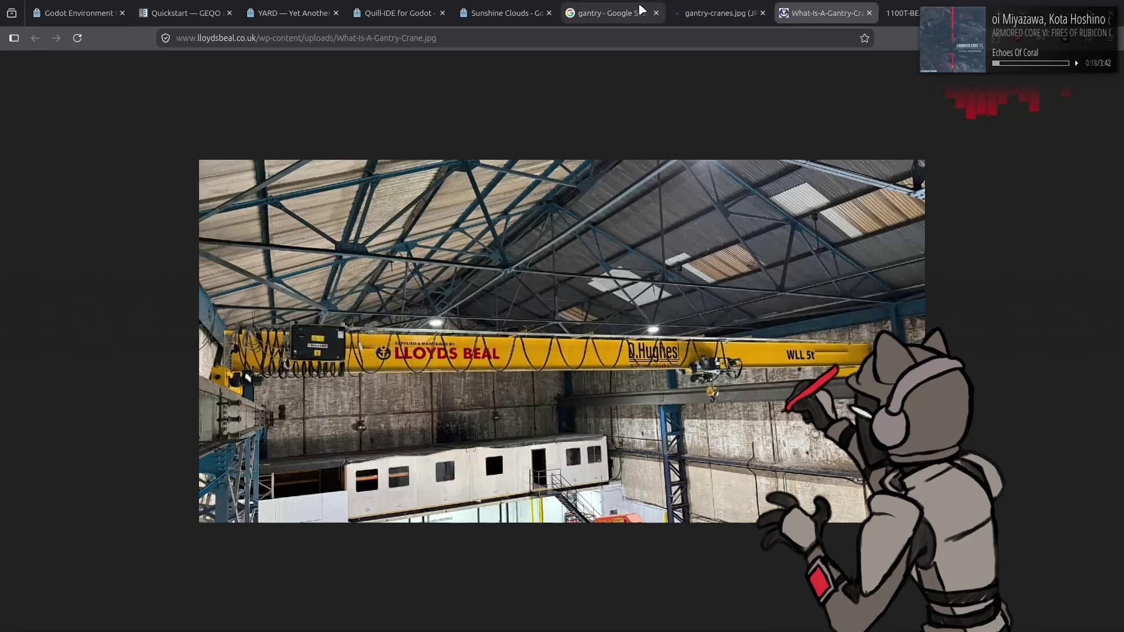
click(640, 9)
key(alt+Tab)
Back in Blender, edit the hangar mesh in face mode and select the left roof face.
click(439, 111)
mouse_move(439, 111)
middle_down()
mouse_move(545, 248)
mouse_move(629, 265)
middle_up()
key(Tab)
key(3)
click(381, 246)
Select the large left roof face and set the rotation pivot to the roof ridge point.
key(2)
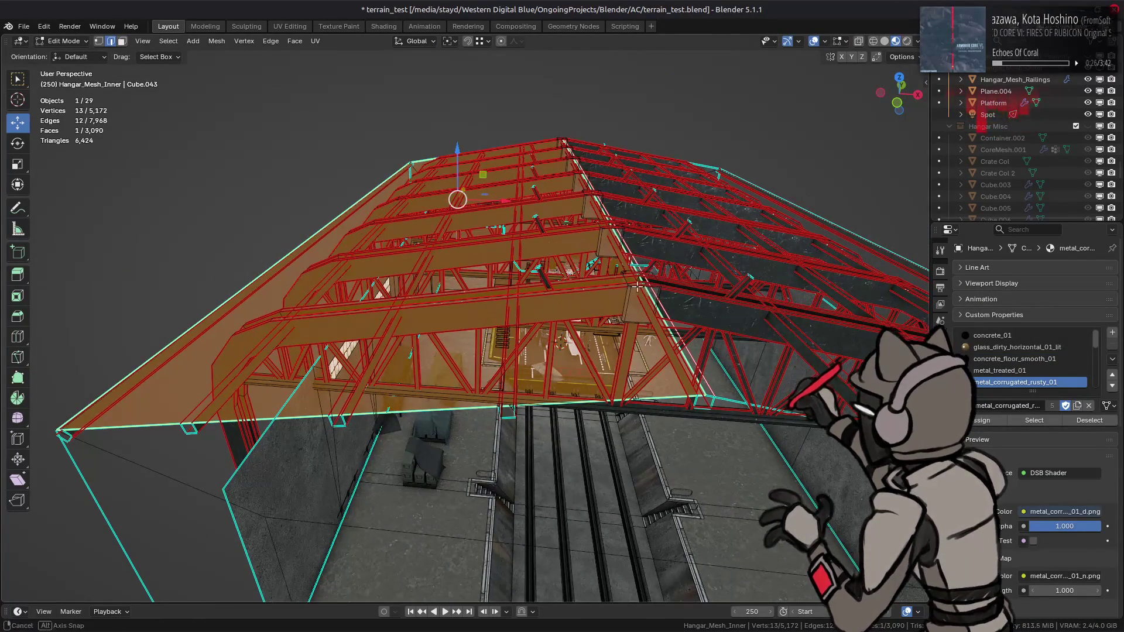
scroll(640, 287, up, 3)
shift+middle_drag(641, 287, 597, 389)
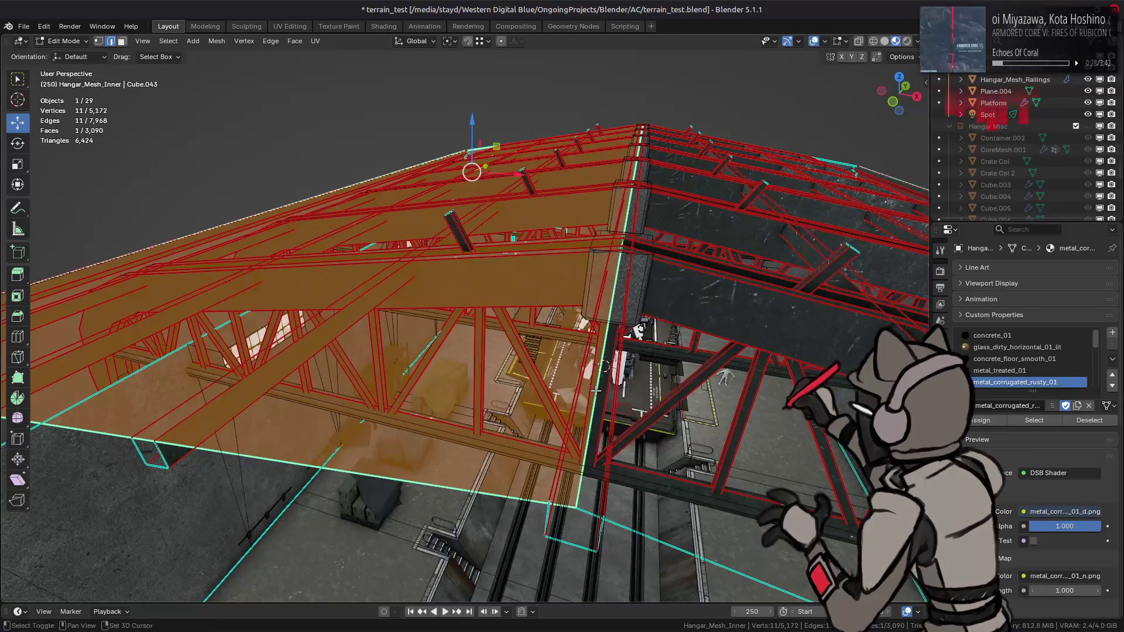
click(596, 389)
key(ctrl+Tab)
click(530, 360)
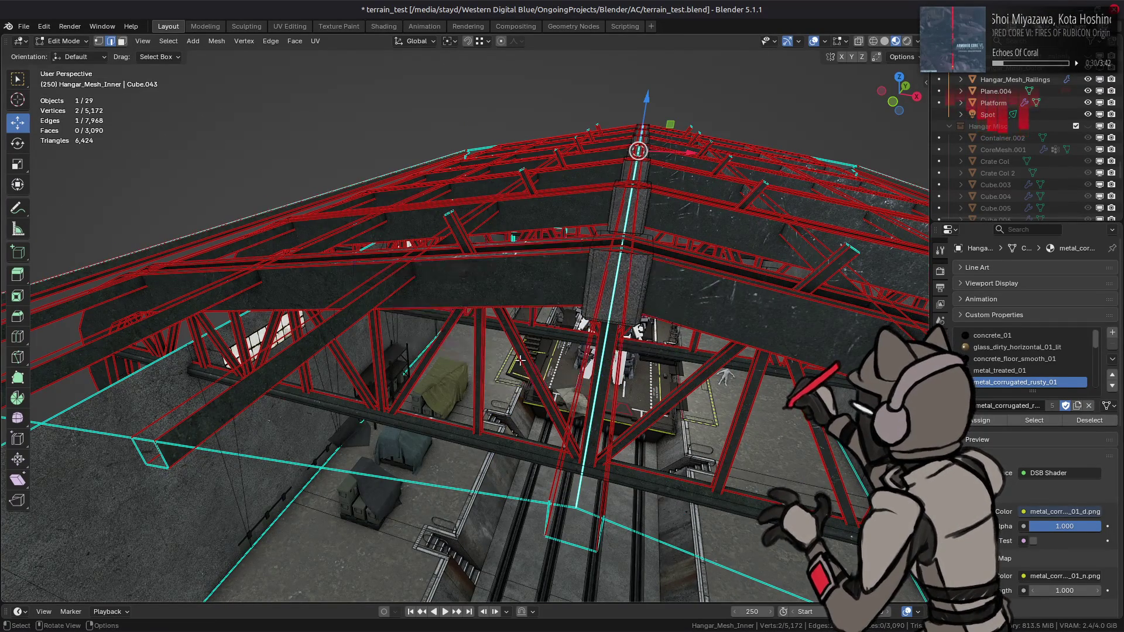
click(450, 45)
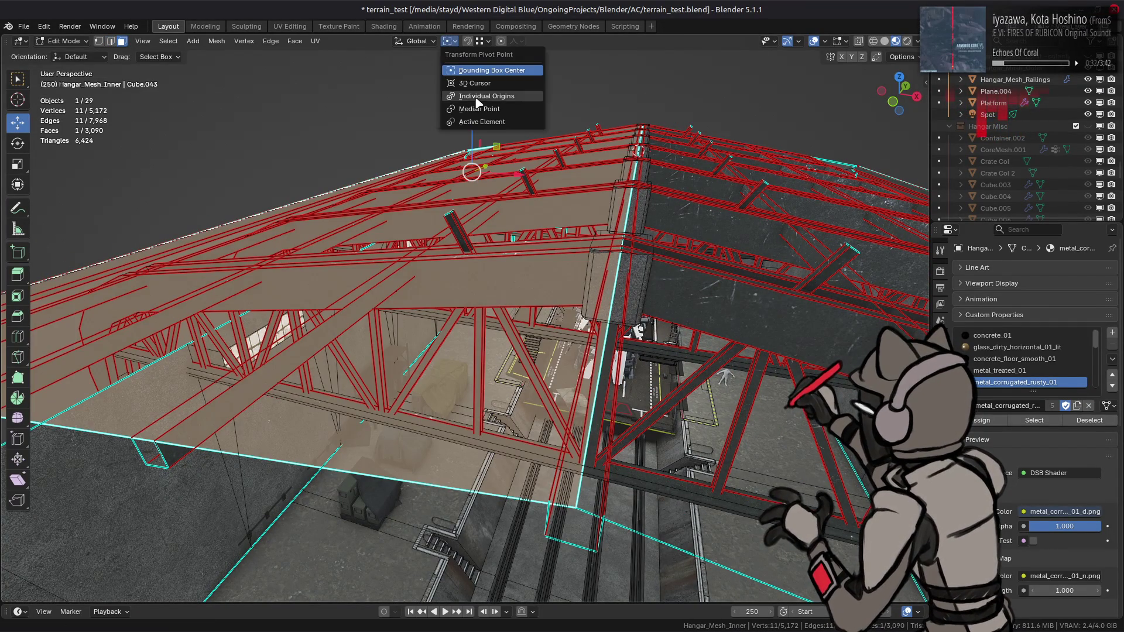
click(470, 74)
click(451, 45)
click(463, 85)
Try tilting the roof face, first freely and then by exactly 10°, then revert it.
mouse_move(451, 141)
middle_down()
mouse_move(421, 138)
mouse_move(542, 139)
middle_up()
key(r)
click(466, 123)
scroll(539, 142, up, 2)
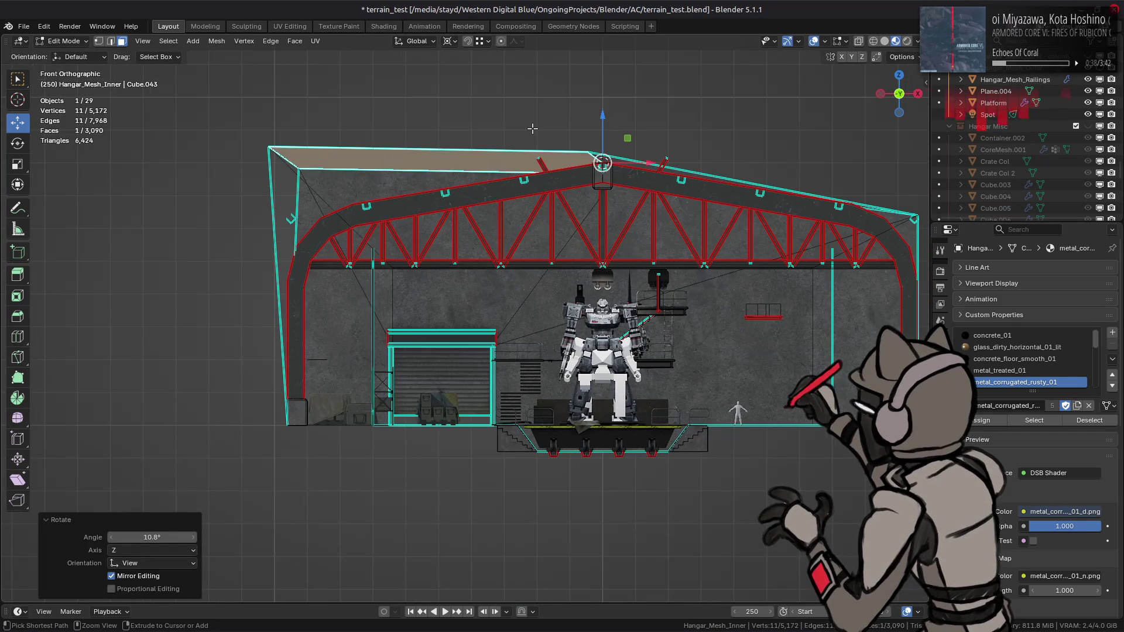
key(ctrl+z)
key(r)
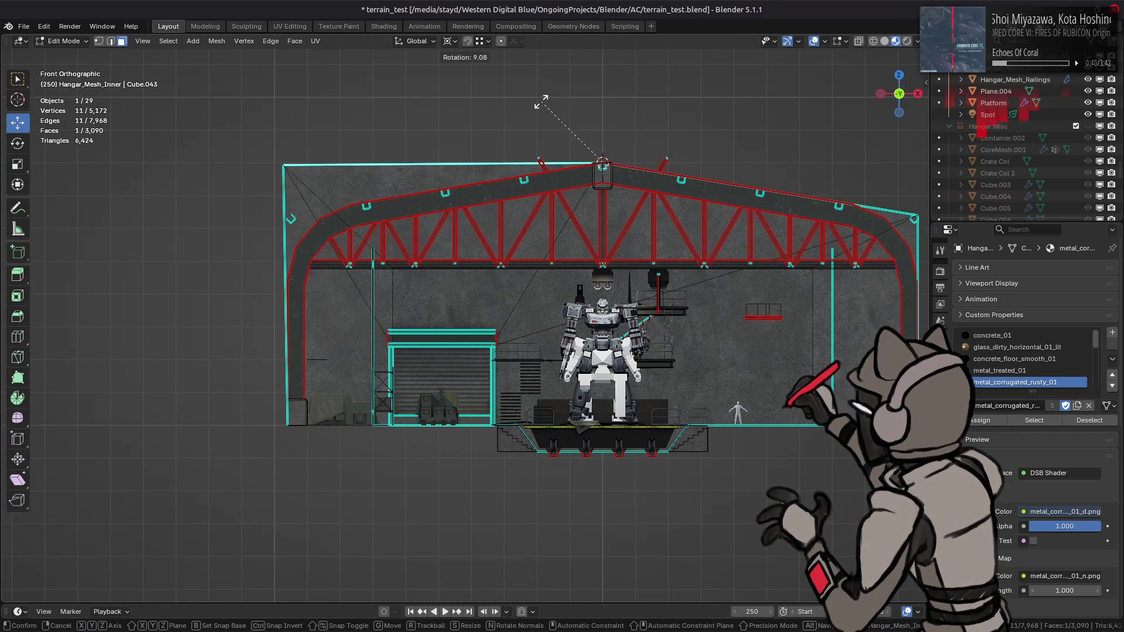
text(10)
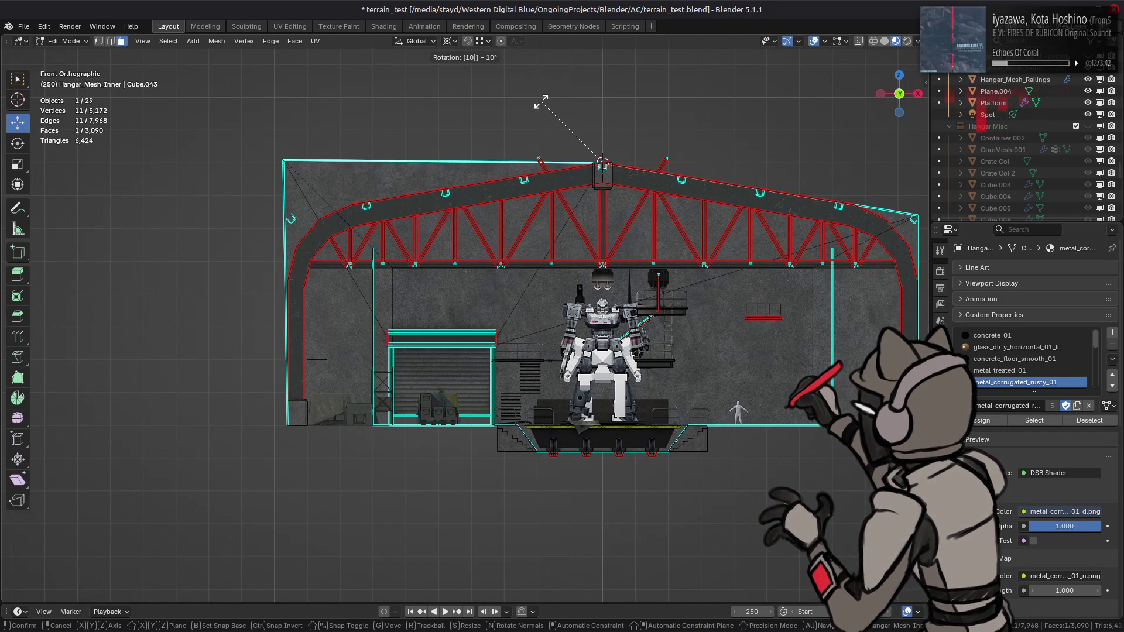
key(Return)
scroll(497, 109, up, 3)
shift+middle_drag(497, 109, 513, 324)
scroll(513, 324, up, 4)
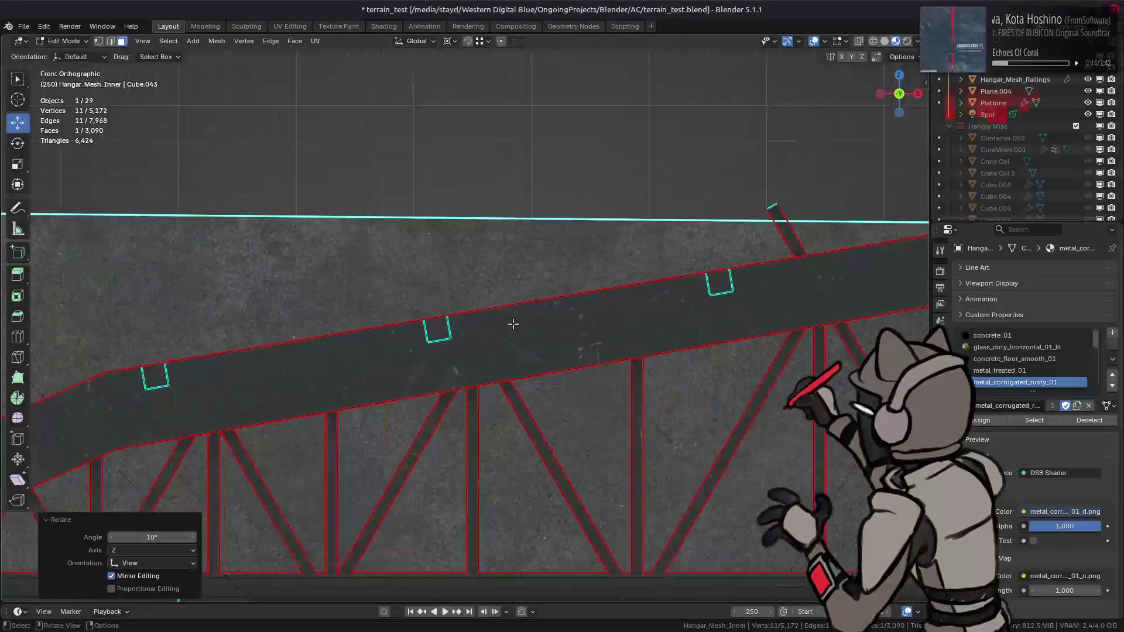
scroll(513, 324, down, 3)
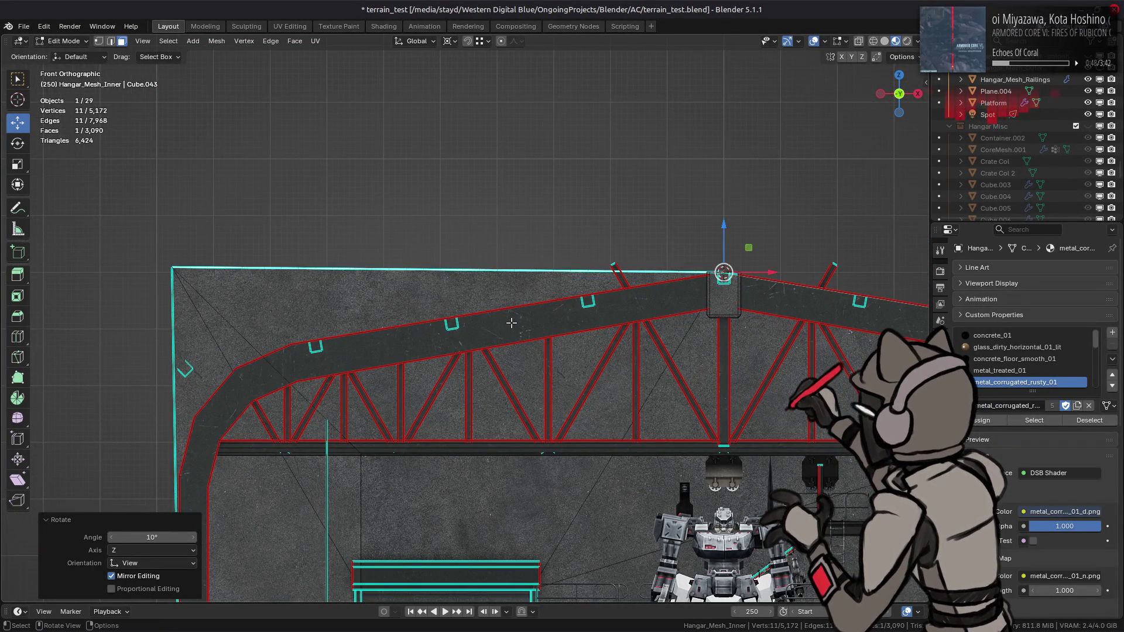
key(ctrl+z)
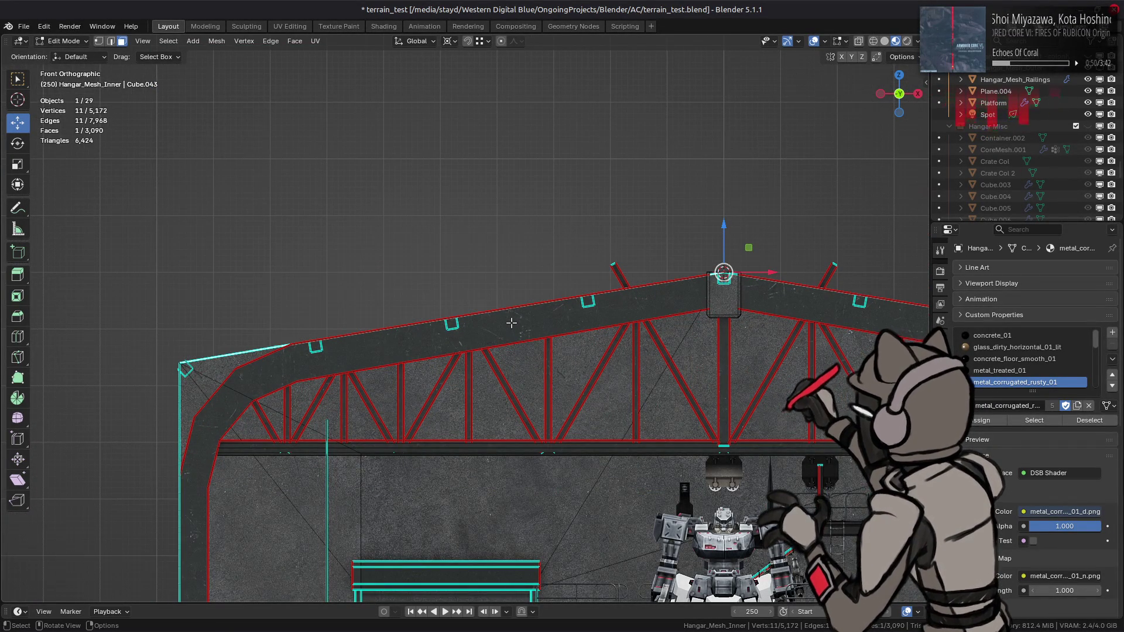
Select the hangar's wall and floor faces, extend to the connected shell, and hide everything else.
mouse_move(511, 322)
middle_down()
mouse_move(495, 292)
mouse_move(449, 313)
middle_up()
shift+click(276, 356)
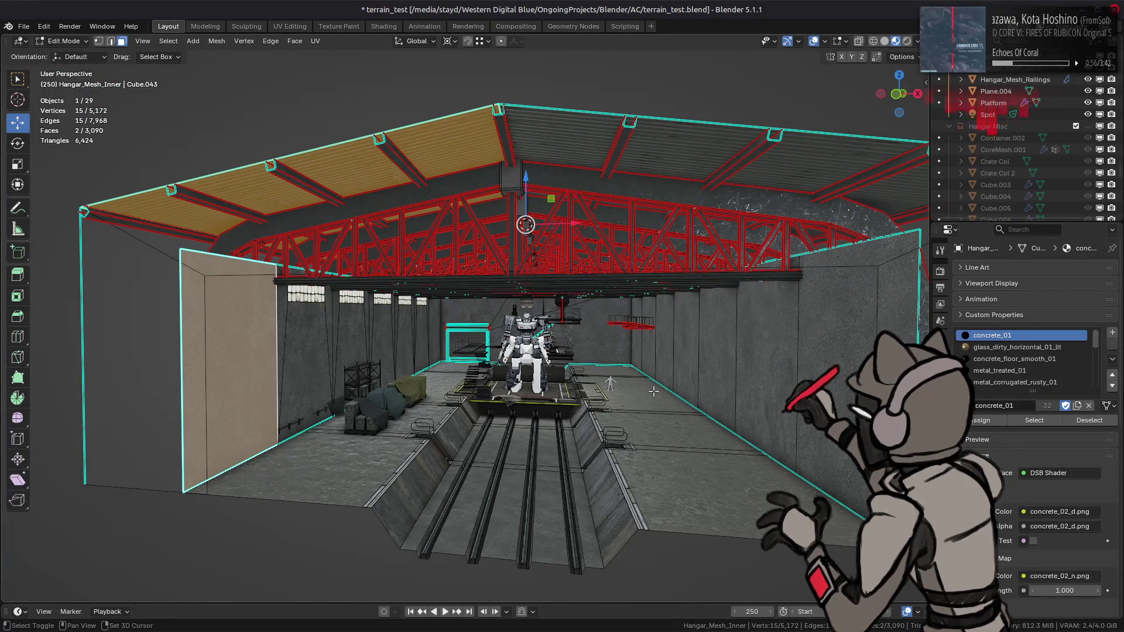
shift+click(677, 379)
shift+click(684, 477)
shift+click(382, 453)
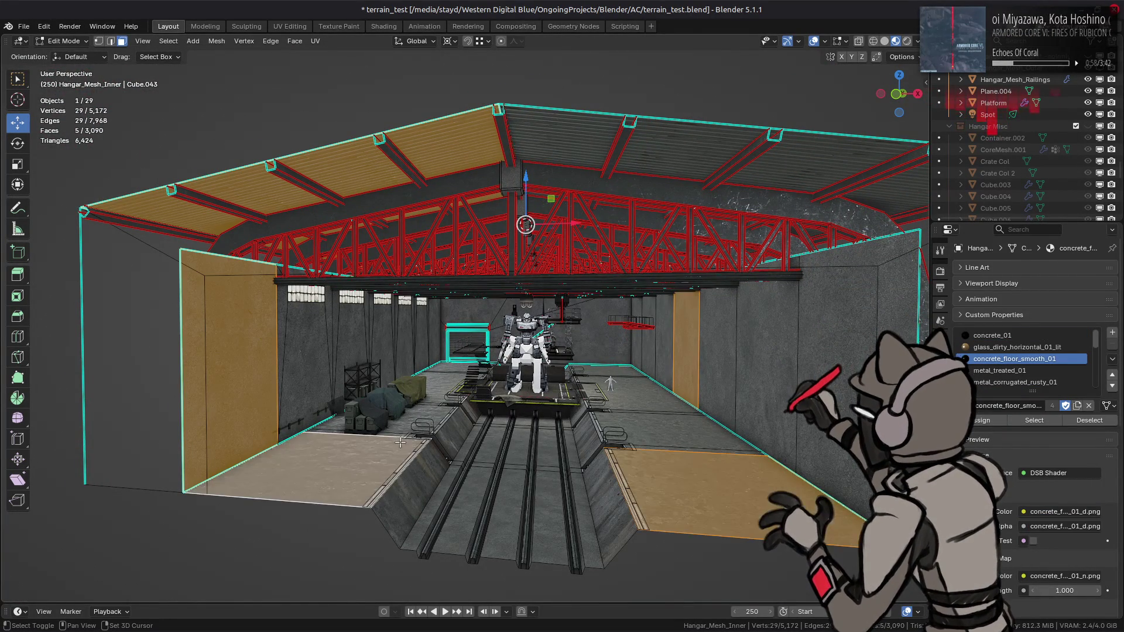
shift+click(596, 375)
scroll(850, 397, down, 3)
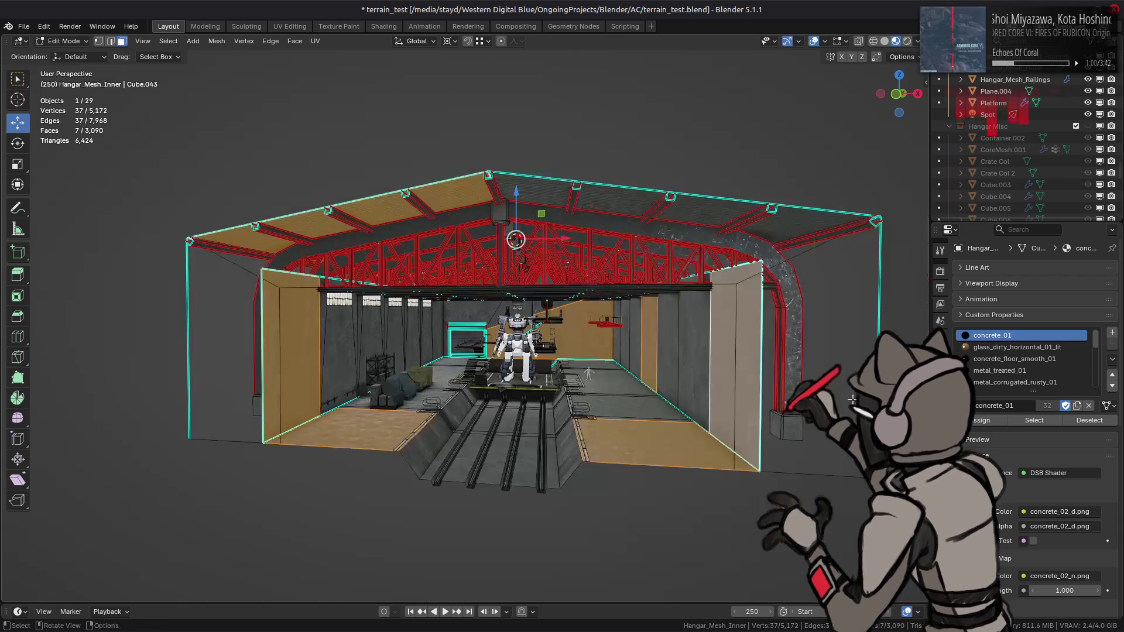
shift+click(813, 377)
key(ctrl+l)
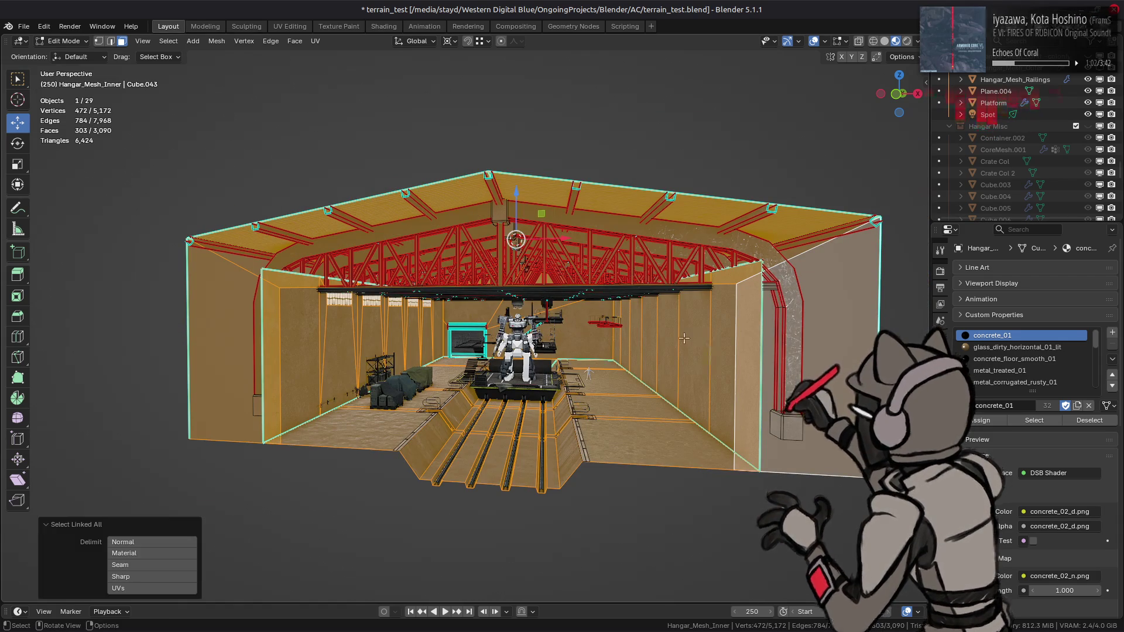
key(shift+h)
scroll(478, 252, up, 8)
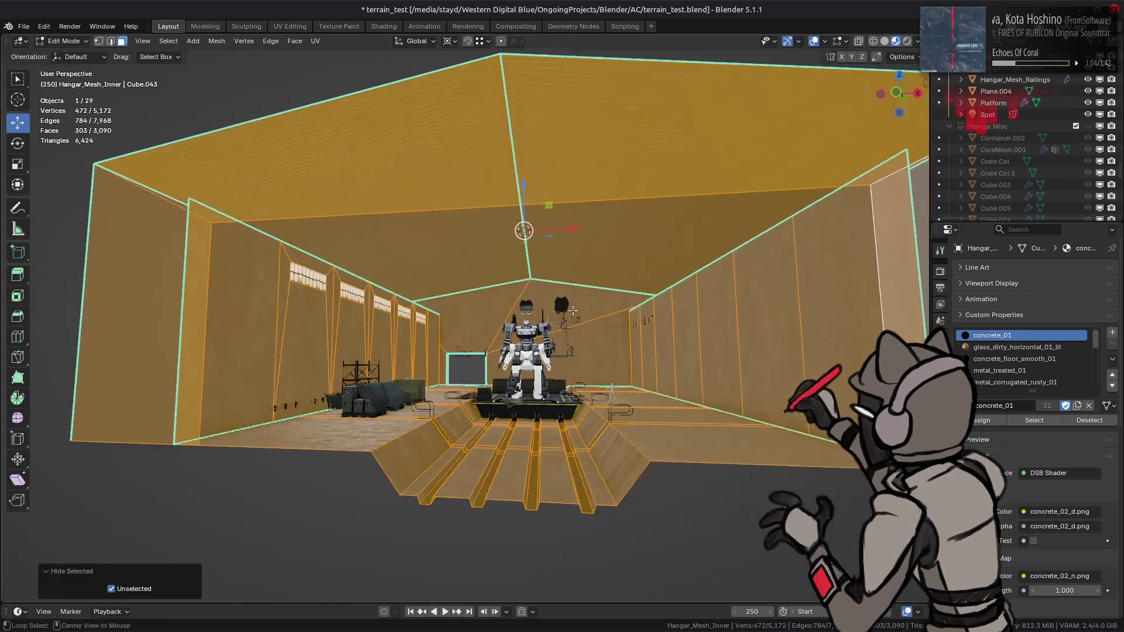
Split both ceiling faces off the mesh and delete the right ceiling face.
key(alt+a)
click(478, 251)
shift+click(579, 255)
right_click(504, 274)
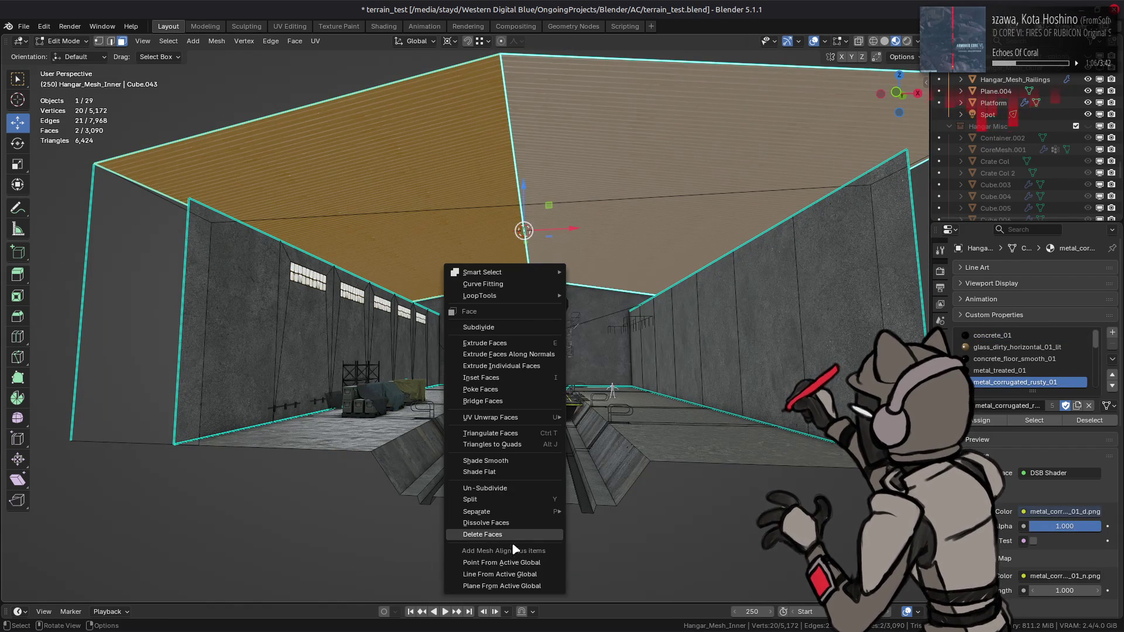
click(504, 501)
click(559, 246)
right_click(558, 246)
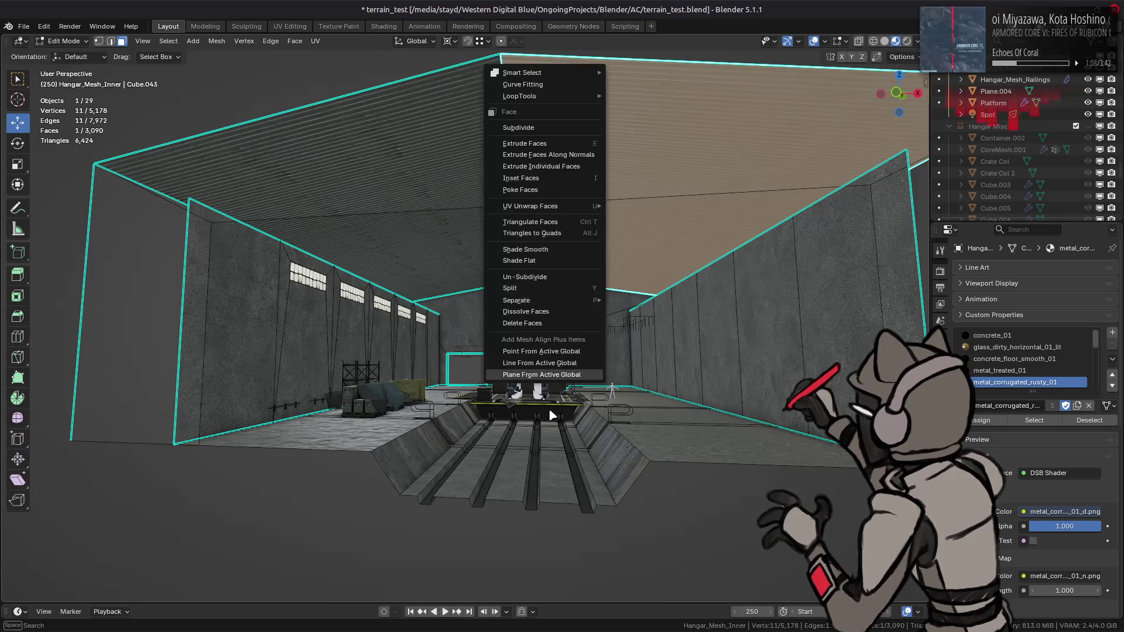
click(532, 325)
Flatten the left ceiling face to zero height along Z.
click(445, 238)
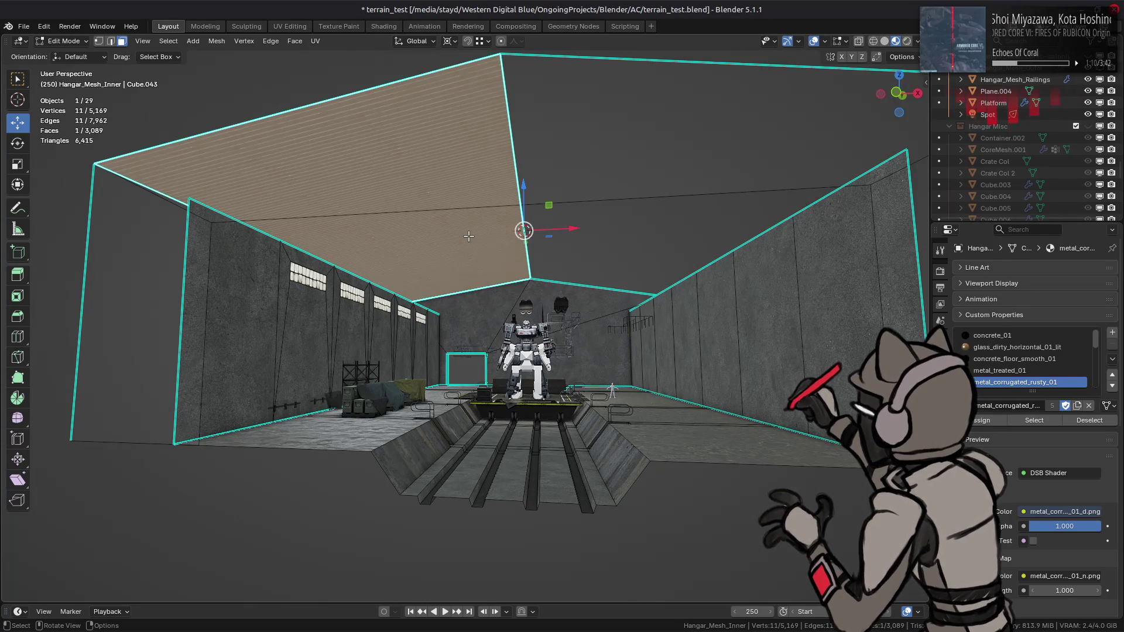
key(s)
key(z)
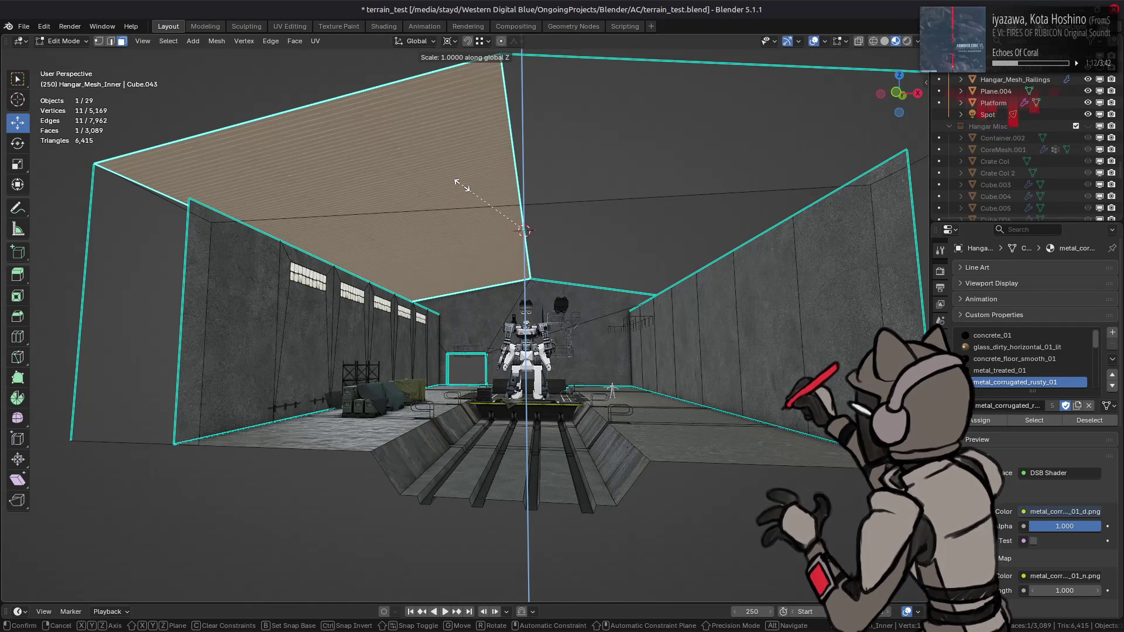
key(0)
key(Return)
key(ctrl+z)
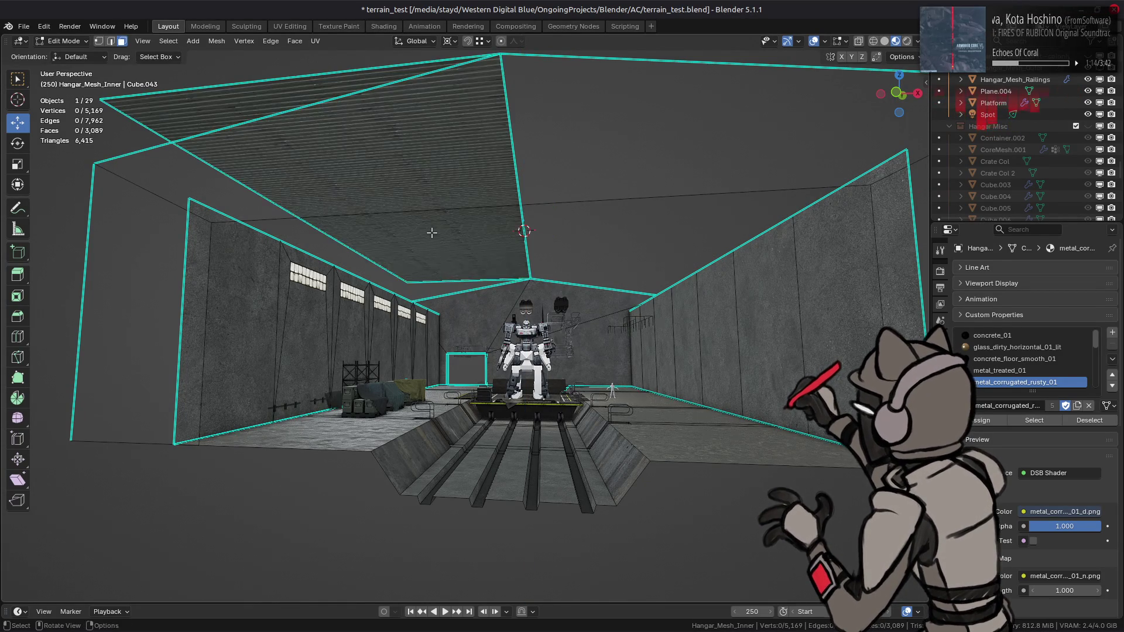
key(ctrl+shift+z)
In front view, tilt the ceiling face by -15°.
key(KP_1)
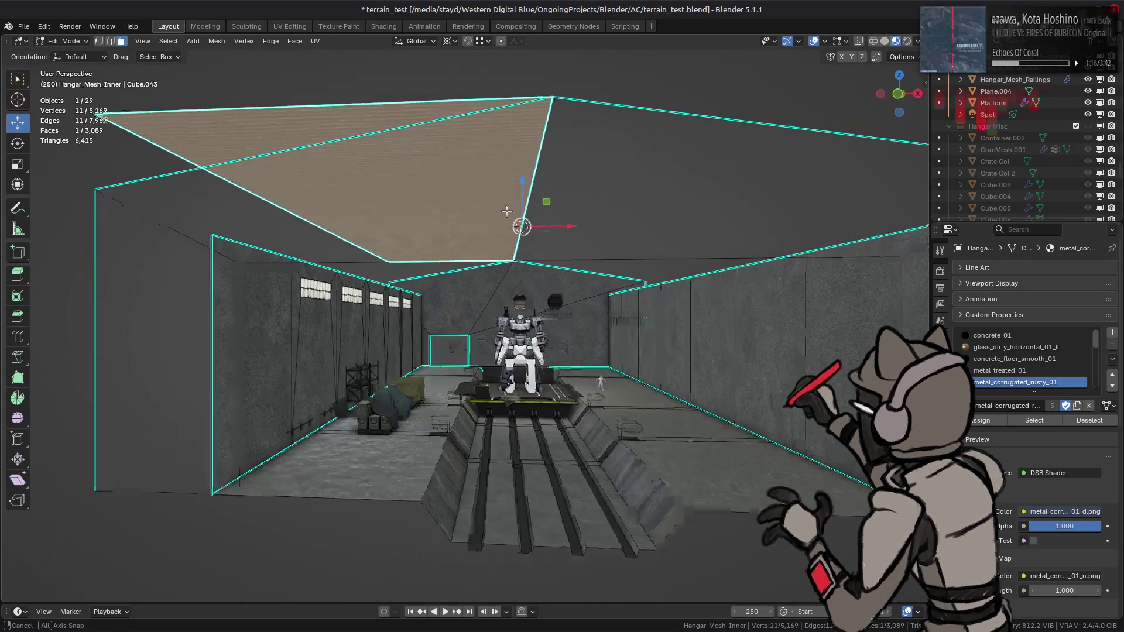
key(r)
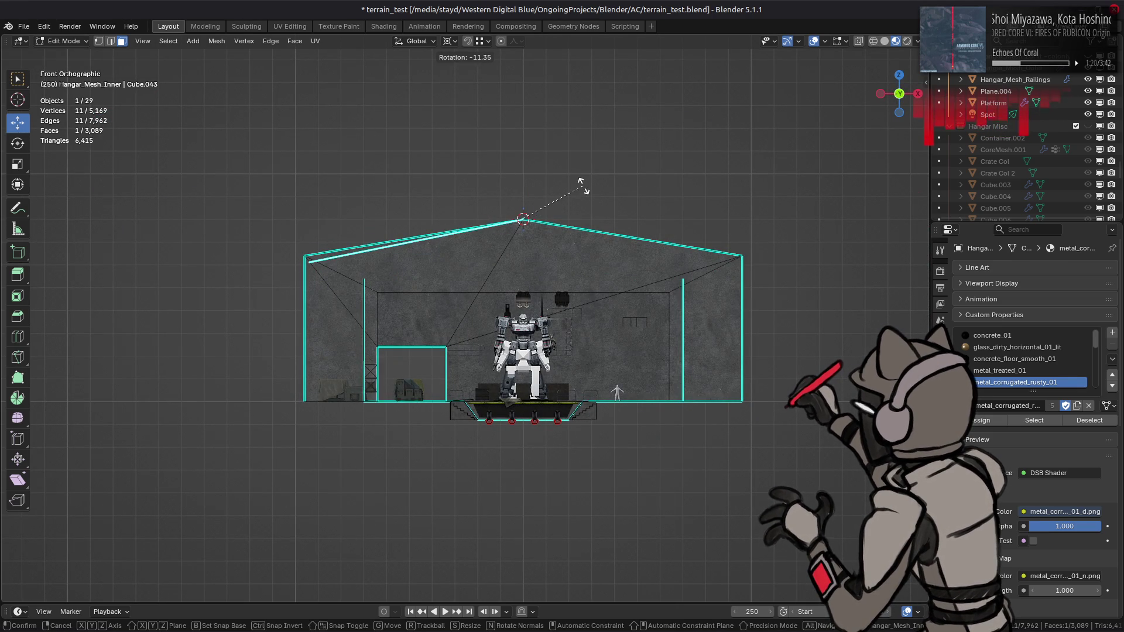
text(15)
key(minus)
key(Return)
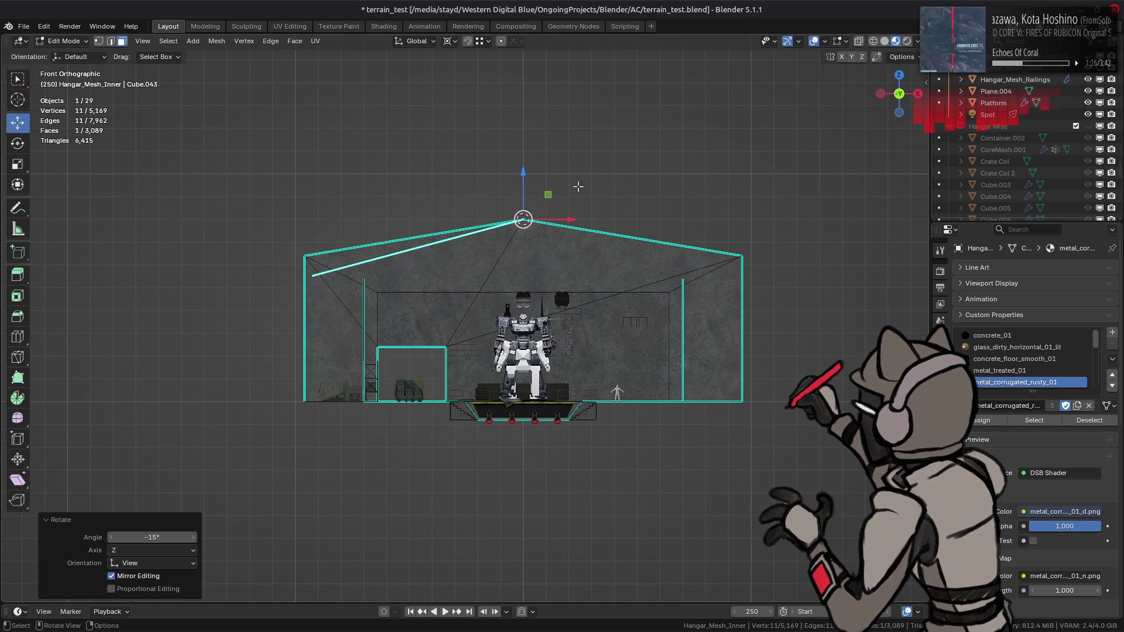
Rotate the inner mesh's roof face -20° about Y with 'ry-20', then leave Edit Mode.
mouse_move(553, 200)
middle_down()
mouse_move(519, 226)
mouse_move(522, 238)
mouse_move(490, 234)
middle_up()
key(alt+a)
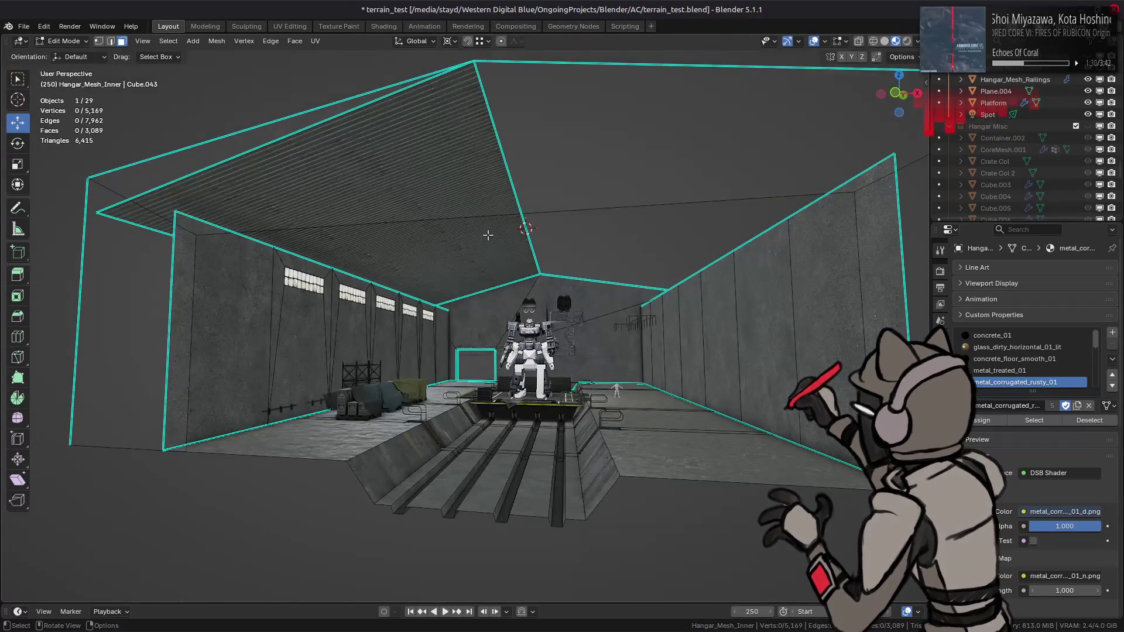
scroll(488, 235, up, 5)
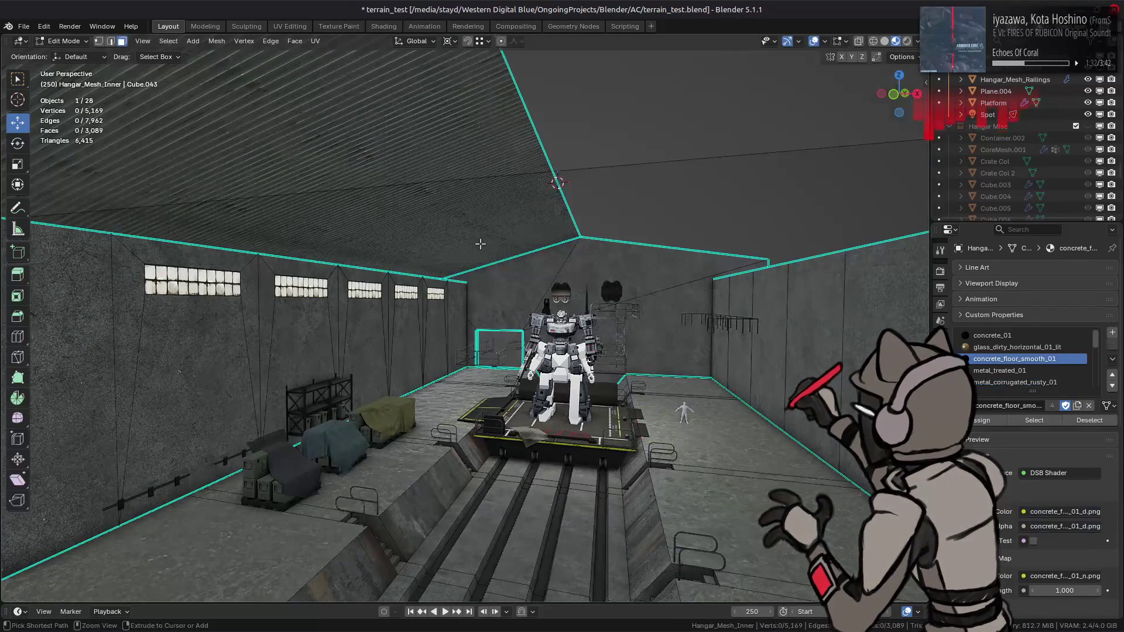
click(480, 244)
scroll(489, 246, down, 4)
middle_drag(495, 248, 509, 255)
text(ry)
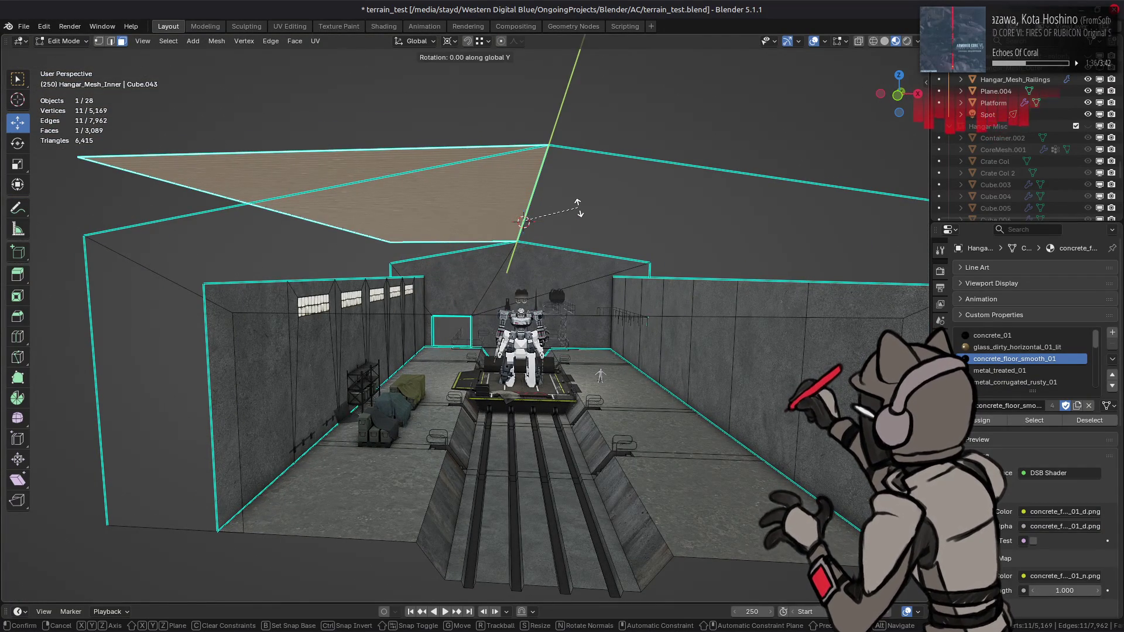
text(-20)
key(Return)
mouse_move(577, 207)
middle_down()
mouse_move(536, 227)
mouse_move(536, 215)
mouse_move(541, 231)
mouse_move(541, 219)
middle_up()
key(Tab)
scroll(531, 203, up, 10)
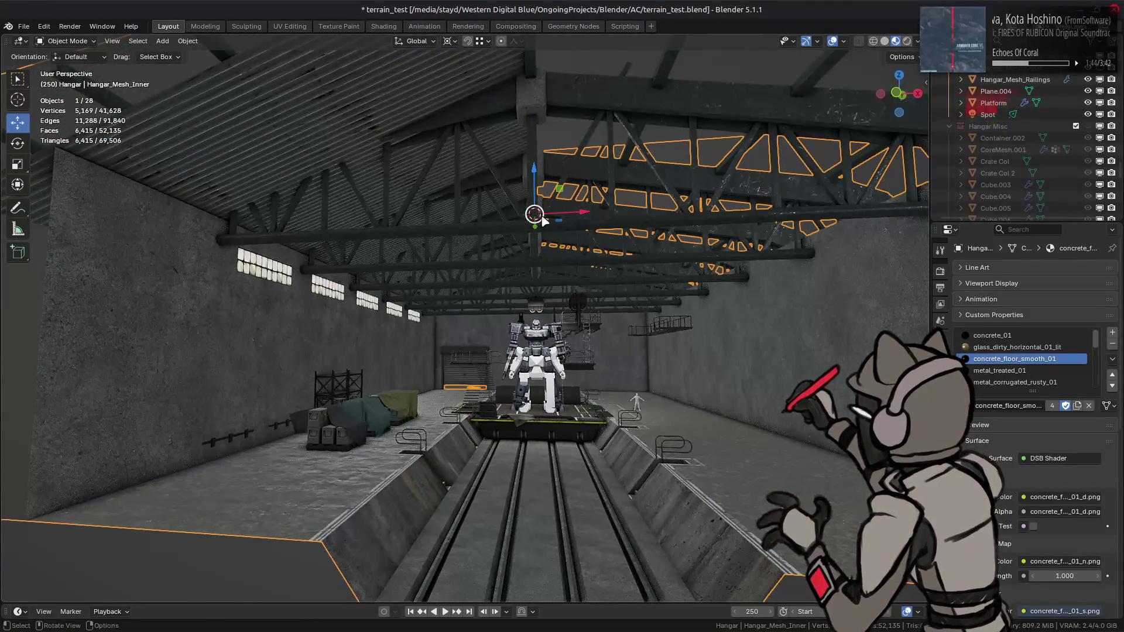
Rotate the roof face a further 15° about Y.
key(alt+Tab)
key(alt+Tab)
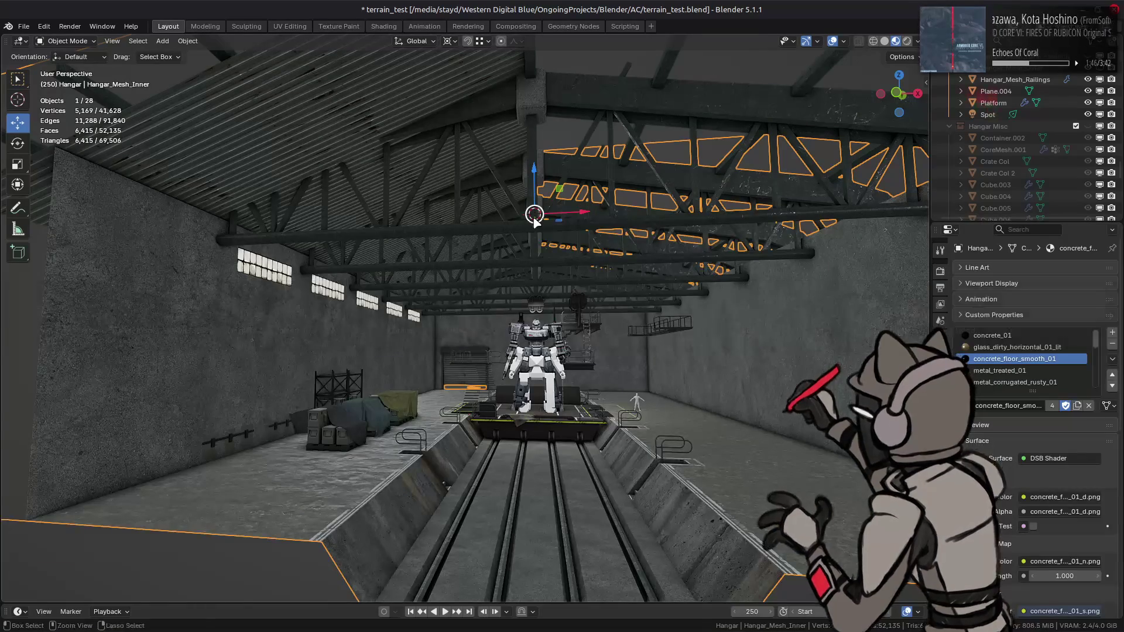
middle_drag(601, 193, 601, 199)
text(r)
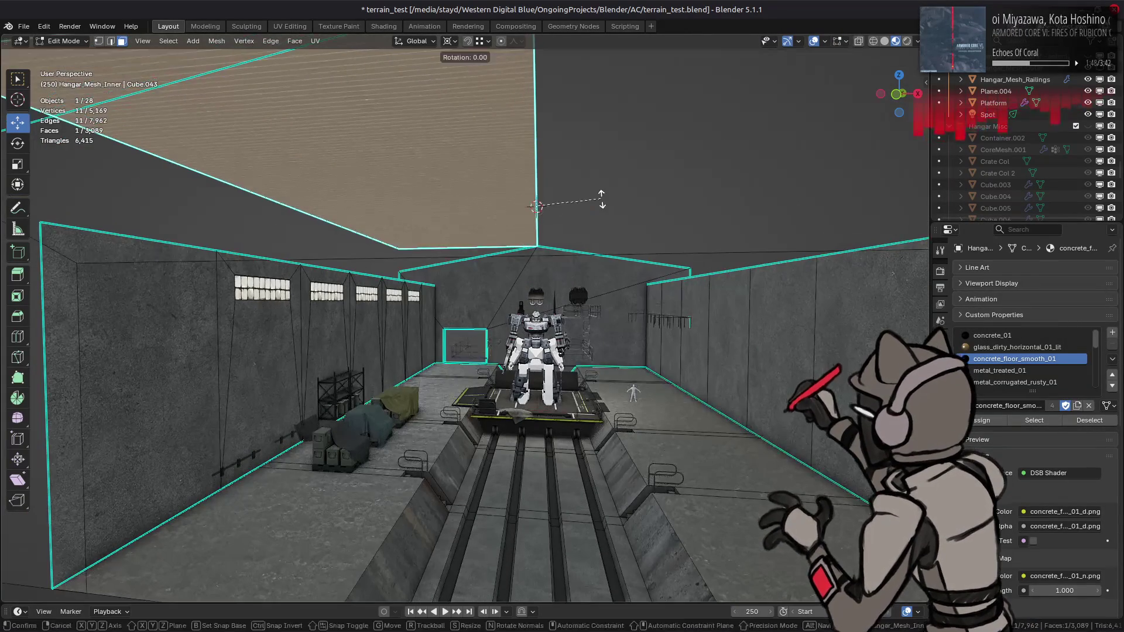
text(y15)
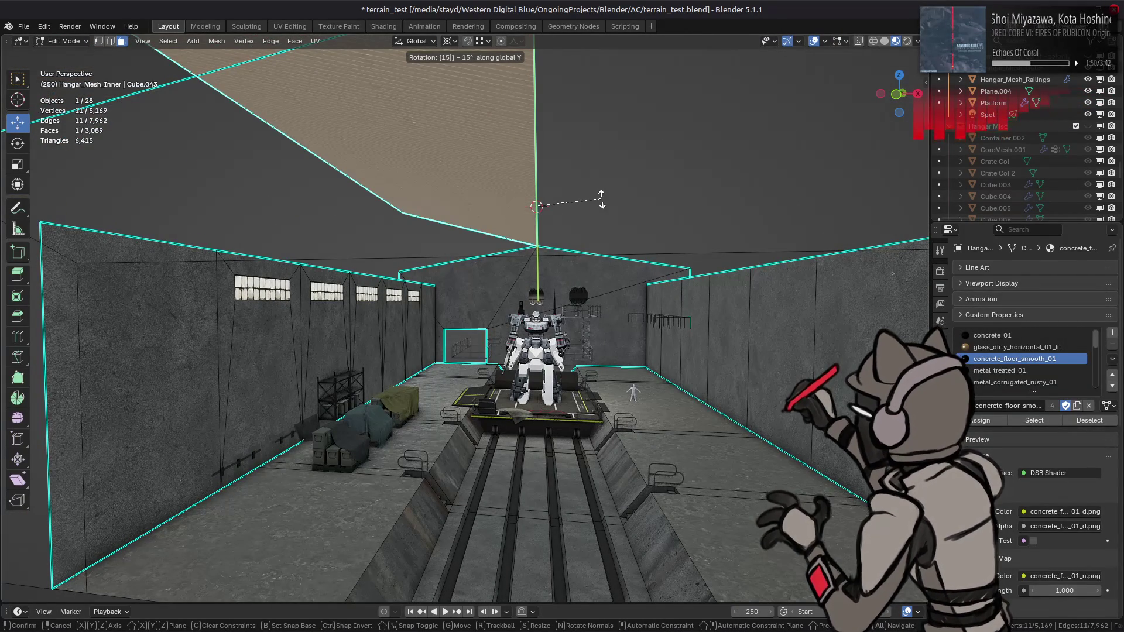
key(Return)
mouse_move(535, 205)
middle_down()
mouse_move(528, 228)
mouse_move(291, 228)
mouse_move(311, 225)
middle_up()
Select the ceiling face and apply Limited Dissolve from Quick Favorites.
key(alt+a)
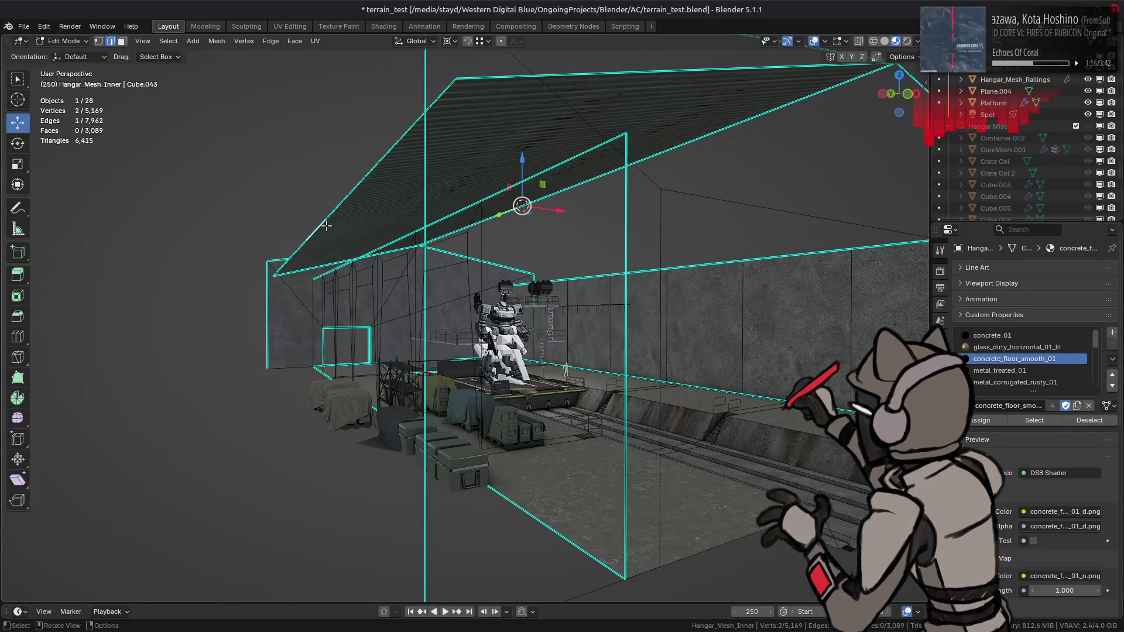
key(a)
middle_drag(386, 168, 377, 151)
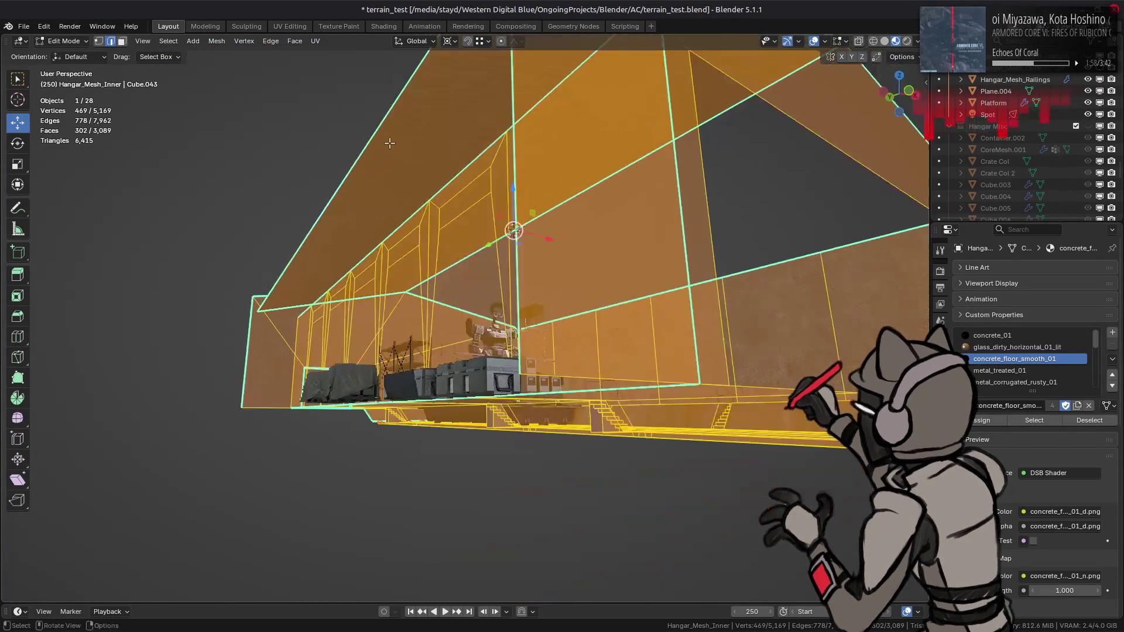
key(alt+a)
key(3)
click(381, 157)
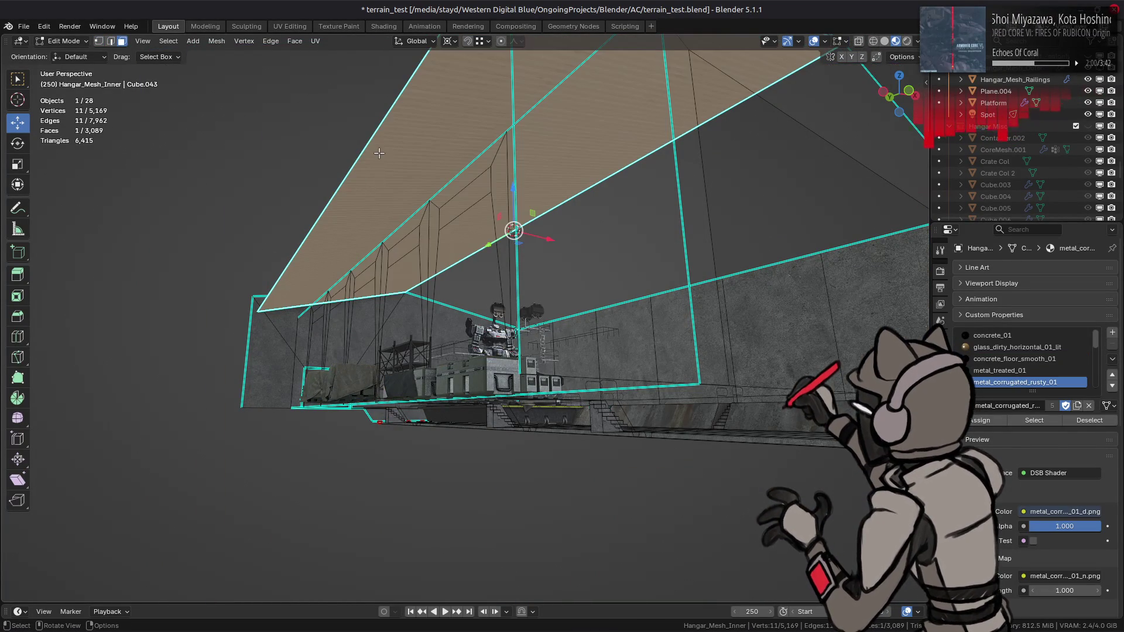
key(q)
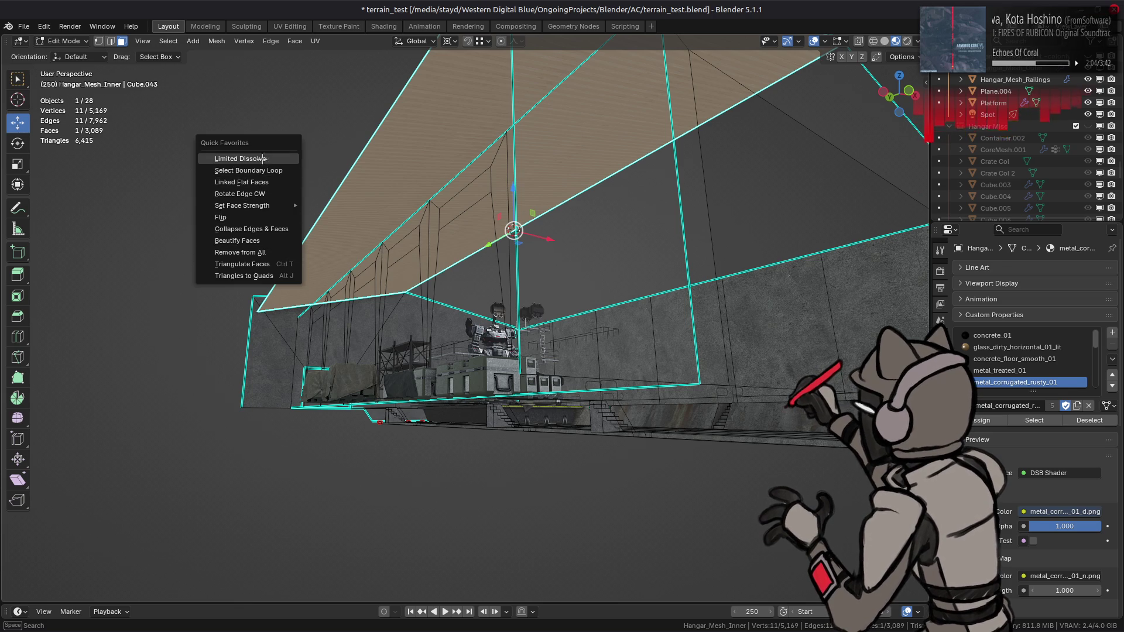
click(263, 159)
Select a ceiling edge, switch snapping to Edge, and edge-slide it.
middle_drag(316, 246, 342, 233)
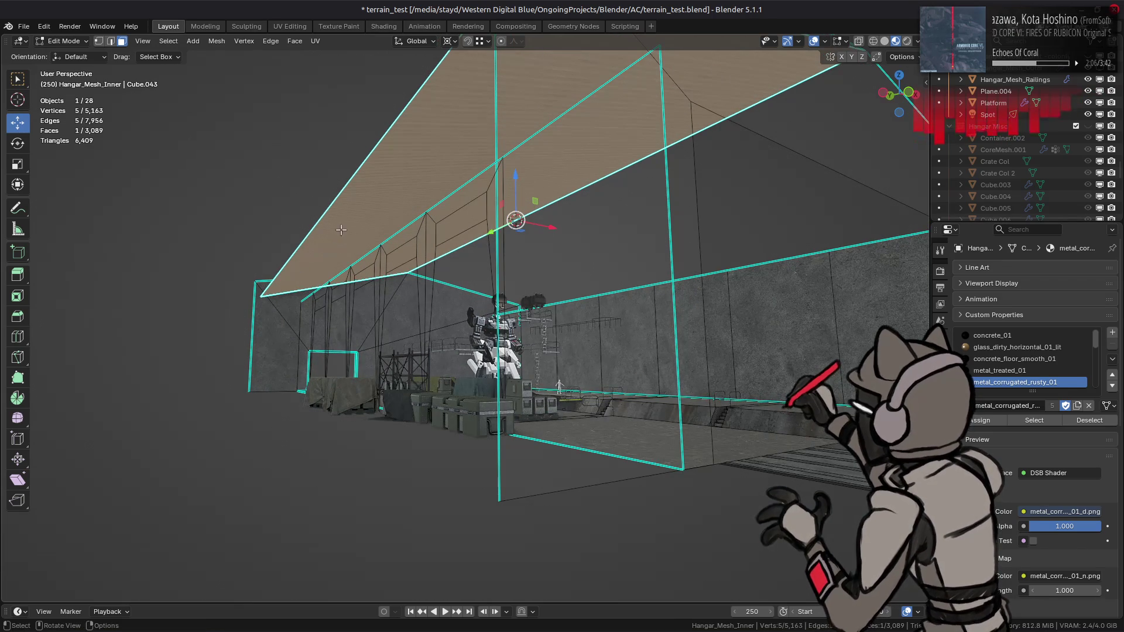
key(2)
click(325, 211)
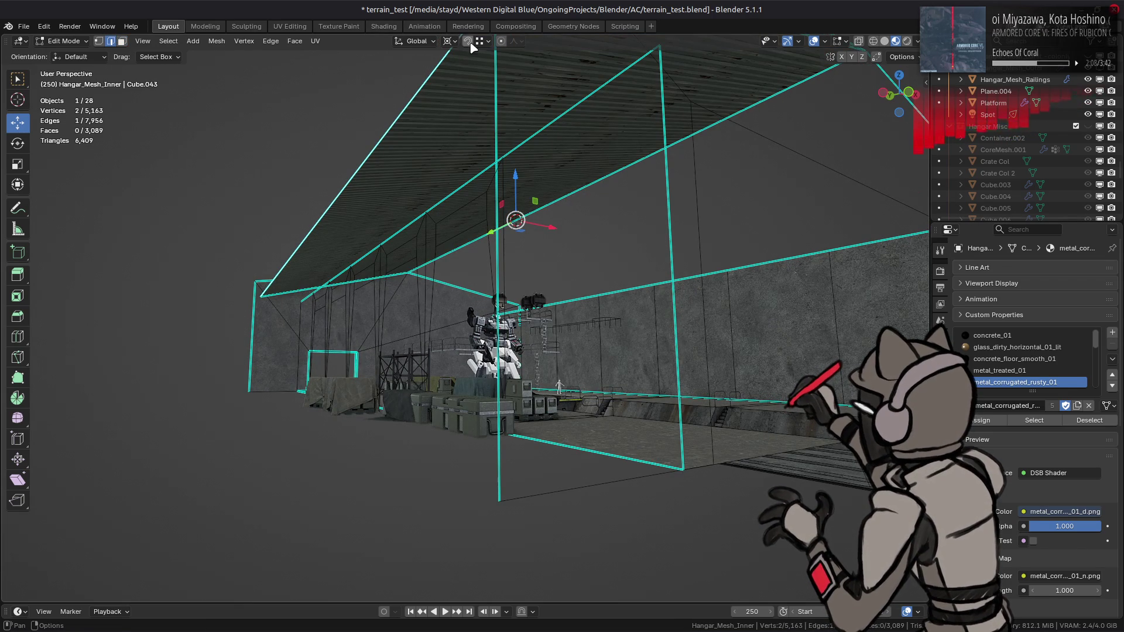
click(454, 41)
click(468, 69)
click(487, 41)
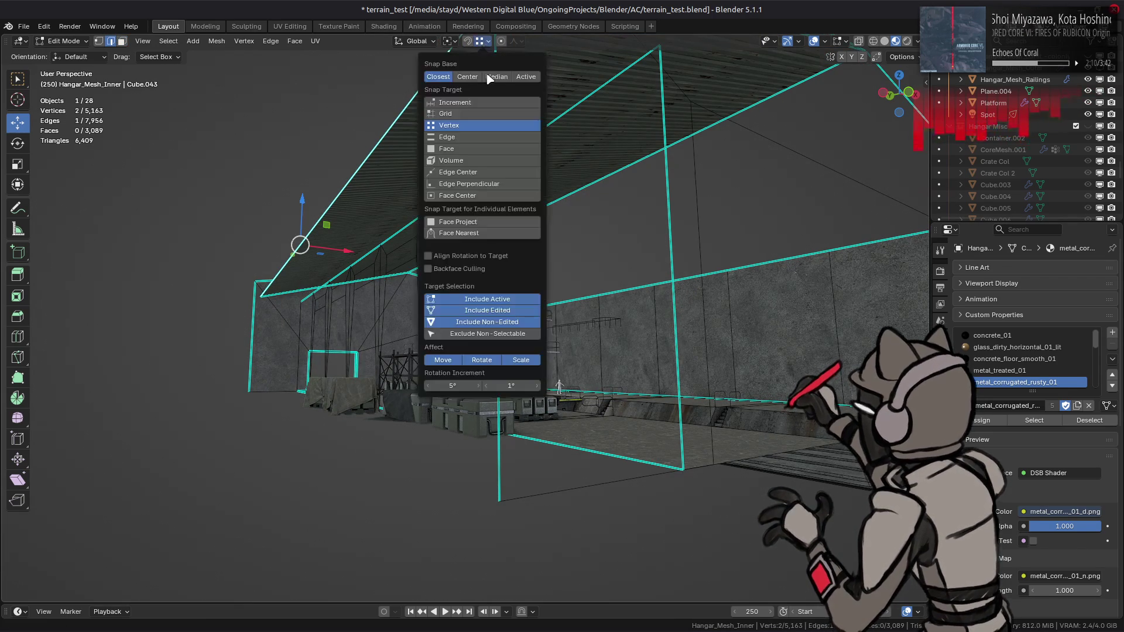
click(468, 137)
key(ctrl+e)
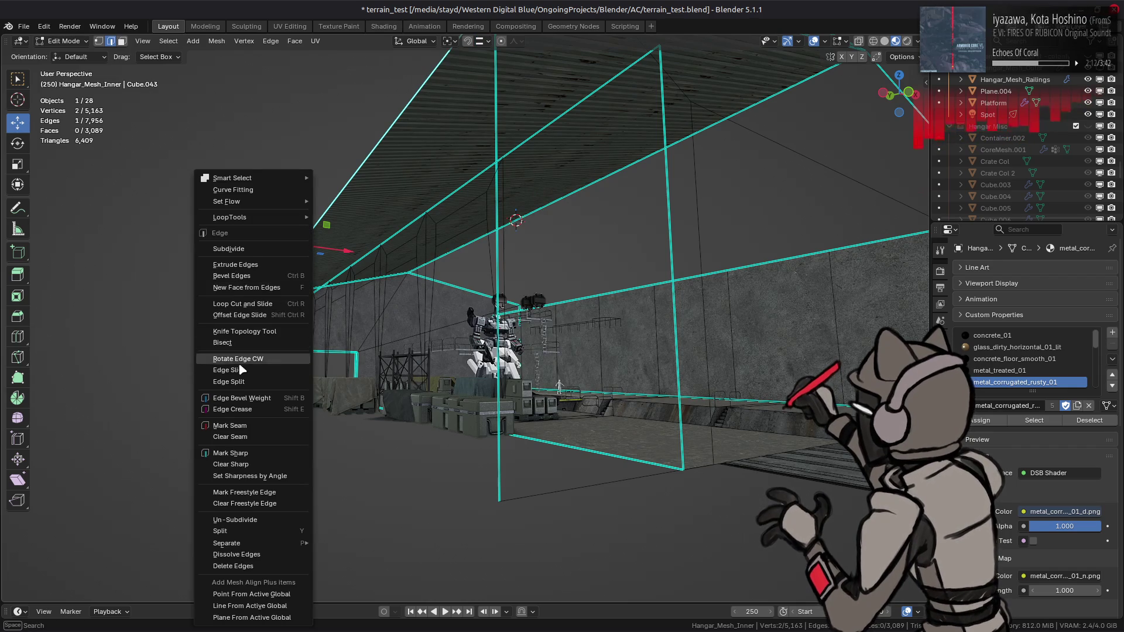
click(257, 356)
click(182, 328)
Select the connected ceiling geometry and merge its doubled vertex by distance.
mouse_move(181, 328)
middle_down()
mouse_move(400, 388)
mouse_move(413, 368)
middle_up()
key(g)
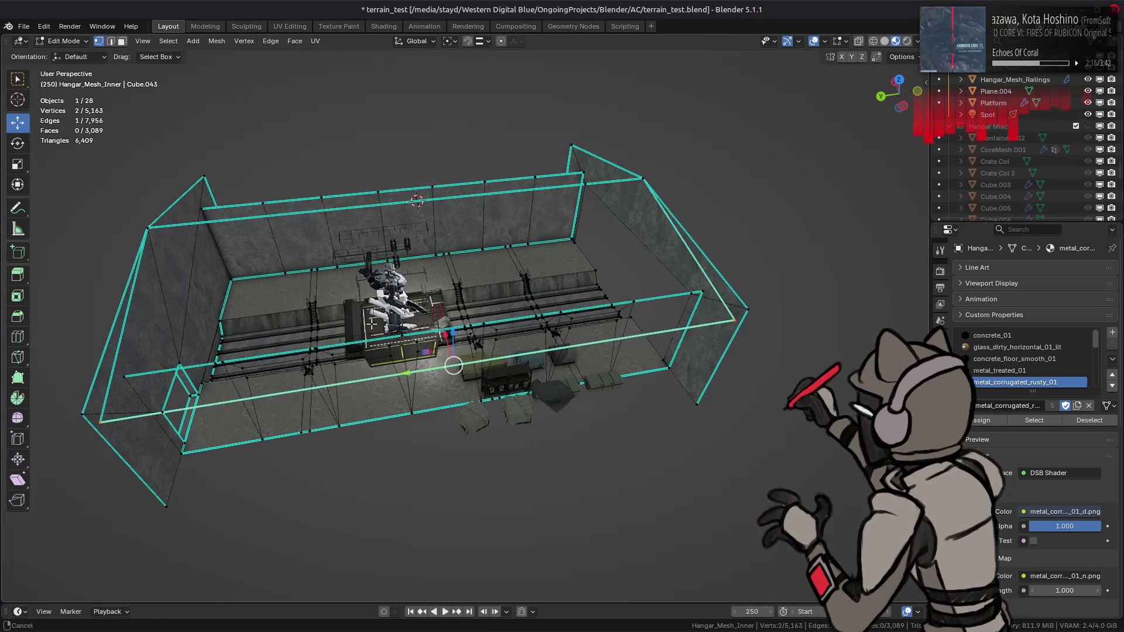
click(415, 372)
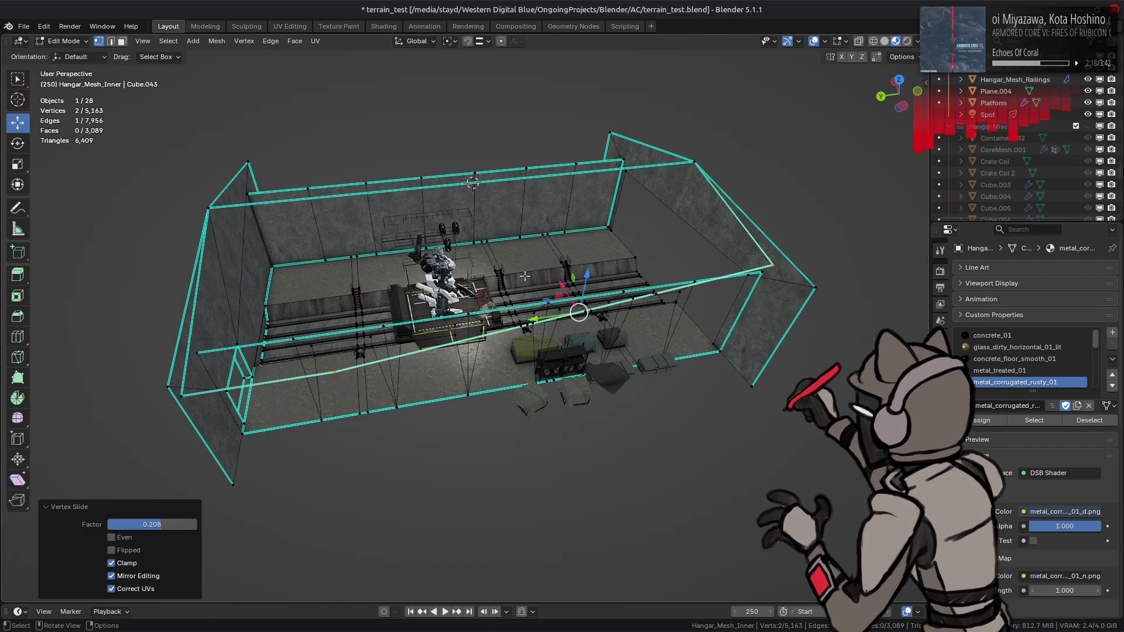
key(ctrl+z)
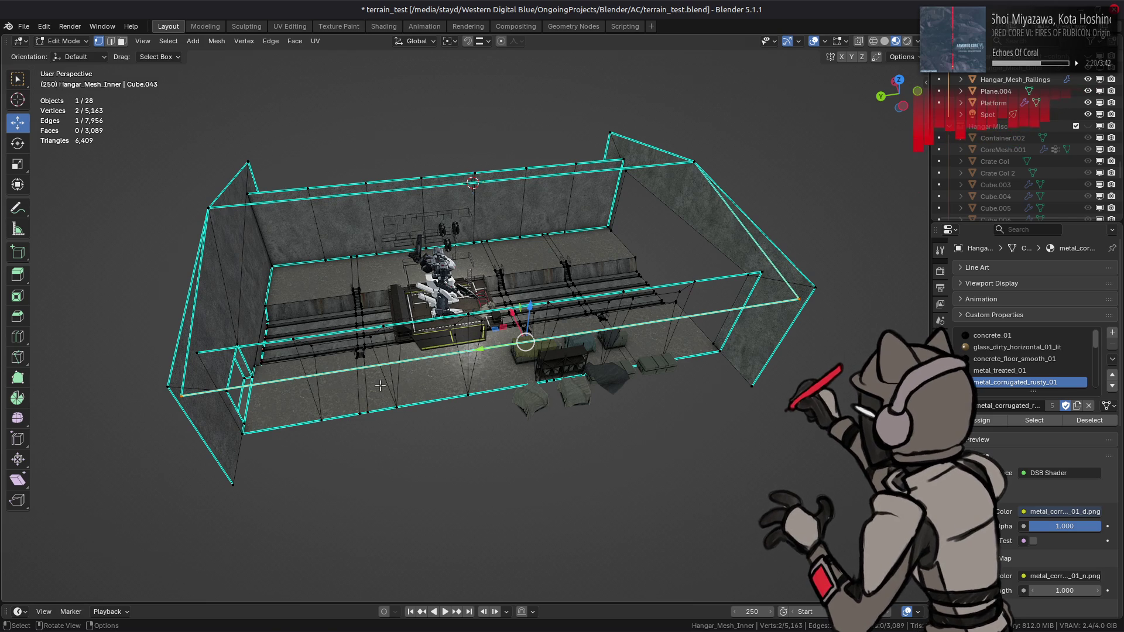
key(ctrl+l)
right_click(375, 387)
mouse_move(327, 520)
click(412, 560)
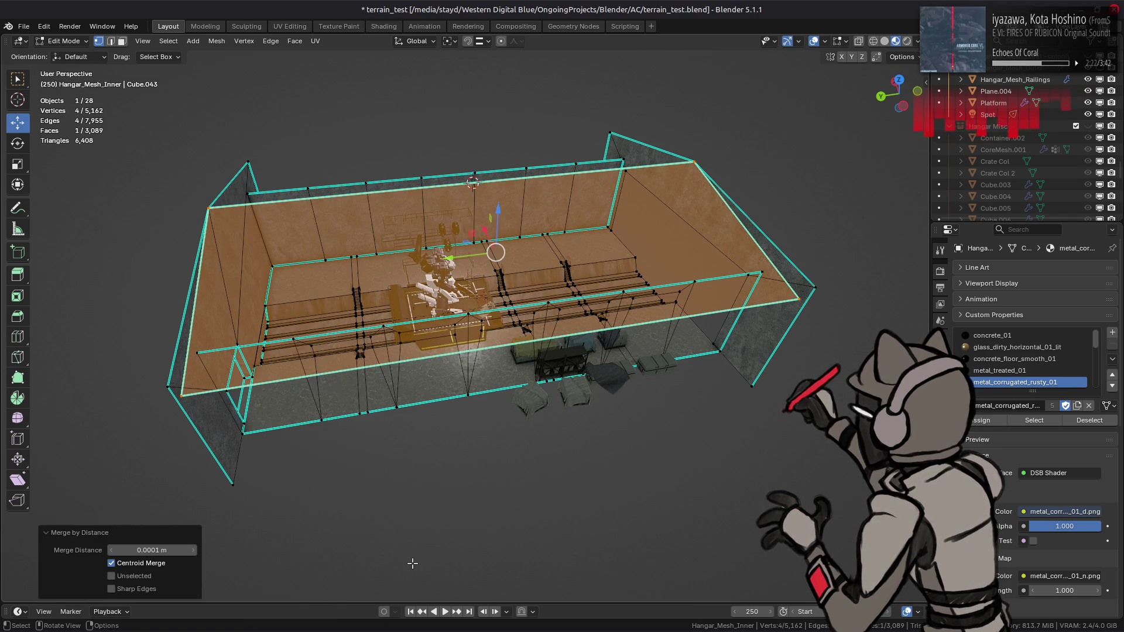
Vertex-slide a single ceiling edge into a new position.
key(2)
click(367, 415)
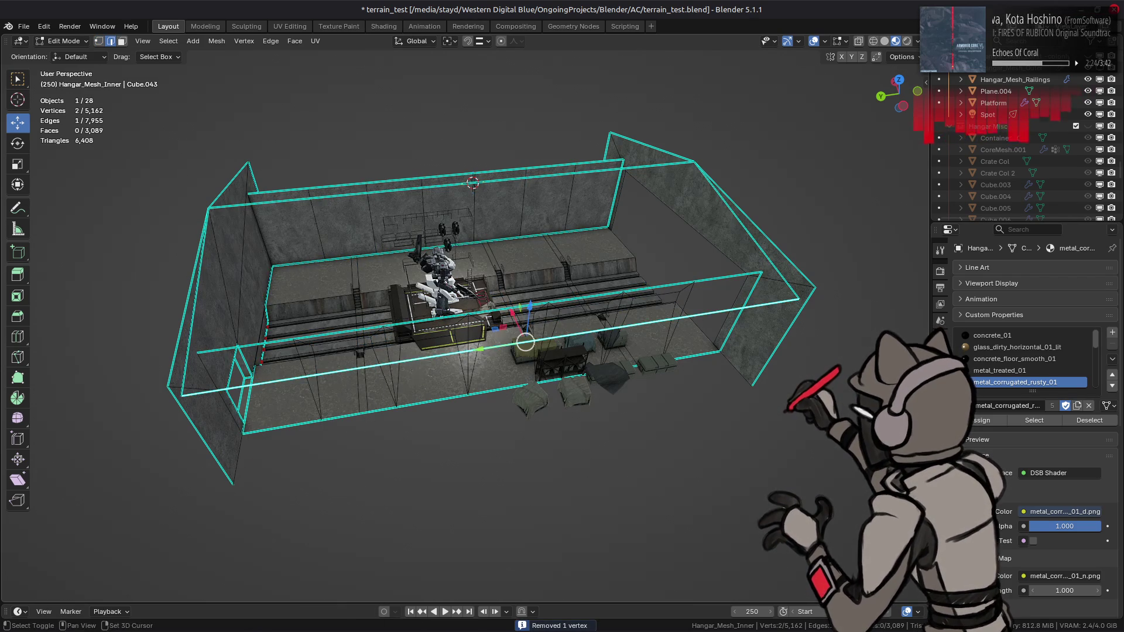
key(shift+v)
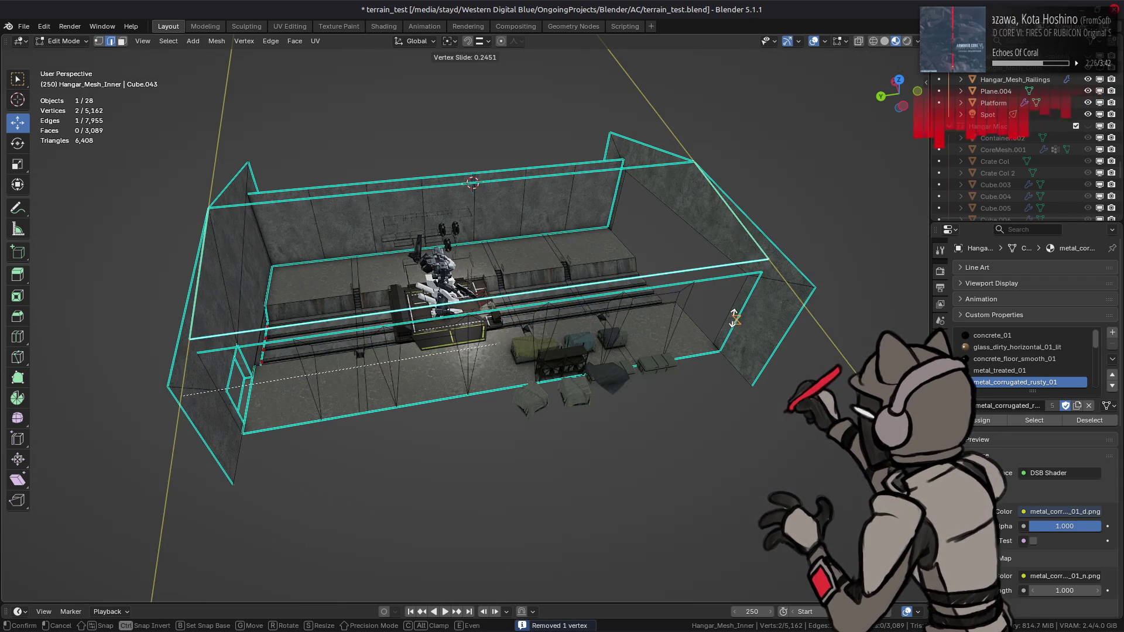
click(725, 319)
mouse_move(724, 319)
middle_down()
mouse_move(546, 295)
mouse_move(450, 223)
middle_up()
scroll(450, 223, up, 4)
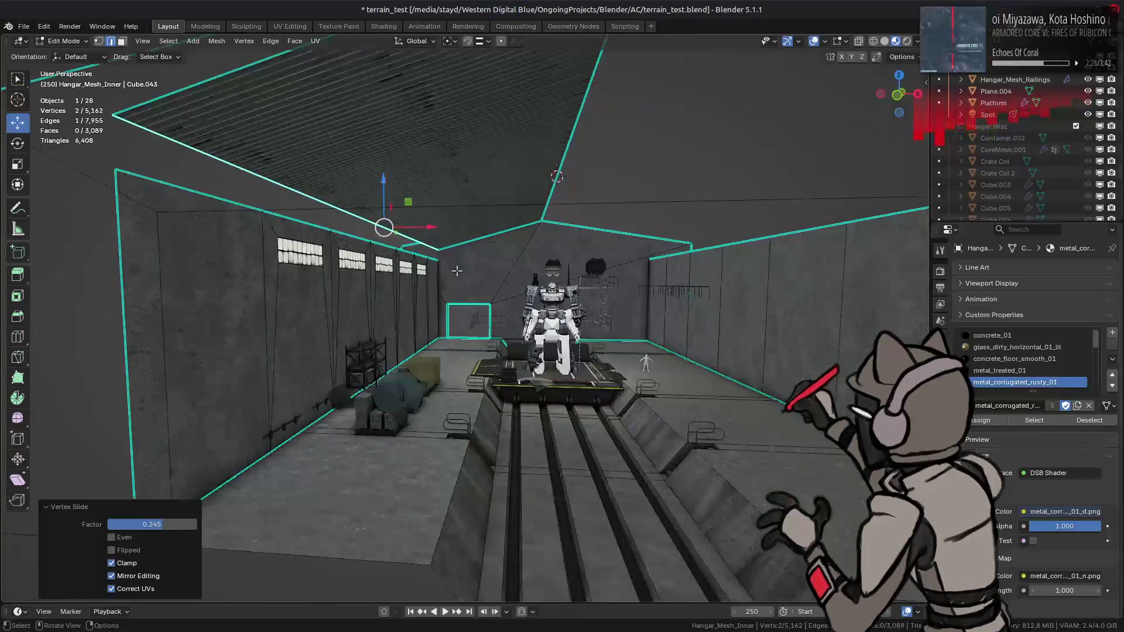
Switch snapping back to vertices and lower the ceiling face along Z.
click(451, 222)
click(450, 220)
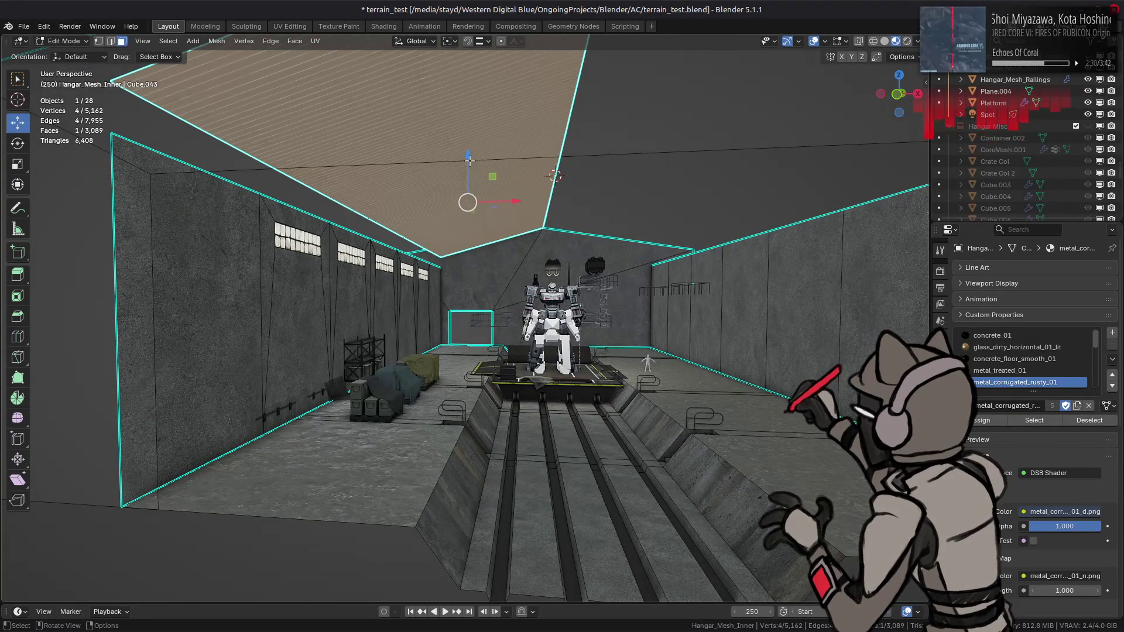
click(487, 41)
click(468, 125)
key(g)
key(z)
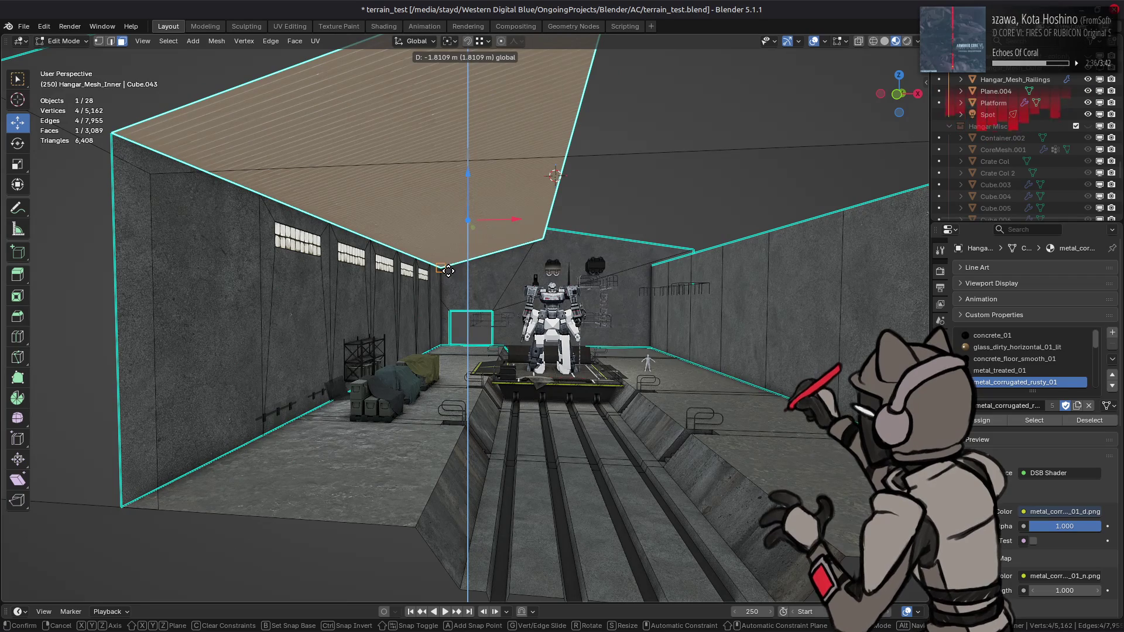
click(448, 271)
Move a ceiling edge 18 m along Z, deselect, and return to Object Mode.
key(2)
click(556, 191)
key(g)
key(z)
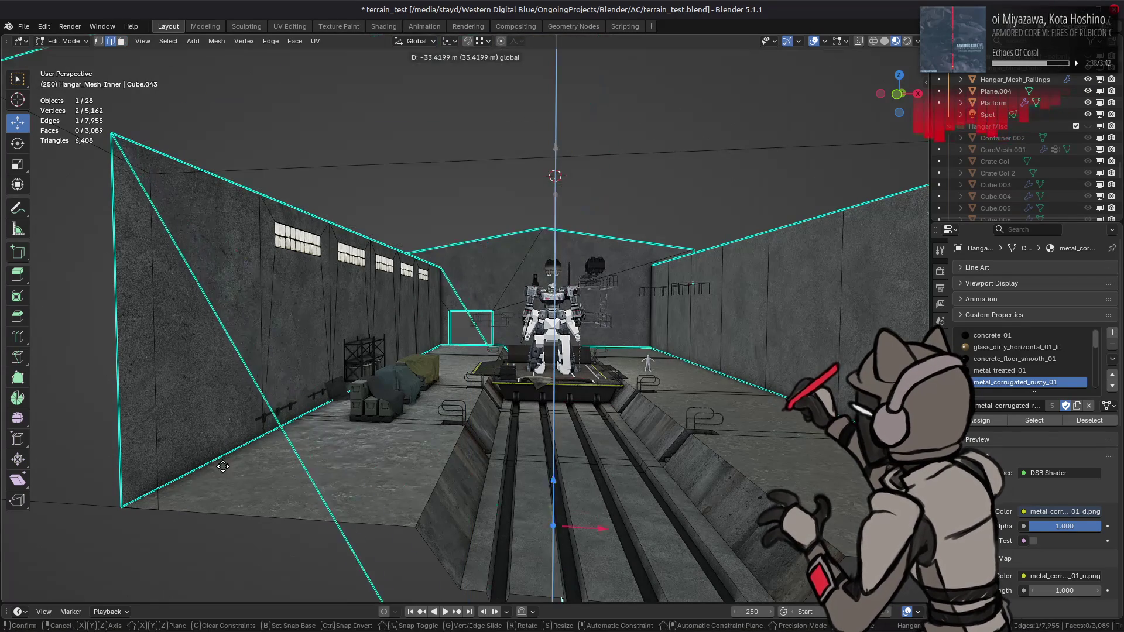
click(470, 336)
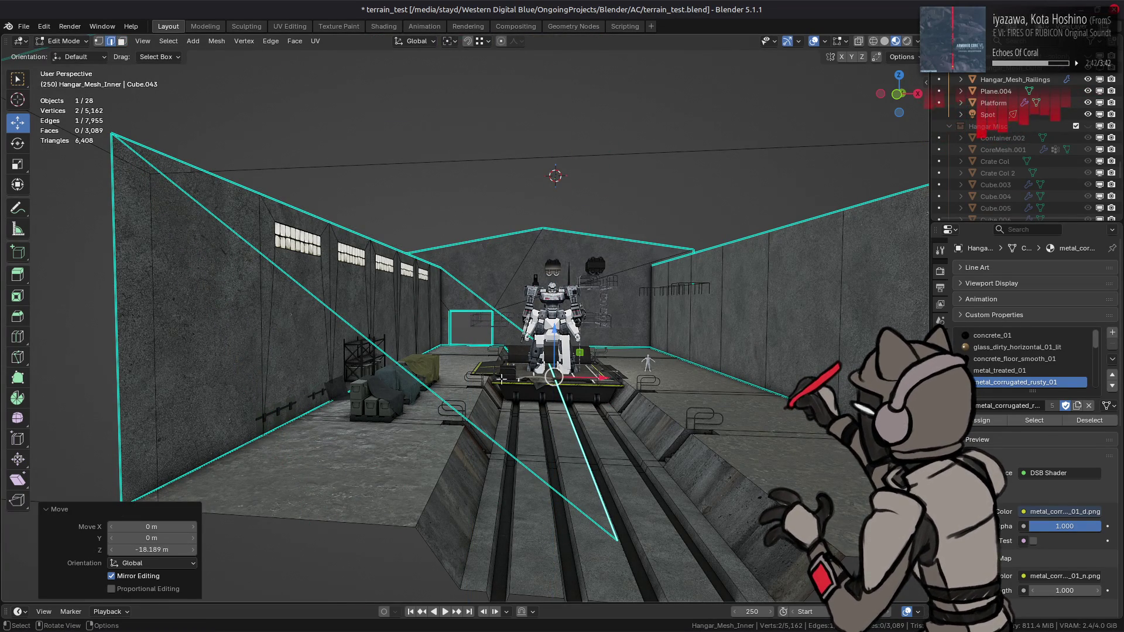
text(gz)
text(18)
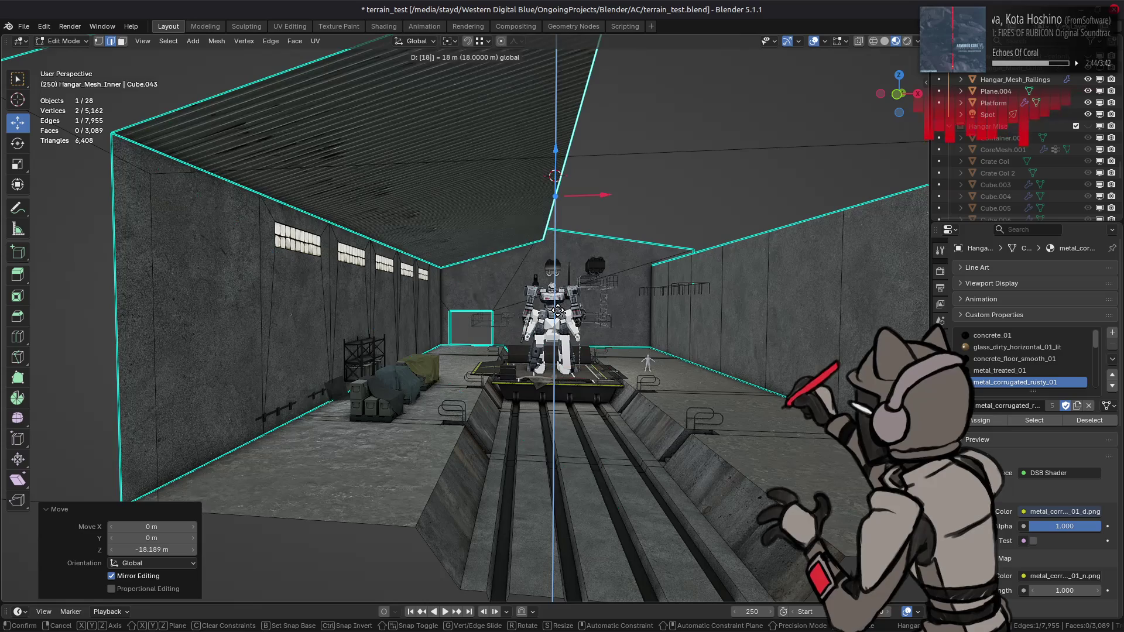
key(Return)
key(ctrl+z)
key(ctrl+shift+z)
key(alt+a)
mouse_move(503, 298)
middle_down()
mouse_move(455, 303)
mouse_move(488, 323)
mouse_move(408, 331)
mouse_move(435, 342)
mouse_move(445, 329)
mouse_move(404, 318)
middle_up()
key(Tab)
Move the scale figure about 2 m along the X axis.
scroll(492, 322, down, 3)
scroll(442, 322, up, 5)
scroll(477, 338, up, 5)
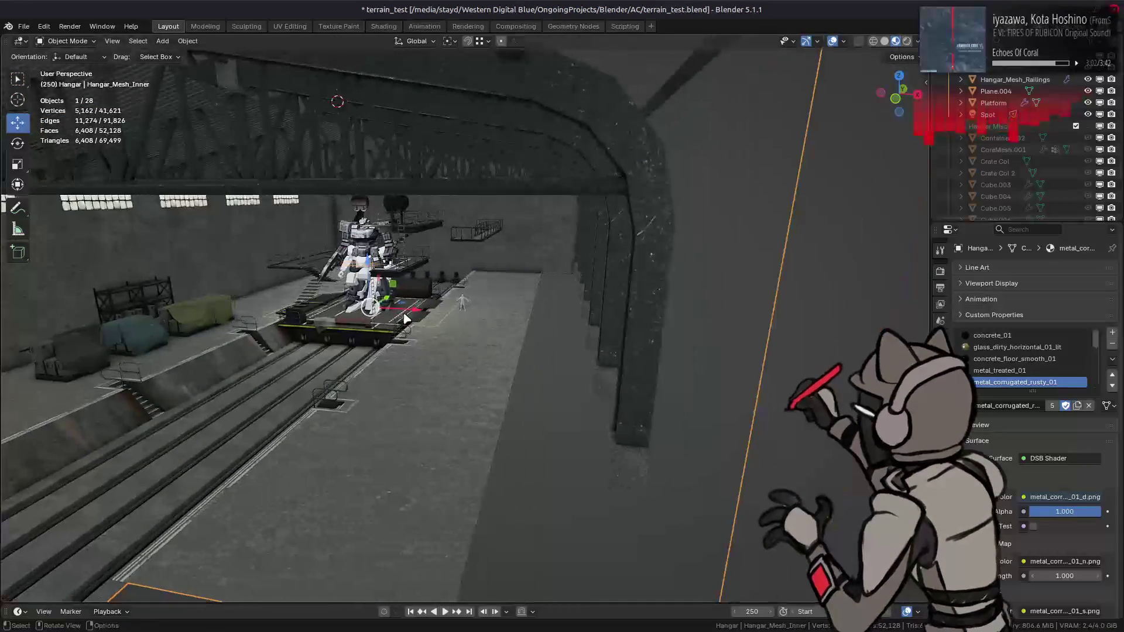
scroll(507, 305, up, 3)
click(462, 285)
key(g)
key(x)
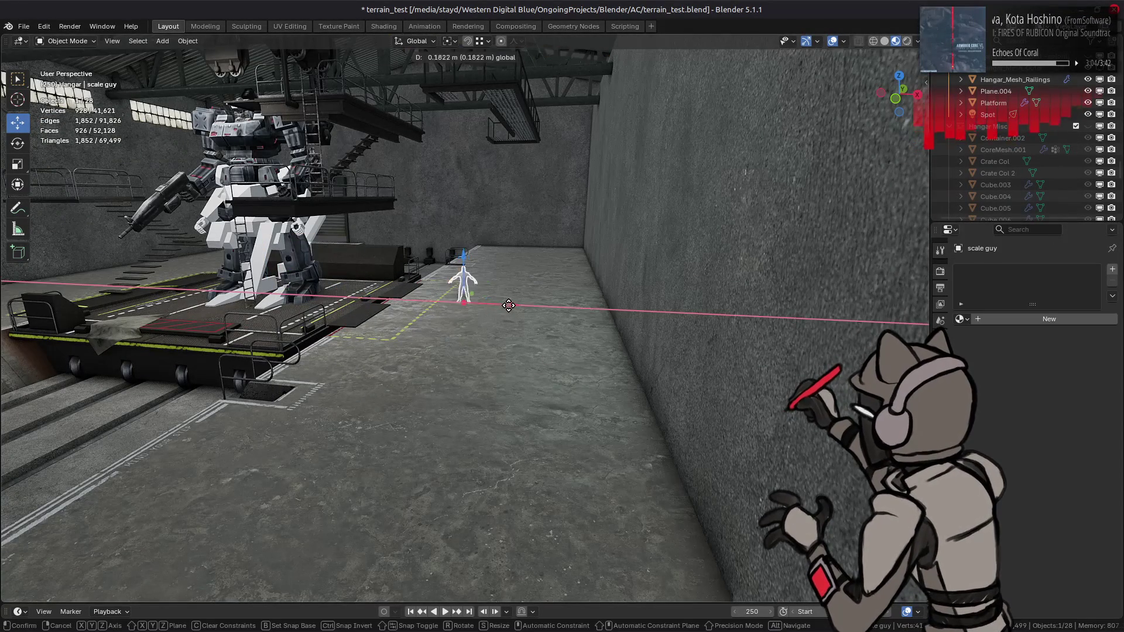
click(462, 312)
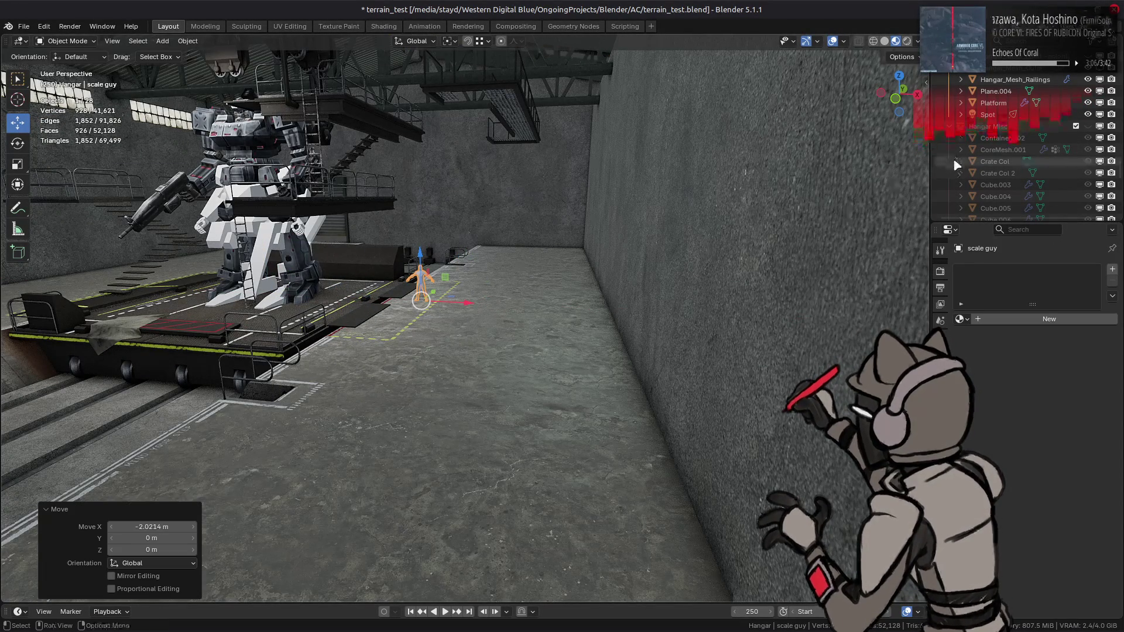
Create a new collection for the scale figure and name it Scale Guys.
scroll(966, 161, down, 5)
scroll(996, 154, down, 3)
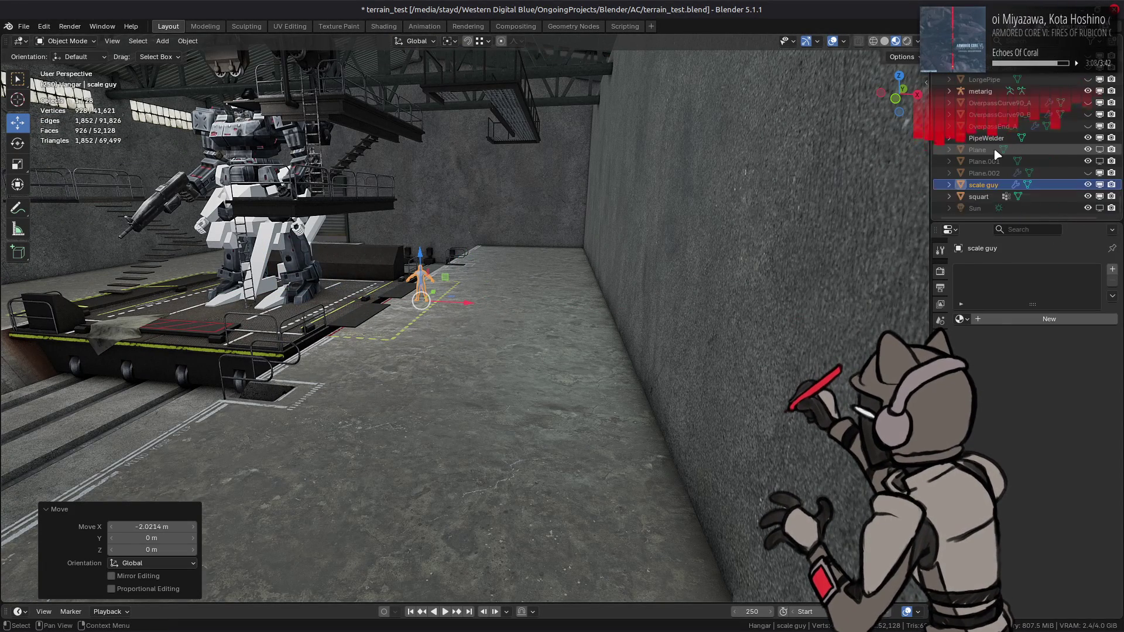
right_click(962, 186)
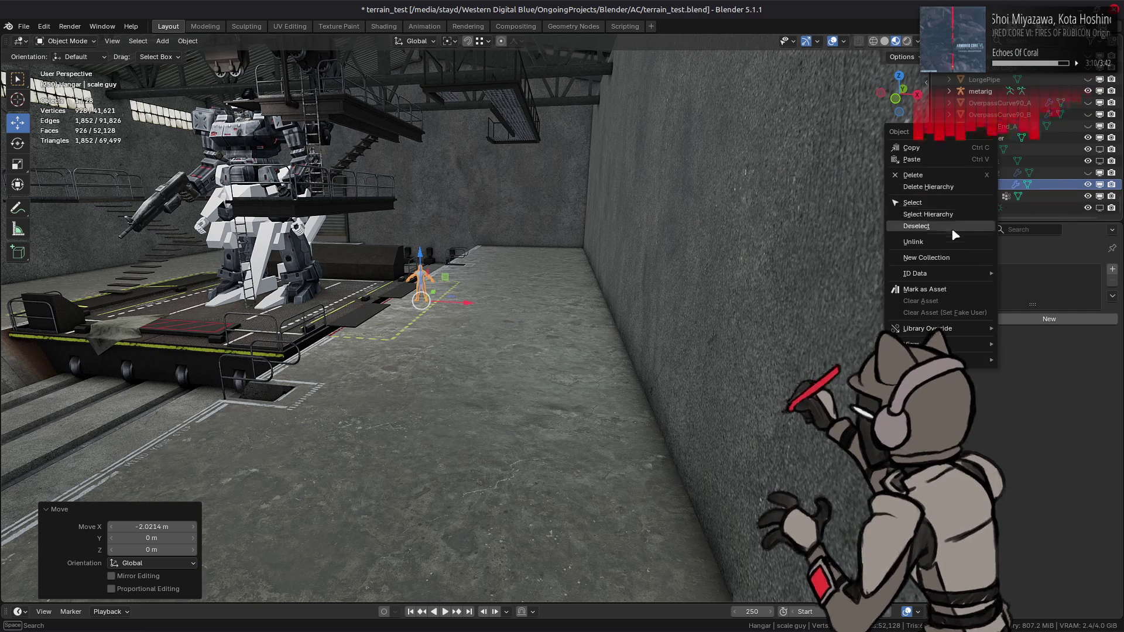
mouse_move(972, 273)
click(926, 257)
scroll(999, 141, up, 7)
click(999, 126)
double_click(1000, 126)
text(C)
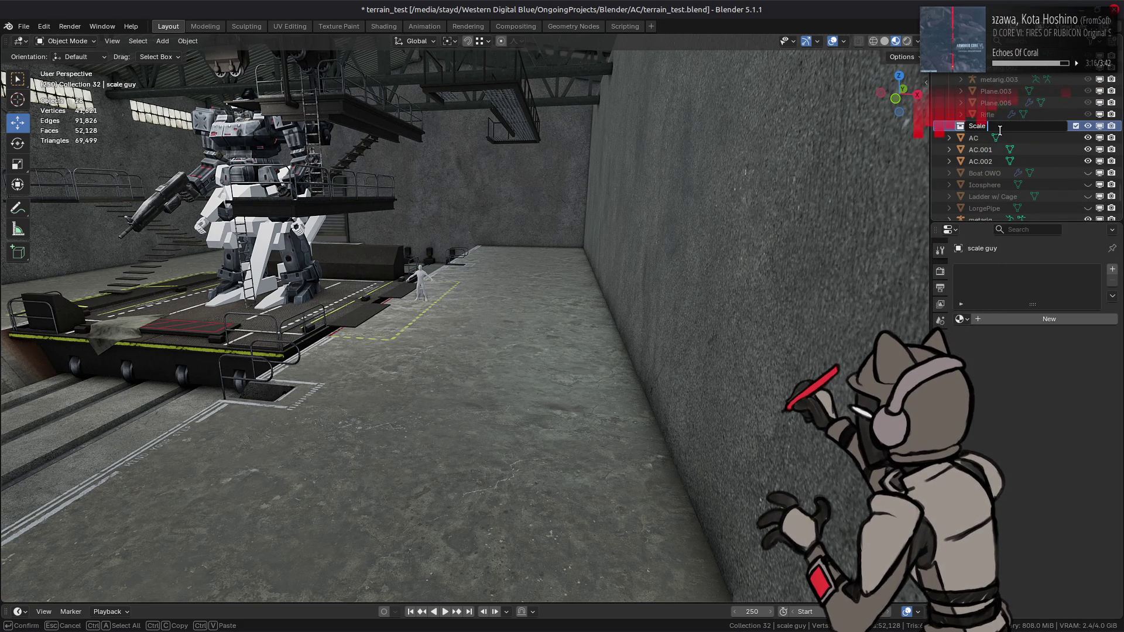
text(s)
key(Return)
scroll(989, 176, down, 5)
mouse_move(983, 187)
mouse_down()
mouse_move(1002, 218)
mouse_move(988, 117)
mouse_up()
Place the second scale figure across the hangar floor, then edit the inner hangar mesh.
mouse_move(463, 302)
mouse_down()
mouse_move(499, 307)
mouse_move(488, 319)
mouse_up()
middle_drag(488, 318, 489, 294)
key(shift+z)
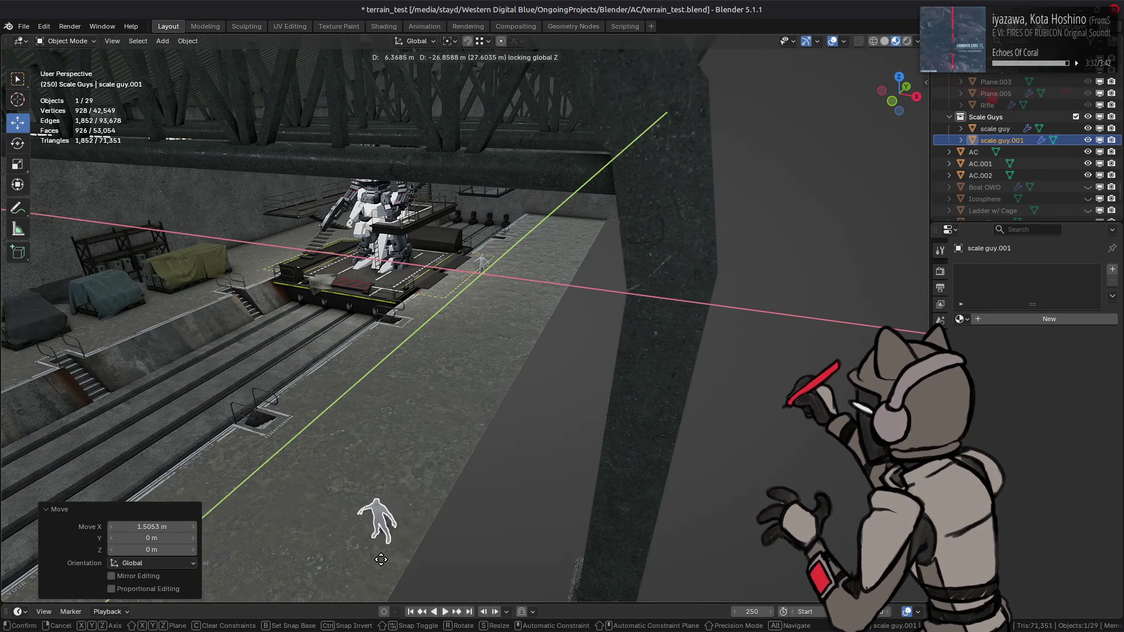
click(382, 556)
mouse_move(382, 556)
middle_down()
mouse_move(711, 366)
mouse_move(665, 354)
mouse_move(805, 354)
mouse_move(763, 301)
mouse_move(677, 314)
mouse_move(659, 339)
mouse_move(486, 398)
mouse_move(482, 422)
mouse_move(499, 417)
middle_up()
click(721, 357)
key(Tab)
Select the arch piece and snap the 3D cursor to the pillar base.
key(3)
click(485, 398)
shift+click(481, 462)
key(ctrl+l)
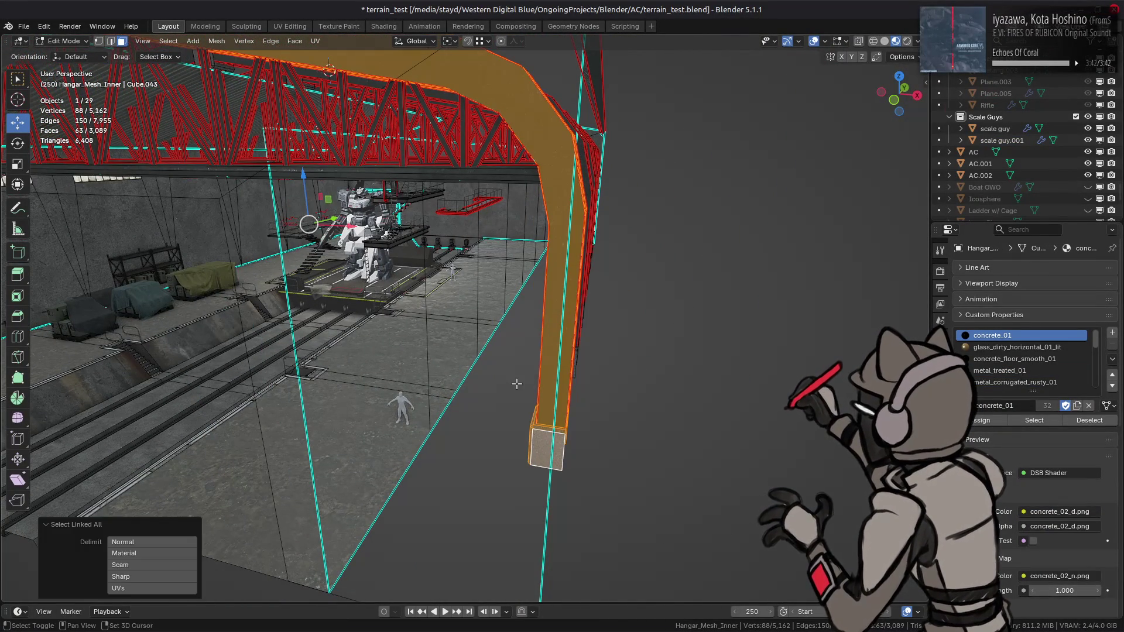
key(shift+s)
click(511, 451)
middle_drag(511, 451, 510, 515)
key(alt+a)
alt+click(510, 515)
key(shift+s)
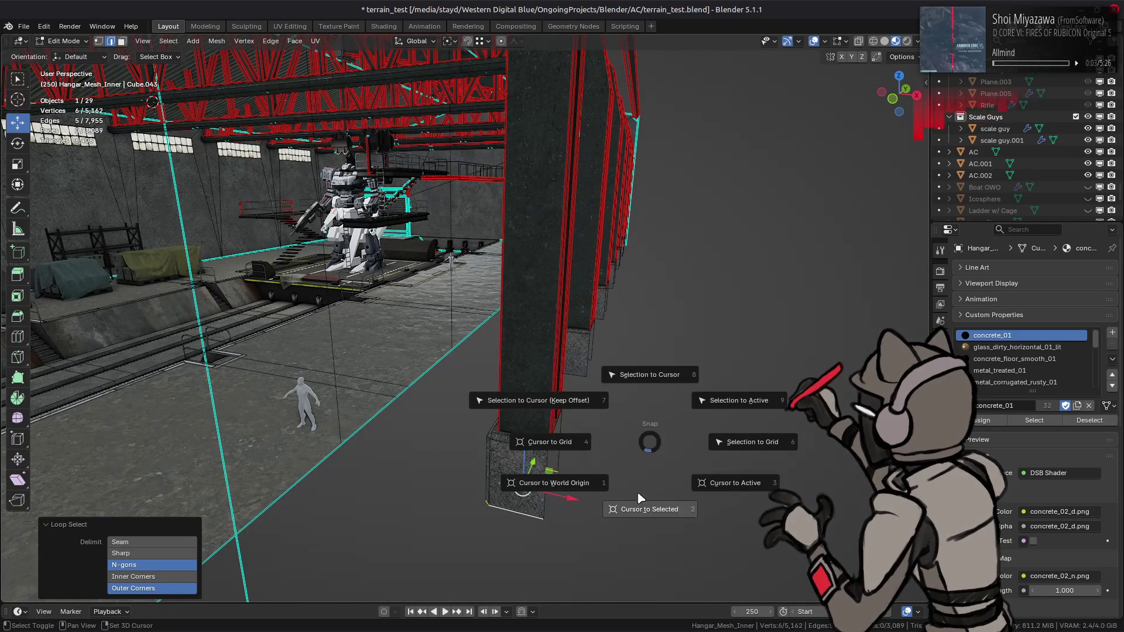
click(638, 515)
Select the whole pillar piece and scale it to 0.5 around the 3D cursor.
click(572, 474)
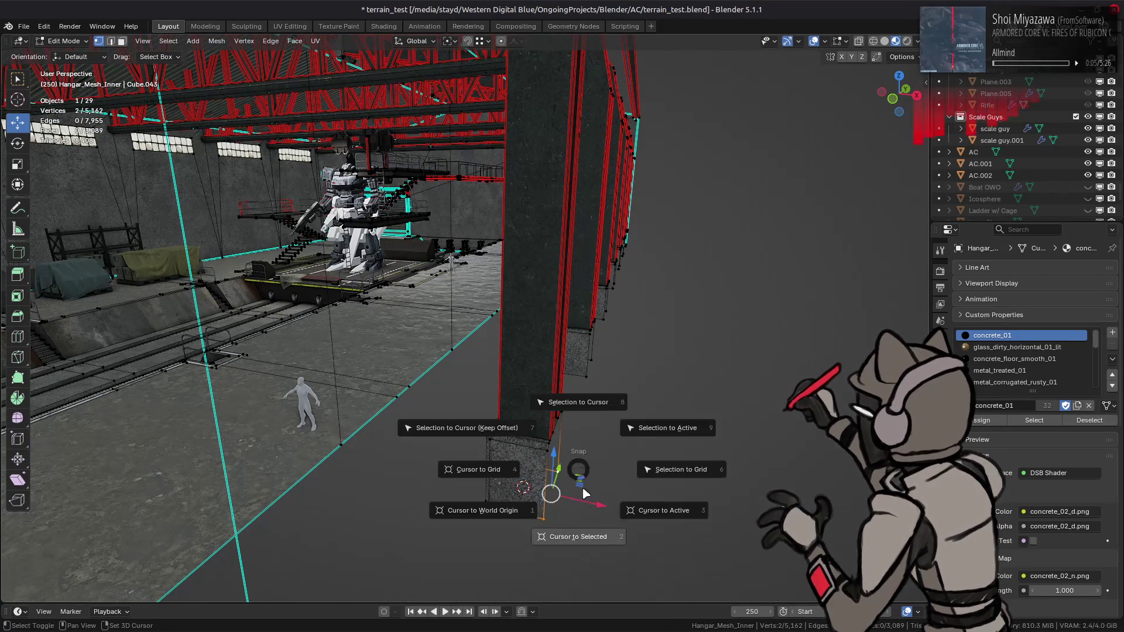
key(3)
click(532, 394)
shift+click(515, 475)
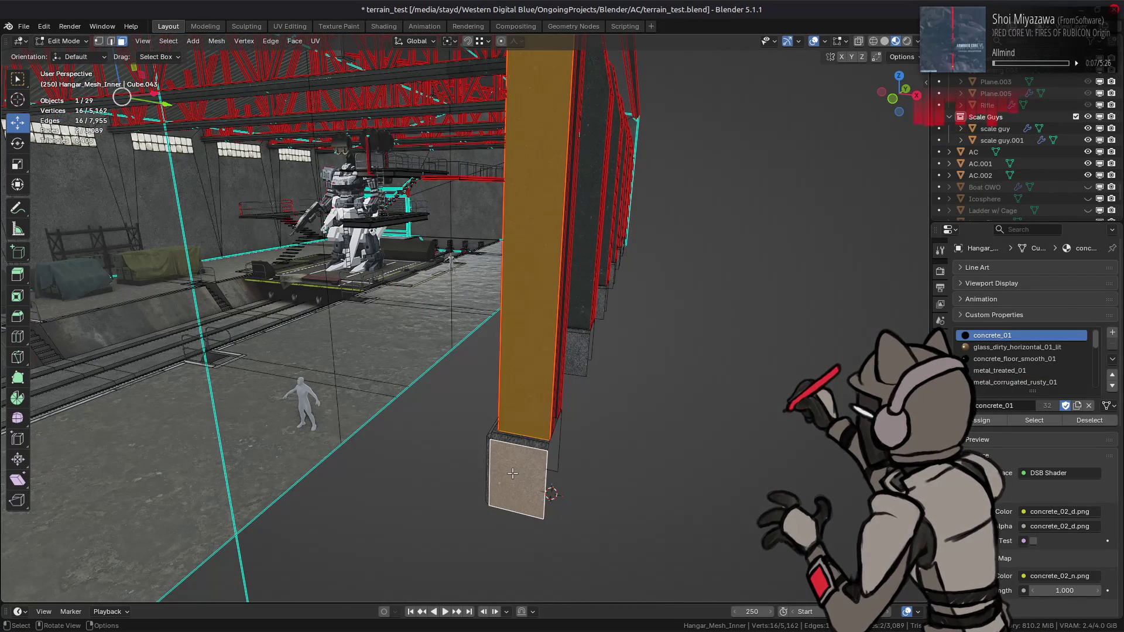
key(ctrl+l)
middle_drag(513, 473, 408, 138)
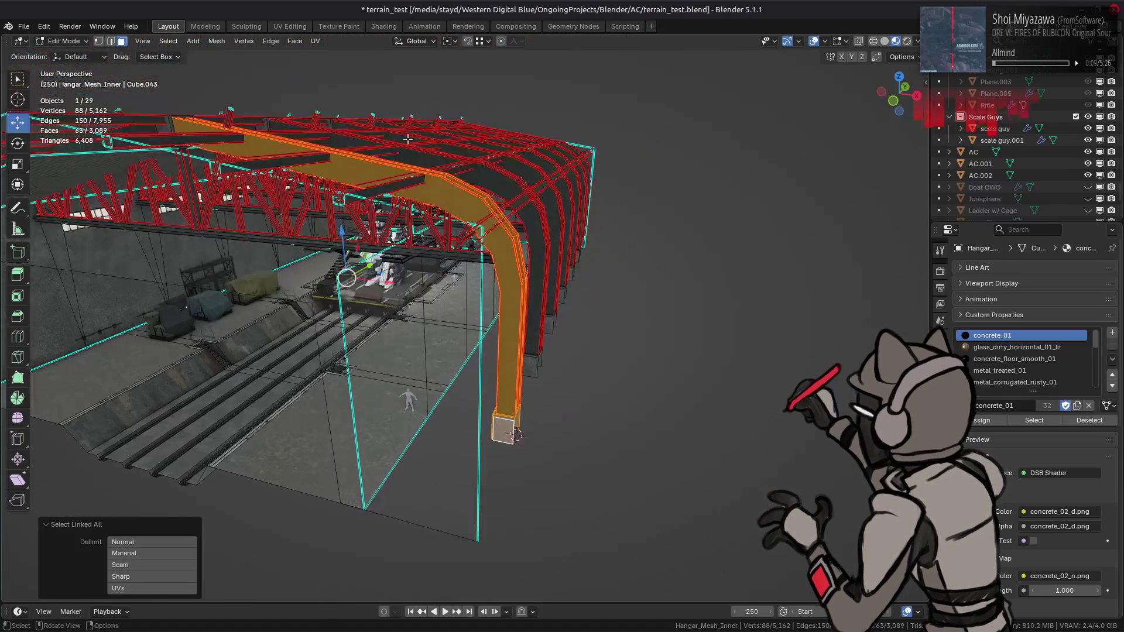
click(454, 41)
click(468, 81)
scroll(509, 268, up, 3)
text(s)
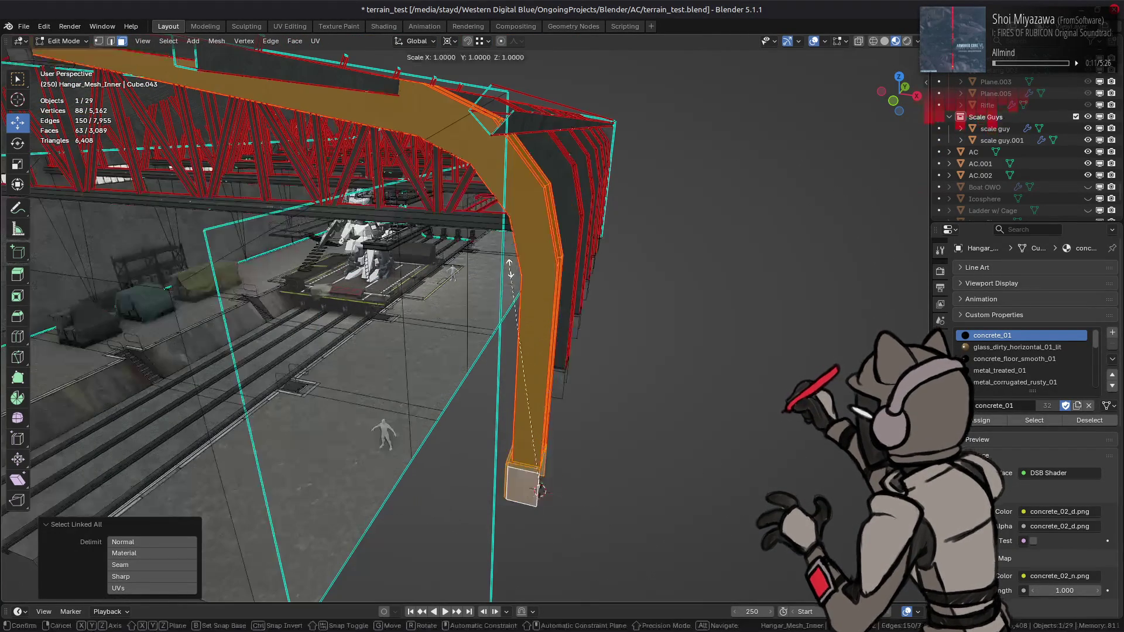
text(.5)
key(Return)
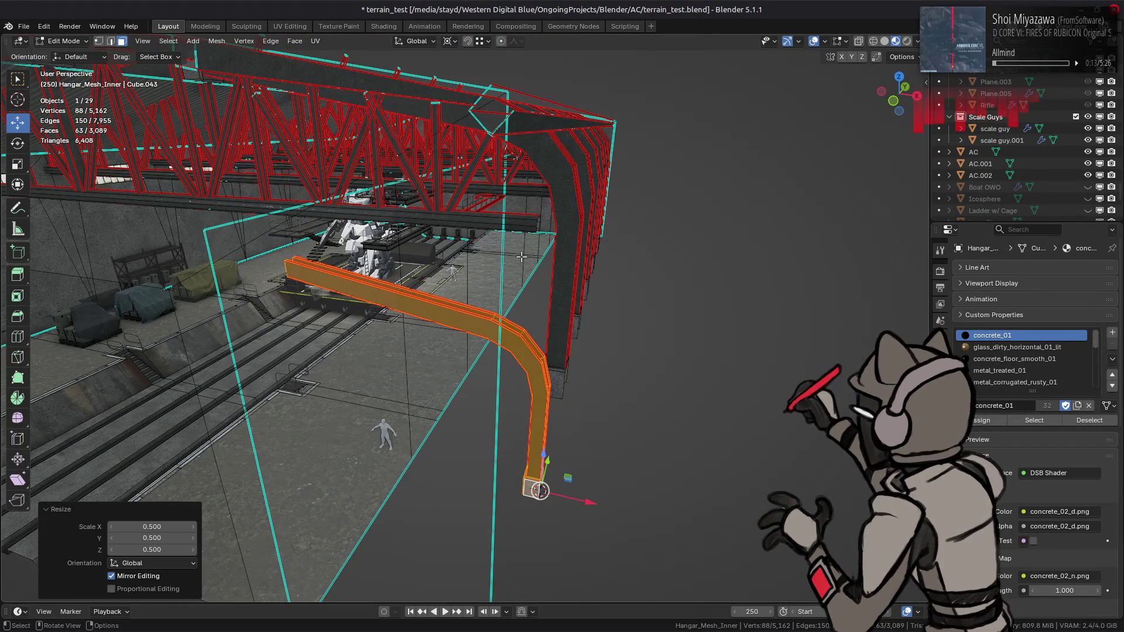
Move the pillar piece 8.51 m along X and settle it against the side wall.
middle_drag(511, 264, 549, 237)
key(g)
key(x)
click(585, 351)
middle_drag(585, 351, 622, 367)
key(KP_Decimal)
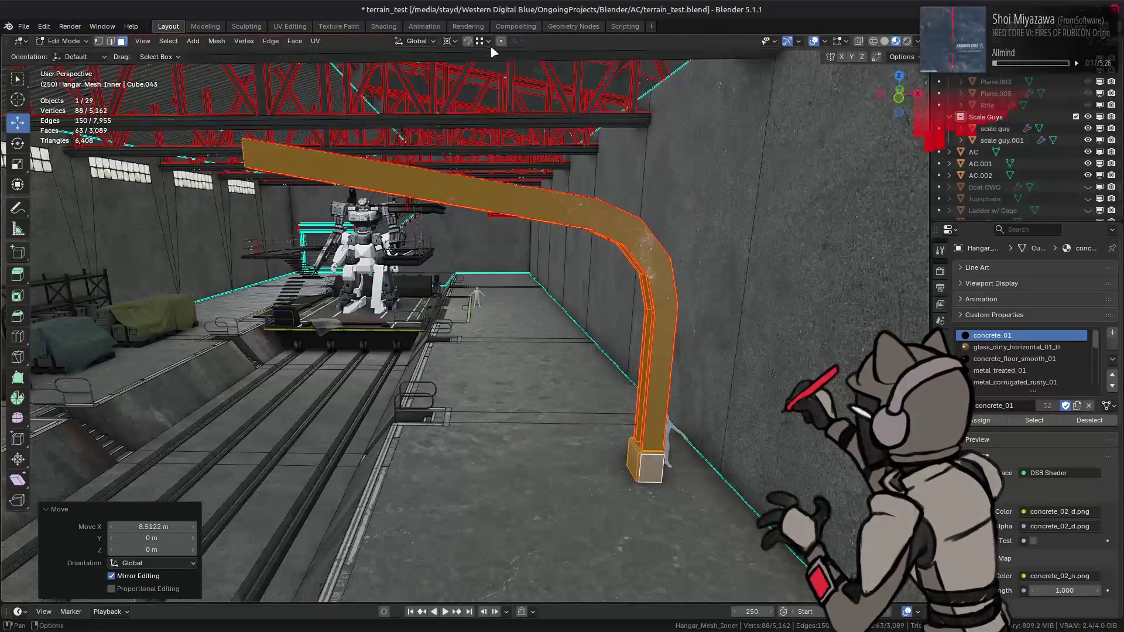
click(450, 41)
mouse_move(480, 146)
middle_down()
mouse_move(549, 283)
mouse_move(431, 284)
mouse_move(618, 270)
mouse_move(556, 433)
middle_up()
key(g)
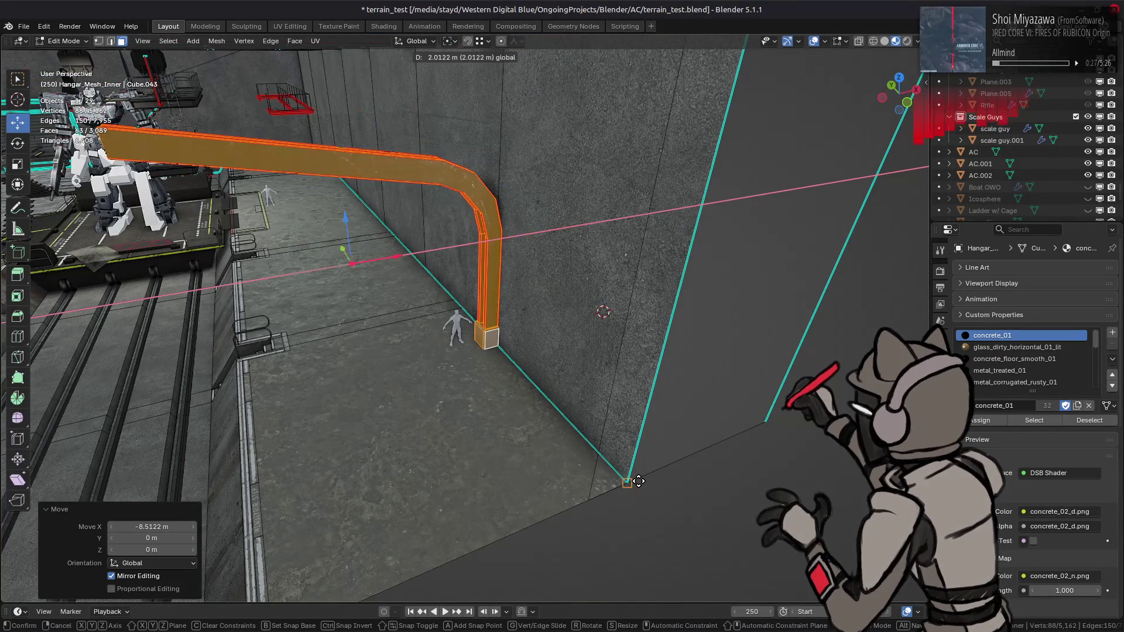
click(631, 479)
mouse_move(631, 479)
middle_down()
mouse_move(660, 368)
mouse_move(554, 357)
middle_up()
Select the linked metal beam and a concrete face.
scroll(644, 293, up, 4)
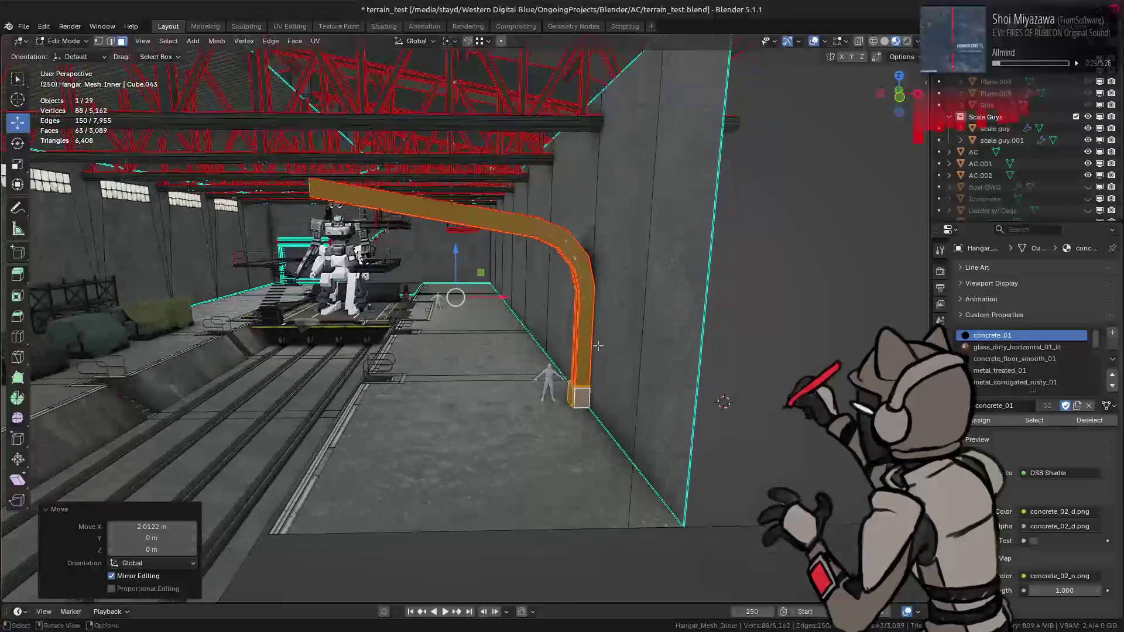
key(alt+a)
click(654, 291)
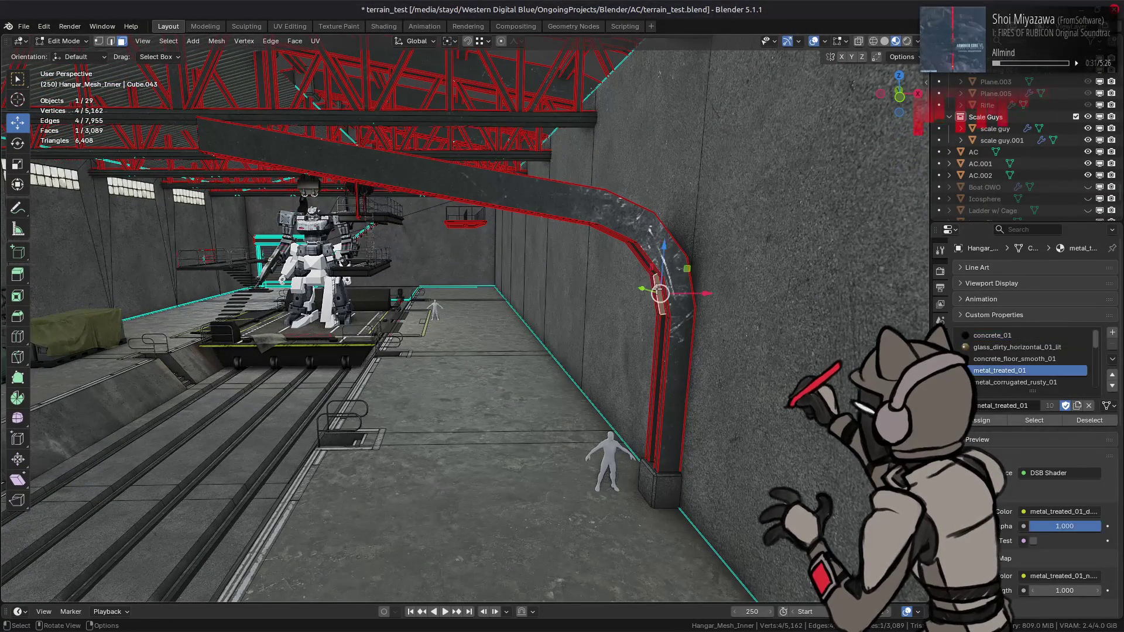
key(ctrl+l)
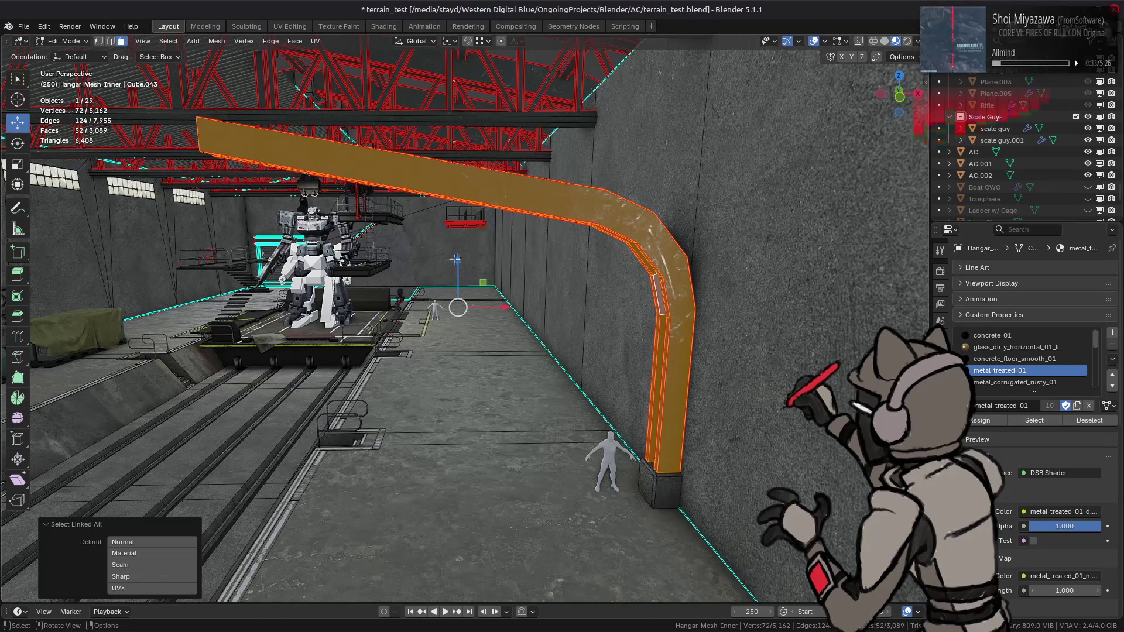
mouse_move(453, 258)
middle_down()
mouse_move(528, 327)
mouse_move(396, 223)
mouse_move(381, 185)
middle_up()
click(421, 240)
Duplicate the left roof panel and mirror it across X around the world origin.
click(380, 185)
key(shift+d)
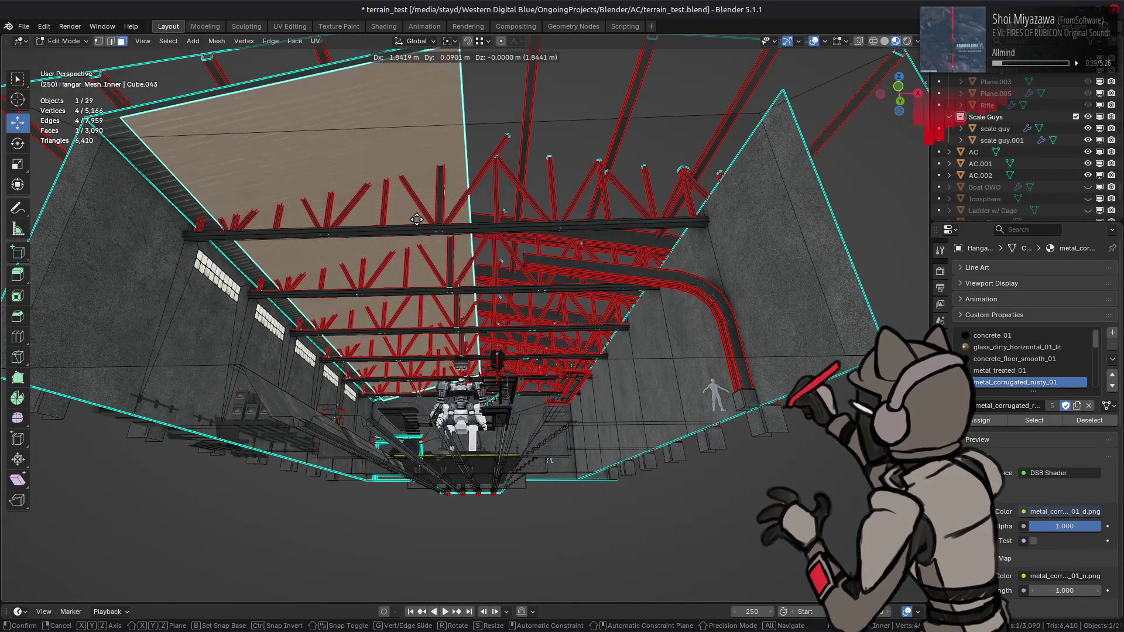
key(Escape)
key(shift+s)
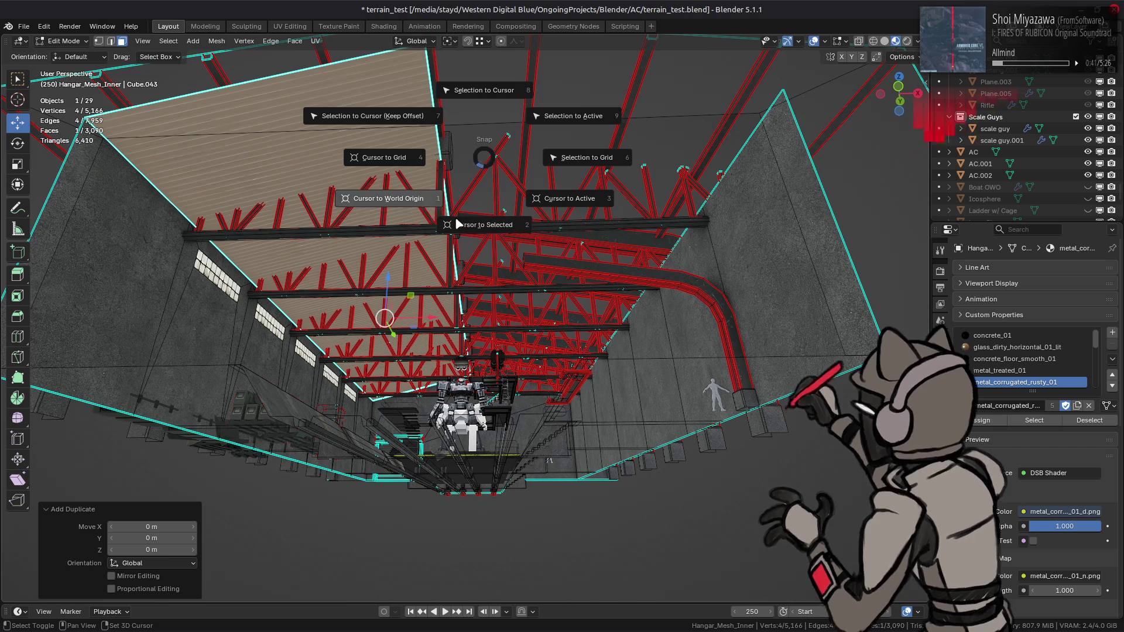
click(396, 206)
click(452, 42)
click(474, 86)
text(sx1)
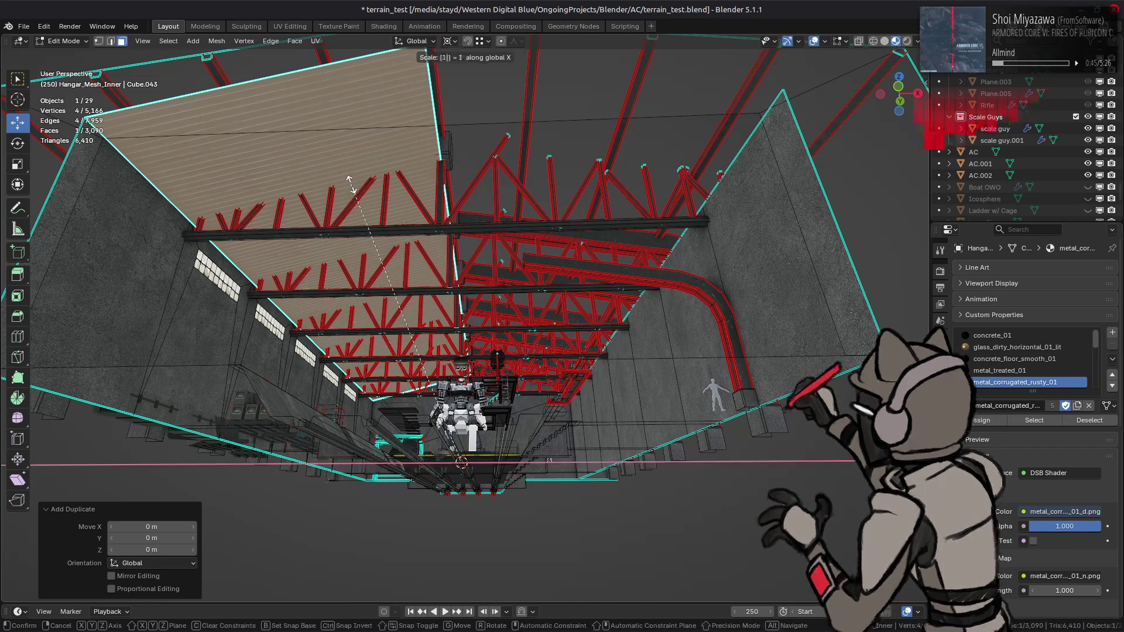
text(-)
key(Return)
Flip the mirrored panel's normals and merge the overlapping ridge vertices by distance.
key(q)
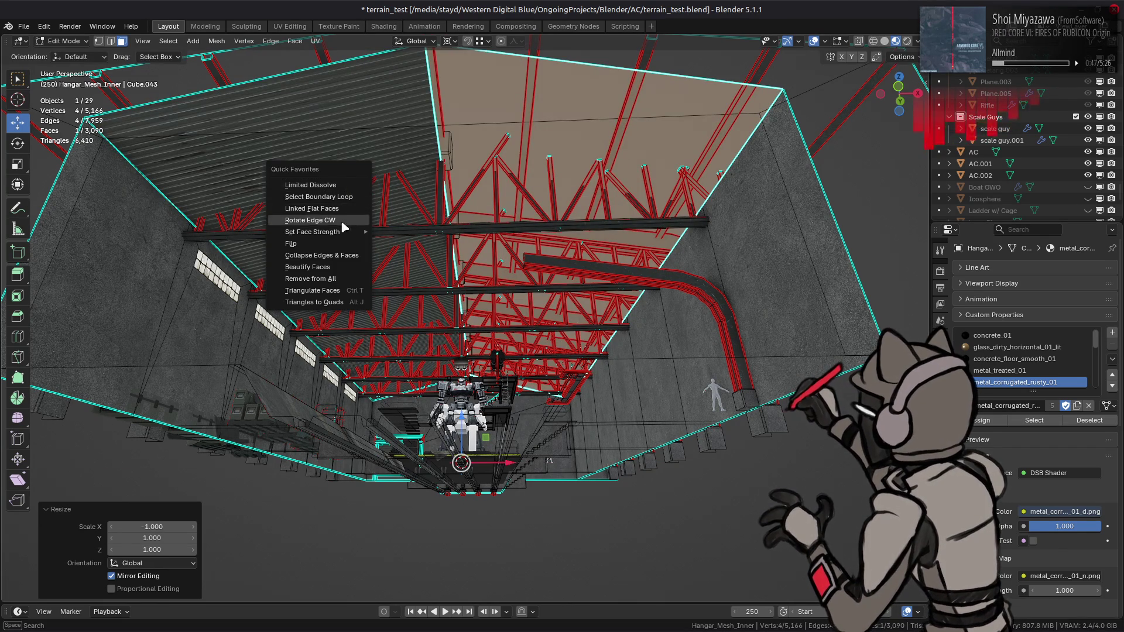
click(332, 243)
shift+click(350, 155)
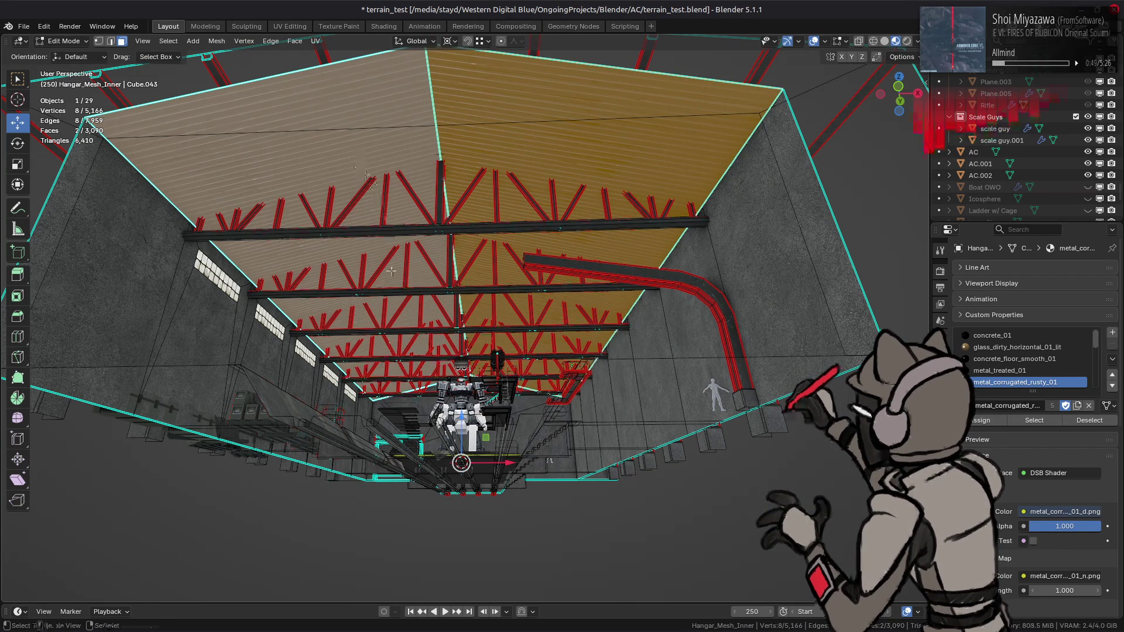
key(1)
right_click(381, 338)
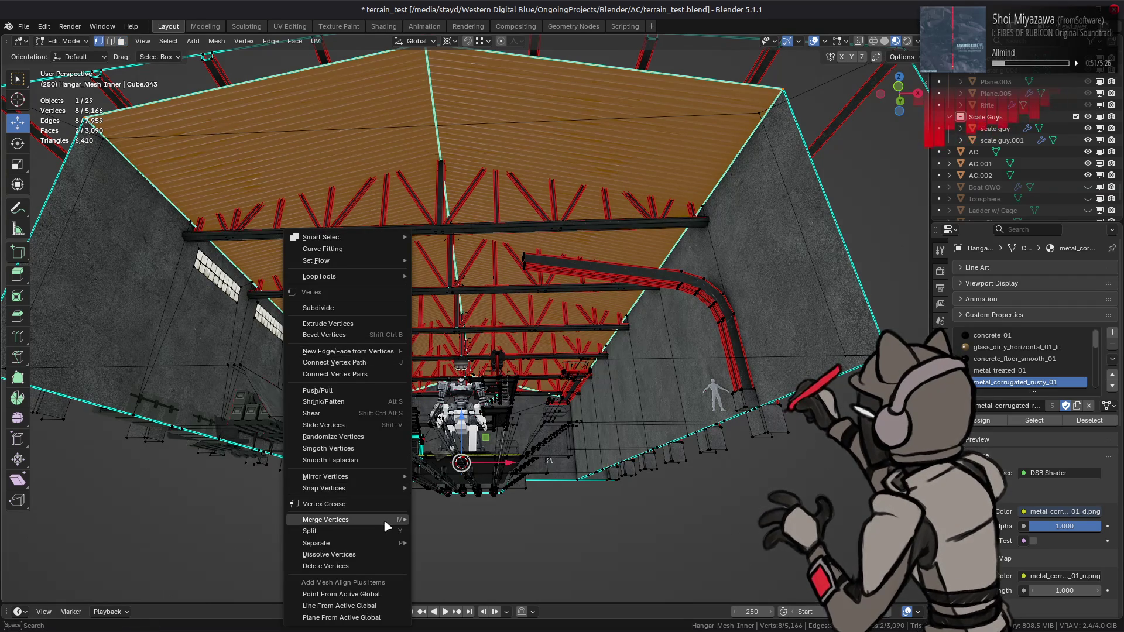
mouse_move(375, 520)
click(448, 560)
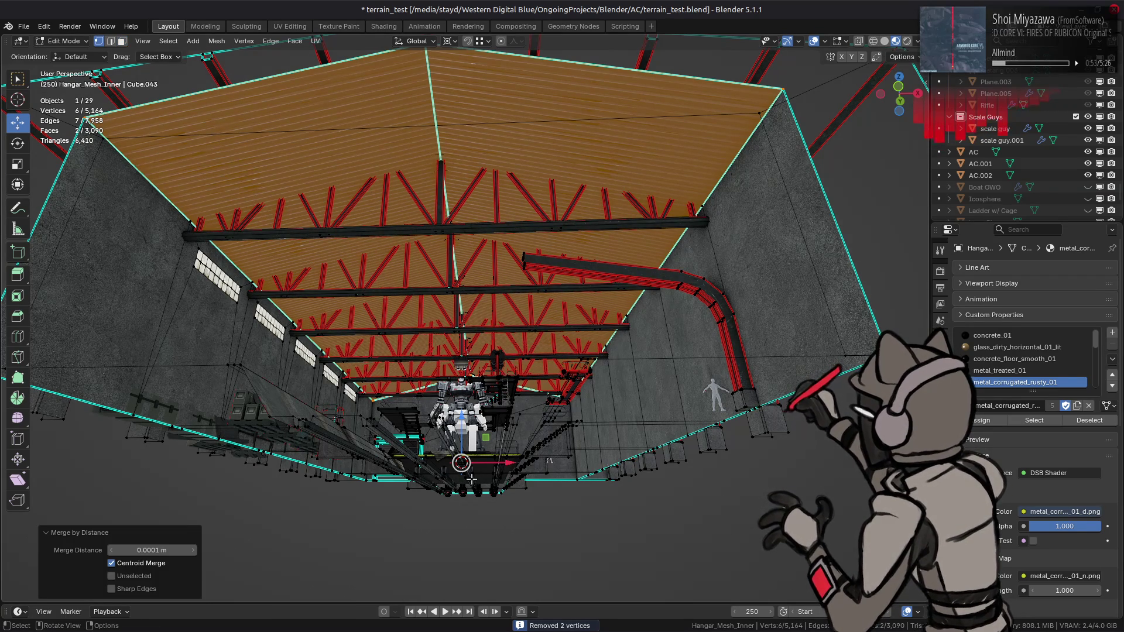
Deselect the roof panels, leave mesh editing, and select a face of the wall beam.
key(alt+a)
mouse_move(471, 479)
middle_down()
mouse_move(522, 385)
mouse_move(522, 460)
mouse_move(414, 352)
mouse_move(355, 368)
mouse_move(451, 352)
mouse_move(553, 264)
mouse_move(409, 244)
mouse_move(278, 285)
mouse_move(463, 278)
mouse_move(569, 236)
mouse_move(542, 295)
mouse_move(469, 310)
mouse_move(78, 130)
middle_up()
key(Tab)
key(Tab)
key(3)
click(569, 236)
Select the whole wall beam minus its front faces, pivoting around the bounding box centre.
key(ctrl+l)
key(ctrl+KP_Subtract)
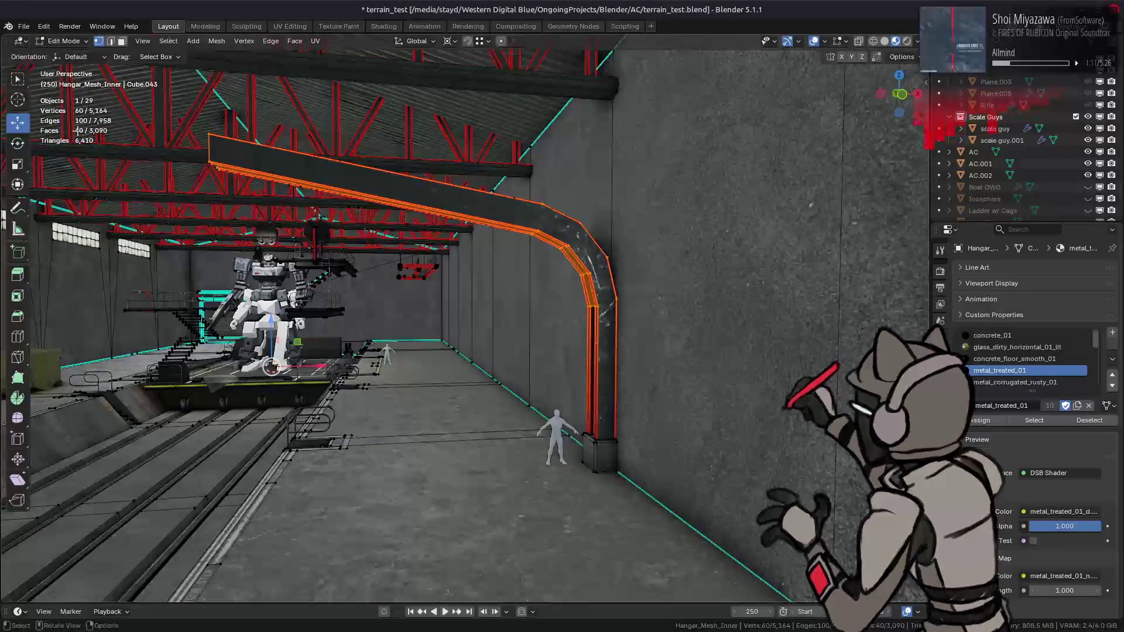
click(459, 43)
click(475, 70)
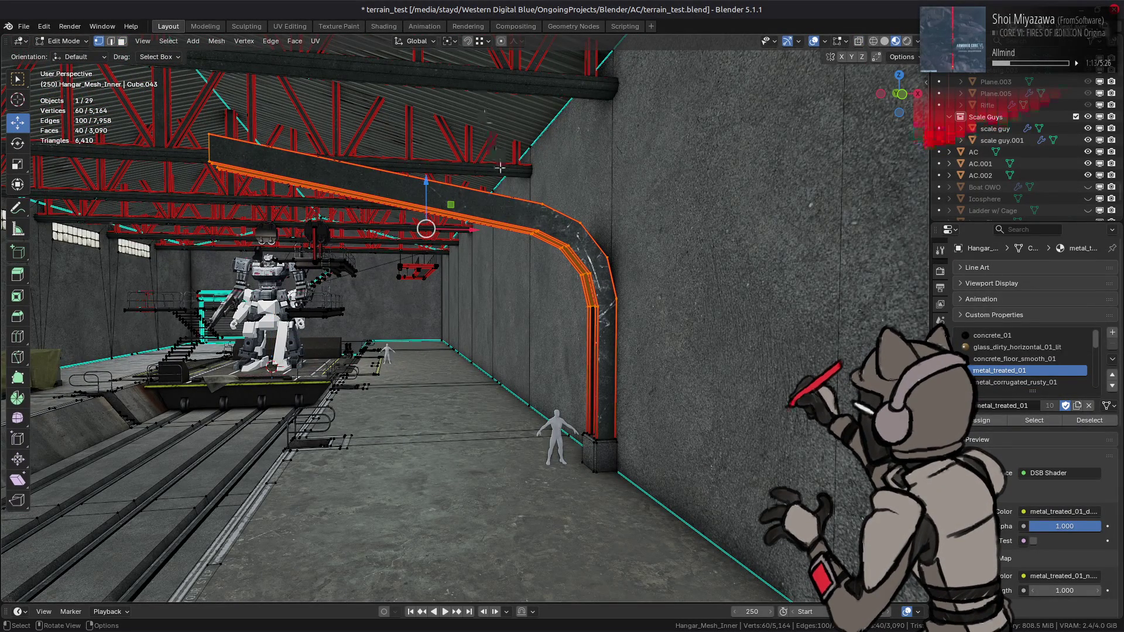
mouse_move(409, 631)
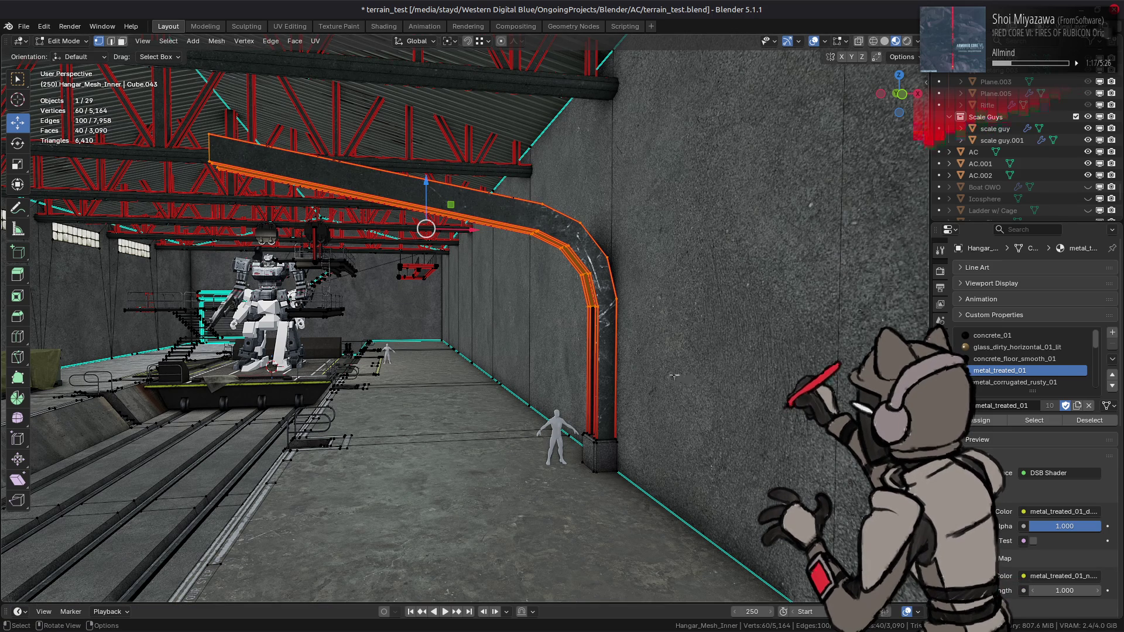
key(XF86AudioLowerVolume)
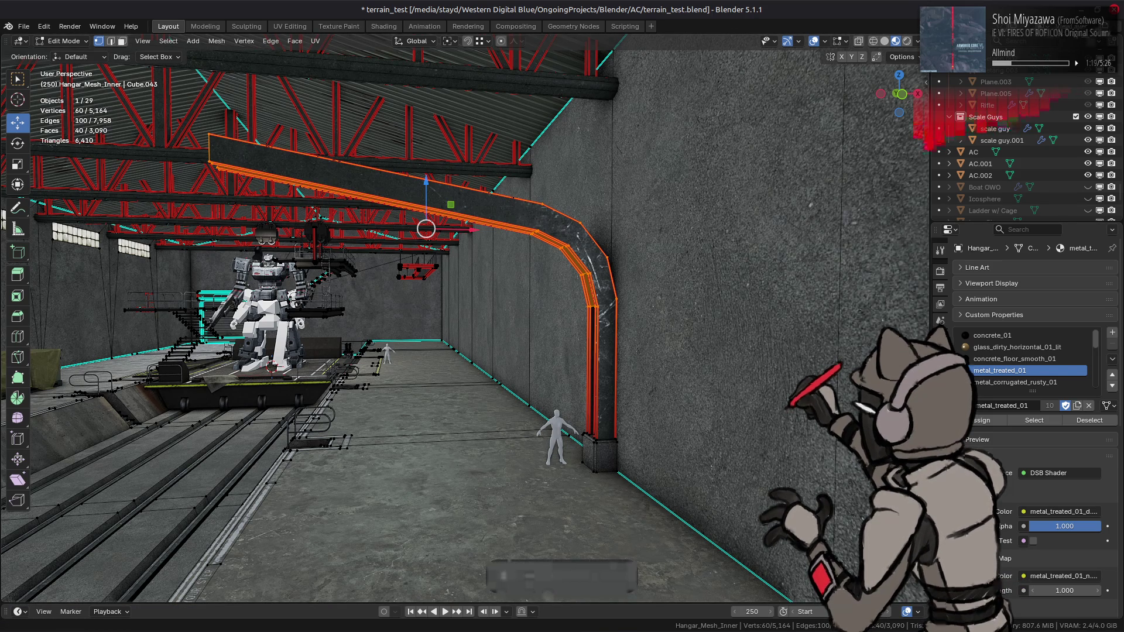
mouse_move(653, 269)
middle_down()
mouse_move(489, 331)
mouse_move(463, 369)
mouse_move(460, 357)
middle_up()
Raise the beam about 0.158 m along Z with face snapping.
key(g)
key(z)
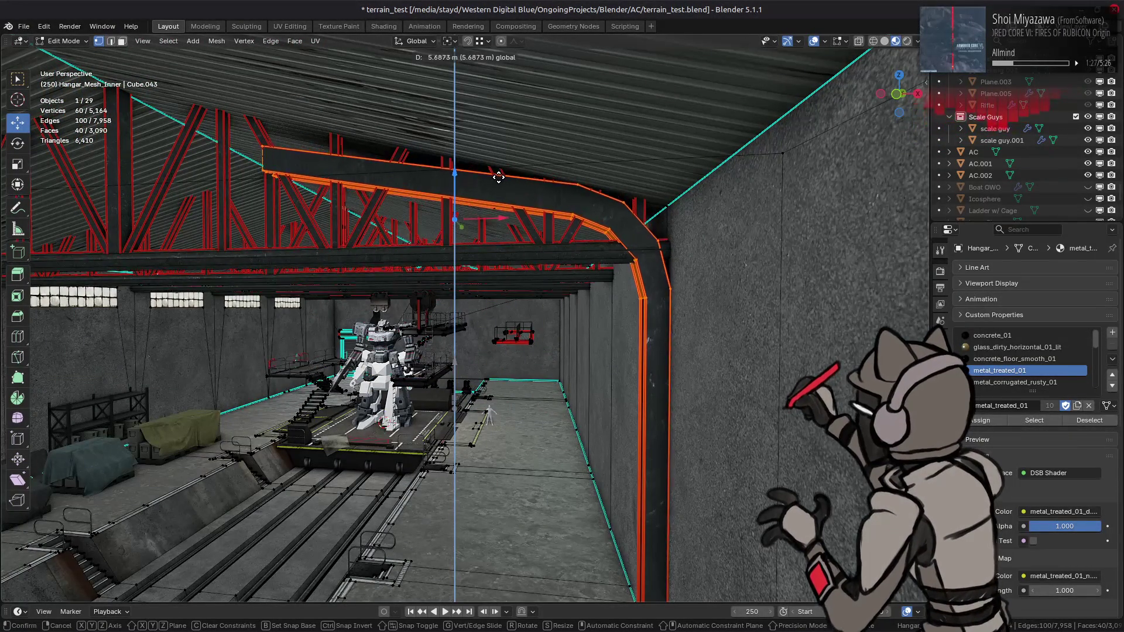
click(498, 178)
middle_drag(498, 179, 652, 169)
shift+click(694, 164)
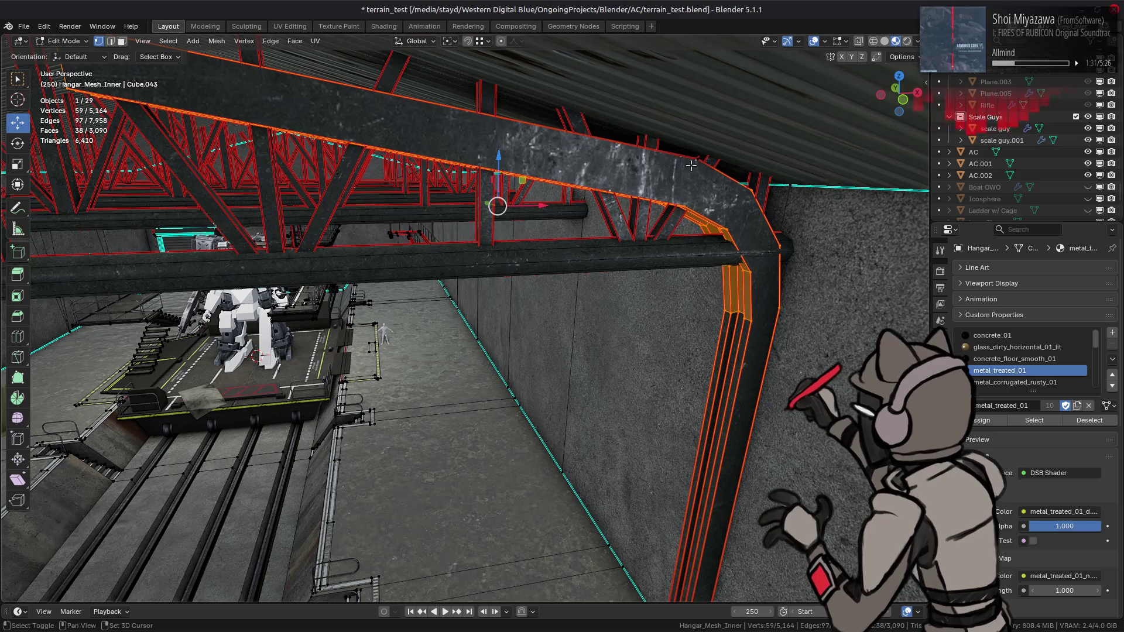
click(488, 42)
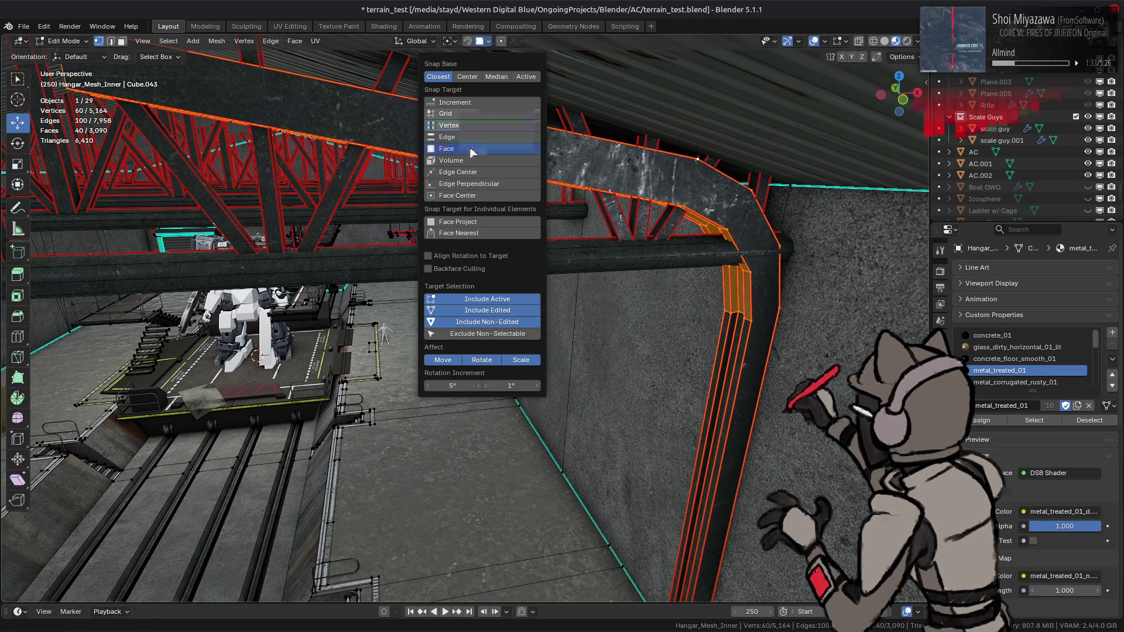
click(472, 150)
click(489, 42)
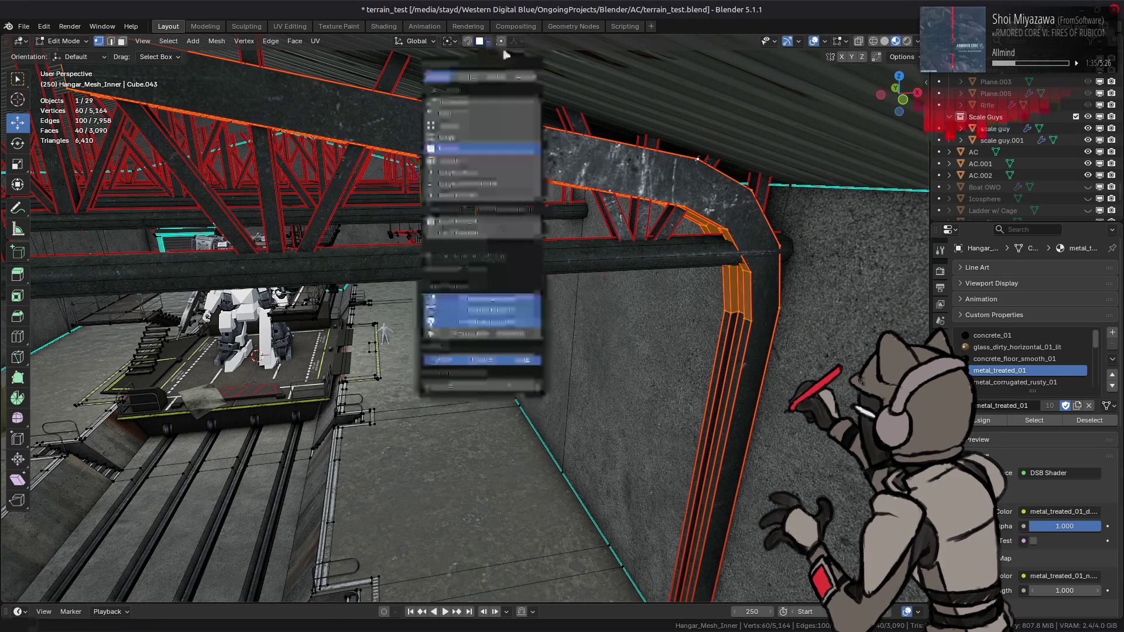
mouse_move(637, 140)
middle_down()
mouse_move(620, 146)
mouse_move(638, 153)
mouse_move(620, 164)
mouse_move(550, 179)
mouse_move(547, 197)
middle_up()
key(g)
click(656, 157)
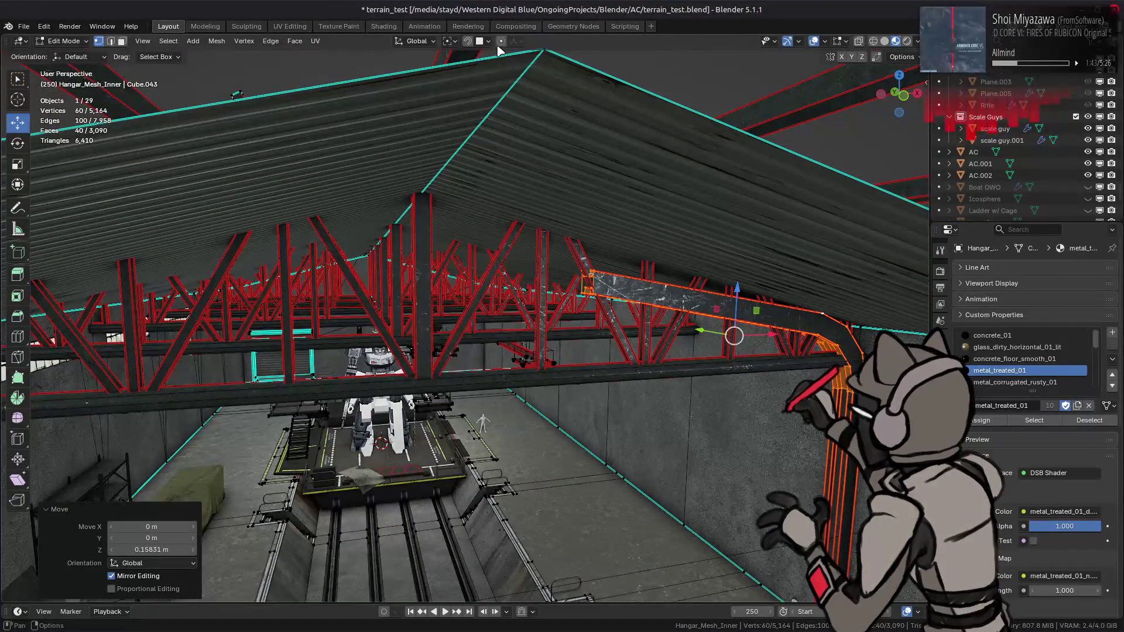
Set the snap target to Edge and select an edge loop along the roof.
click(479, 41)
click(465, 138)
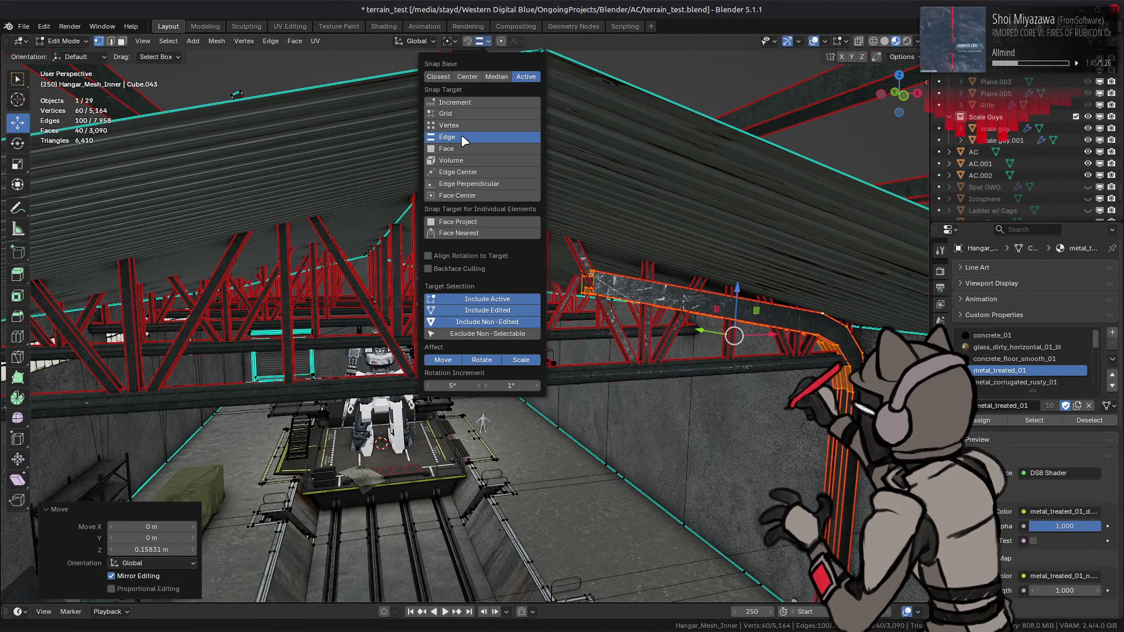
mouse_move(604, 210)
middle_down()
mouse_move(595, 256)
mouse_move(604, 196)
mouse_move(521, 169)
middle_up()
key(alt+a)
alt+click(604, 196)
mouse_move(482, 45)
middle_down()
mouse_move(518, 230)
mouse_move(484, 347)
middle_up()
Edge Slide the selected roof loops up to the ridge.
right_click(483, 346)
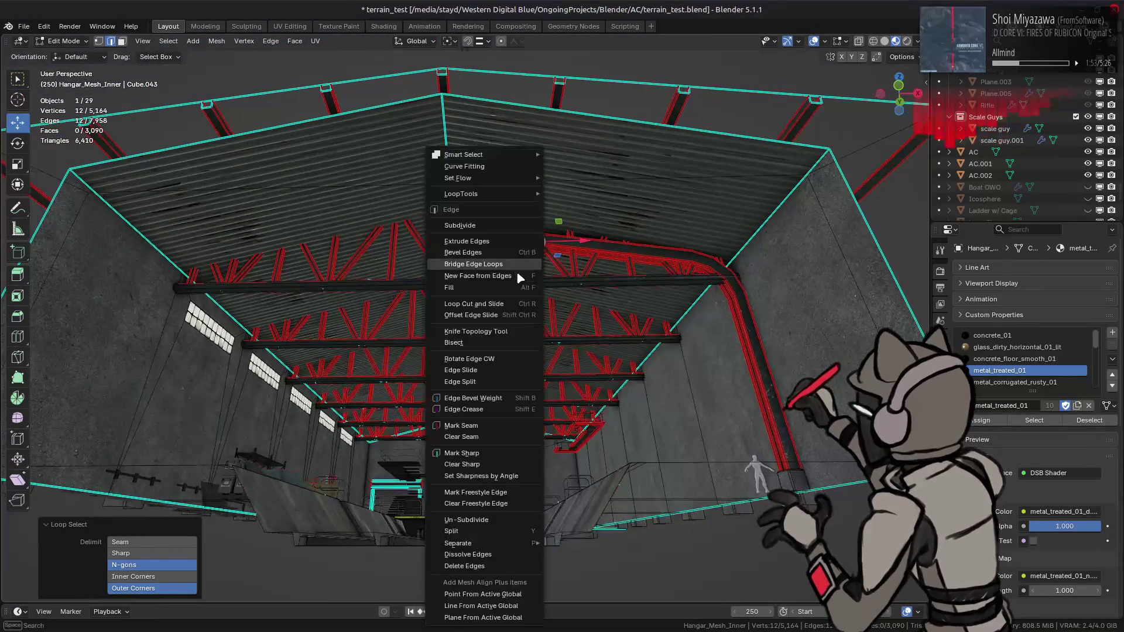
click(461, 370)
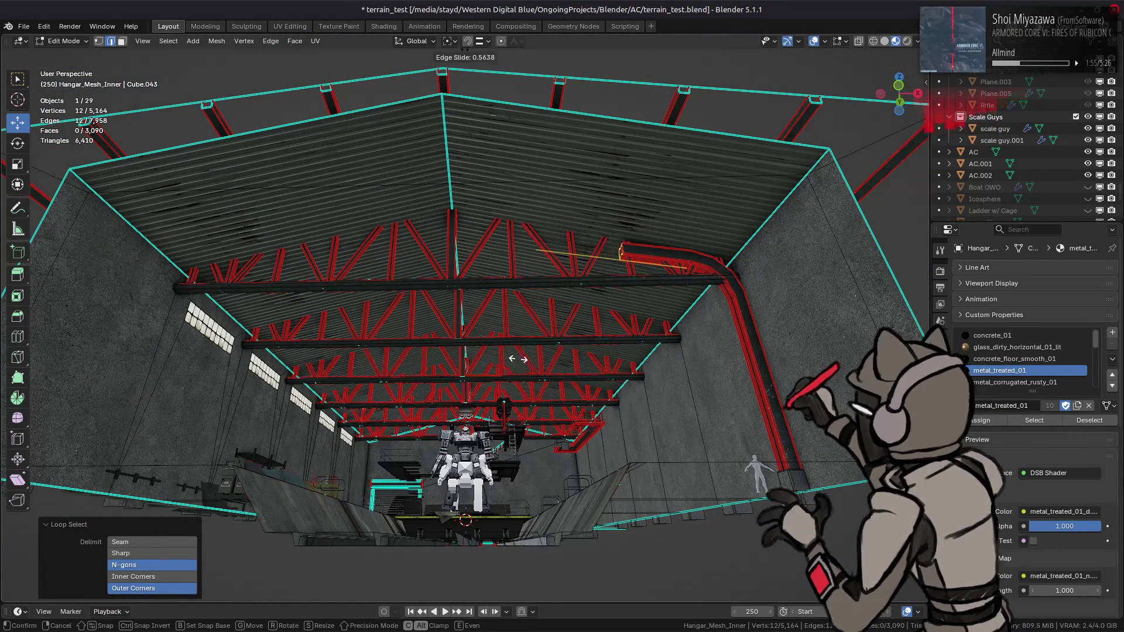
click(454, 189)
middle_drag(454, 189, 472, 250)
scroll(471, 250, up, 2)
right_click(471, 250)
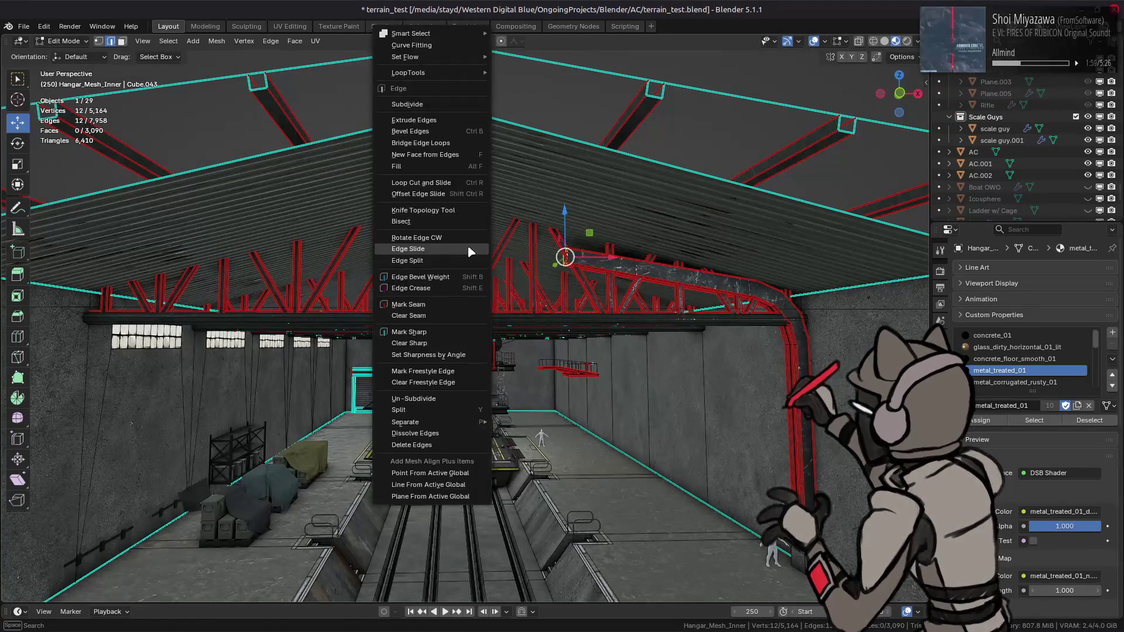
click(471, 249)
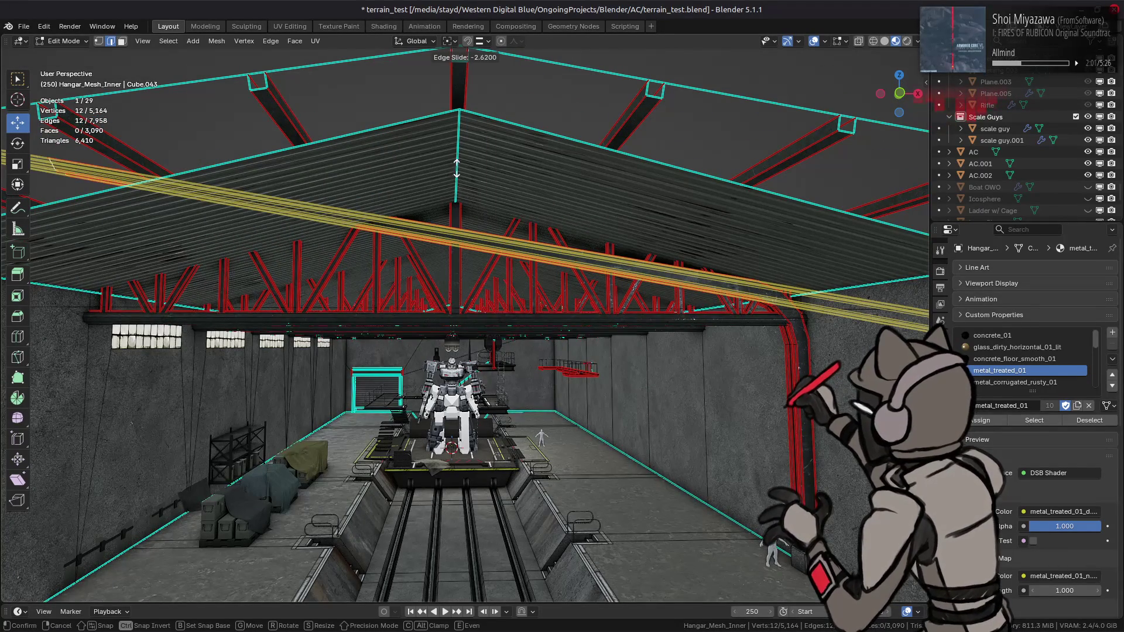
click(454, 125)
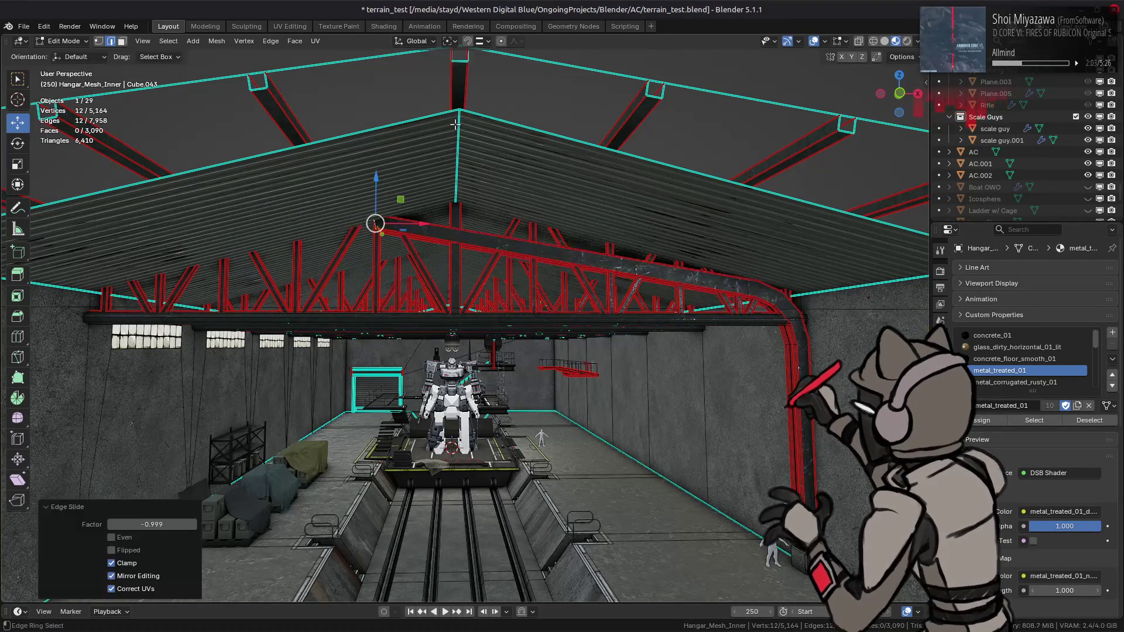
mouse_move(473, 49)
middle_down()
mouse_move(459, 108)
mouse_move(472, 96)
middle_up()
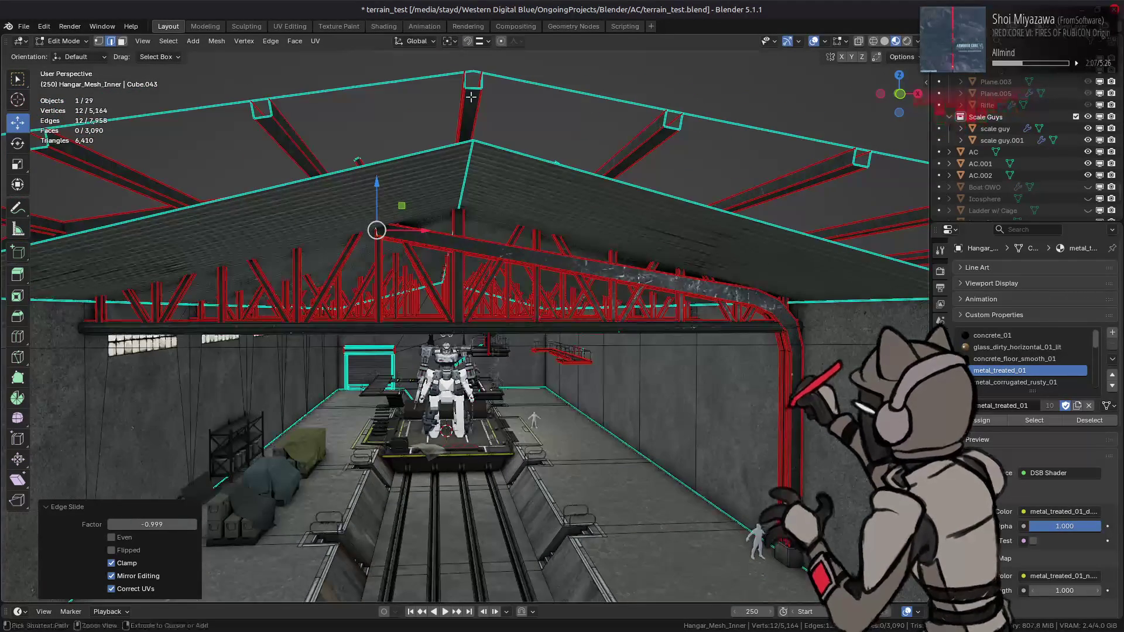
key(ctrl+z)
With vertex snapping, move the ridge vertices -5.5 m along X and about 2.28 m up.
click(485, 41)
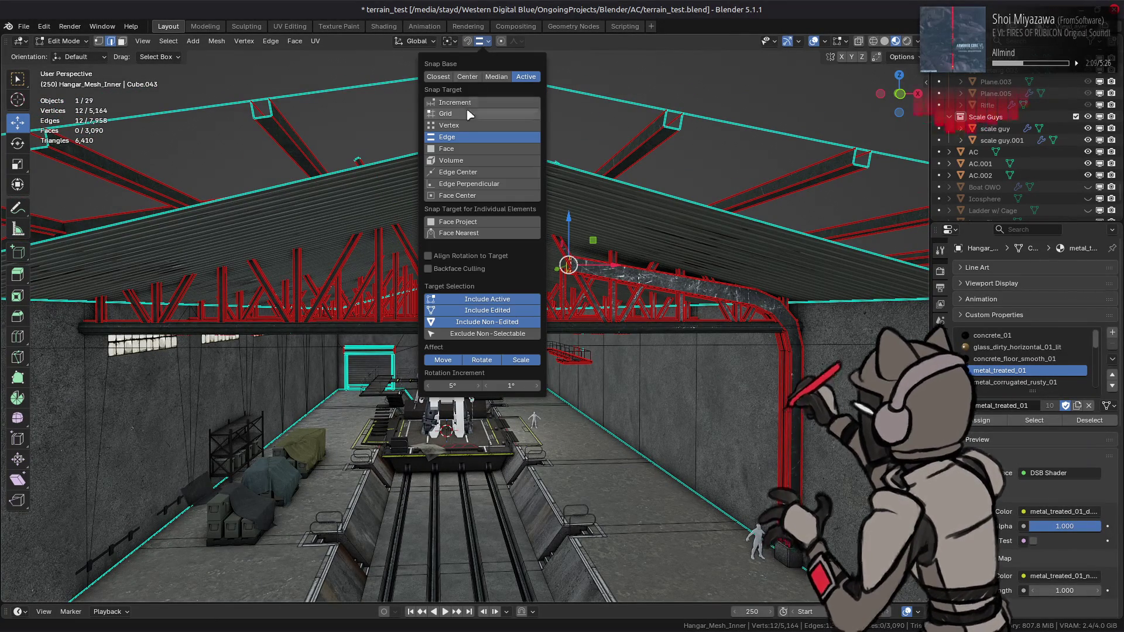
click(460, 126)
drag(612, 264, 526, 267)
middle_drag(527, 267, 464, 280)
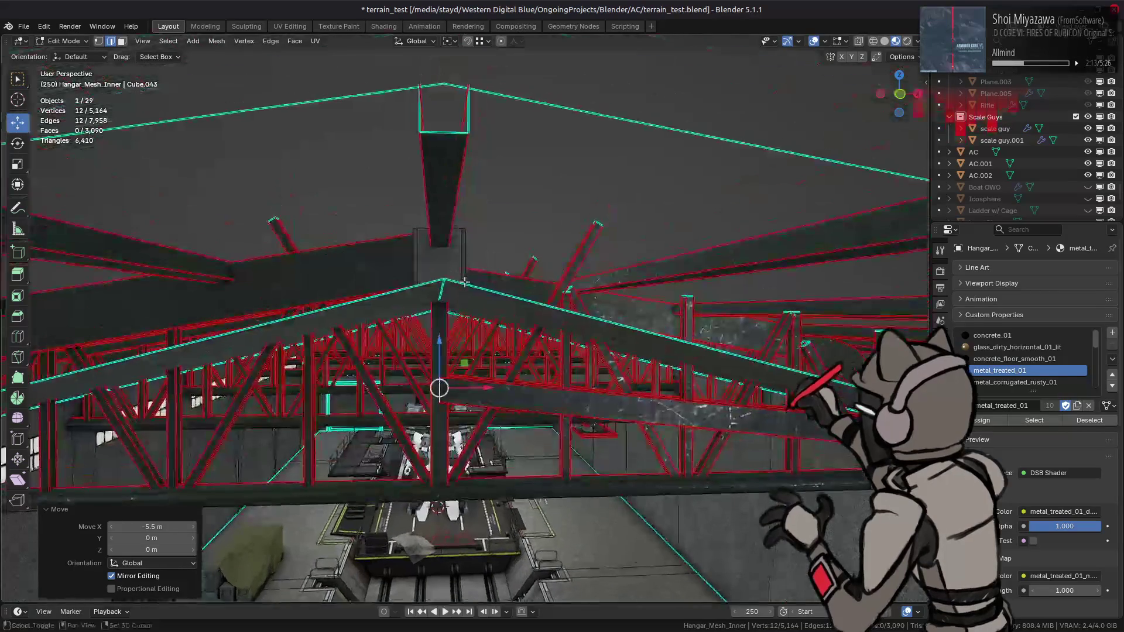
drag(446, 333, 444, 275)
mouse_move(444, 276)
middle_down()
mouse_move(486, 280)
mouse_move(467, 271)
mouse_move(460, 303)
mouse_move(400, 220)
mouse_move(429, 194)
mouse_move(510, 290)
mouse_move(326, 316)
middle_up()
key(alt+a)
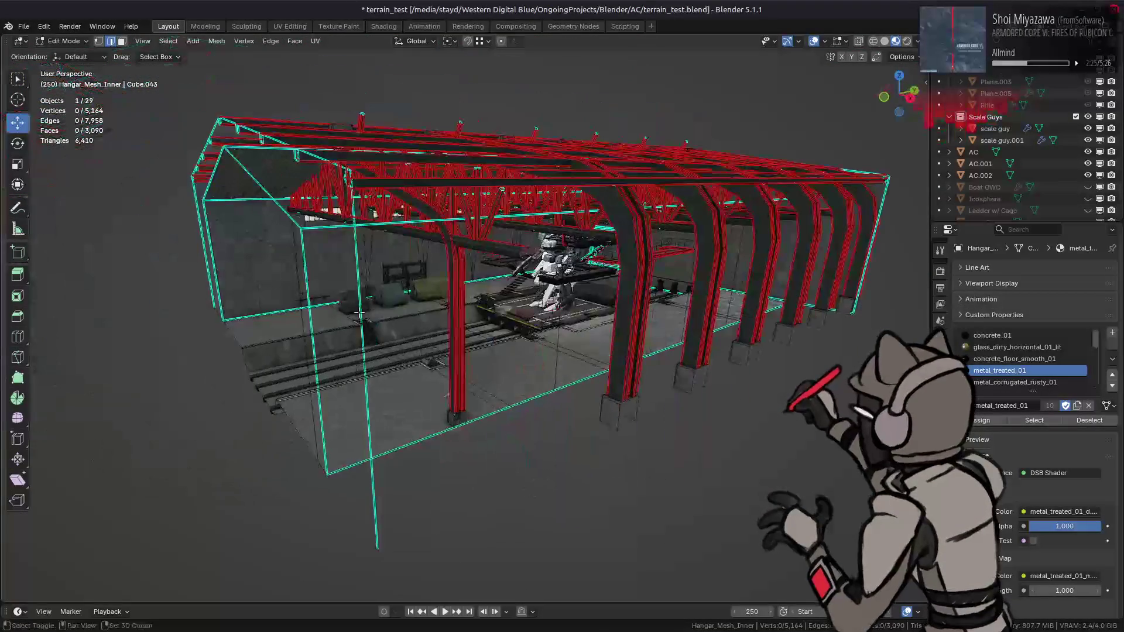
In face mode, select the faces of the hangar's arched pillars.
key(3)
click(624, 281)
shift+click(697, 269)
shift+click(684, 379)
shift+click(741, 334)
shift+click(784, 319)
shift+click(828, 281)
middle_drag(784, 328, 762, 329)
key(KP_Decimal)
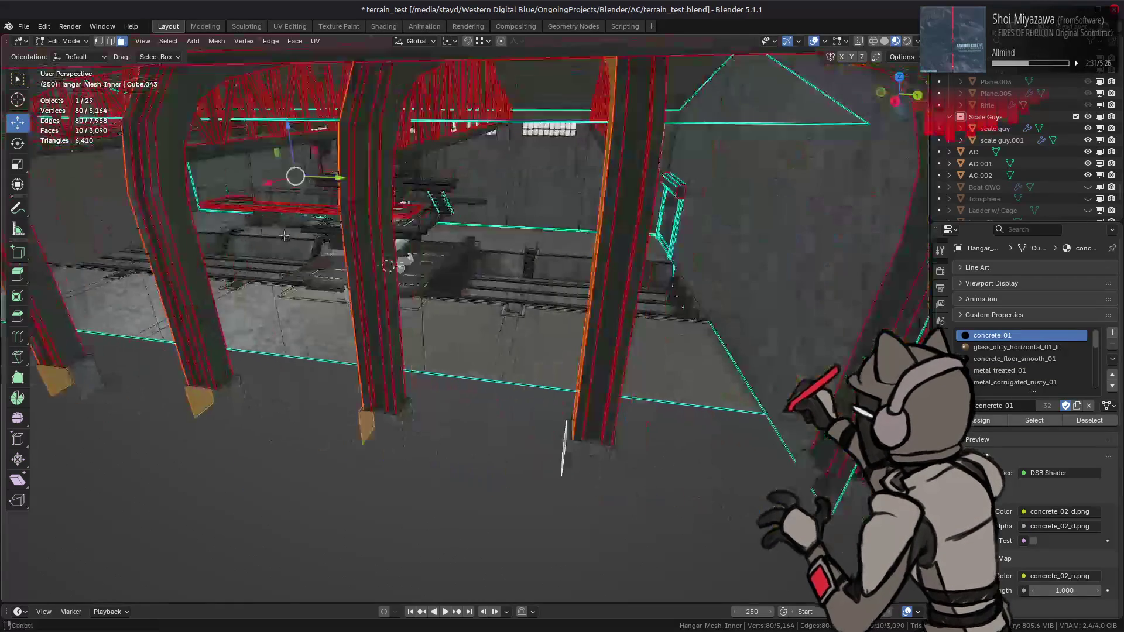
Add the right wall strip, extend the selection to linked geometry, and delete those faces.
shift+click(793, 467)
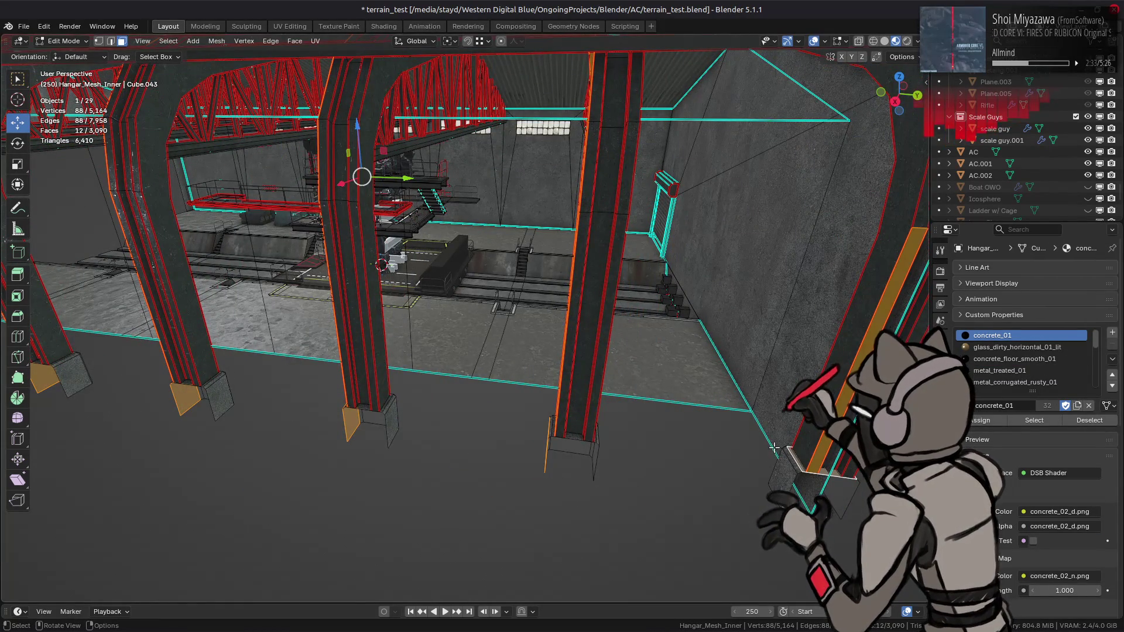
key(ctrl+l)
right_click(533, 416)
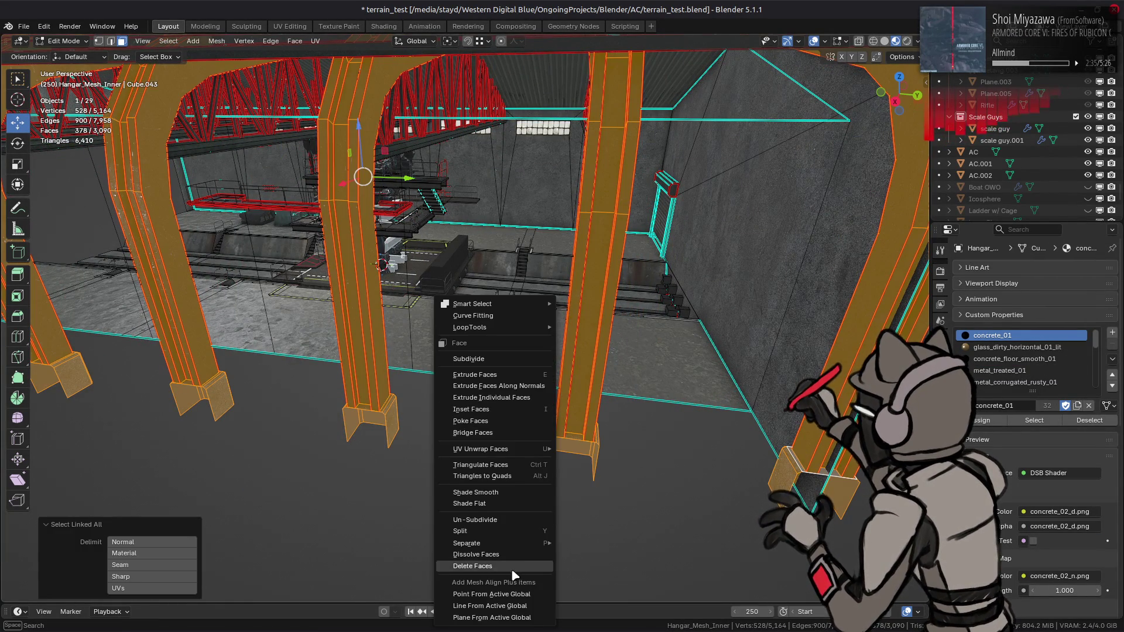
click(514, 571)
middle_drag(527, 515, 781, 73)
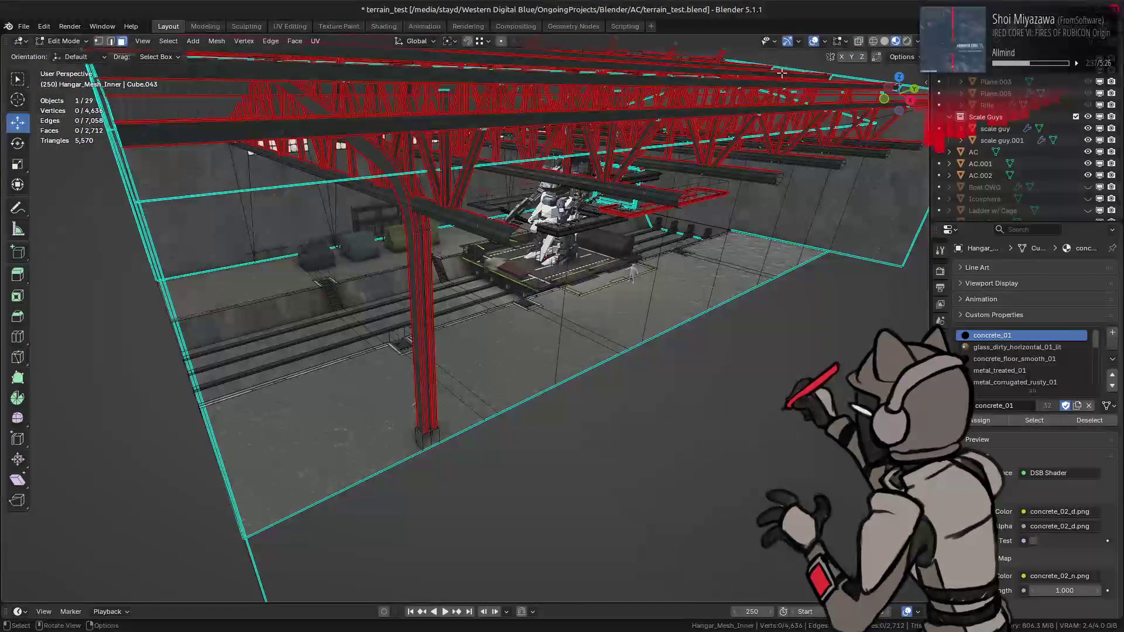
Turn off seam display in the Mesh Edit Mode overlays.
key(Tab)
key(Tab)
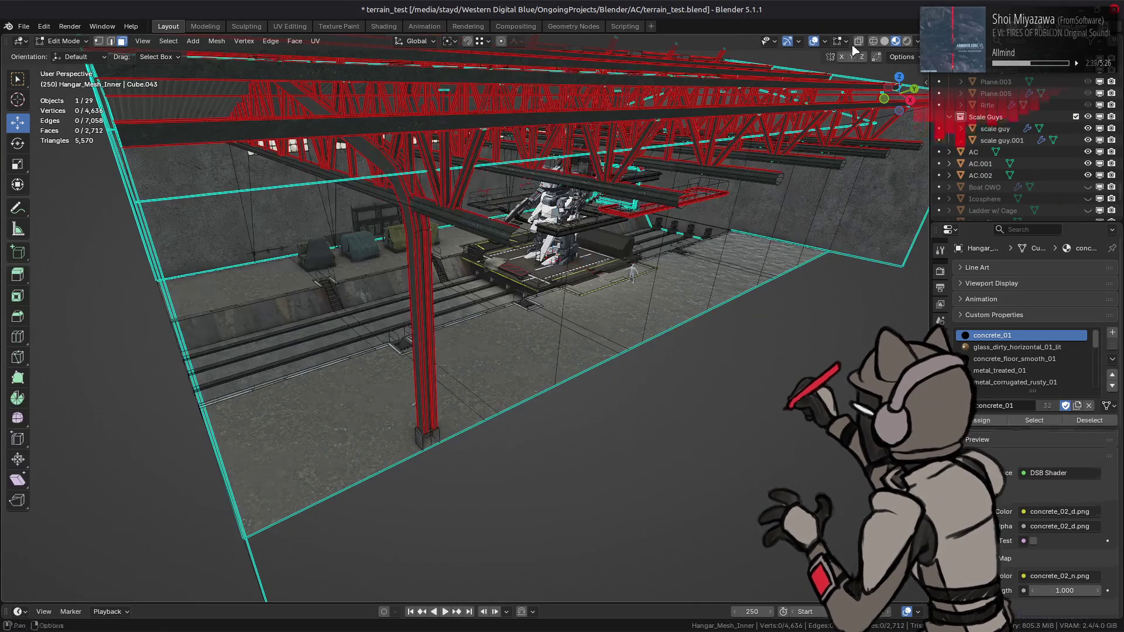
click(826, 42)
click(841, 42)
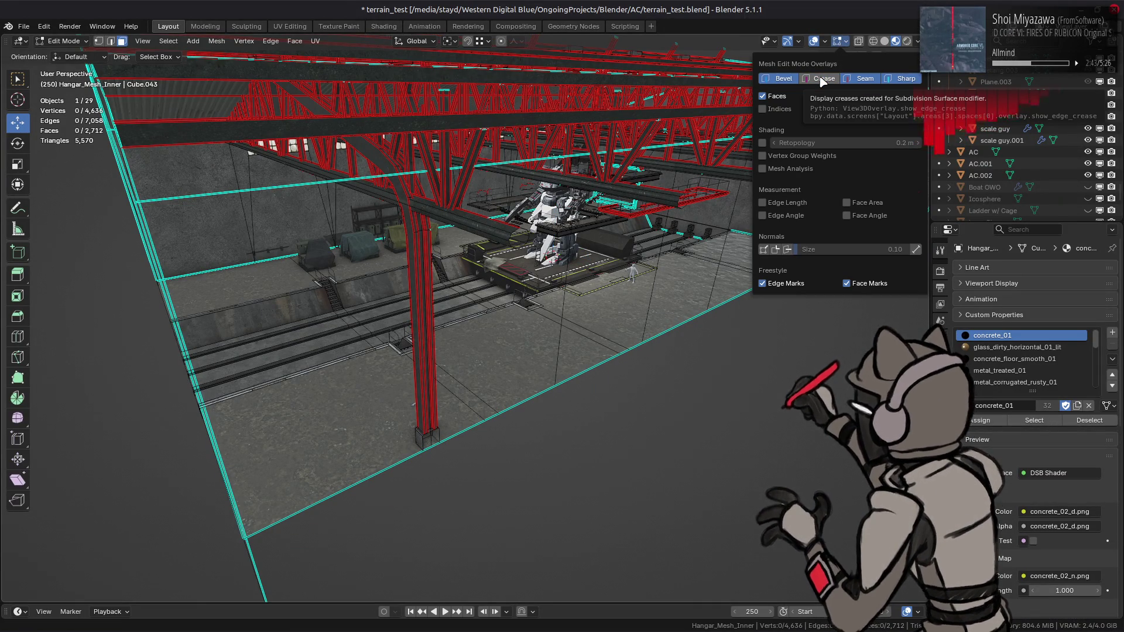
click(858, 80)
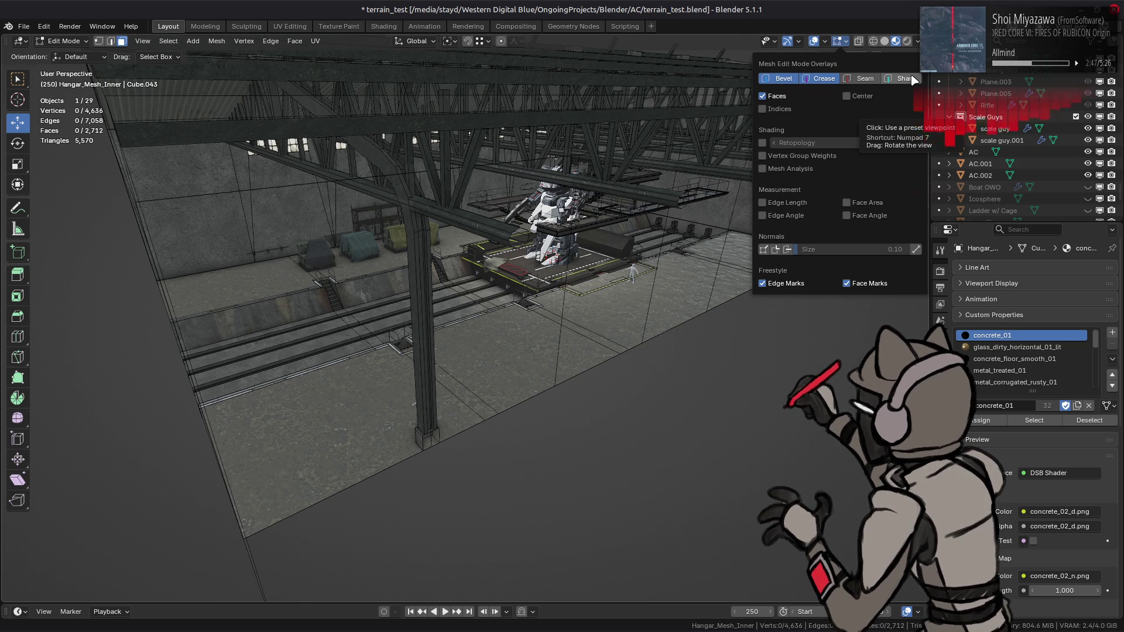
Return to Object Mode, deselect everything, and save the blend file.
mouse_move(383, 280)
middle_down()
mouse_move(458, 267)
mouse_move(445, 270)
mouse_move(696, 369)
middle_up()
key(Tab)
key(alt+a)
key(ctrl+s)
Duplicate a scale figure as scale guy.002 and stand it 3.3853 m up on the truss beam.
click(676, 369)
key(shift+d)
key(z)
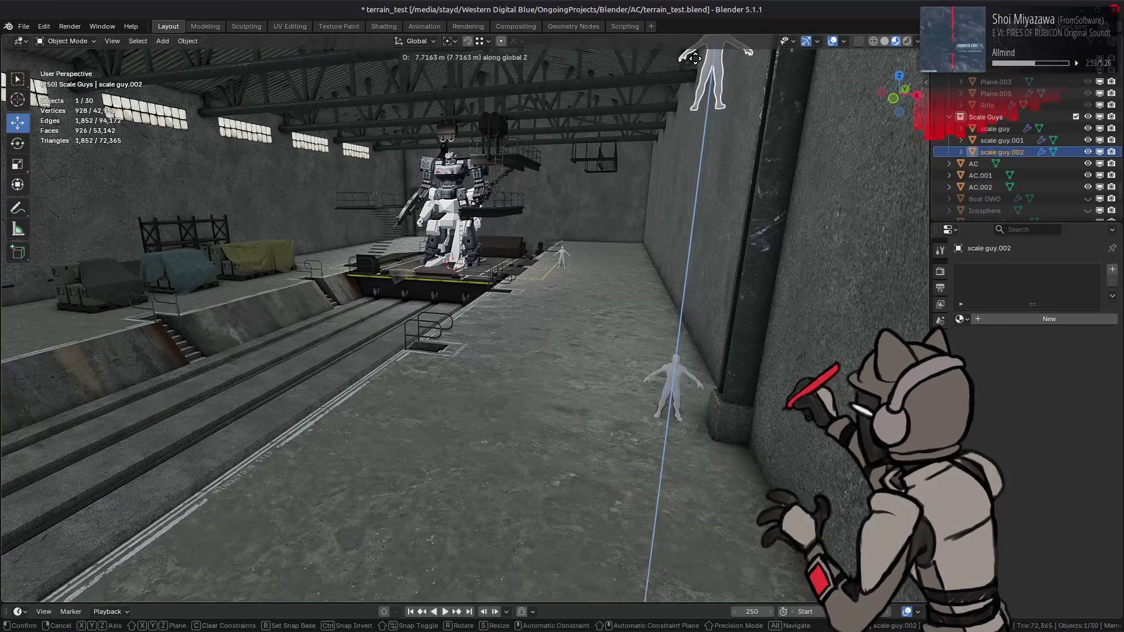
click(697, 88)
middle_drag(696, 88, 736, 258)
key(g)
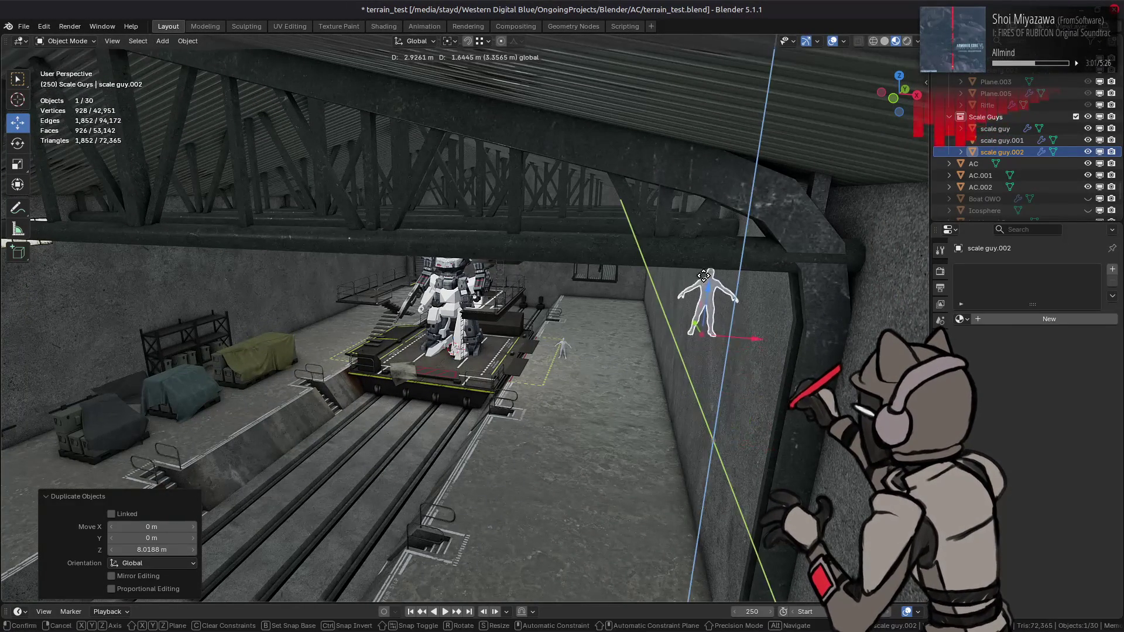
click(737, 330)
key(ctrl+z)
drag(749, 425, 579, 258)
mouse_move(579, 257)
middle_down()
mouse_move(589, 225)
mouse_move(617, 219)
mouse_move(696, 245)
mouse_move(449, 230)
mouse_move(459, 194)
mouse_move(664, 195)
mouse_move(648, 229)
mouse_move(698, 186)
mouse_move(616, 219)
middle_up()
Select the inner hangar mesh and enter Edit Mode on it.
key(alt+Tab)
key(Escape)
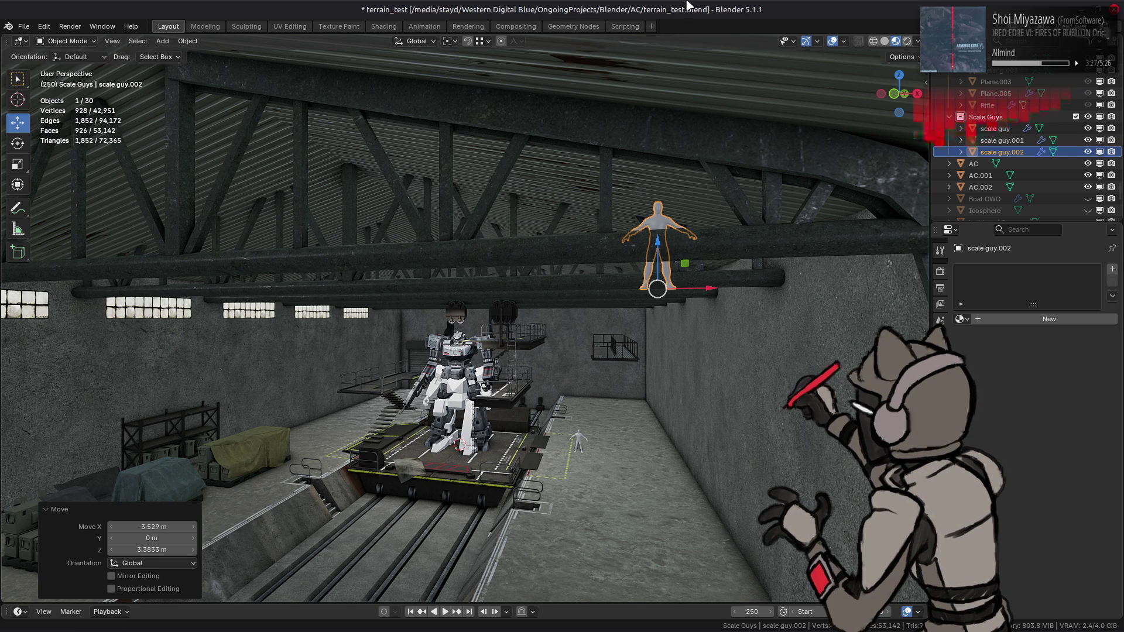
mouse_move(569, 185)
middle_down()
mouse_move(553, 201)
mouse_move(584, 218)
middle_up()
click(491, 226)
key(Tab)
mouse_move(492, 226)
middle_down()
mouse_move(440, 241)
mouse_move(456, 222)
mouse_move(452, 245)
mouse_move(432, 253)
mouse_move(482, 265)
middle_up()
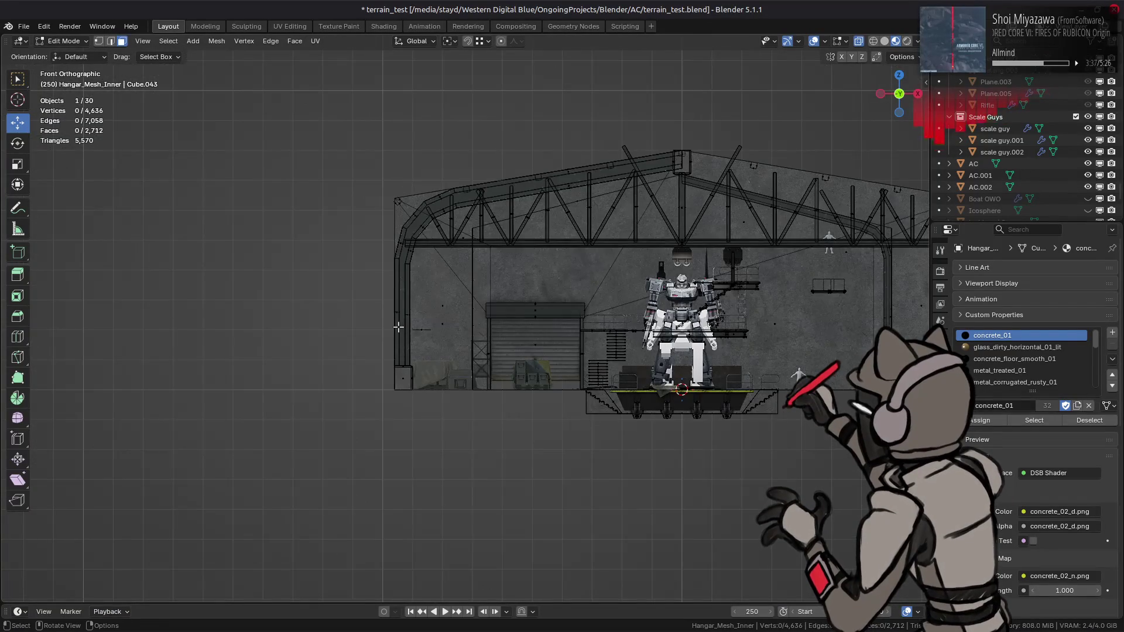
Select the left arched pillar and small box with linked geometry and delete their faces.
scroll(385, 426, up, 3)
key(l)
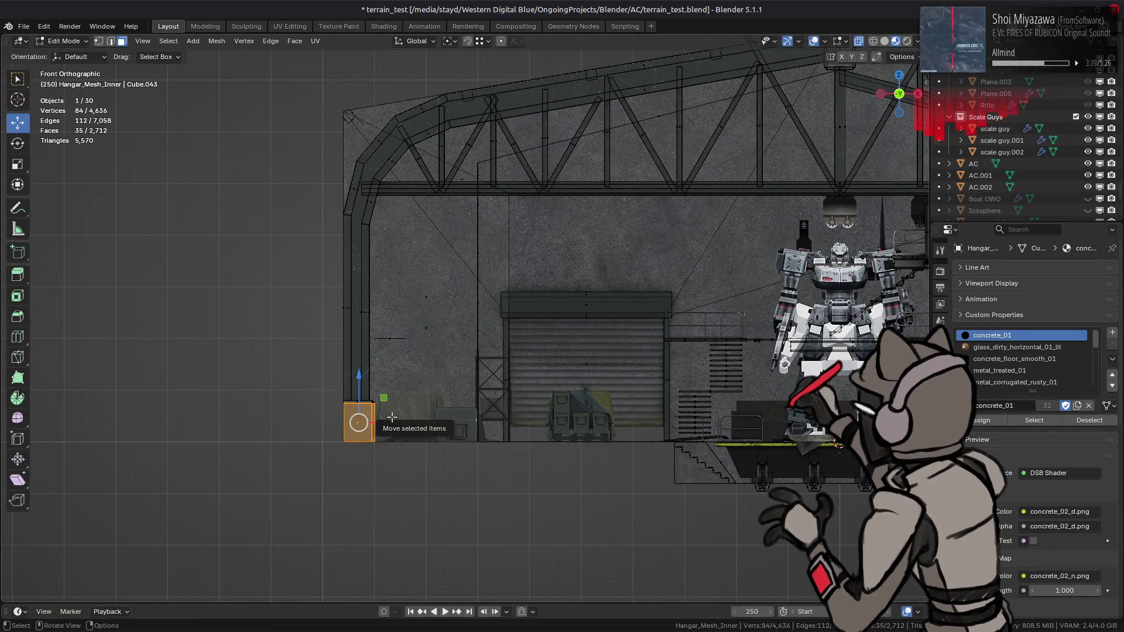
shift+drag(326, 250, 391, 362)
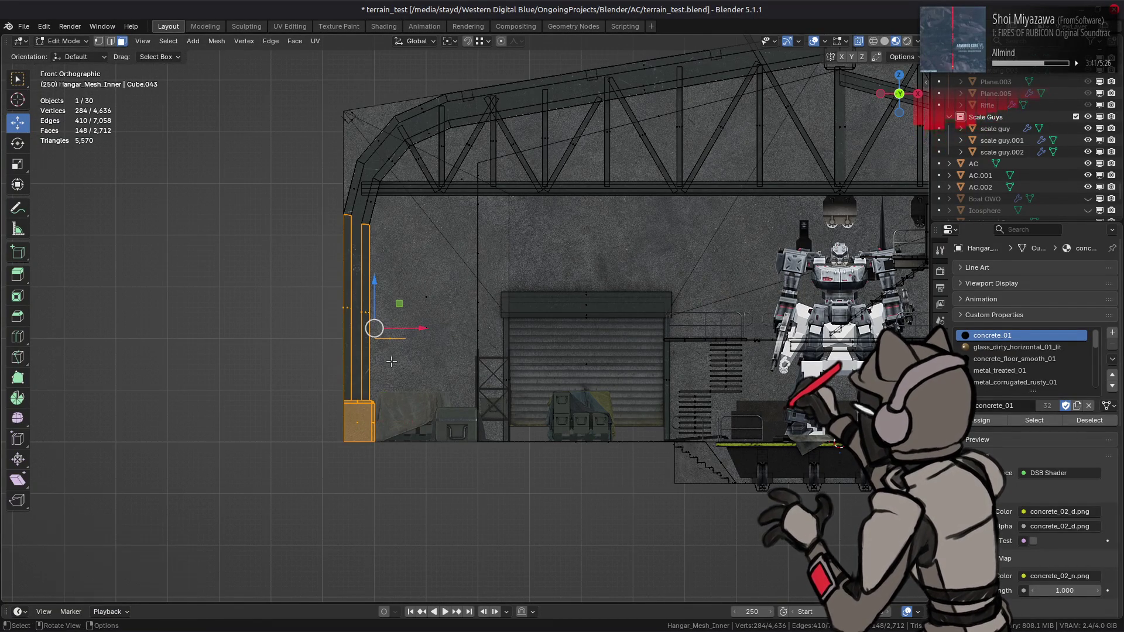
key(ctrl+l)
mouse_move(391, 362)
middle_down()
mouse_move(573, 356)
mouse_move(538, 367)
middle_up()
right_click(543, 371)
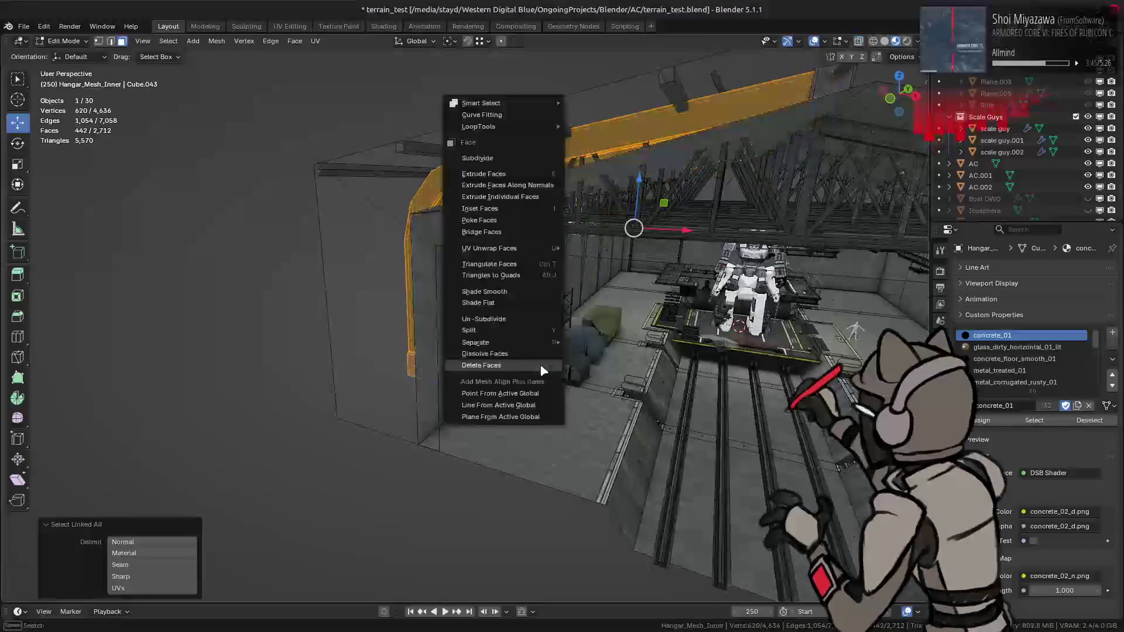
click(527, 365)
Orbit around the hangar roof and left wall to check the pillars are gone.
middle_drag(565, 323, 609, 342)
mouse_move(527, 328)
middle_down()
mouse_move(407, 297)
mouse_move(374, 319)
middle_up()
key(Tab)
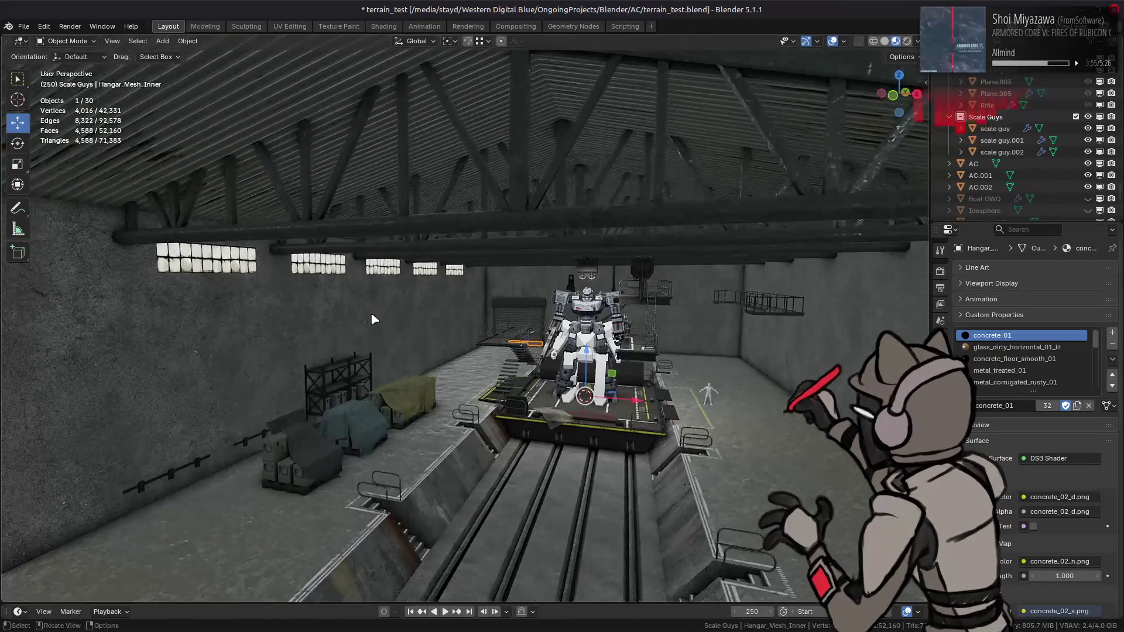
key(Tab)
middle_drag(468, 226, 447, 224)
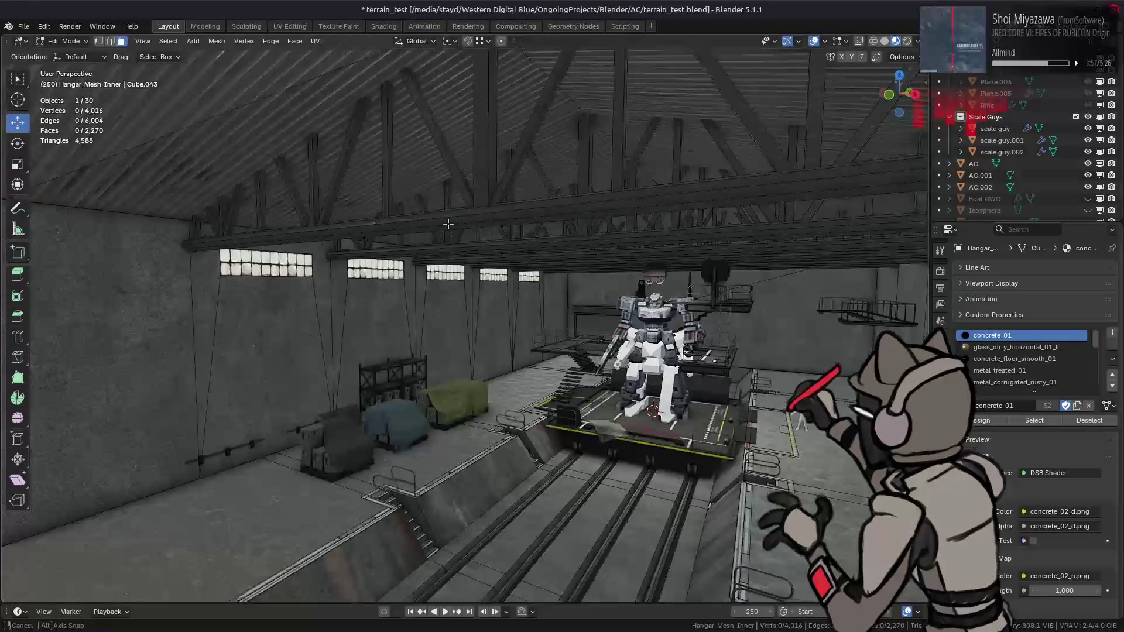
middle_drag(447, 223, 437, 213)
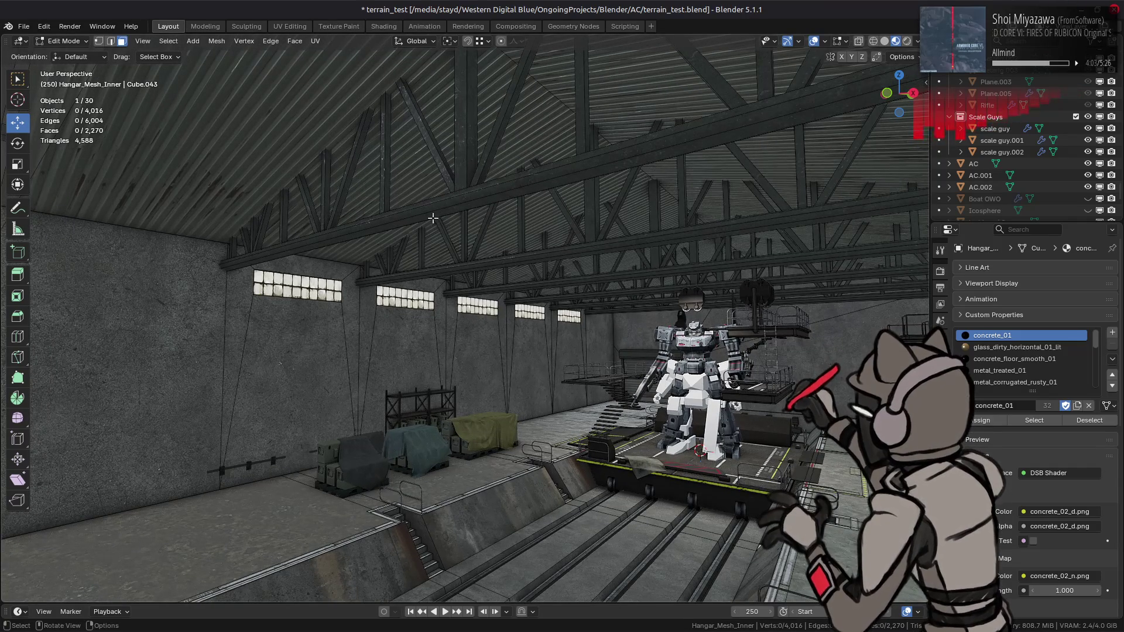
key(alt+Tab)
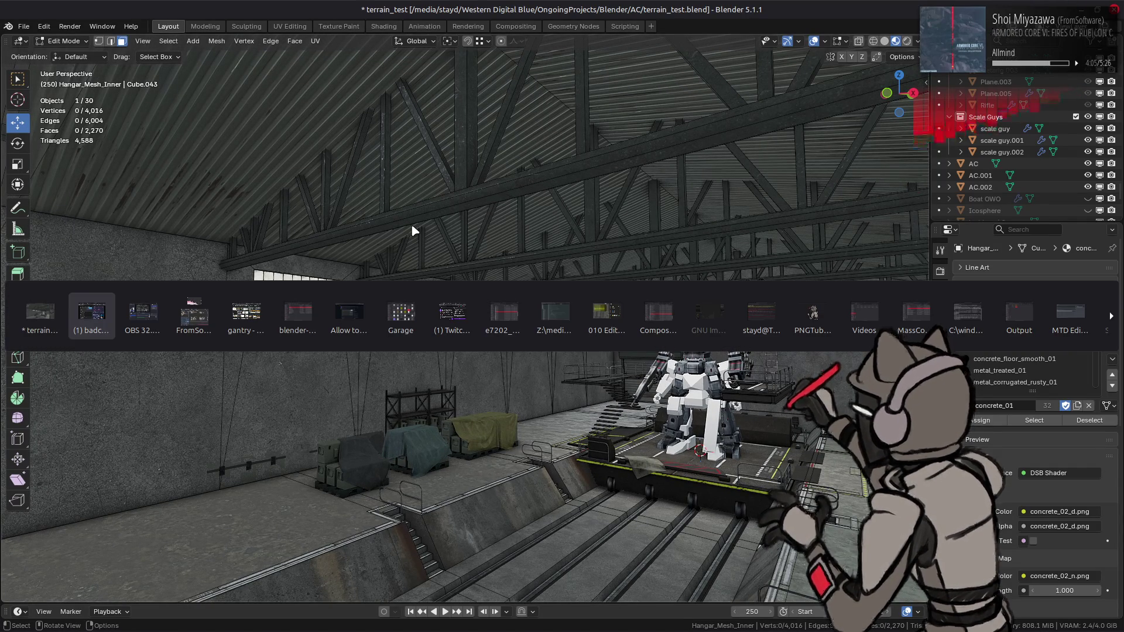
Preview the Sumner, Fort Dearborn, HVR MAG and Spanco gantry crane images.
key(alt+Tab)
key(alt+Tab)
key(alt+Tab)
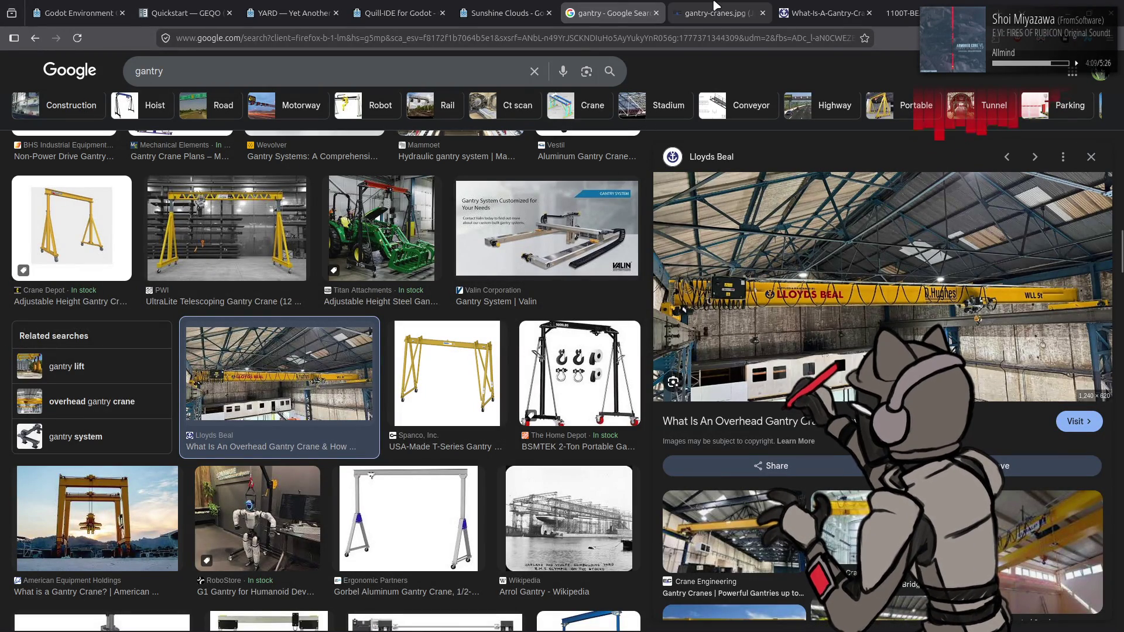
scroll(328, 281, up, 5)
click(245, 264)
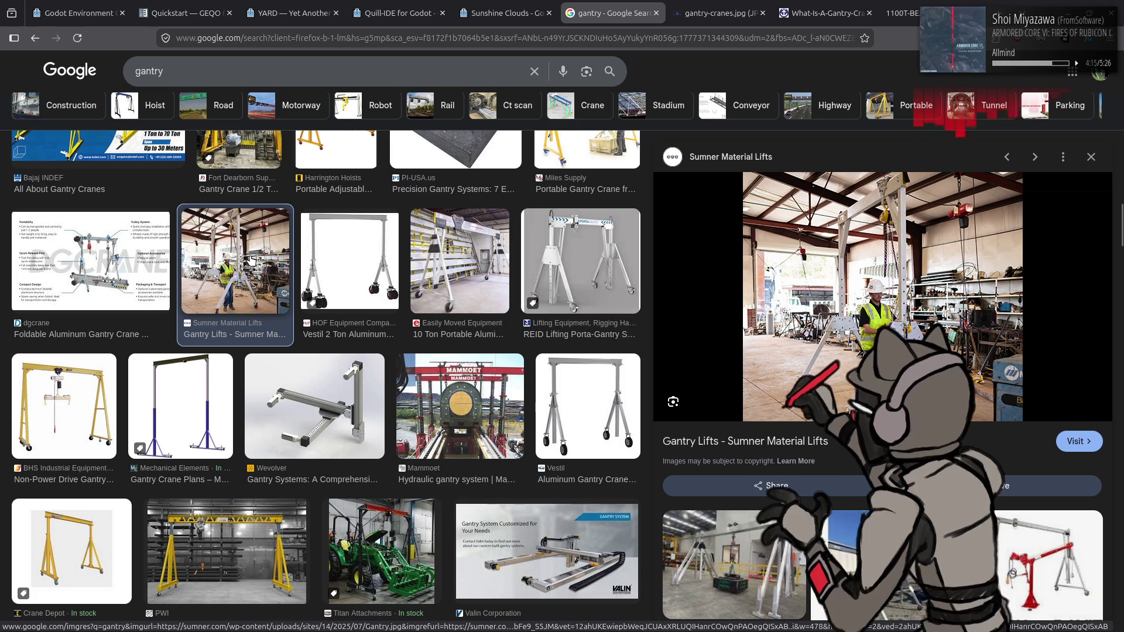
scroll(258, 261, up, 6)
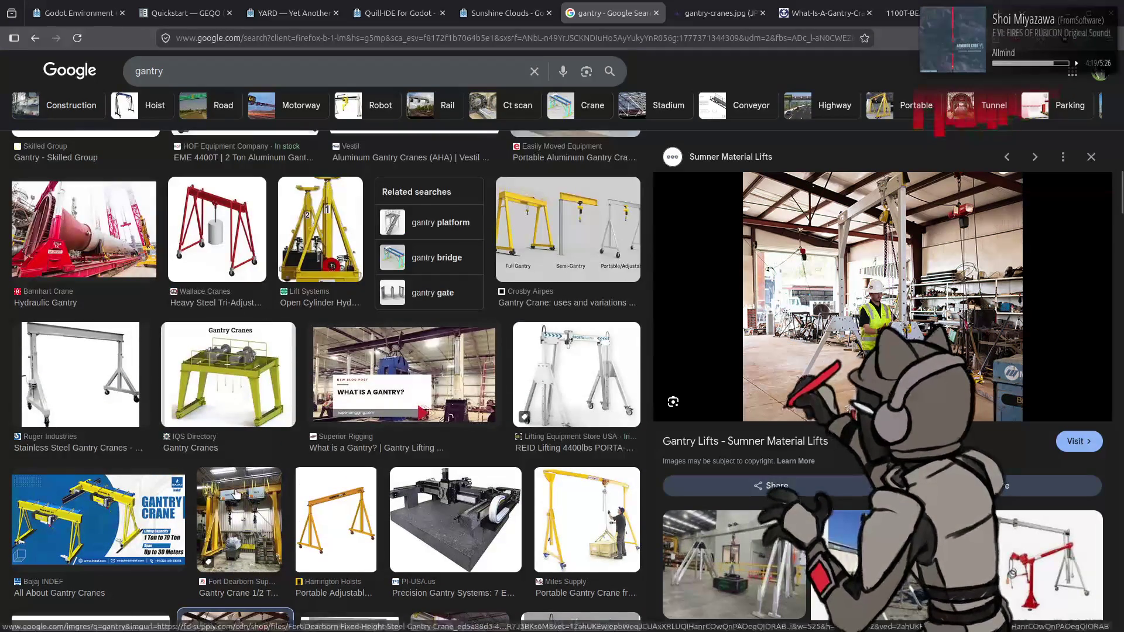
click(239, 518)
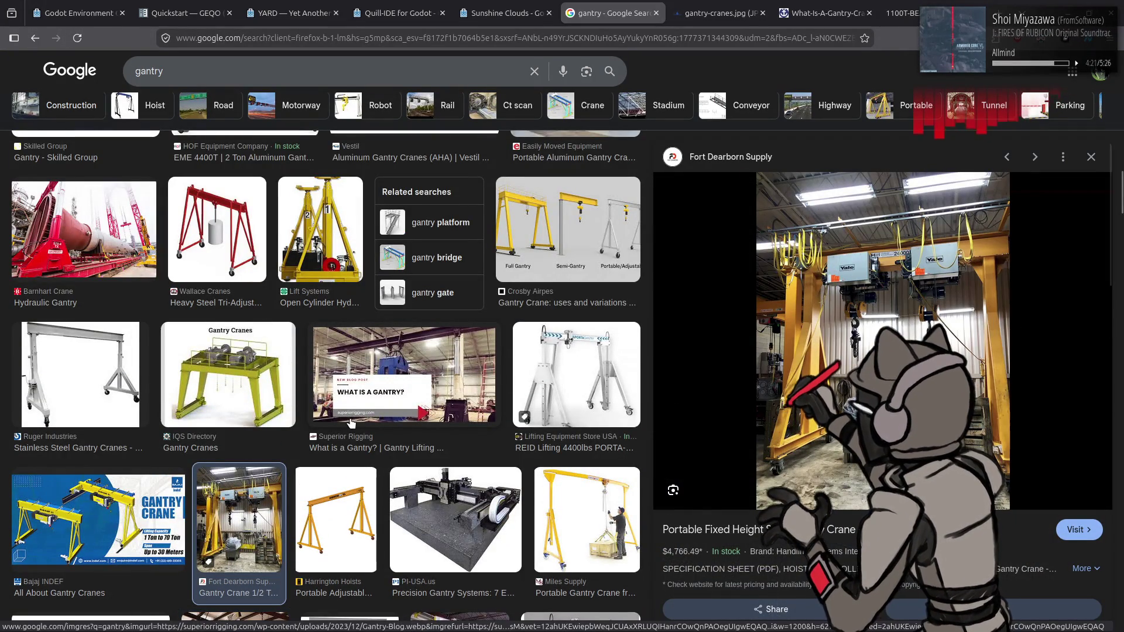
scroll(350, 423, up, 10)
scroll(344, 426, up, 5)
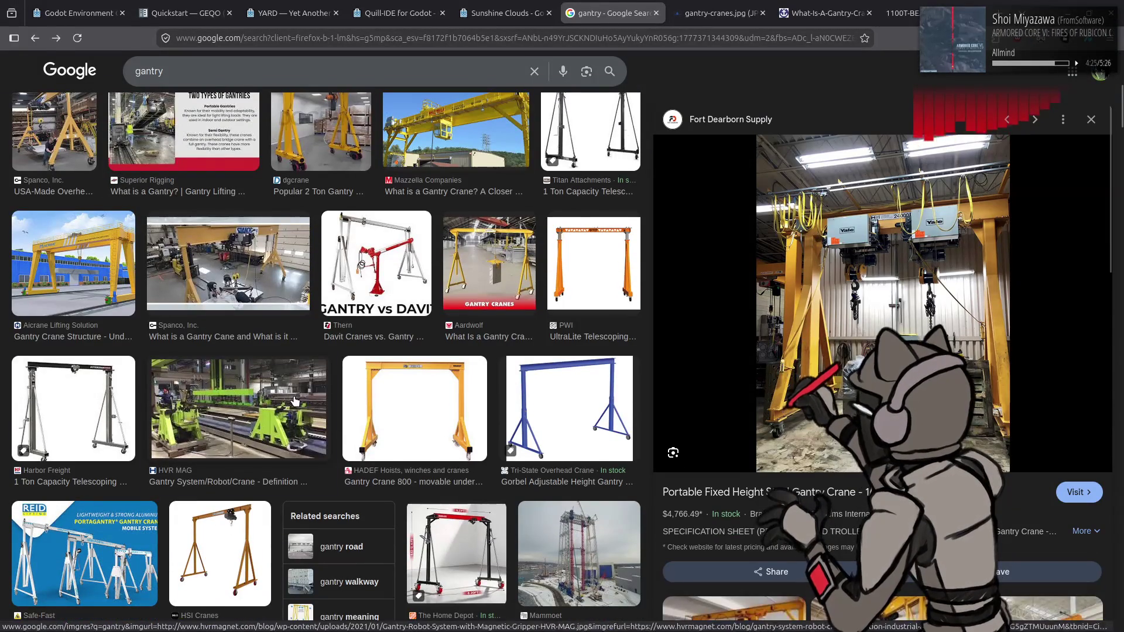
click(294, 401)
scroll(400, 350, up, 3)
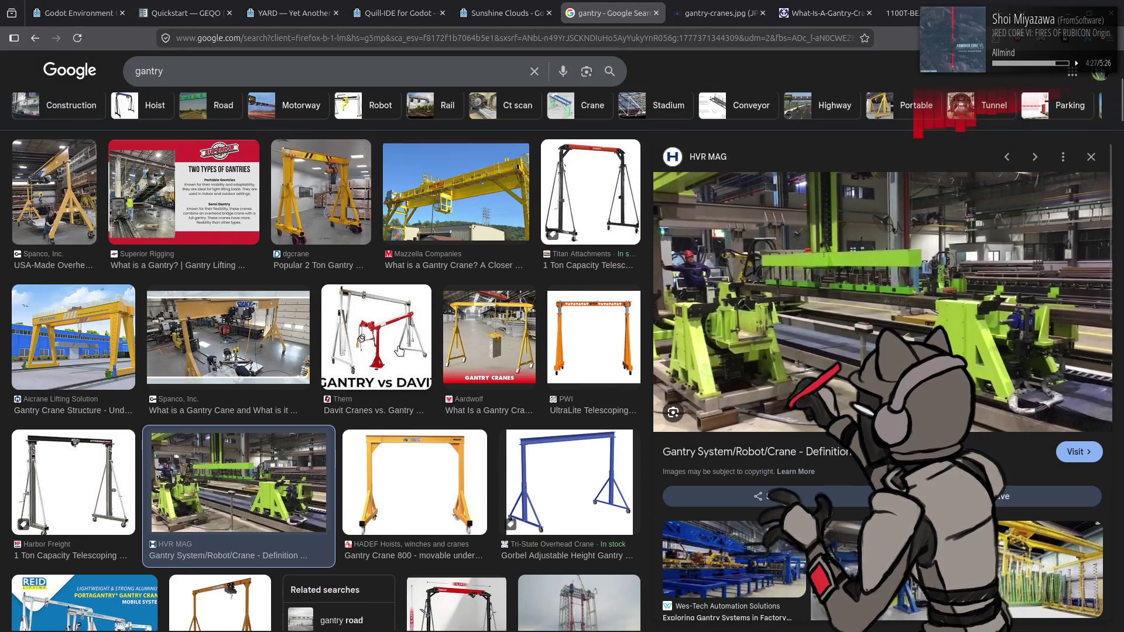
click(225, 418)
scroll(117, 410, up, 3)
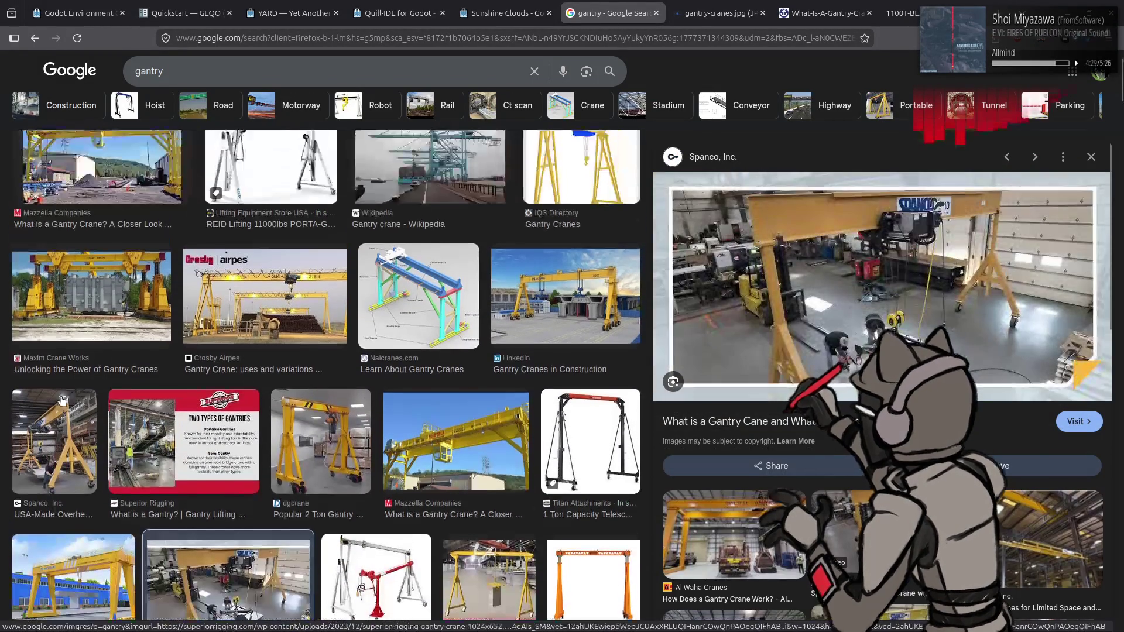
click(62, 400)
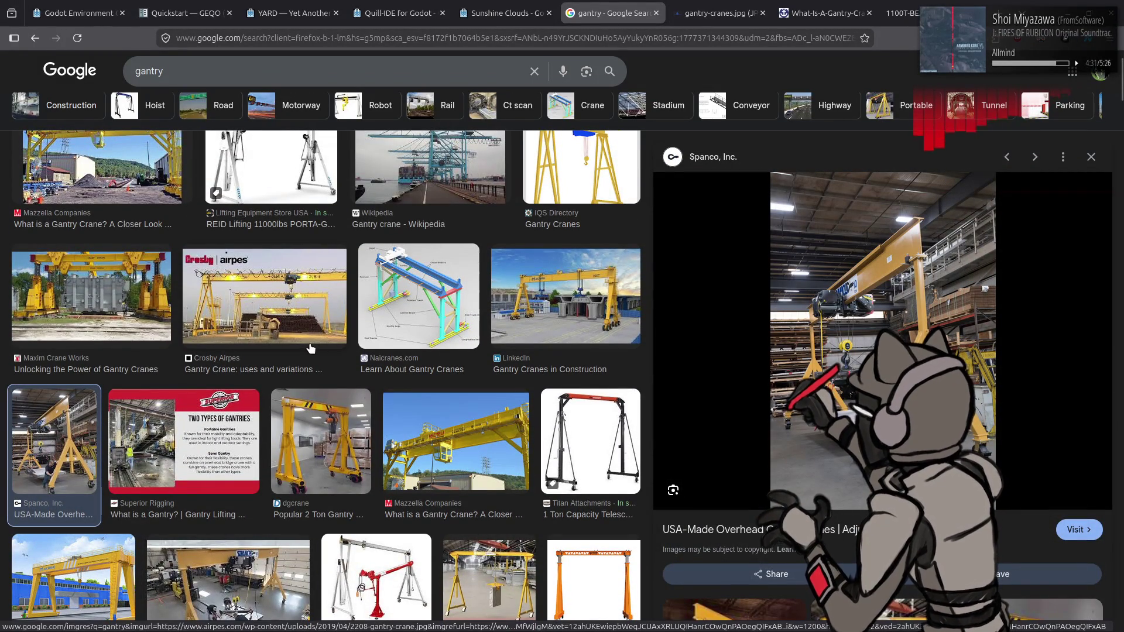
scroll(310, 348, up, 2)
scroll(310, 349, down, 15)
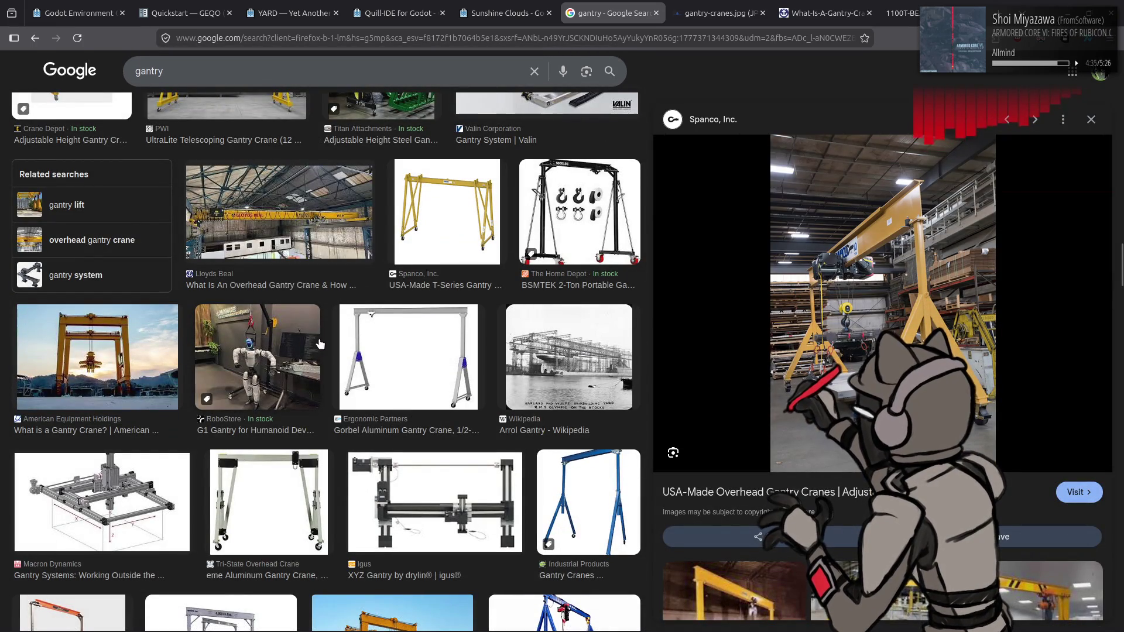
Preview the Lloyds Beal, Wes-Tech, Ace World and Attika overhead crane images.
click(331, 237)
scroll(377, 296, down, 8)
scroll(444, 335, down, 8)
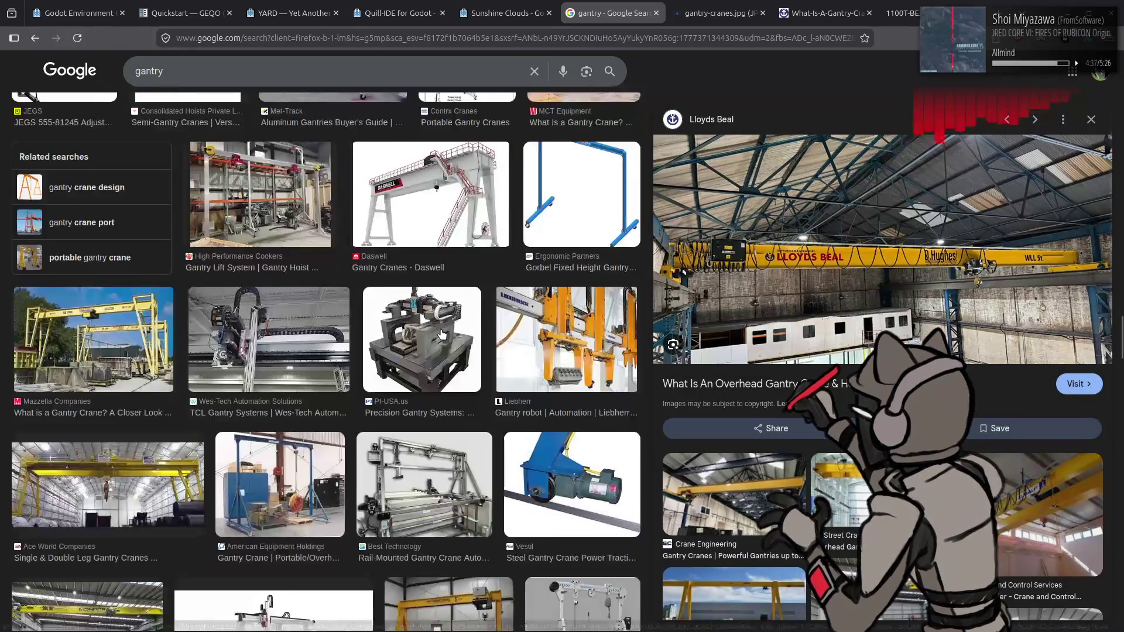
click(309, 375)
click(155, 486)
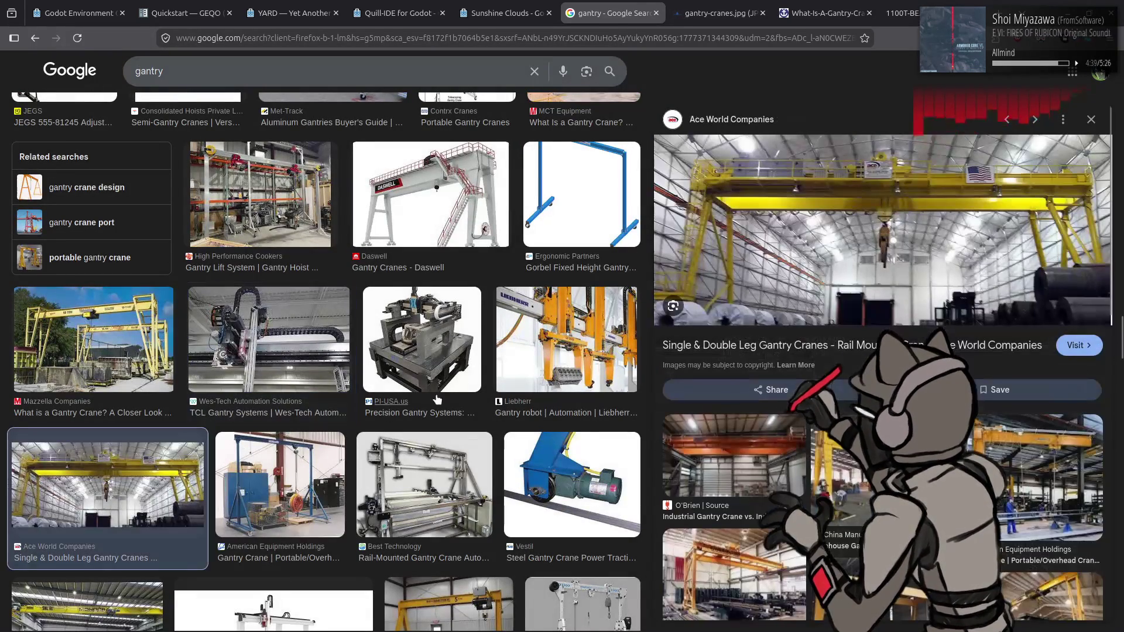
scroll(76, 338, down, 5)
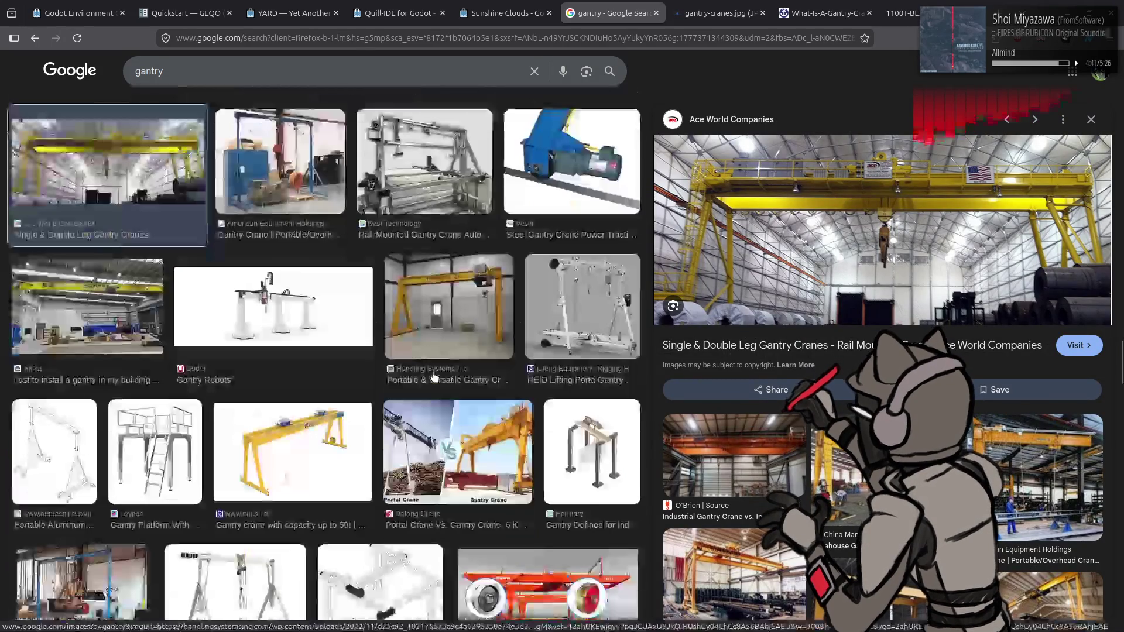
click(77, 337)
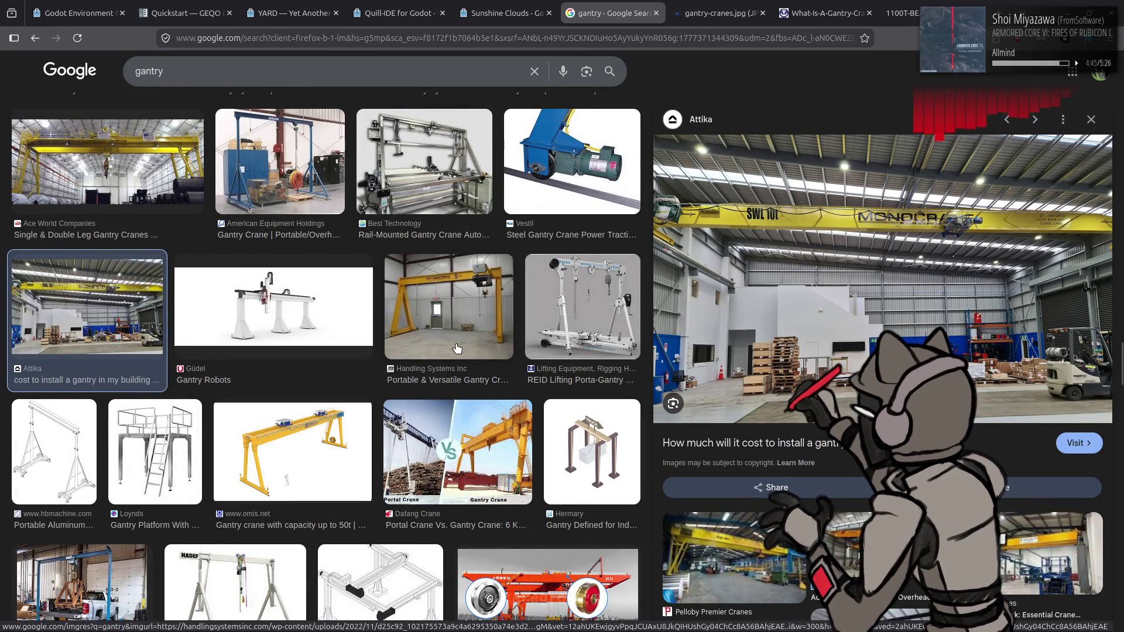
scroll(457, 349, down, 3)
scroll(384, 339, down, 4)
scroll(380, 338, down, 10)
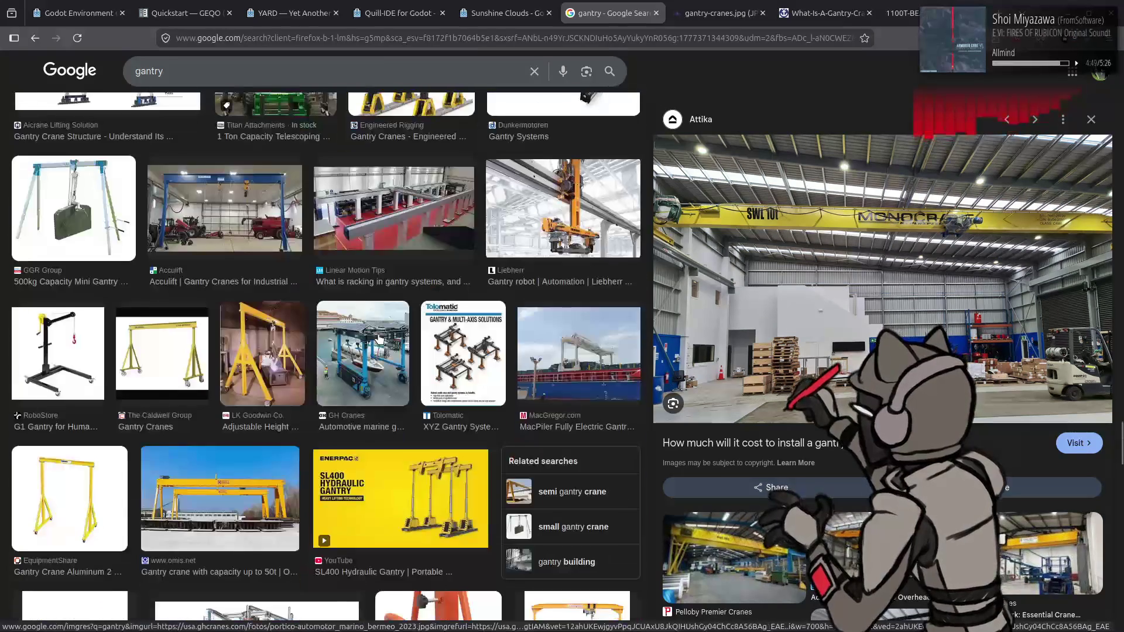
scroll(378, 338, down, 15)
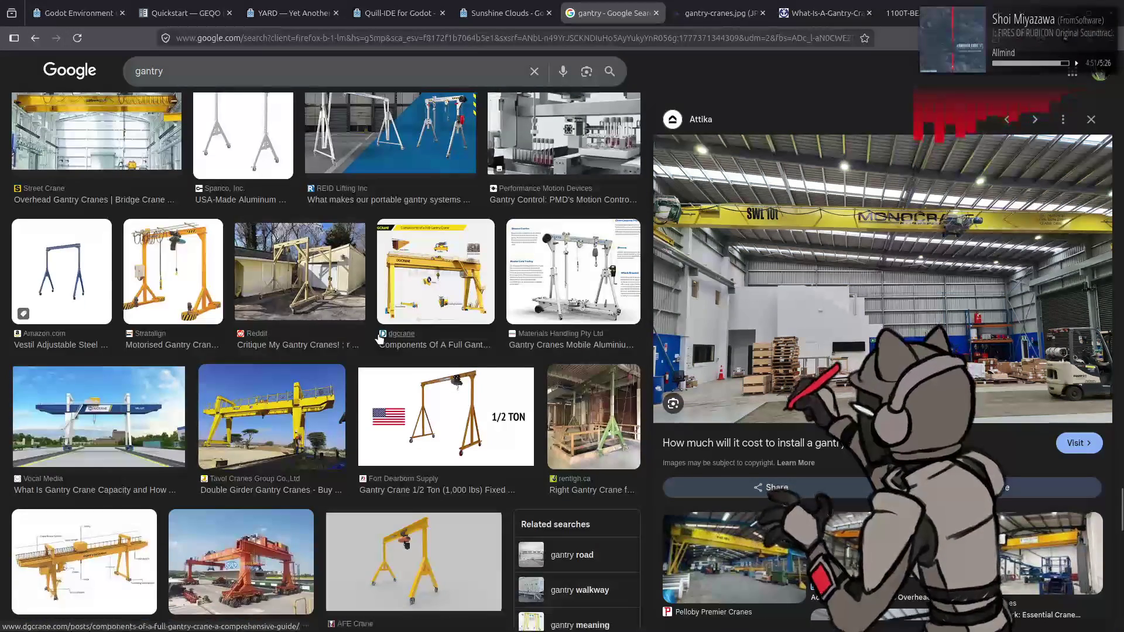
scroll(380, 338, up, 1)
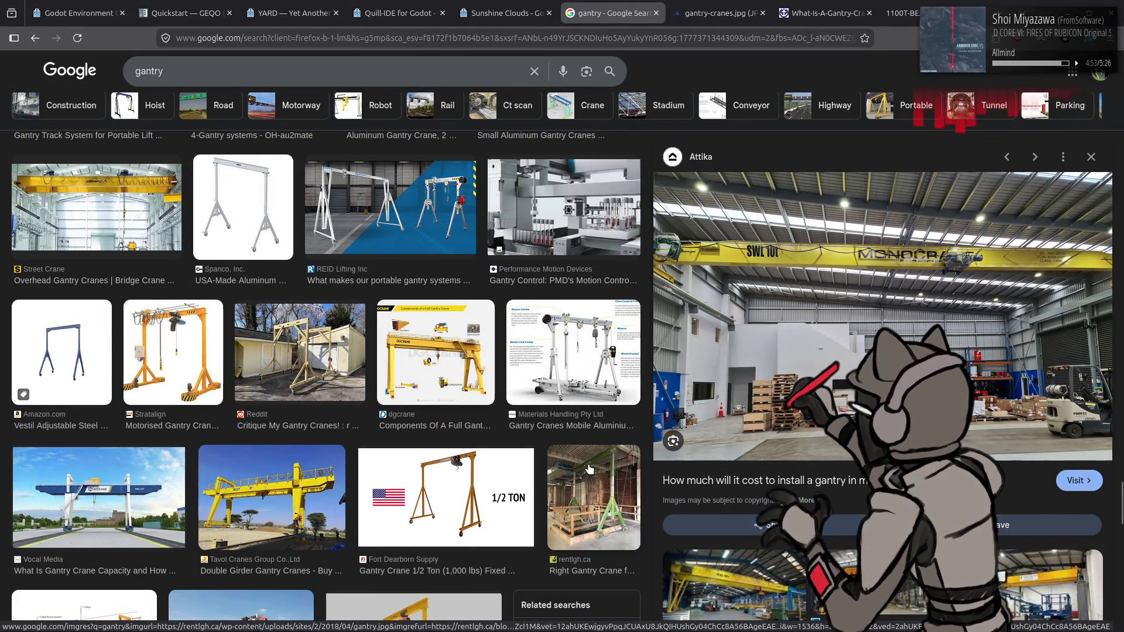
Preview the rentlgh.ca and PWI UltraLite cranes, then view the full-size gantry-cranes.jpg and Lloyds Beal photos.
click(589, 469)
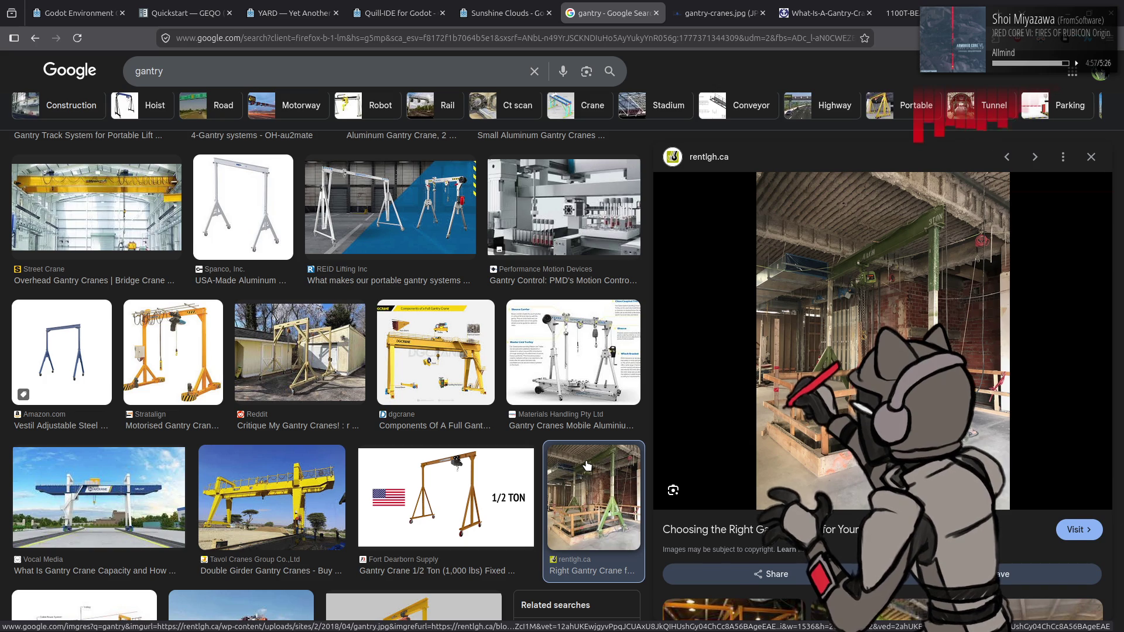
scroll(328, 303, down, 5)
scroll(333, 302, down, 9)
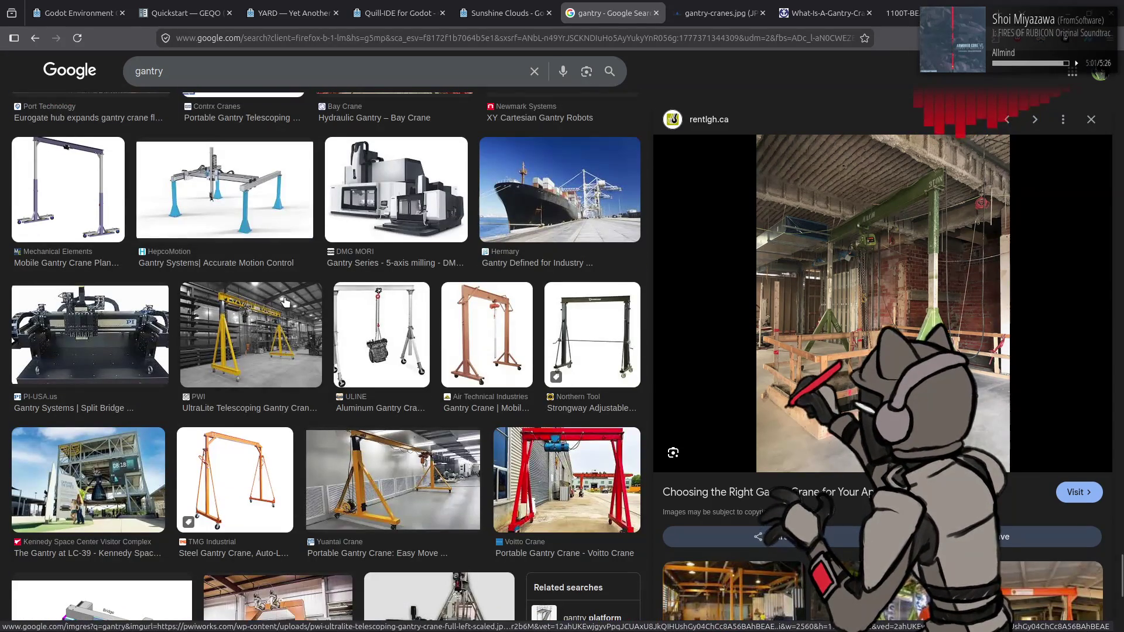
click(251, 331)
scroll(409, 312, up, 5)
scroll(410, 312, up, 6)
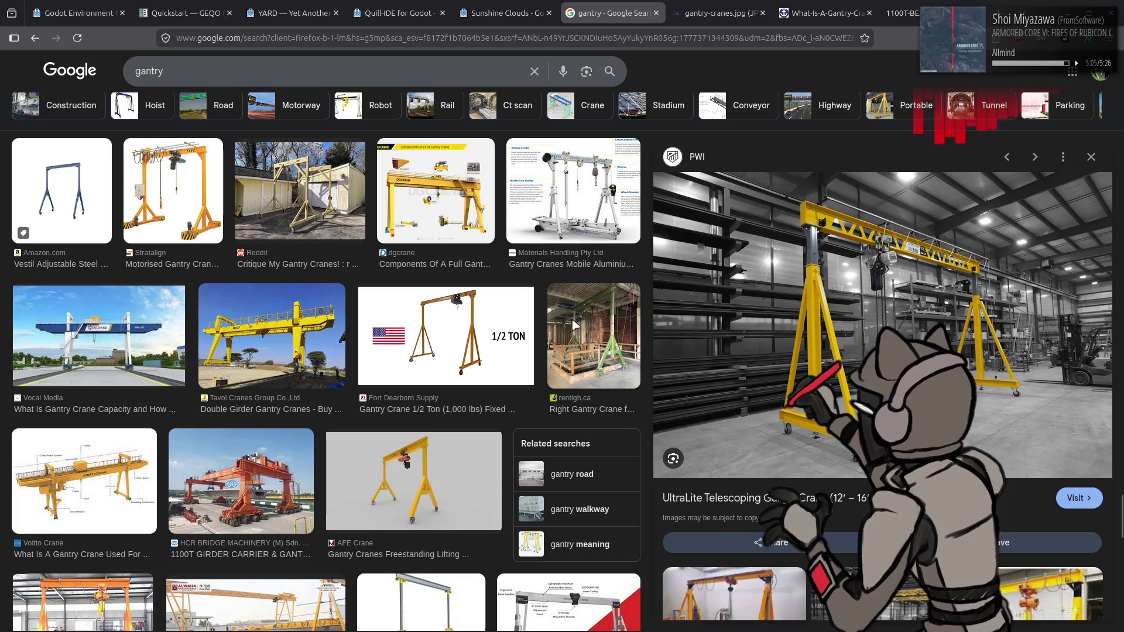
click(594, 336)
click(768, 6)
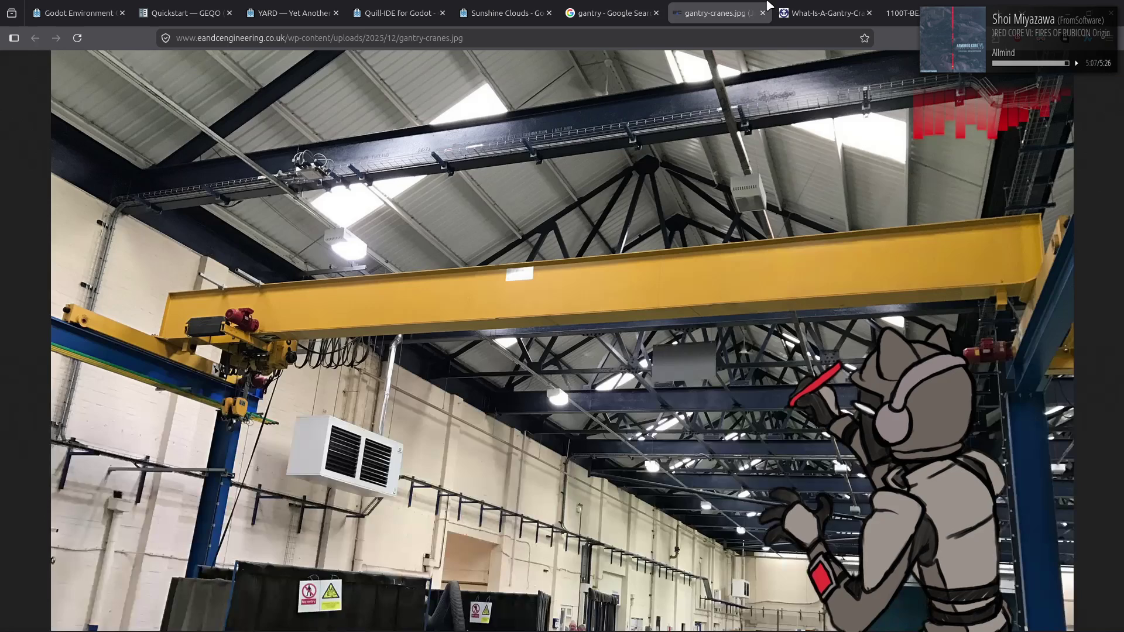
click(836, 7)
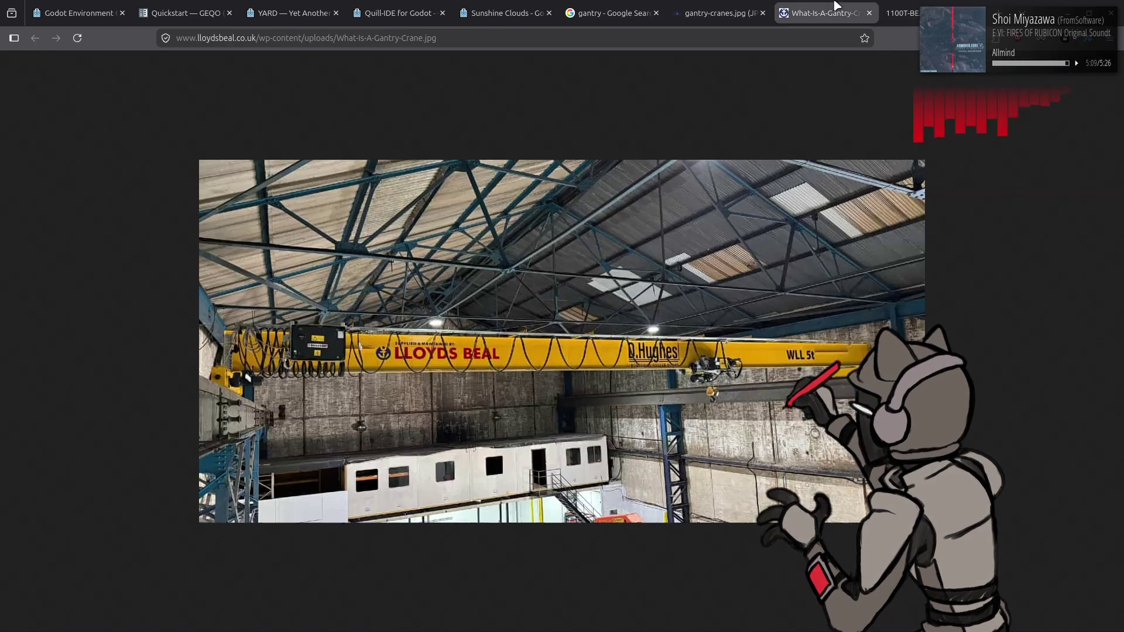
key(alt+Tab)
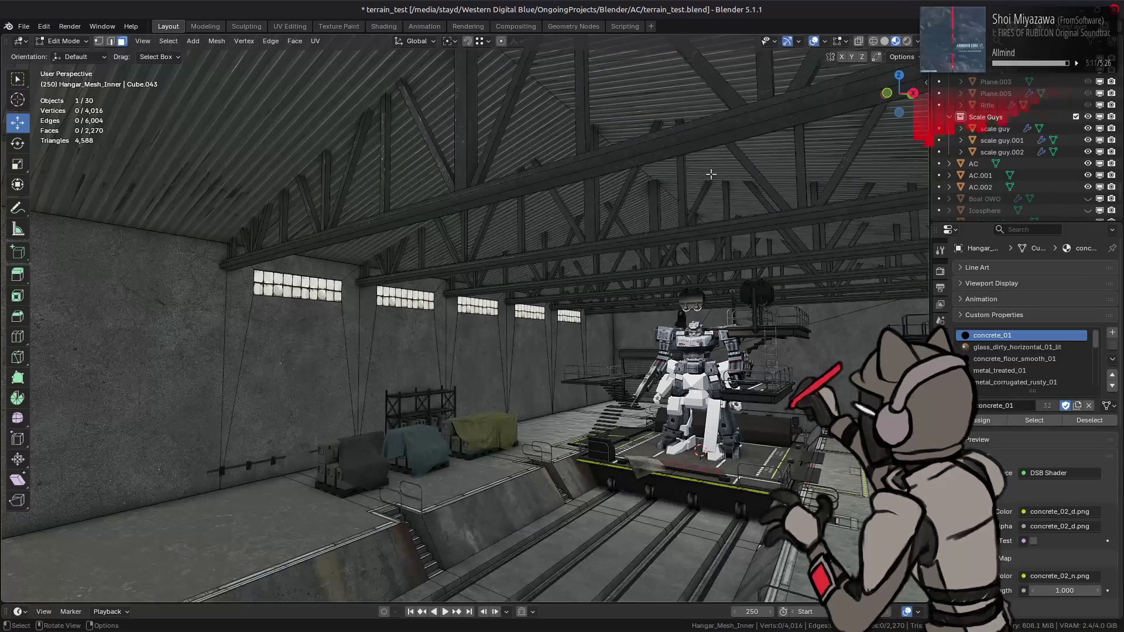
Compare the hangar against the crane reference photo and tilt the view toward the roof.
key(alt+Tab)
key(alt+Tab)
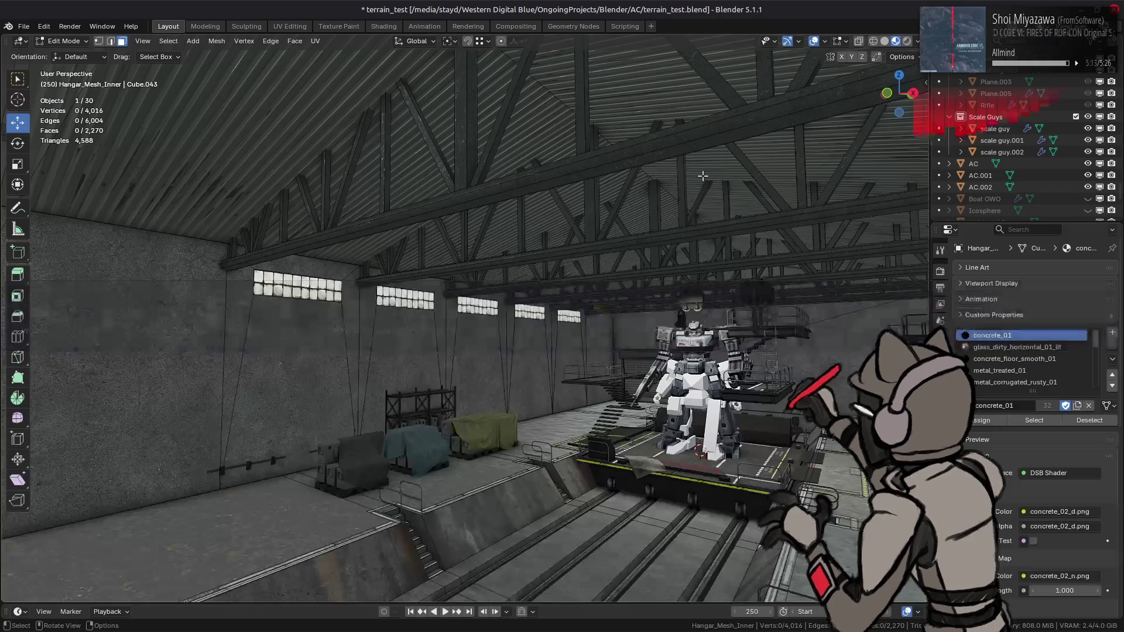
key(alt+Tab)
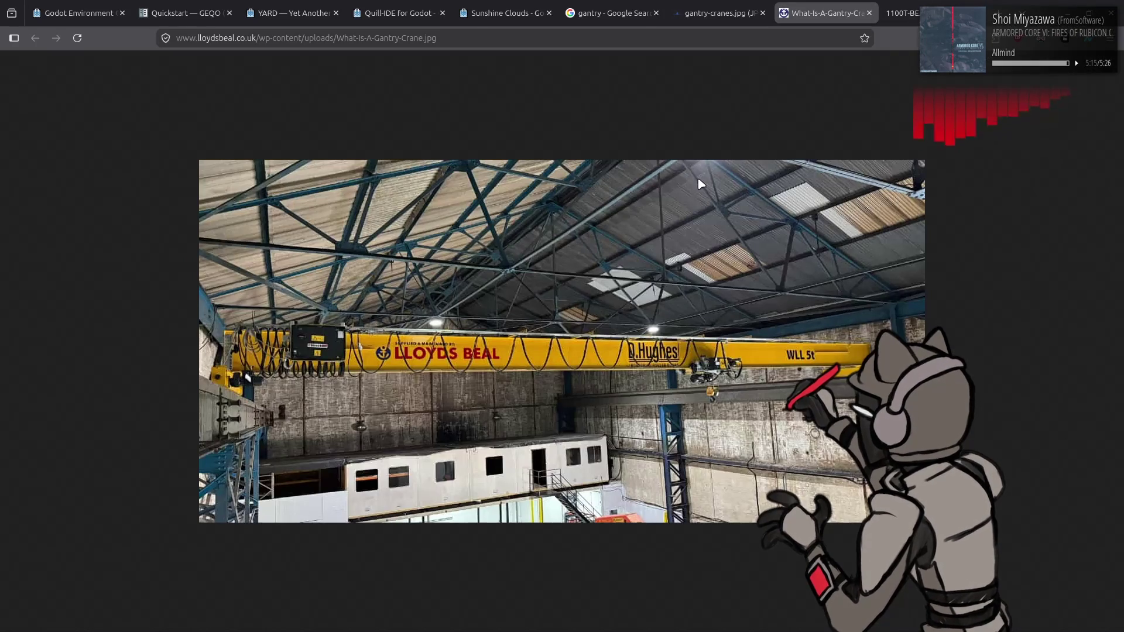
key(alt+Tab)
mouse_move(698, 184)
middle_down()
mouse_move(542, 201)
mouse_move(499, 228)
mouse_move(514, 218)
middle_up()
Lower the roof ridge edge about 1.78 m along Z and return to Object Mode.
click(514, 243)
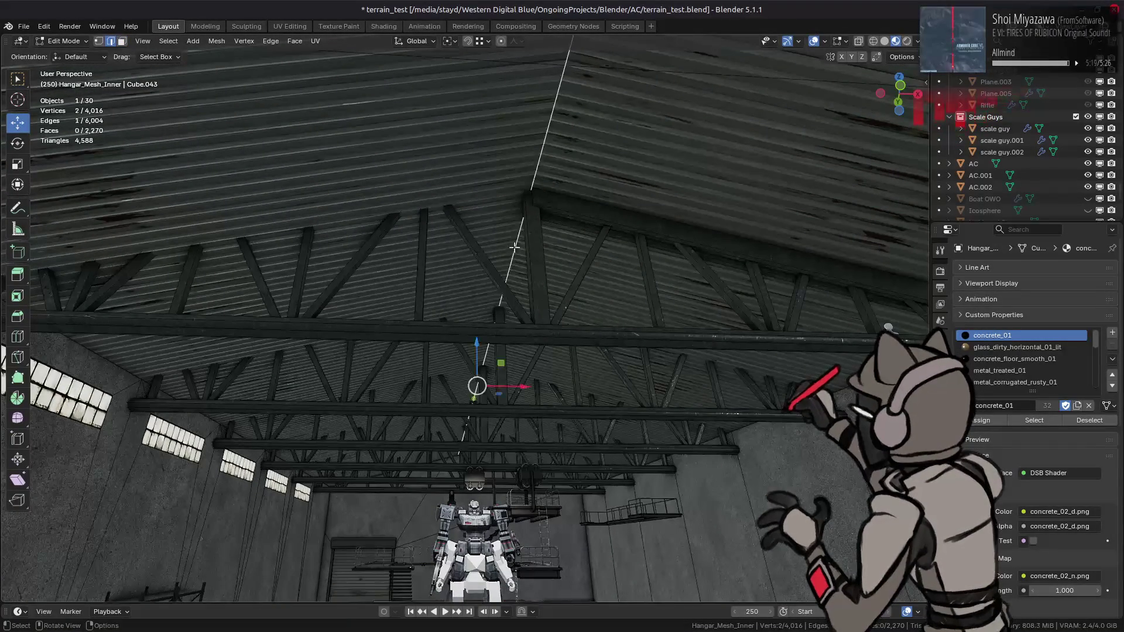
drag(476, 357, 476, 393)
middle_drag(477, 393, 511, 319)
scroll(511, 319, up, 3)
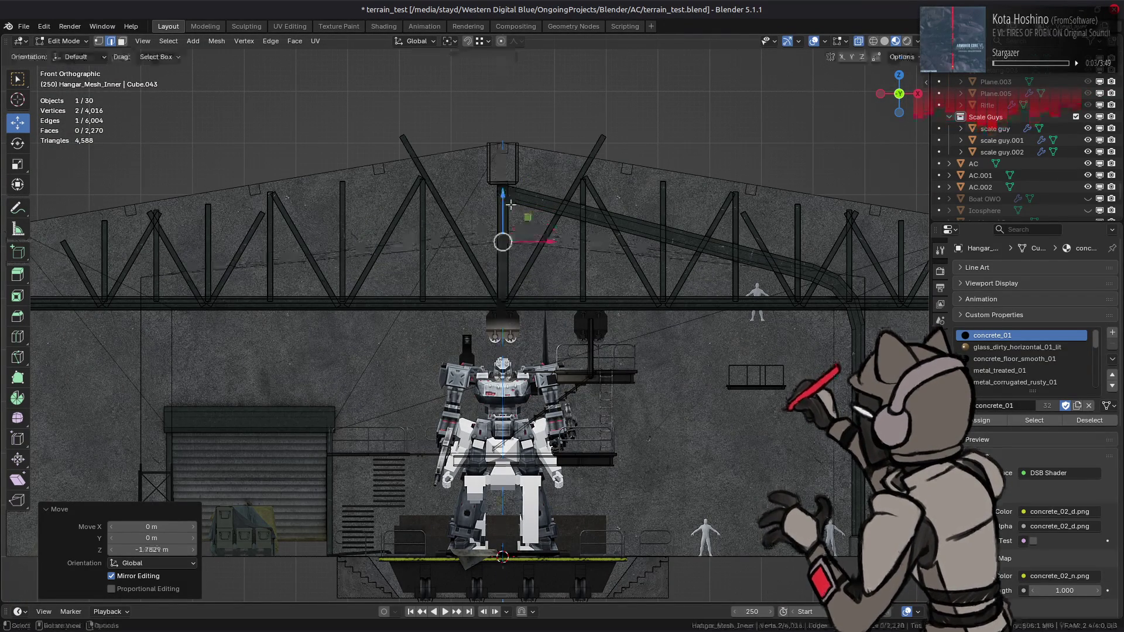
key(ctrl+z)
middle_drag(496, 264, 470, 259)
key(Tab)
Flip between the gantry-cranes.jpg and Lloyds Beal reference photos and the hangar scene.
key(alt+Tab)
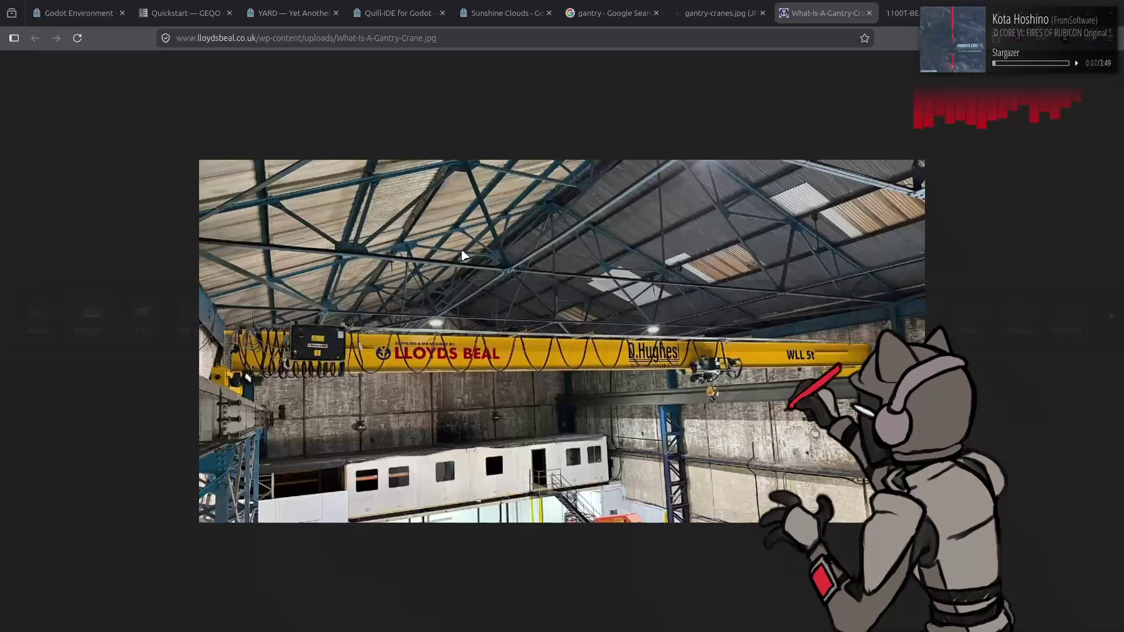
click(925, 5)
click(841, 6)
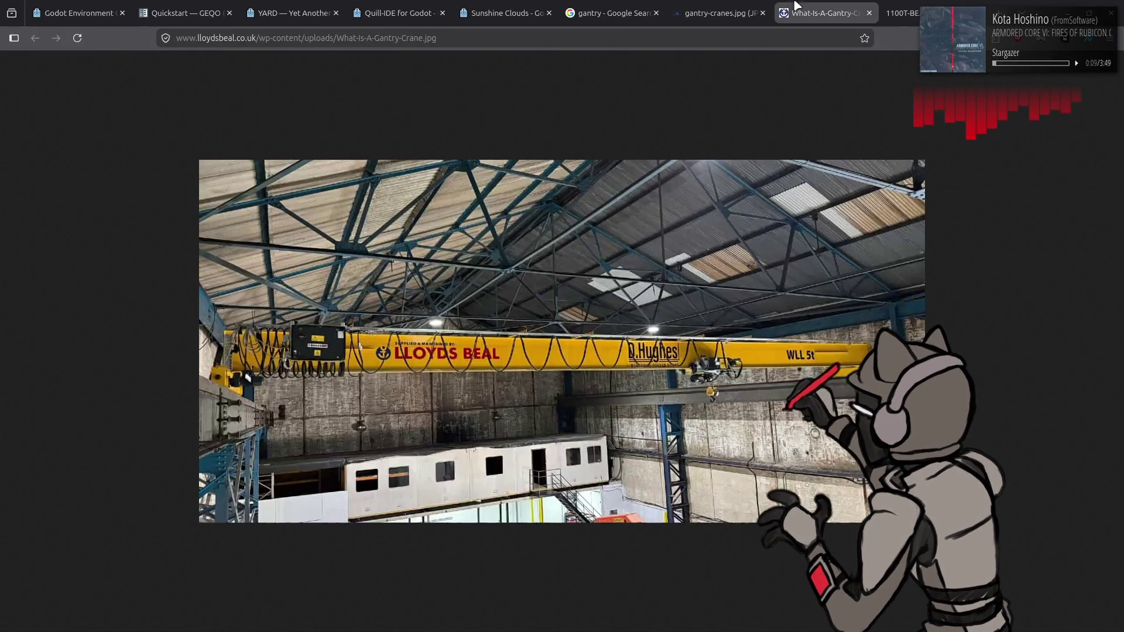
click(737, 4)
key(alt+Tab)
key(alt+Tab)
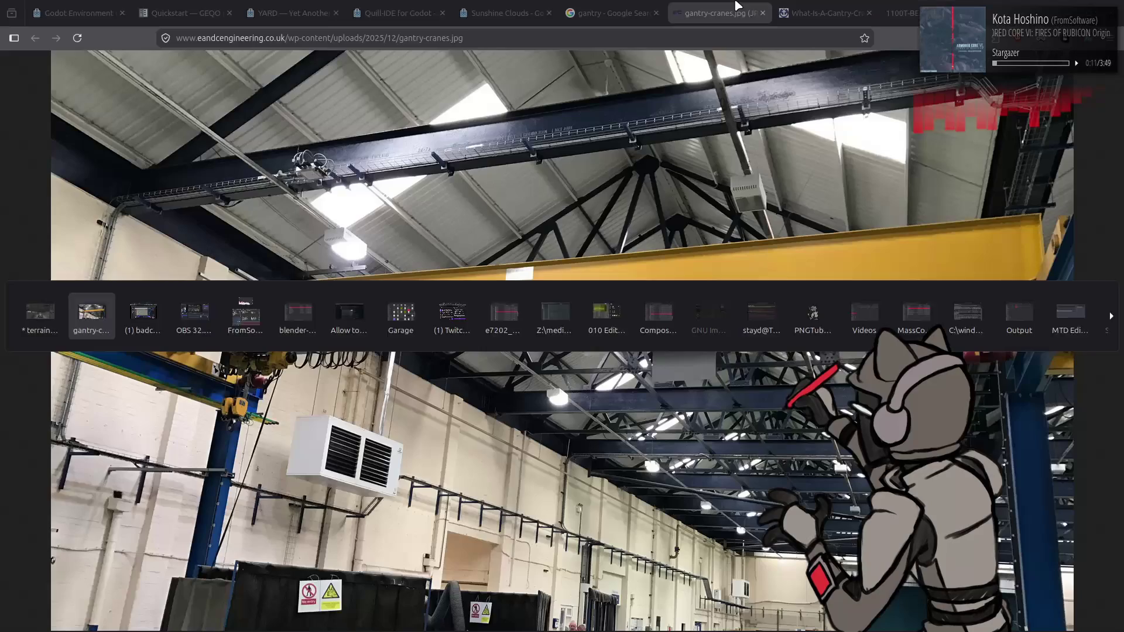
click(796, 11)
key(alt+Tab)
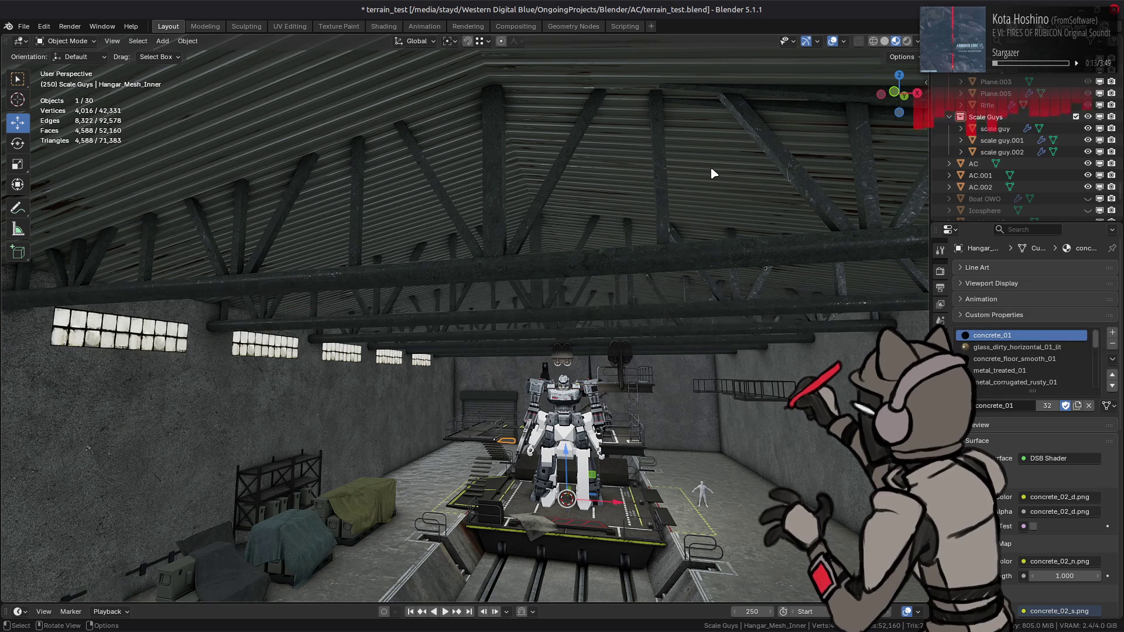
key(alt+Tab)
key(alt+Tab)
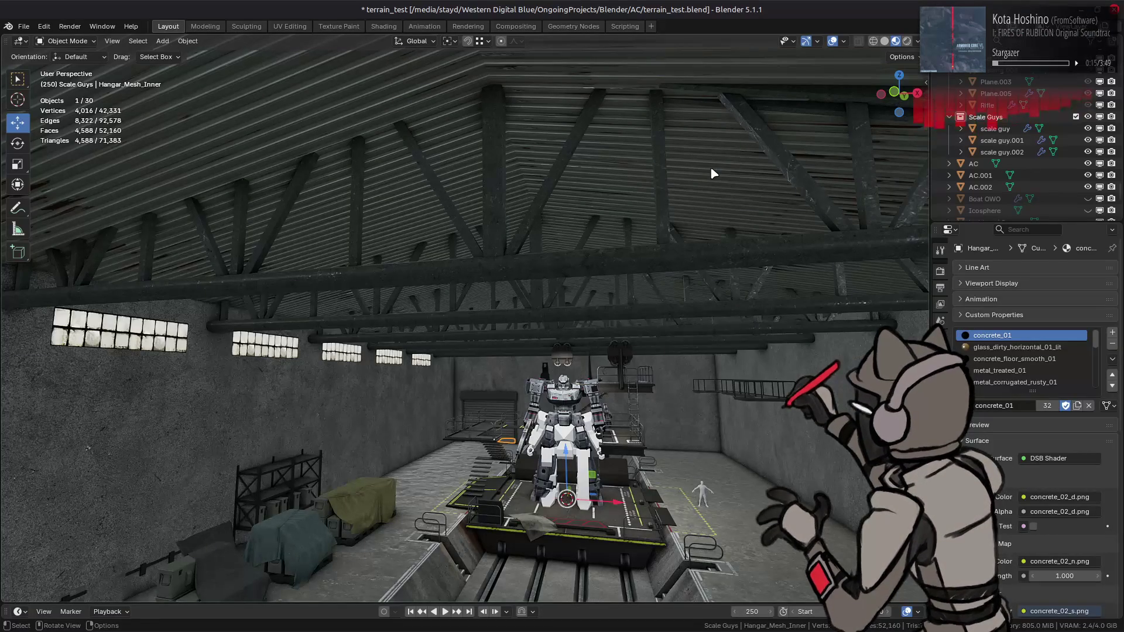
Get Hangar_Mesh_Inner into Edit Mode and orbit toward the roof trusses.
key(Tab)
mouse_move(710, 168)
middle_down()
mouse_move(650, 188)
mouse_move(605, 225)
middle_up()
key(Tab)
click(586, 217)
key(Tab)
key(Tab)
click(602, 228)
key(Tab)
mouse_move(602, 228)
middle_down()
mouse_move(500, 249)
mouse_move(477, 152)
mouse_move(490, 176)
mouse_move(501, 170)
middle_up()
Try lowering a roof edge loop vertically, then undo the move.
alt+click(454, 234)
key(g)
key(z)
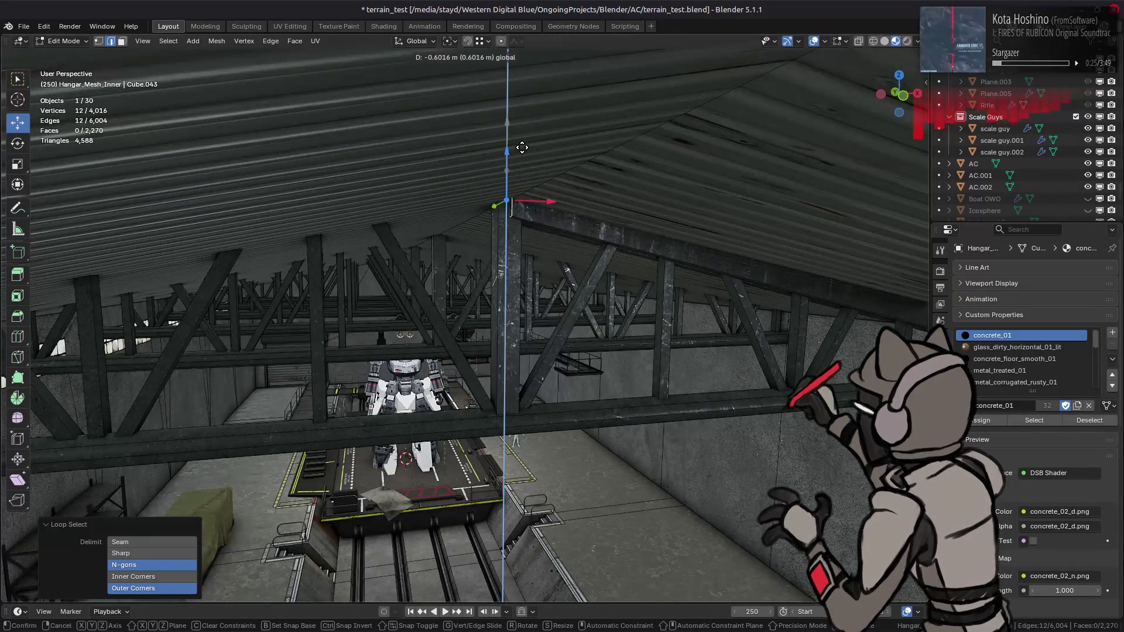
click(521, 192)
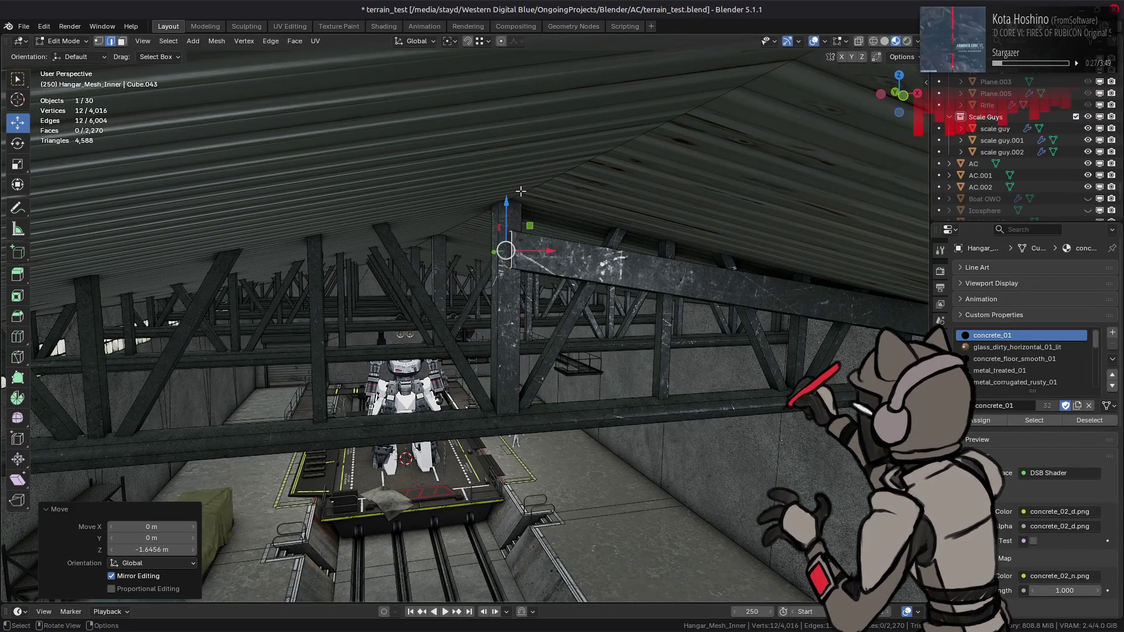
click(908, 56)
click(909, 94)
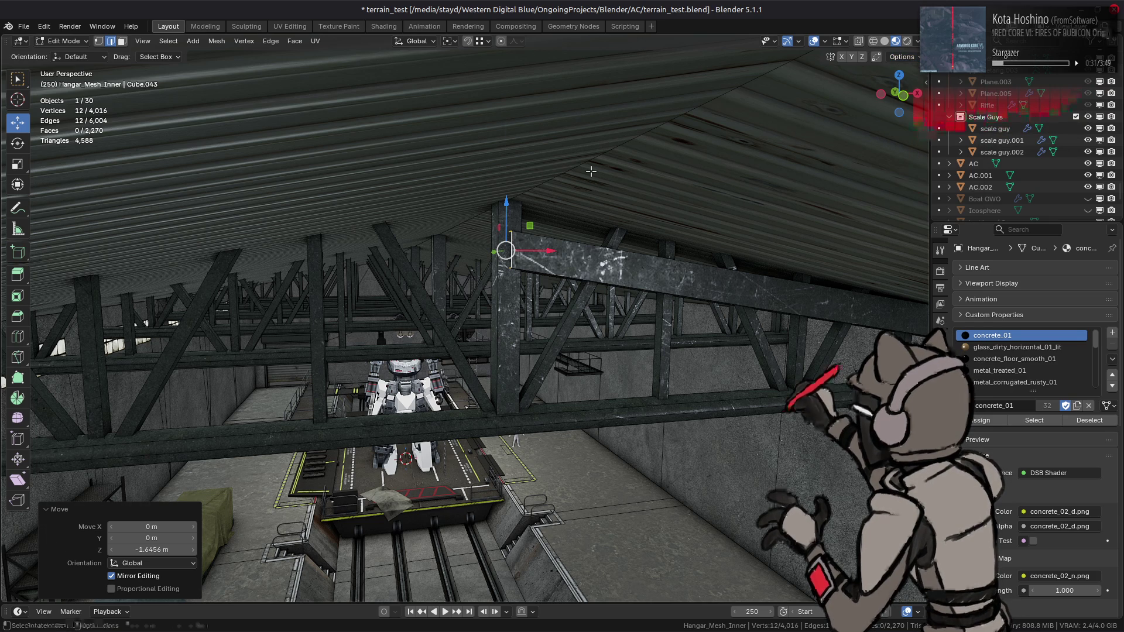
key(ctrl+z)
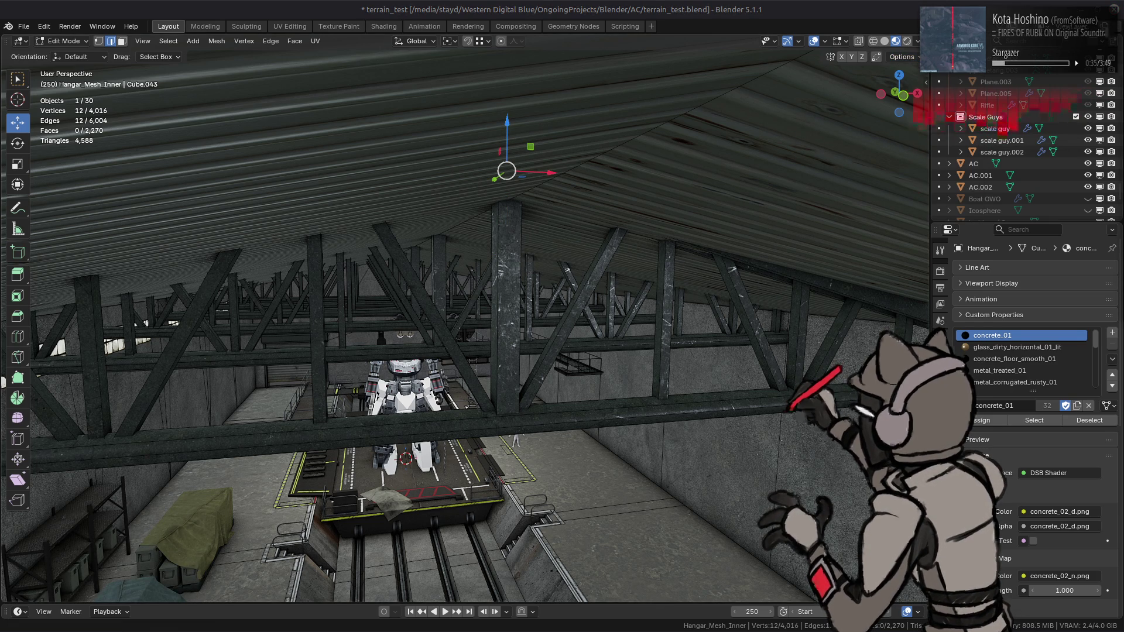
Lower the single long roof ridge edge by 1 m along Z.
click(671, 204)
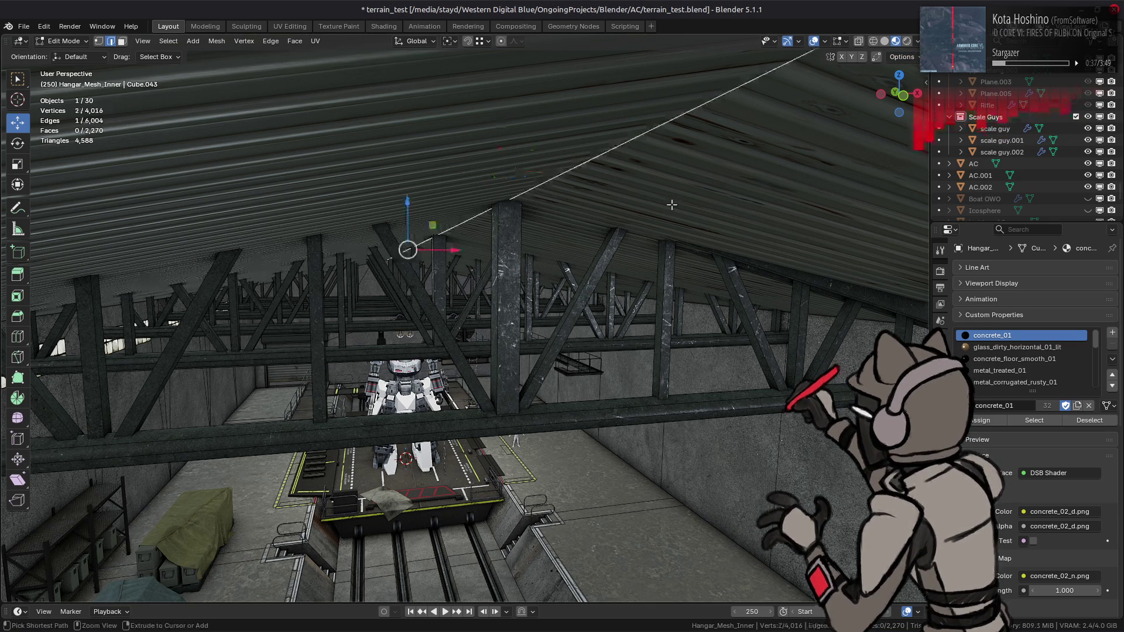
key(Tab)
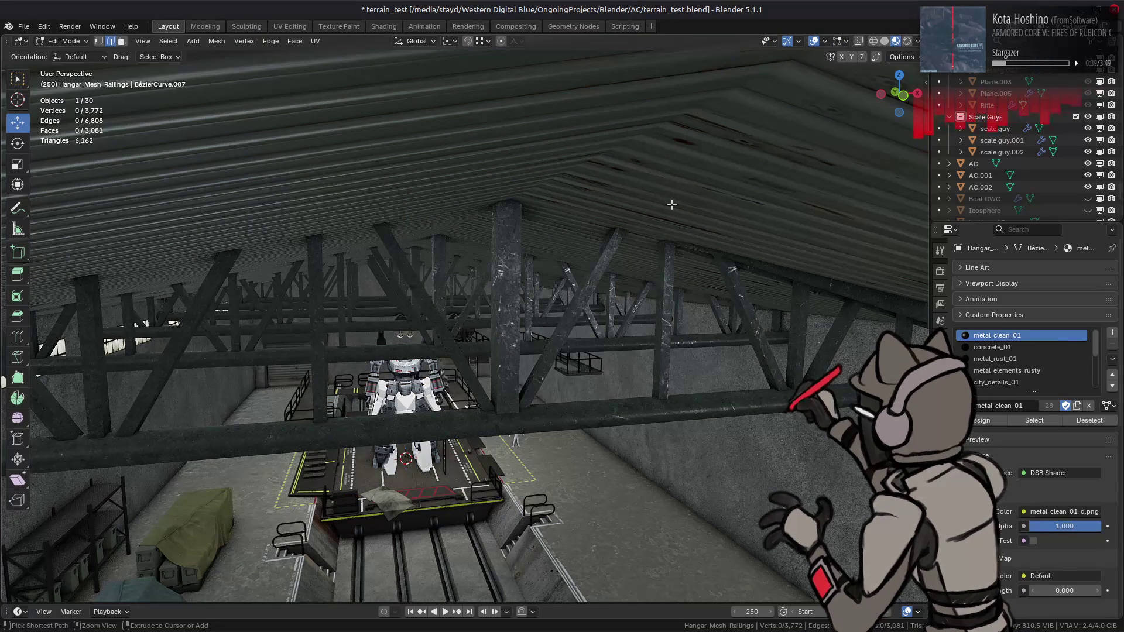
key(alt+q)
key(alt+h)
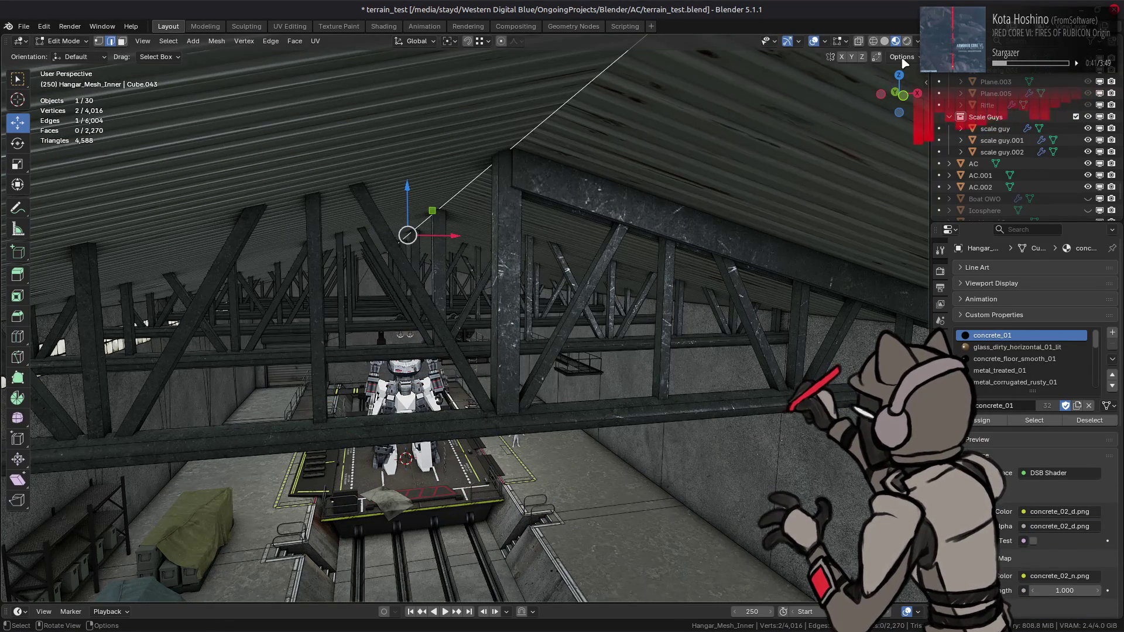
drag(408, 185, 421, 176)
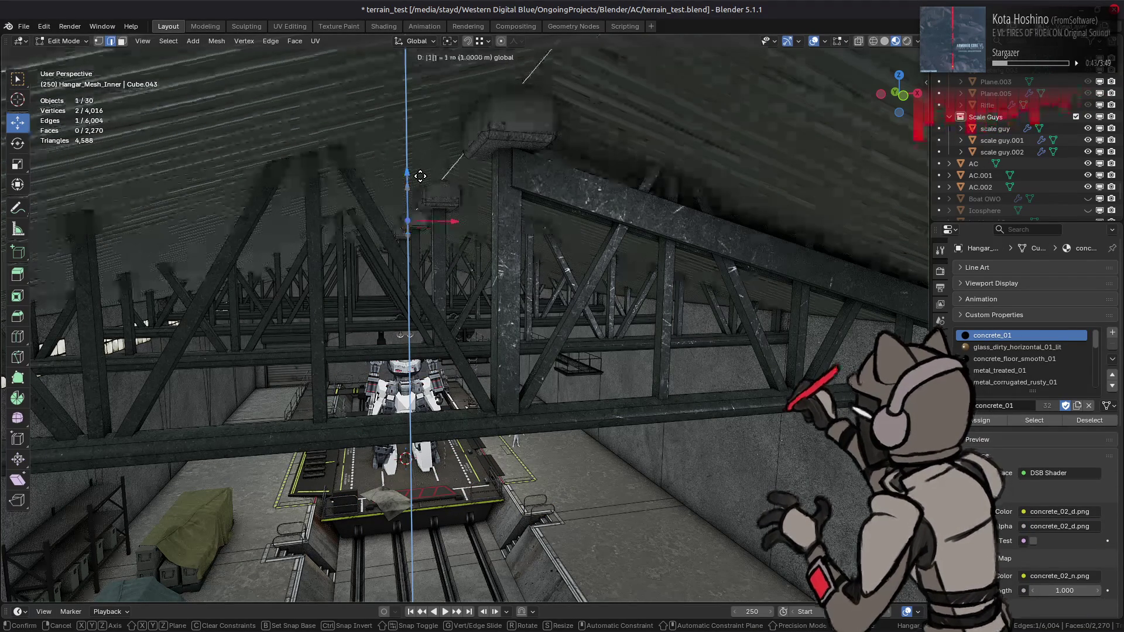
text(-1)
key(Return)
Inspect the lowered roof, switch to face select, and check the gantry crane reference image.
middle_drag(421, 176, 458, 215)
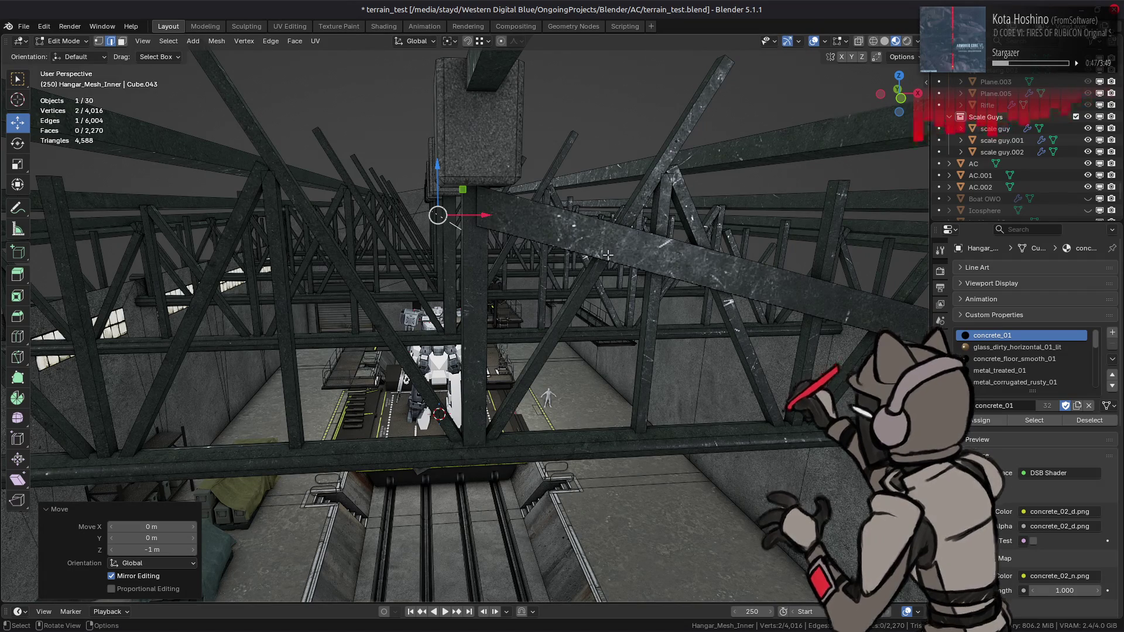
middle_drag(608, 256, 649, 275)
key(3)
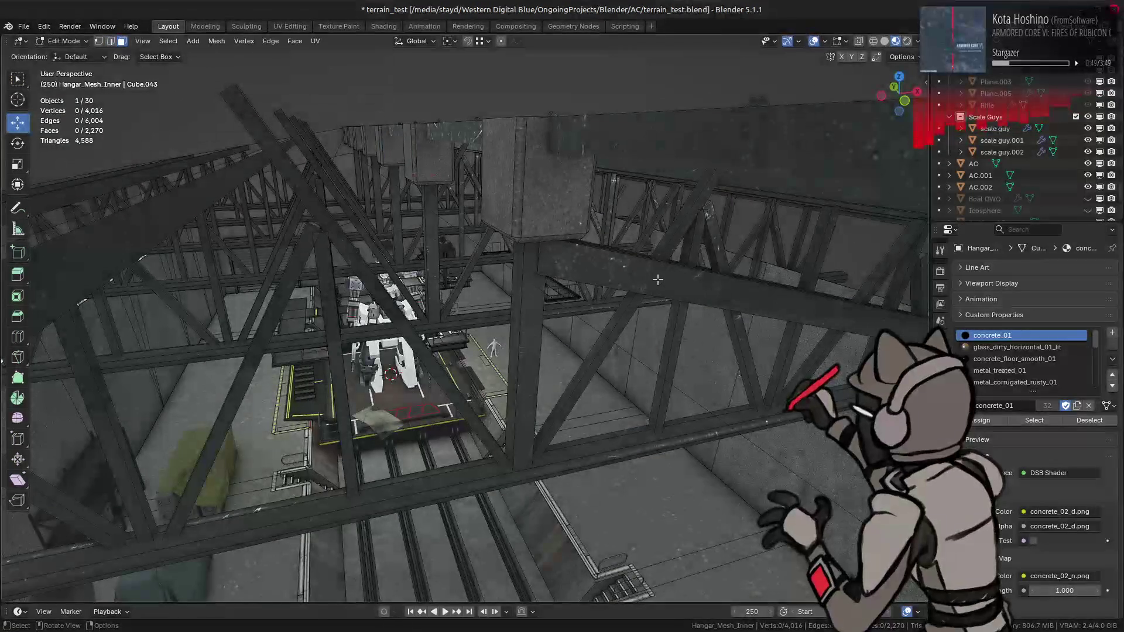
mouse_move(561, 224)
middle_down()
mouse_move(500, 243)
mouse_move(531, 266)
middle_up()
key(Tab)
scroll(490, 228, up, 3)
key(alt+Tab)
key(alt+Tab)
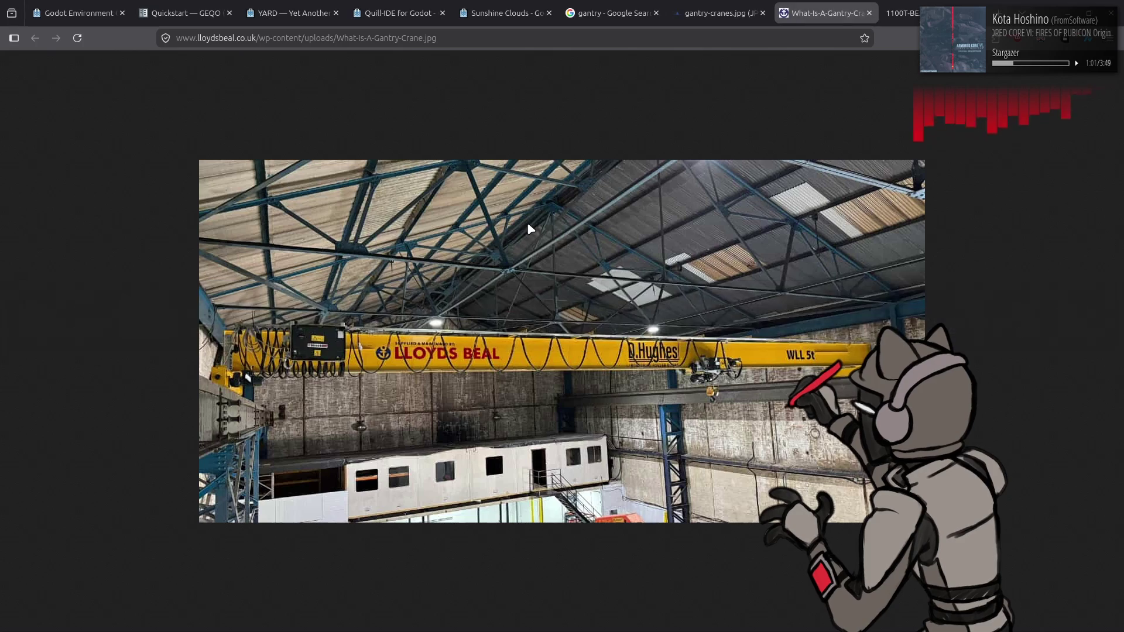
key(alt+Tab)
mouse_move(539, 213)
middle_down()
mouse_move(519, 150)
mouse_move(464, 155)
middle_up()
Delete the linked block faces at the roof peak, then select the whole sloping roof beam.
click(520, 150)
key(KP_1)
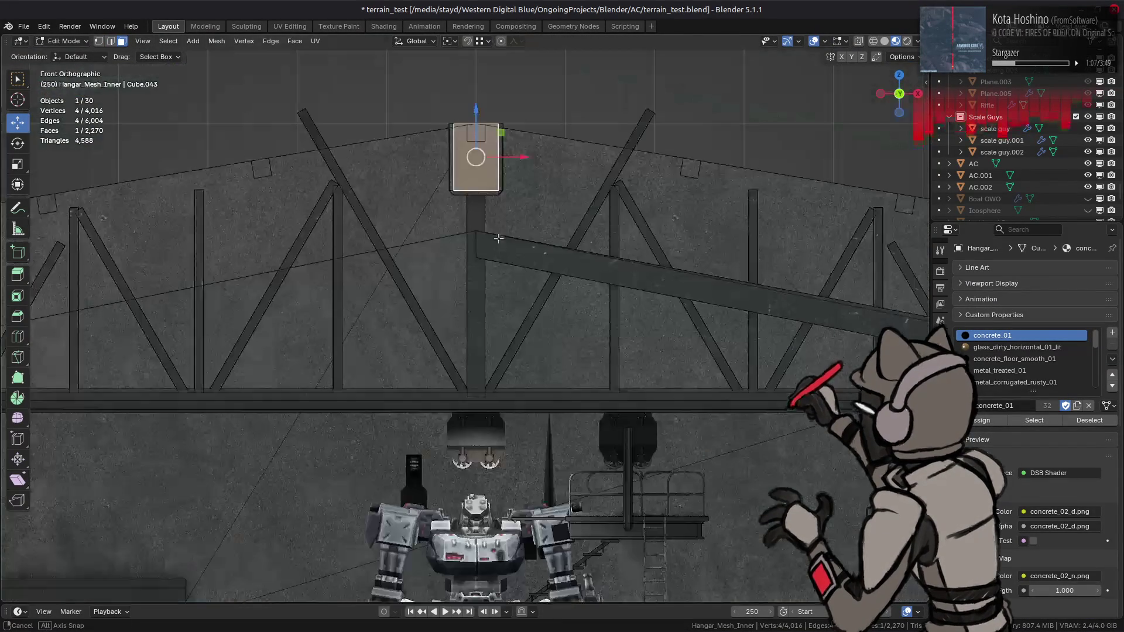
scroll(459, 228, up, 4)
scroll(459, 228, up, 1)
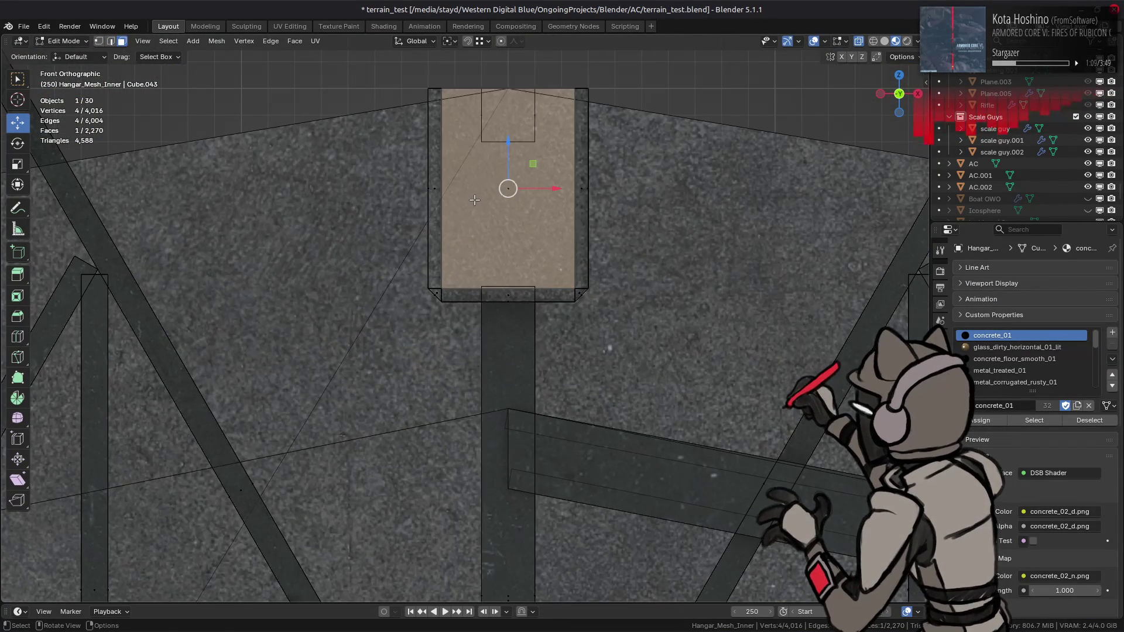
key(ctrl+l)
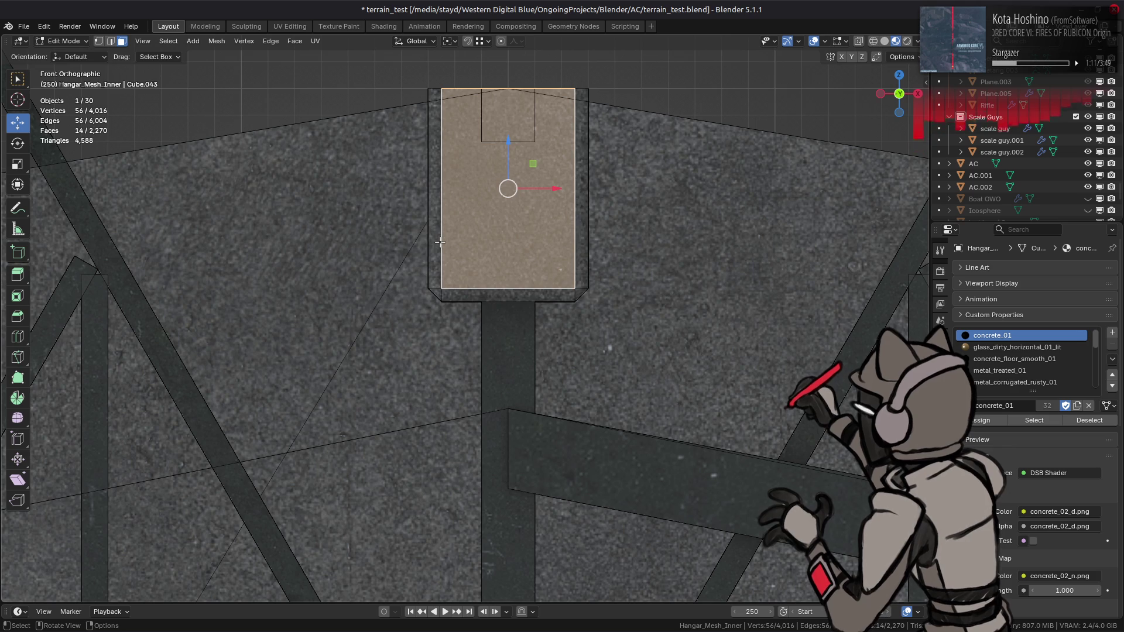
key(ctrl+l)
mouse_move(440, 242)
middle_down()
mouse_move(391, 351)
mouse_move(501, 250)
mouse_move(497, 299)
middle_up()
right_click(391, 349)
click(391, 344)
click(500, 251)
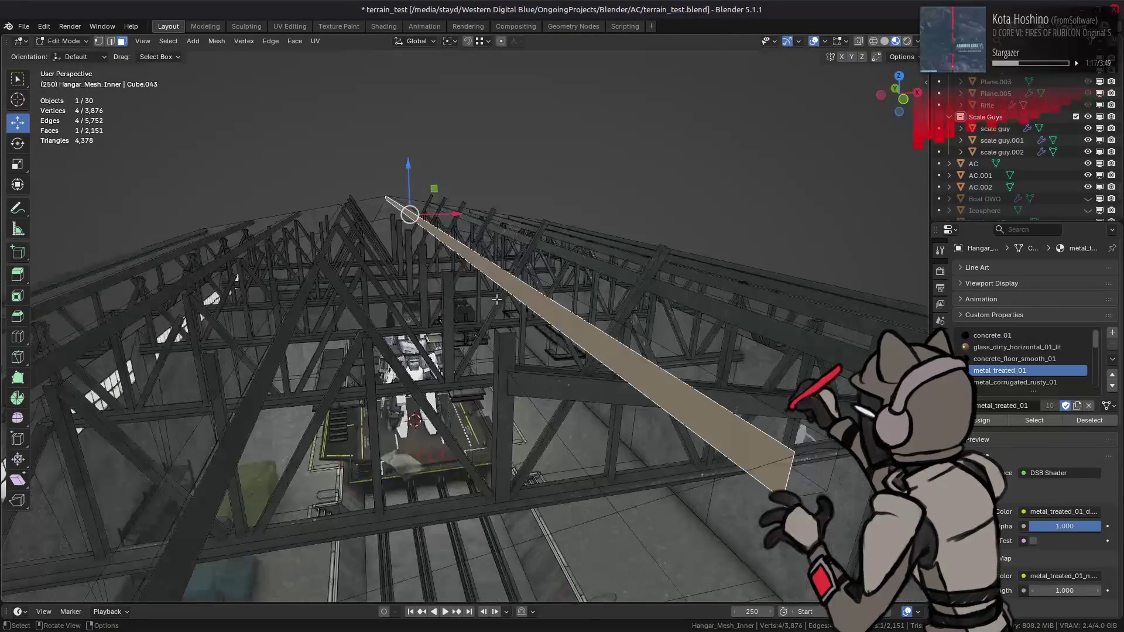
key(ctrl+l)
Shift the selected sloping roof beam vertically to fit the lowered roof.
mouse_move(497, 260)
middle_down()
mouse_move(474, 220)
mouse_move(498, 291)
mouse_move(467, 294)
mouse_move(459, 322)
mouse_move(446, 315)
middle_up()
key(g)
key(z)
click(475, 330)
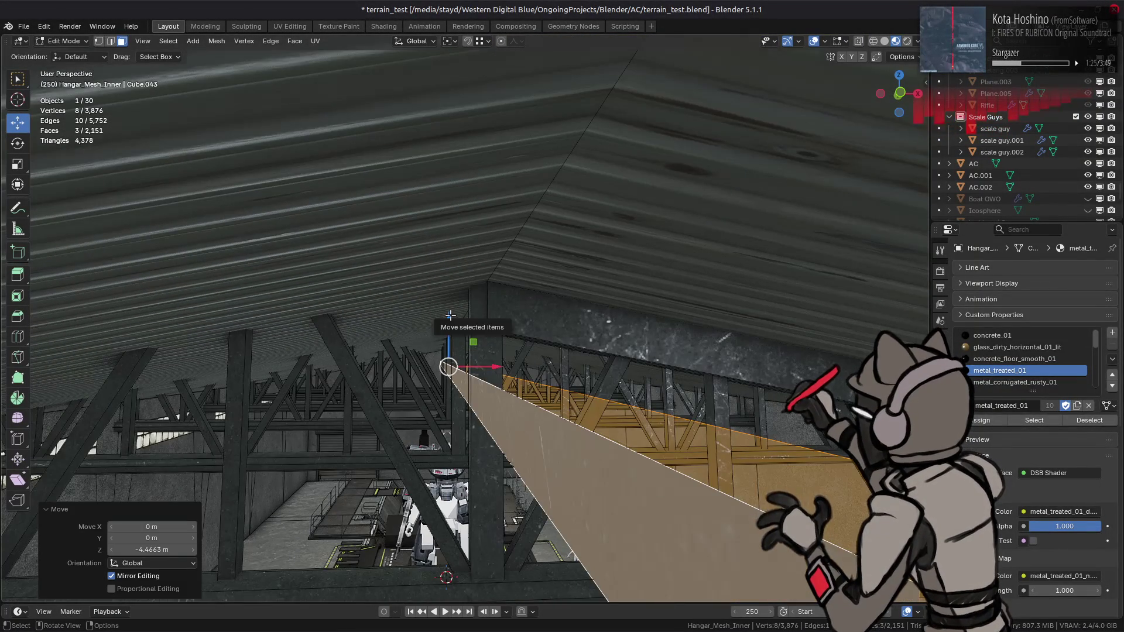
scroll(449, 316, down, 5)
drag(454, 305, 514, 251)
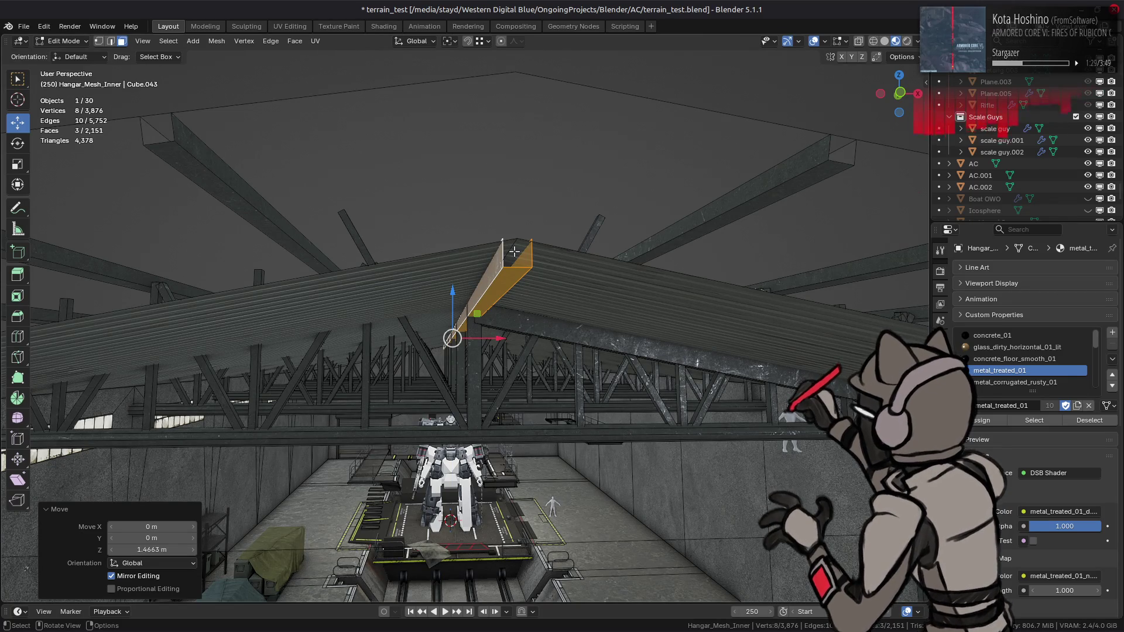
Deselect everything and look over the hangar interior, trusses and mech.
mouse_move(514, 251)
middle_down()
mouse_move(493, 259)
mouse_move(553, 220)
mouse_move(430, 262)
mouse_move(416, 285)
middle_up()
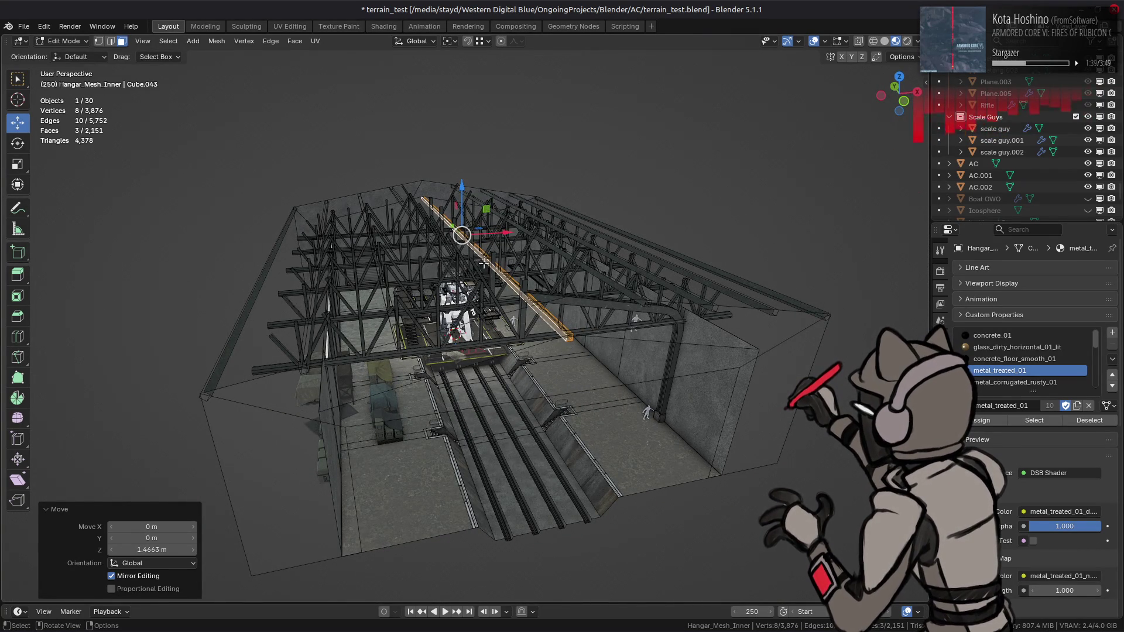
mouse_move(513, 247)
middle_down()
mouse_move(458, 207)
mouse_move(446, 226)
middle_up()
click(446, 226)
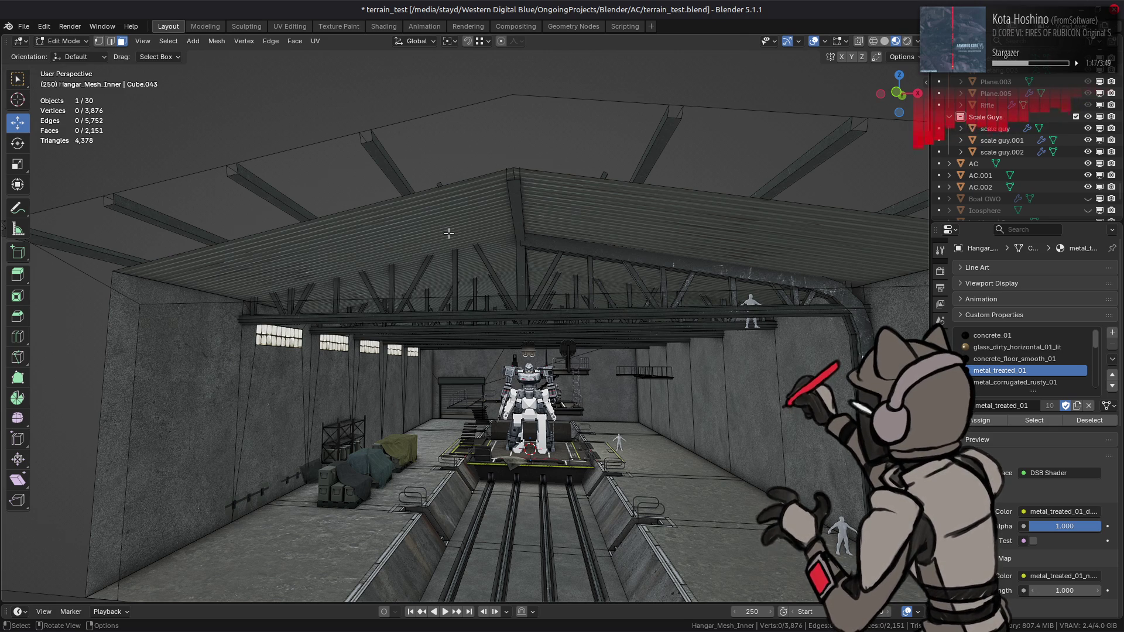
mouse_move(448, 233)
middle_down()
mouse_move(464, 261)
mouse_move(465, 219)
middle_up()
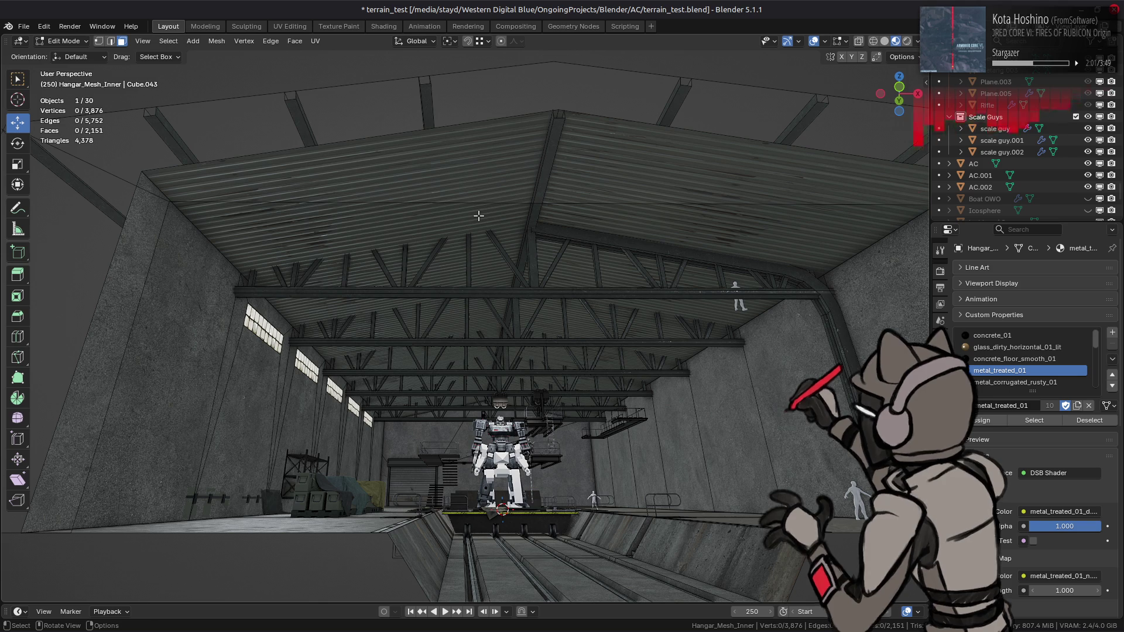
mouse_move(478, 216)
middle_down()
mouse_move(375, 243)
mouse_move(411, 284)
mouse_move(482, 275)
mouse_move(506, 295)
mouse_move(494, 252)
middle_up()
key(alt+Tab)
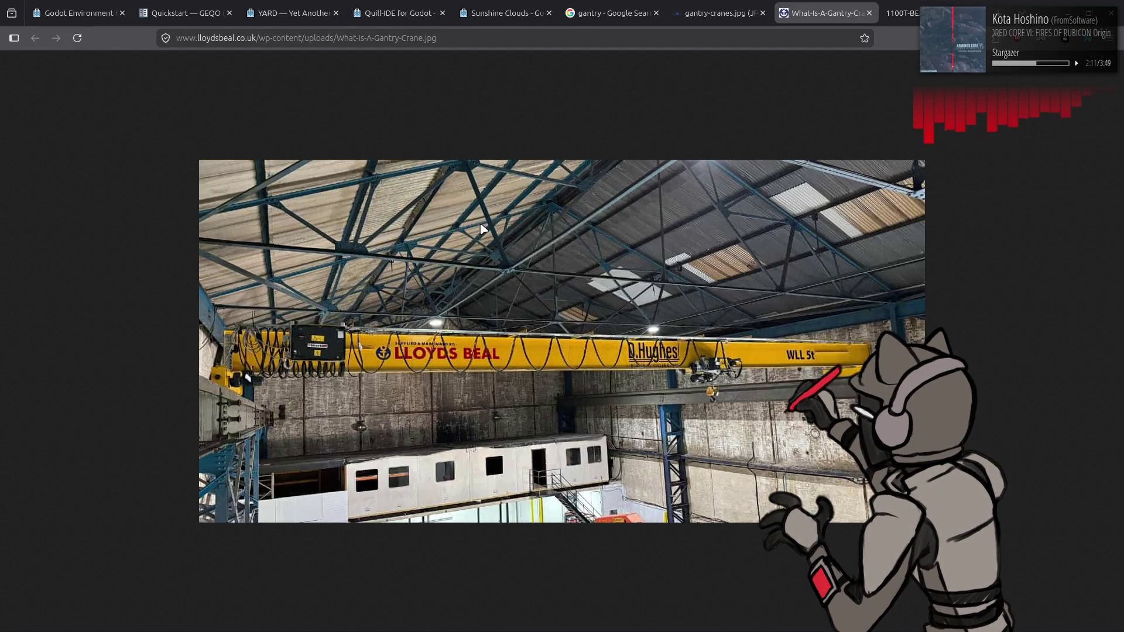
Return from the crane photo to the hangar and save terrain_test.blend.
key(alt+Tab)
mouse_move(515, 240)
middle_down()
mouse_move(490, 237)
mouse_move(515, 302)
mouse_move(300, 188)
middle_up()
key(ctrl+s)
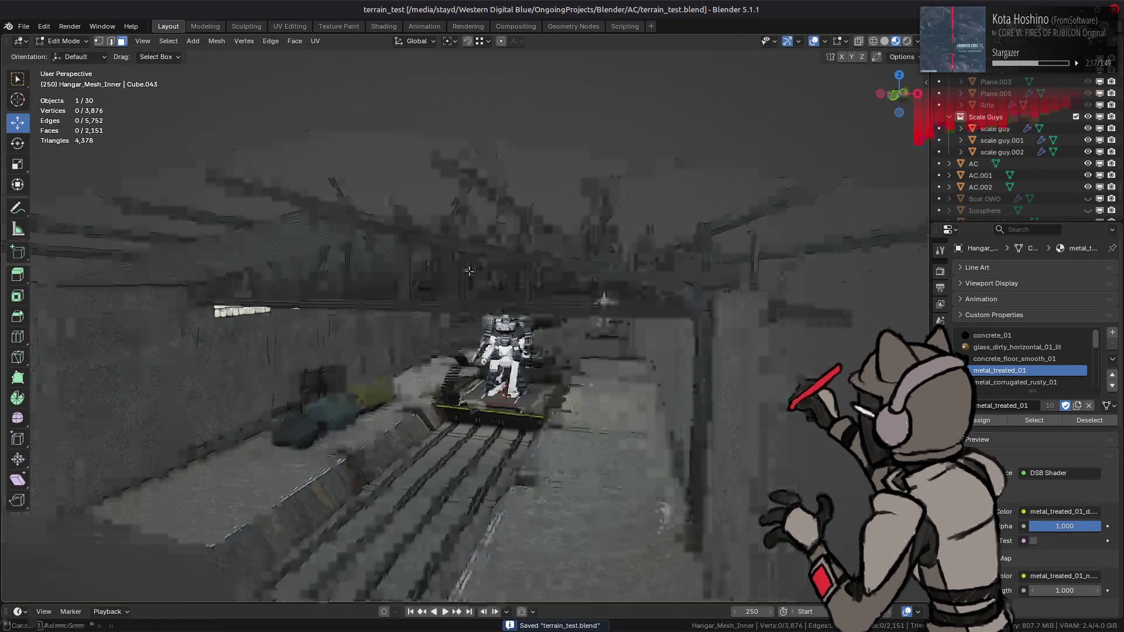
Switch the Preferences System graphics backend from Vulkan to OpenGL.
key(Tab)
click(44, 27)
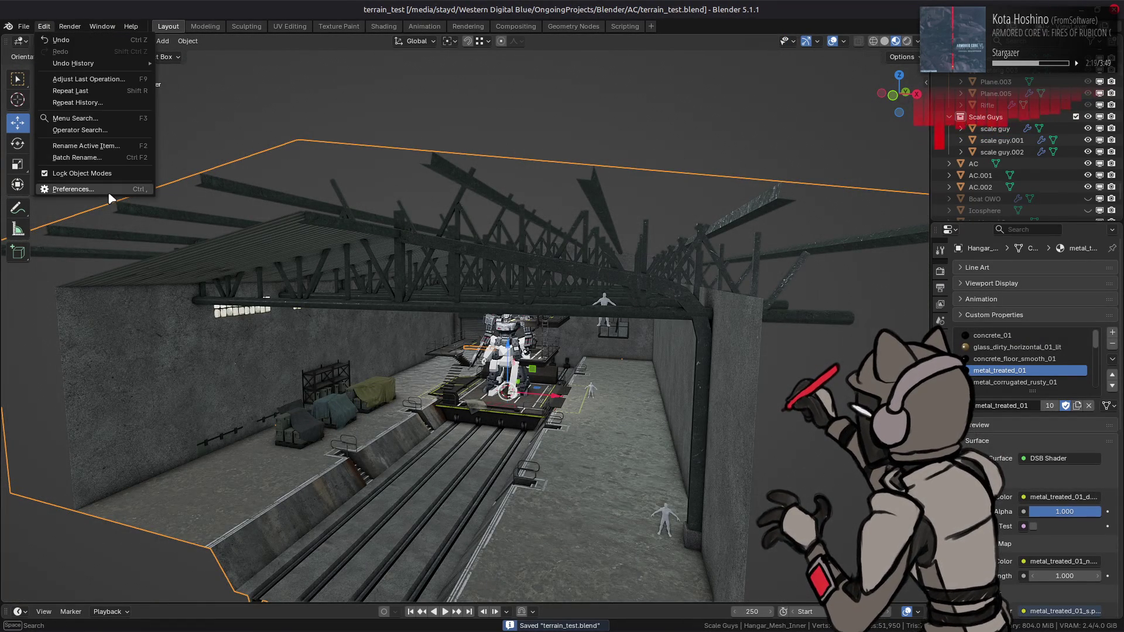
click(112, 198)
click(511, 395)
click(502, 414)
click(669, 274)
scroll(534, 326, up, 5)
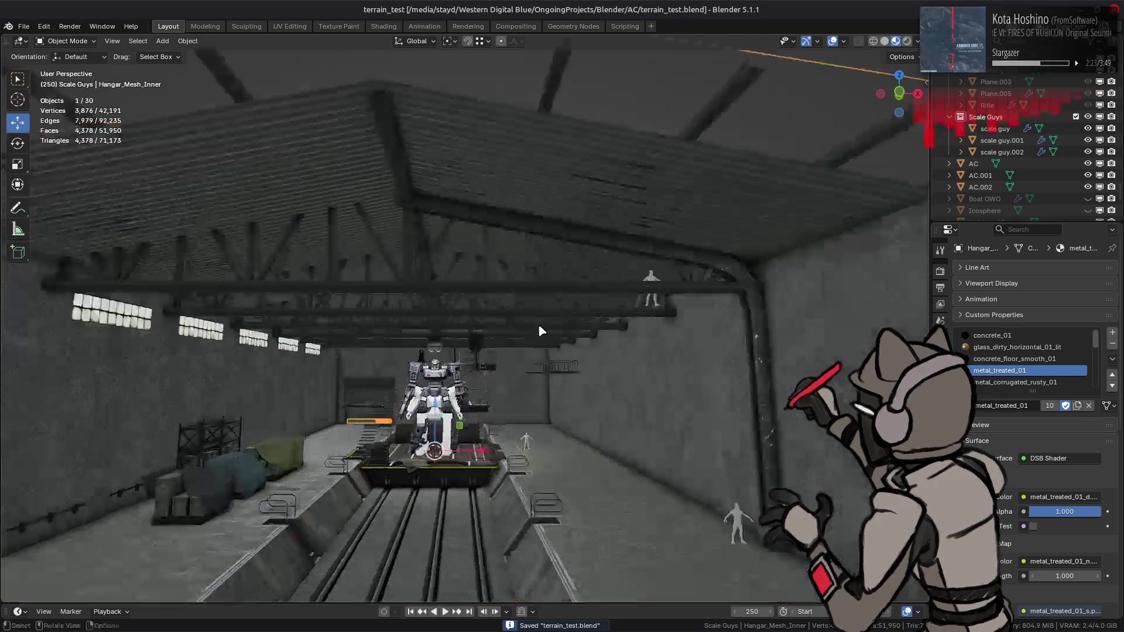
mouse_move(520, 276)
middle_down()
mouse_move(516, 301)
mouse_move(359, 264)
mouse_move(438, 274)
mouse_move(406, 222)
middle_up()
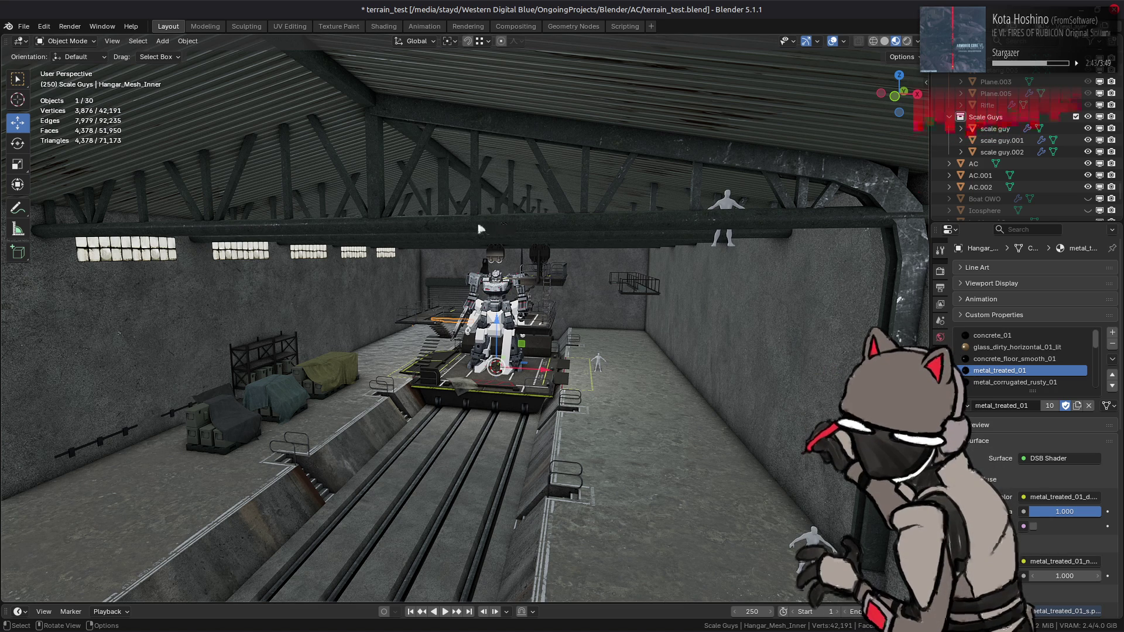
mouse_move(484, 224)
middle_down()
mouse_move(489, 206)
mouse_move(463, 188)
middle_up()
Start a face selection with the overhead beam and the first roof truss struts.
key(Tab)
click(488, 206)
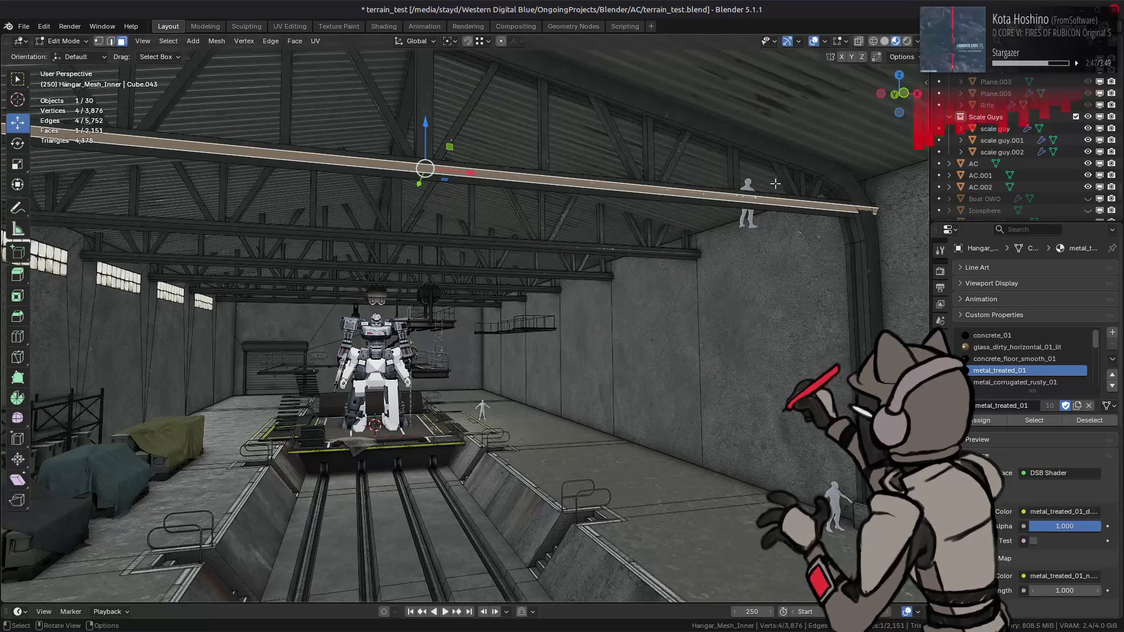
shift+click(801, 184)
shift+click(796, 181)
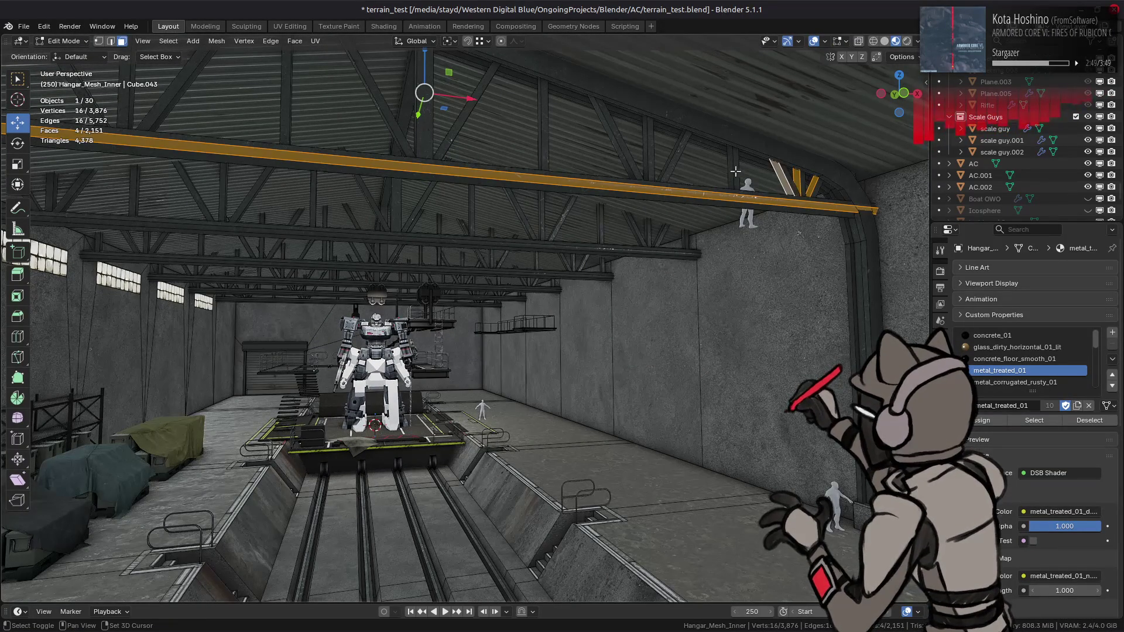
shift+click(735, 171)
shift+click(675, 160)
shift+click(647, 157)
shift+click(630, 158)
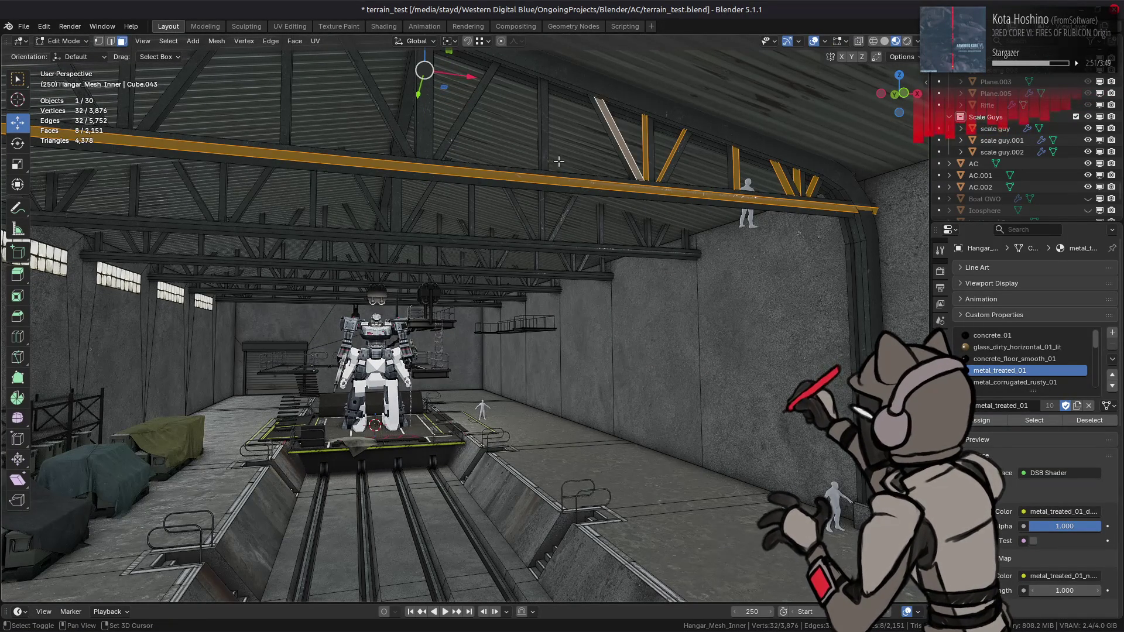
shift+click(539, 144)
shift+click(449, 127)
middle_drag(448, 127, 554, 211)
Add the remaining diagonal, vertical and leftmost truss struts to the selection.
shift+click(554, 211)
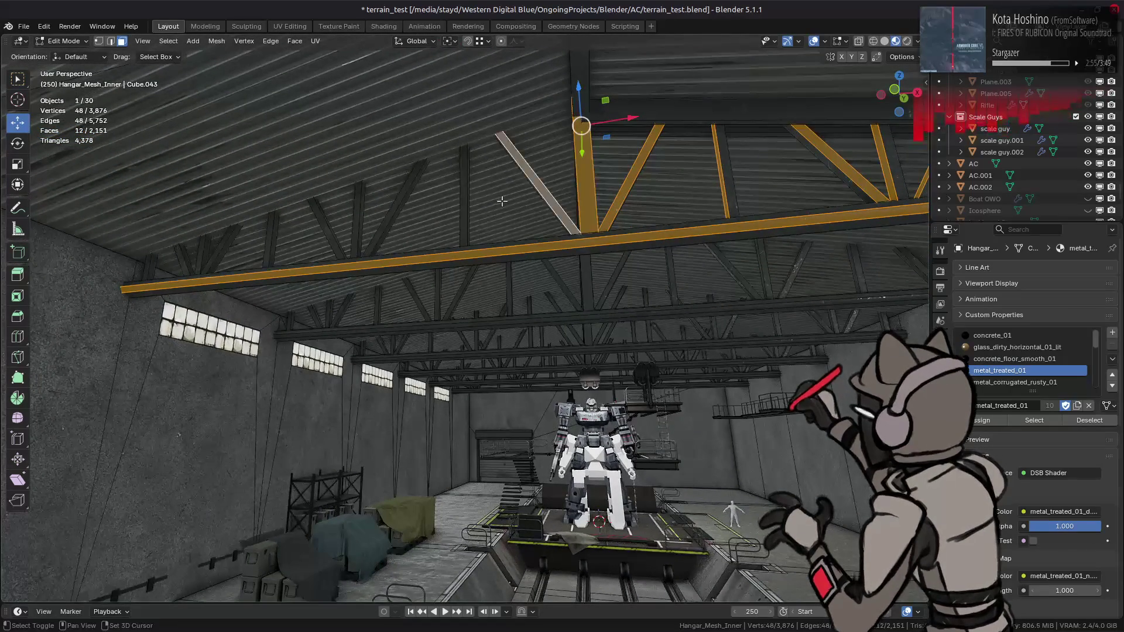
shift+click(465, 213)
shift+click(393, 217)
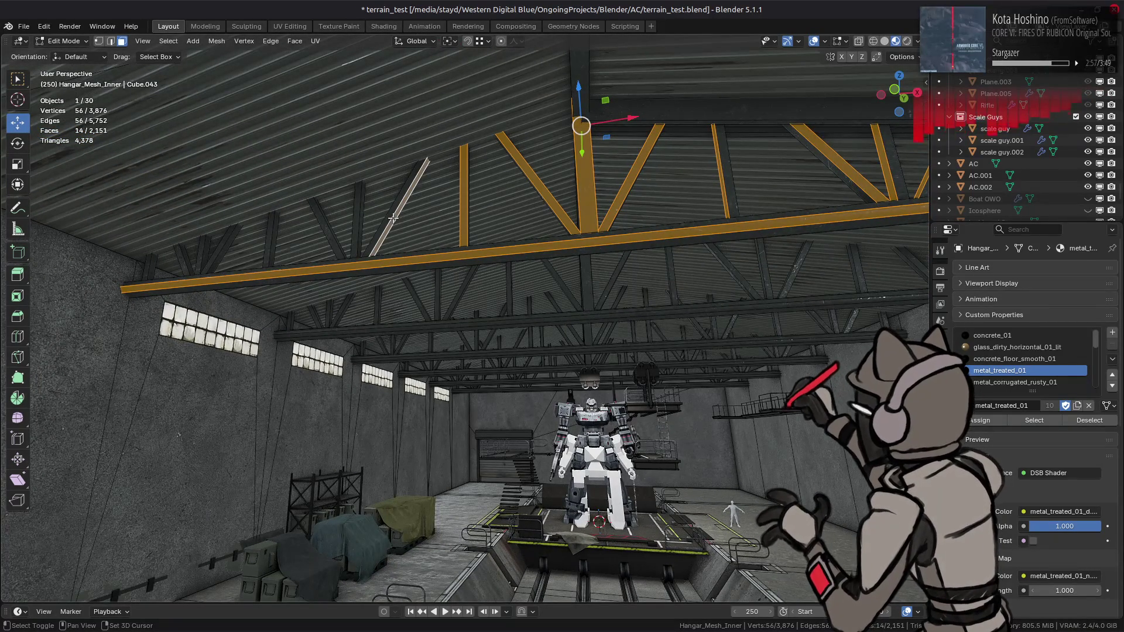
shift+click(358, 219)
shift+click(325, 235)
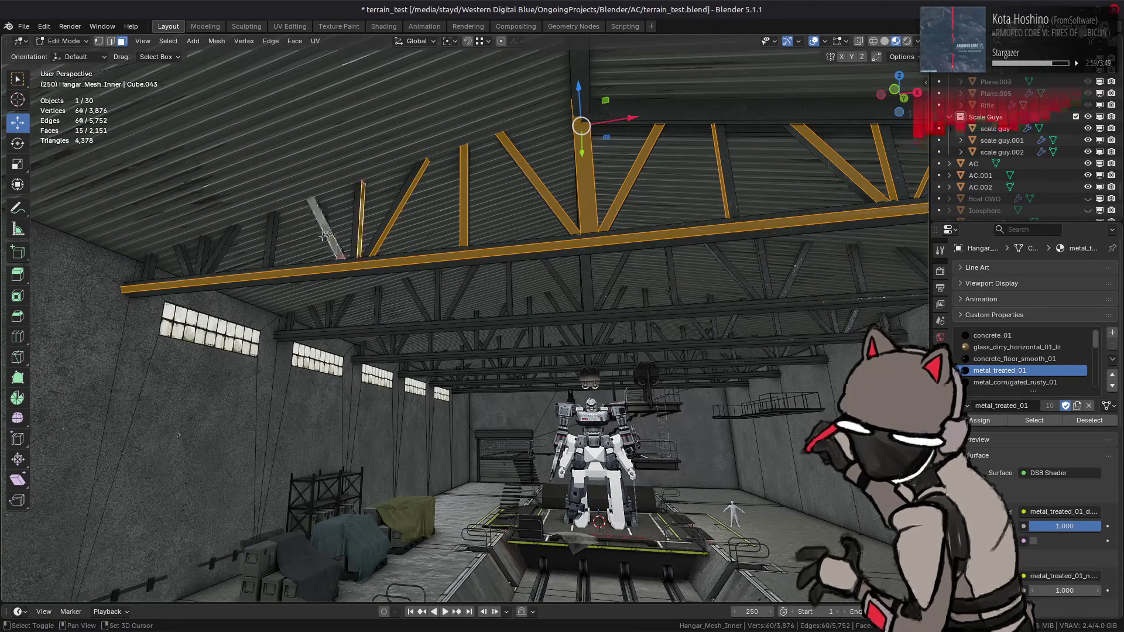
shift+click(275, 240)
shift+click(231, 249)
shift+click(205, 255)
shift+click(182, 259)
mouse_move(320, 221)
middle_down()
mouse_move(439, 251)
mouse_move(527, 293)
mouse_move(585, 287)
mouse_move(612, 261)
mouse_move(506, 325)
middle_up()
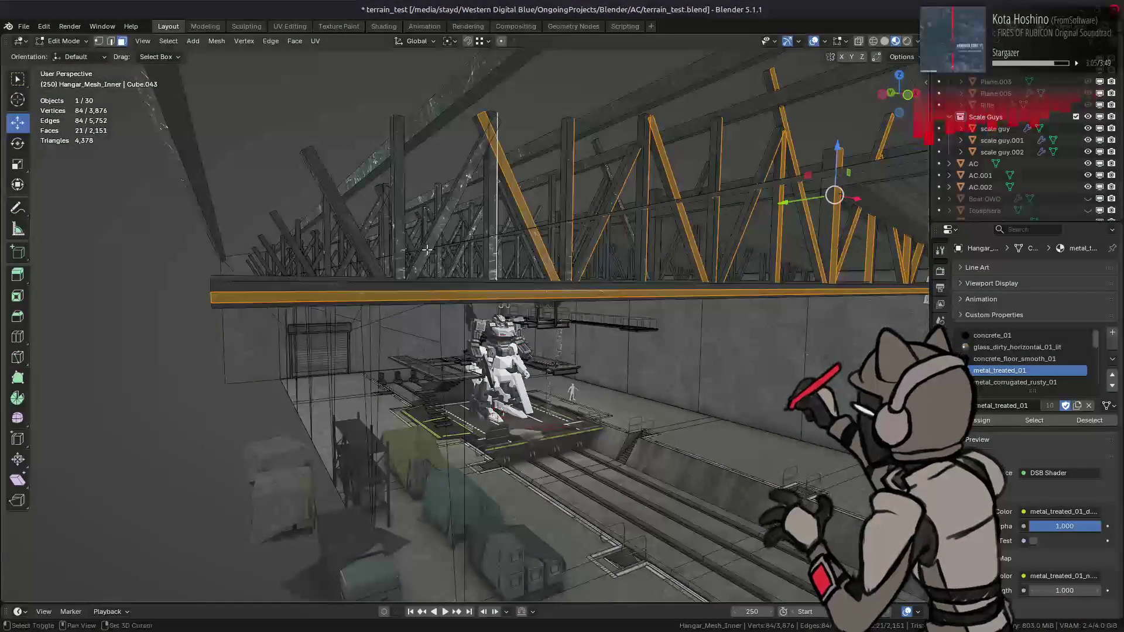
shift+click(413, 256)
shift+click(384, 231)
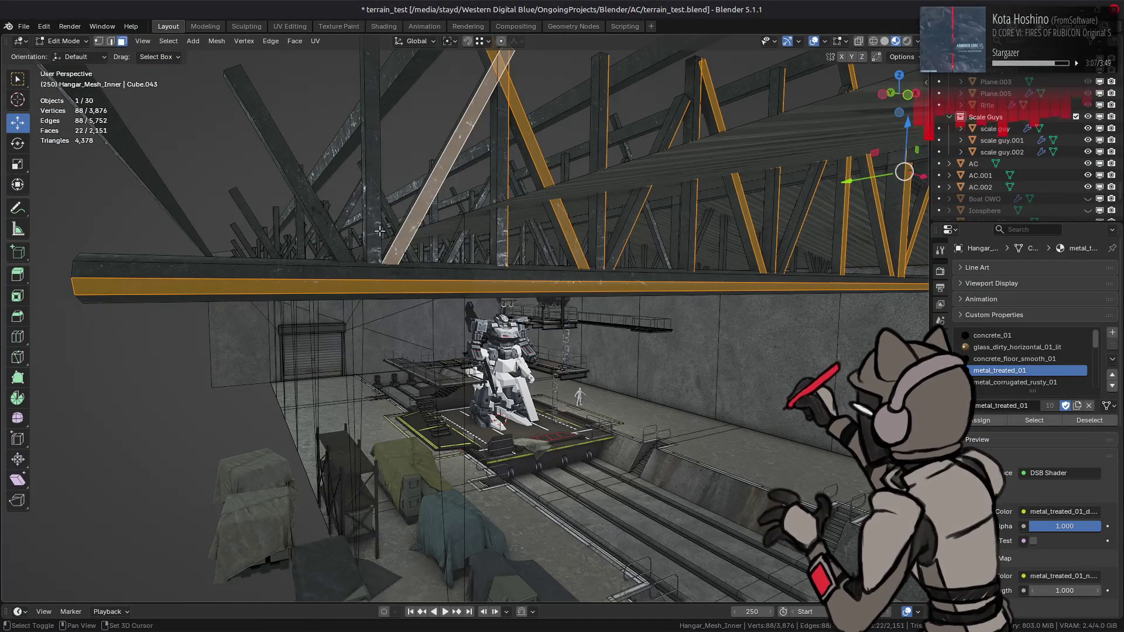
shift+click(329, 241)
mouse_move(329, 241)
middle_down()
mouse_move(722, 257)
mouse_move(511, 294)
middle_up()
key(alt+z)
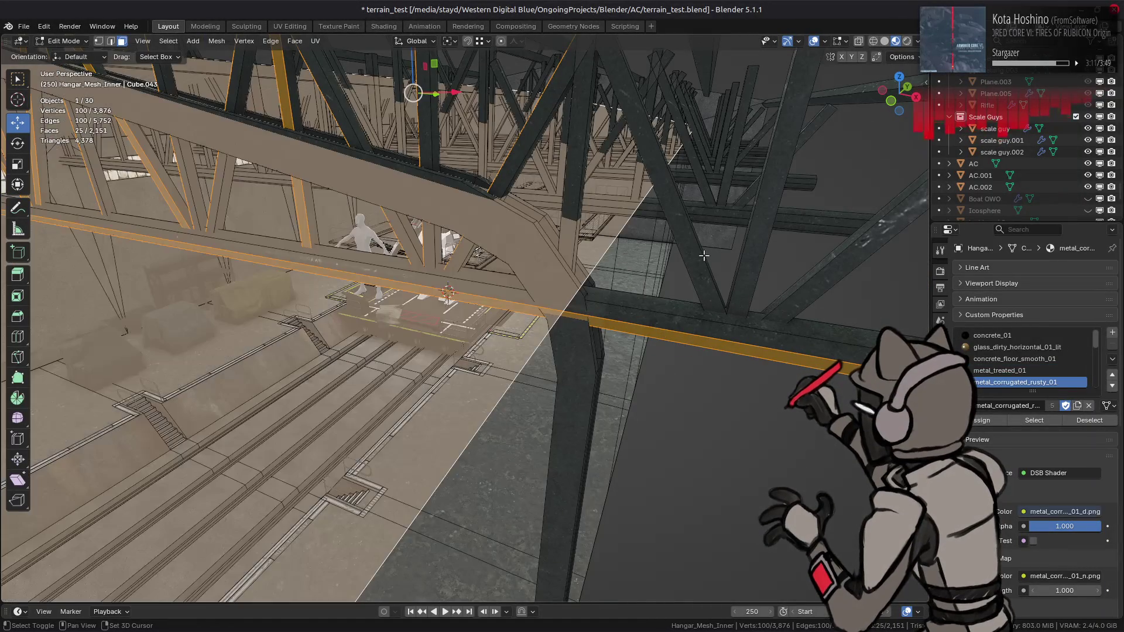
Add the last truss beams and select everything linked to the truss.
key(alt+z)
shift+click(579, 237)
shift+click(740, 247)
shift+click(810, 281)
shift+click(855, 258)
mouse_move(854, 258)
middle_down()
mouse_move(577, 265)
mouse_move(299, 118)
middle_up()
key(ctrl+l)
Lower the whole truss 1 m along Z and compare it with the crane photo.
drag(310, 103, 313, 115)
text(-1)
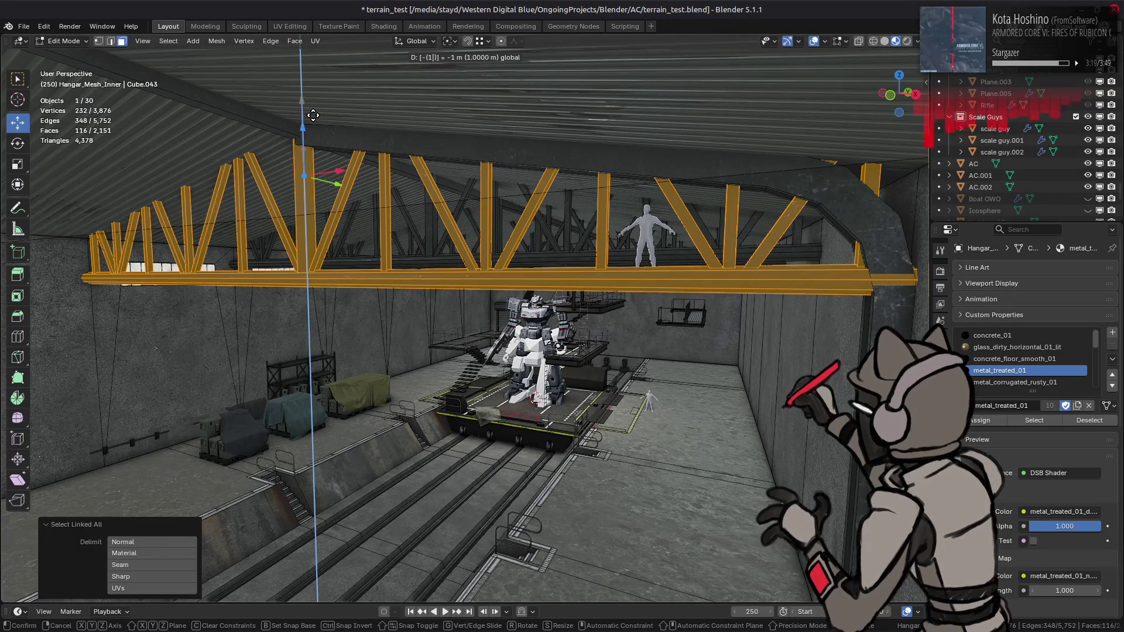
key(Return)
middle_drag(314, 116, 348, 126)
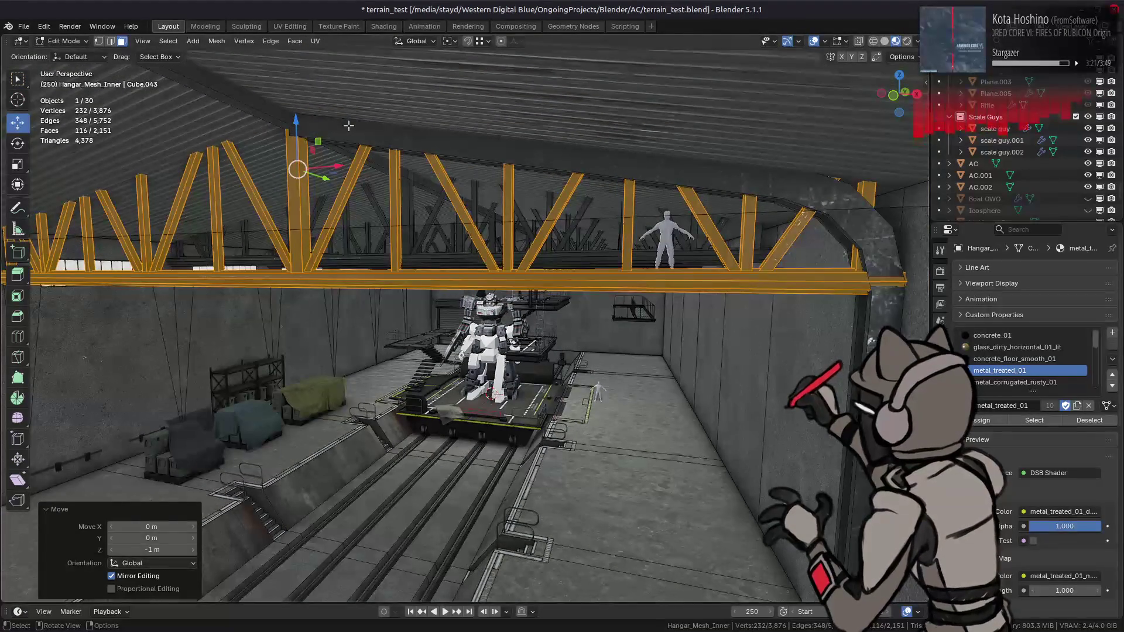
mouse_move(373, 148)
middle_down()
mouse_move(449, 169)
mouse_move(415, 162)
middle_up()
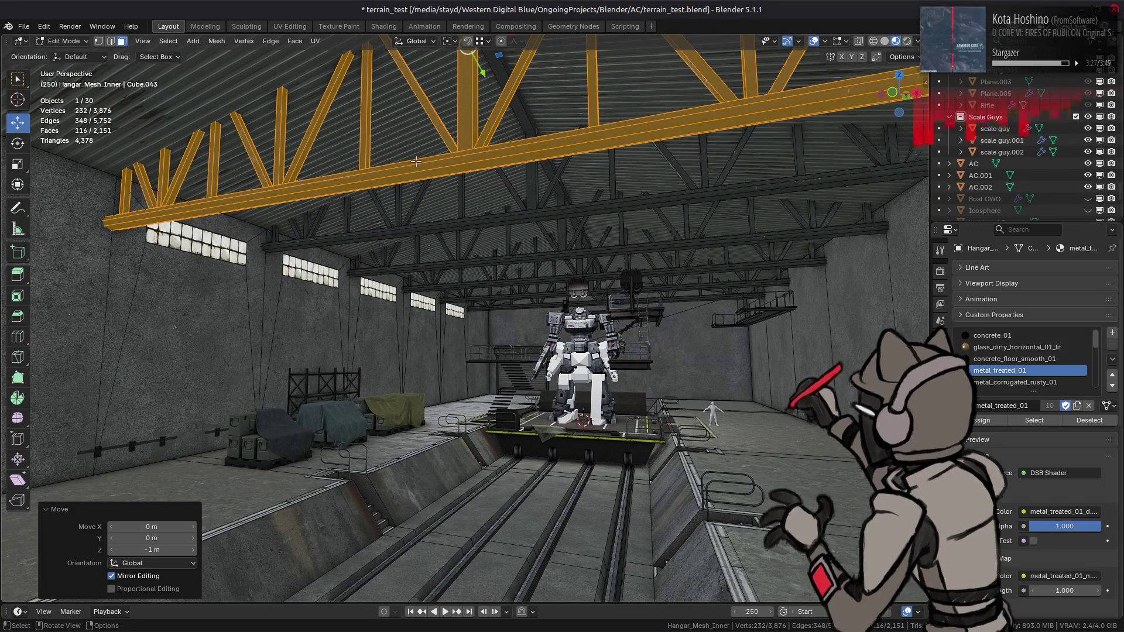
key(alt+Tab)
key(alt+Tab)
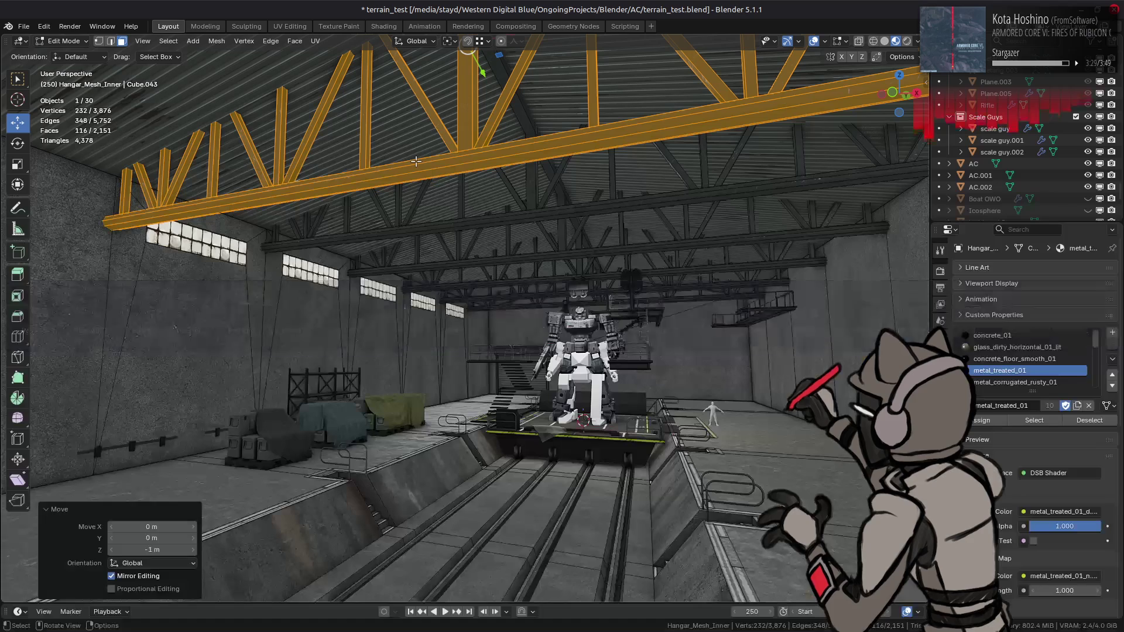
middle_drag(419, 167, 441, 170)
Drop the truss a further 1 m along Z.
key(g)
key(z)
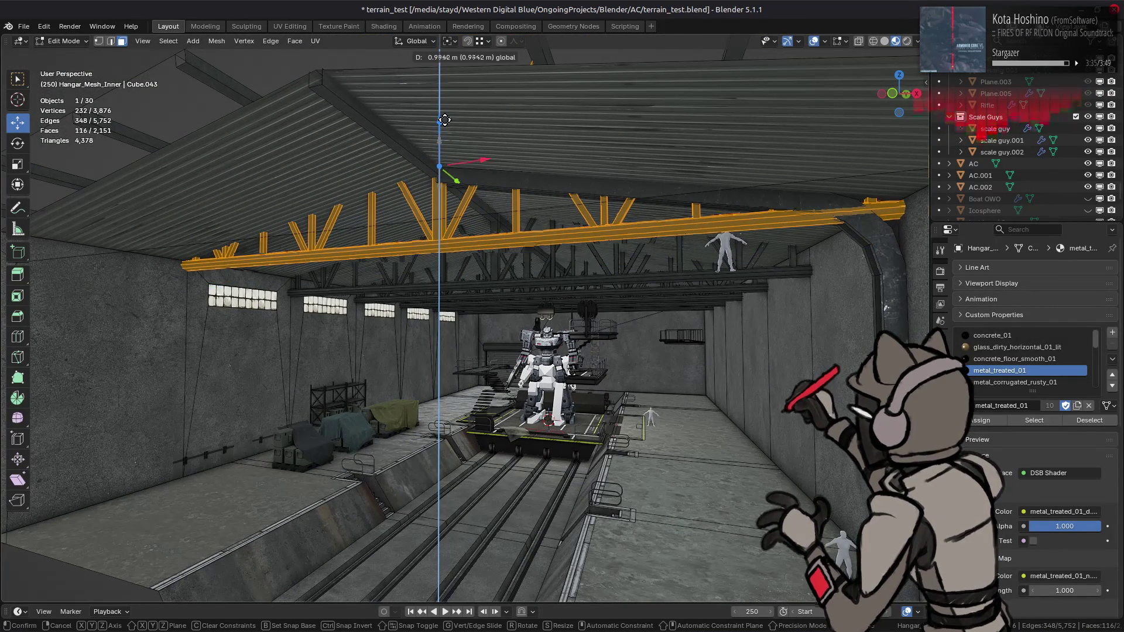
click(443, 130)
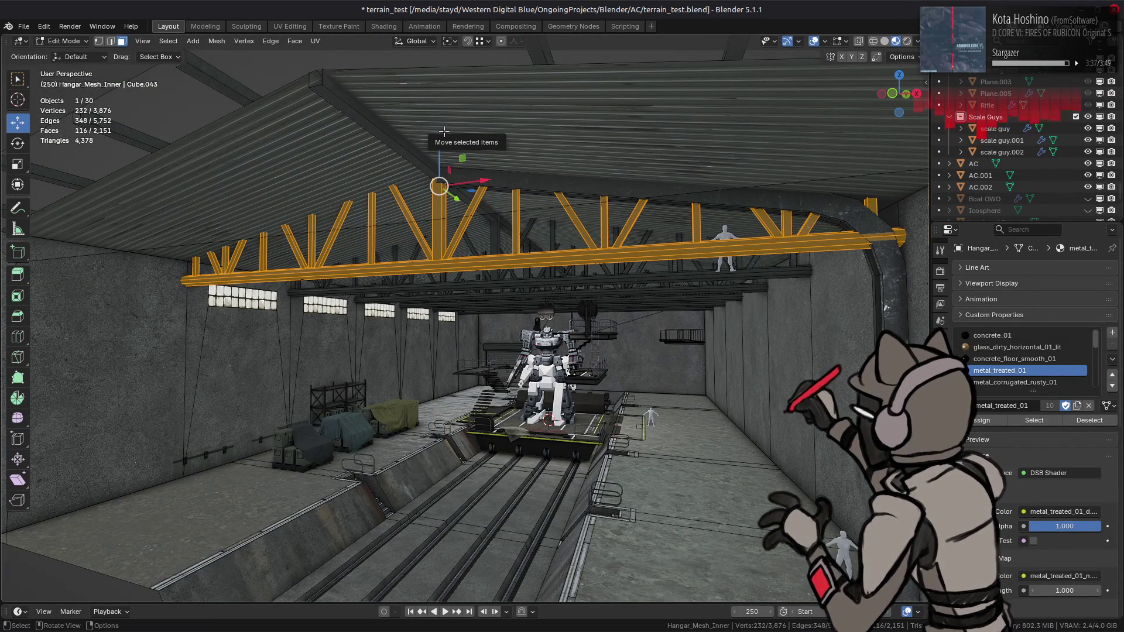
drag(443, 133, 435, 176)
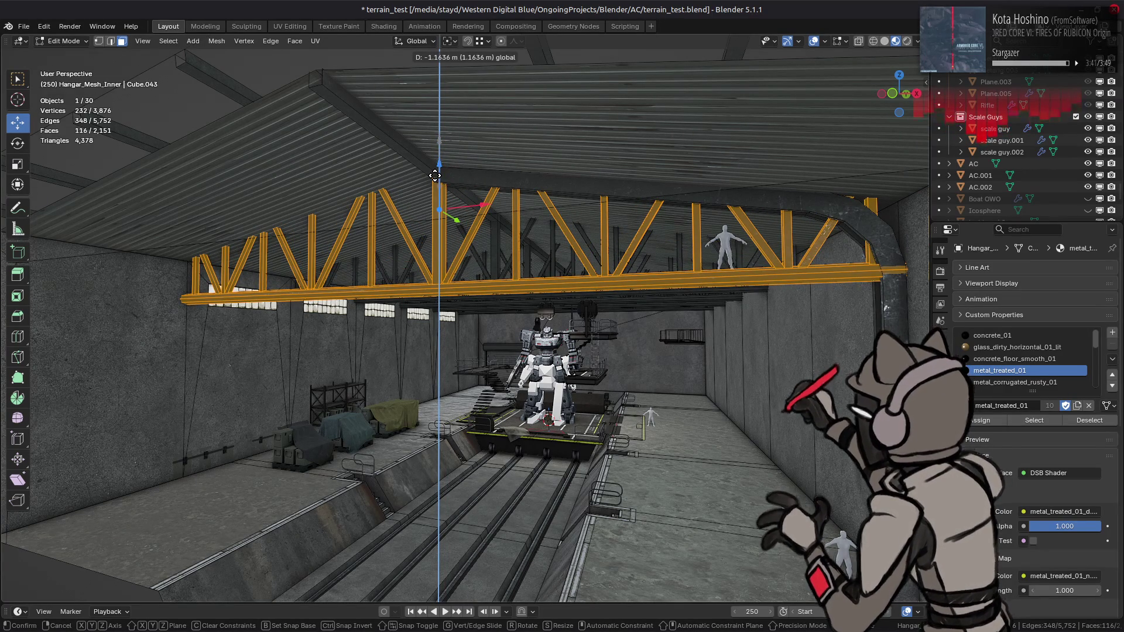
text(1)
text(-)
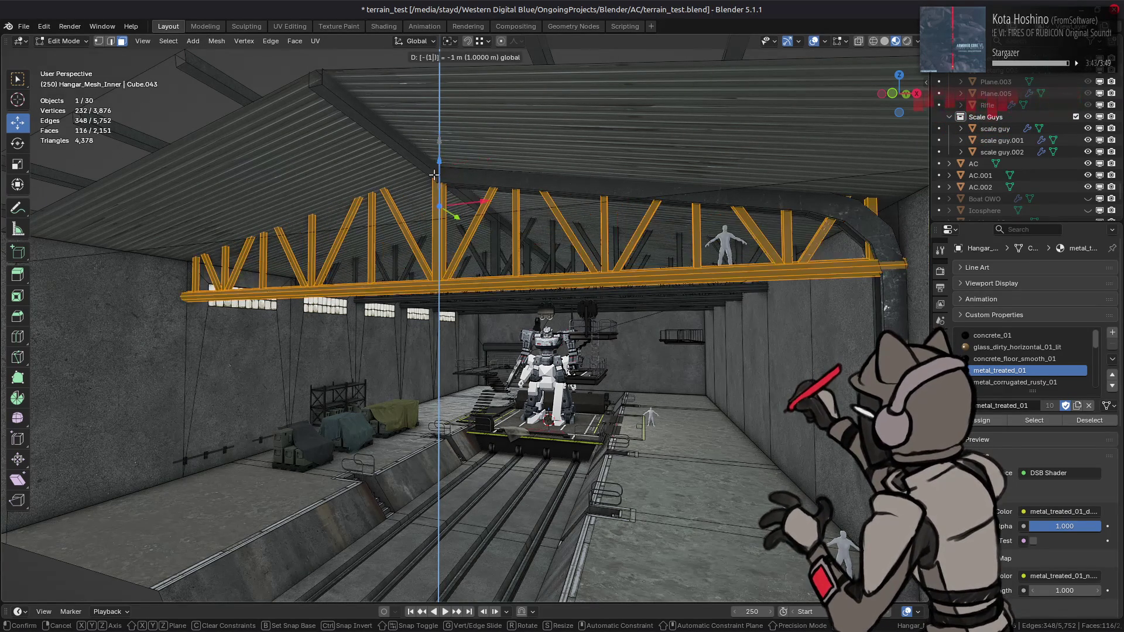
key(Return)
mouse_move(435, 176)
middle_down()
mouse_move(432, 244)
mouse_move(486, 243)
middle_up()
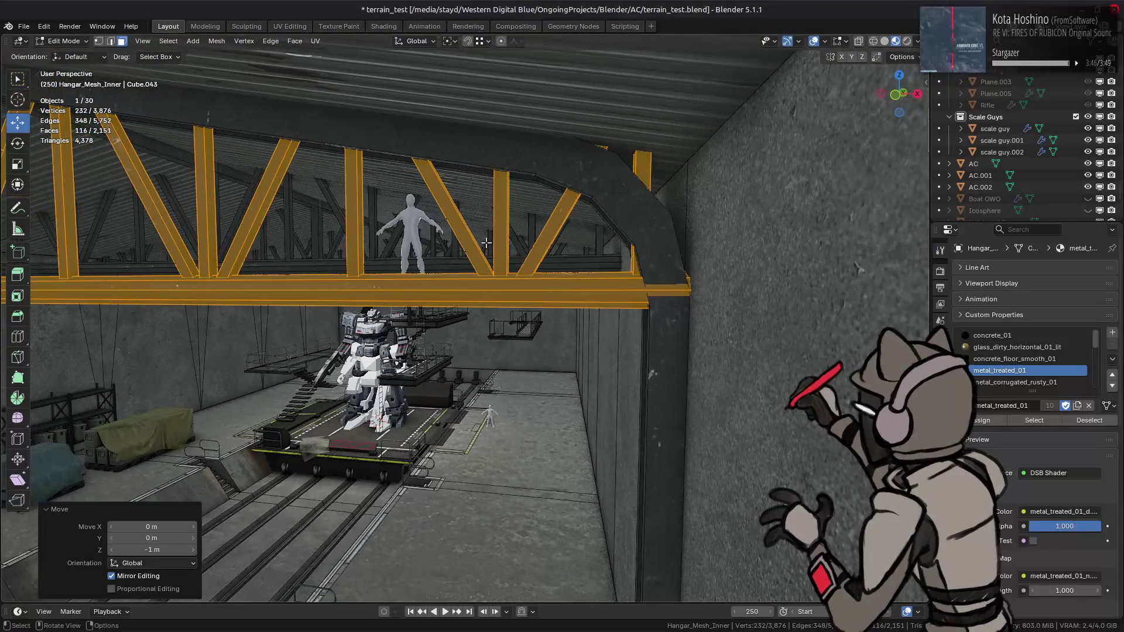
click(528, 296)
Scale the linked horizontal beam to 0.5 in Y and Z, keeping its X length.
key(ctrl+l)
middle_drag(529, 296, 526, 268)
scroll(526, 268, up, 6)
key(s)
key(shift+x)
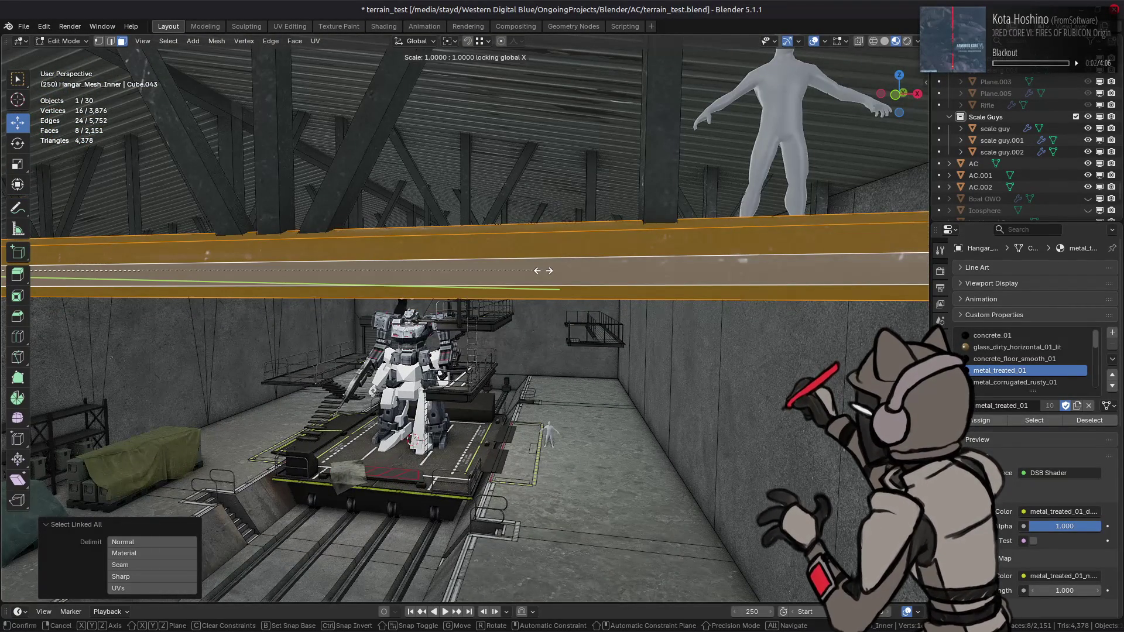
text(756)
key(Return)
mouse_move(543, 271)
middle_down()
mouse_move(338, 255)
mouse_move(468, 270)
mouse_move(462, 281)
middle_up()
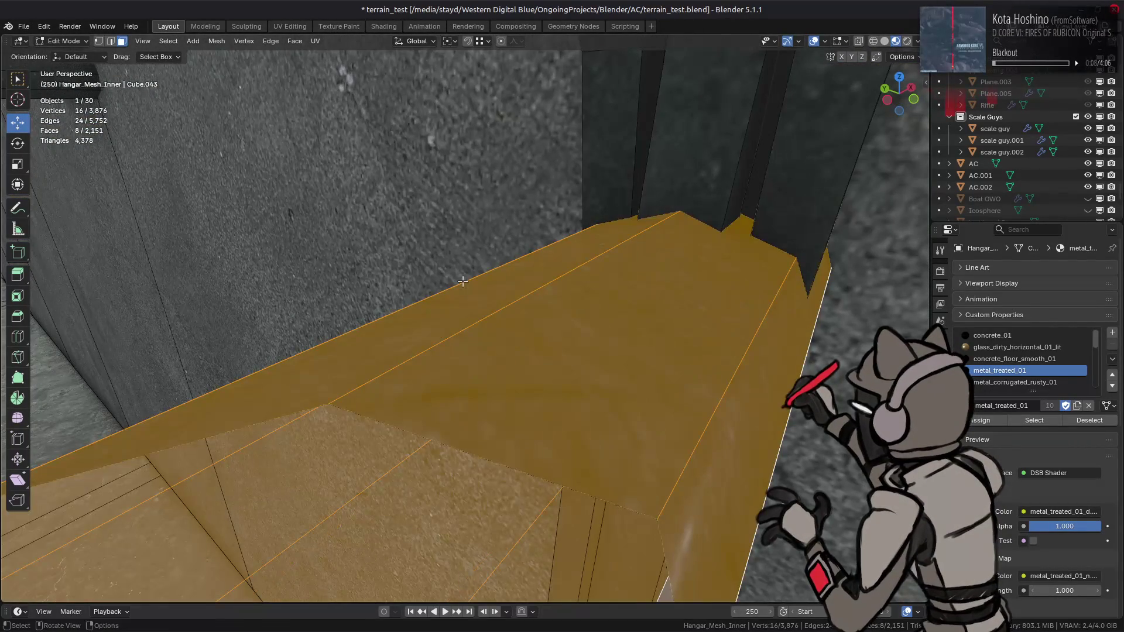
key(s)
key(shift+x)
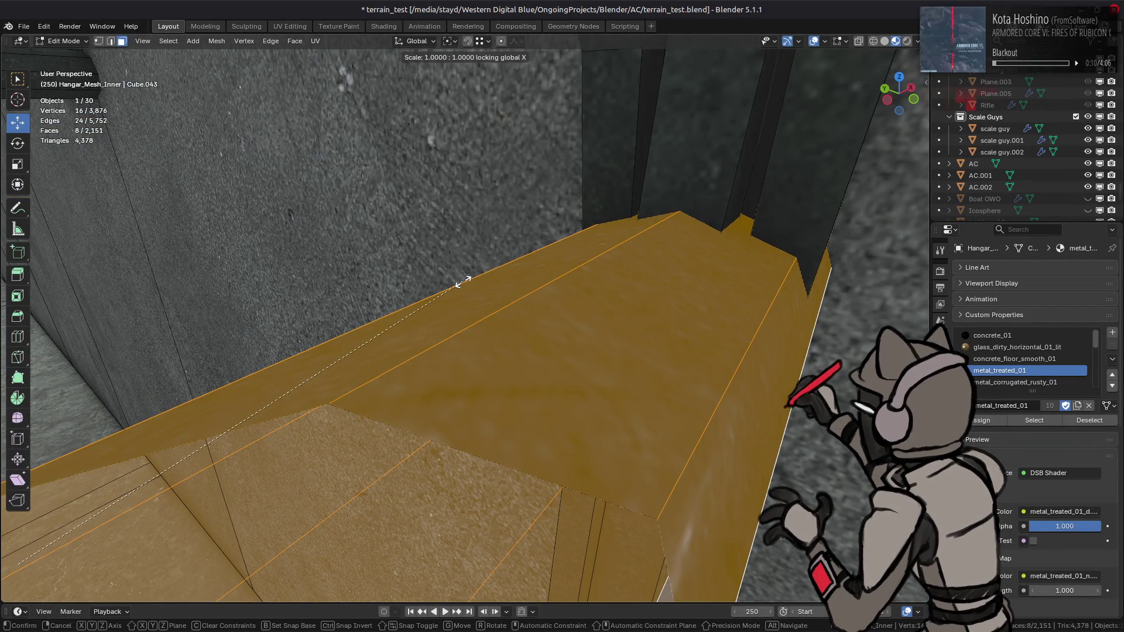
text(.5)
key(Return)
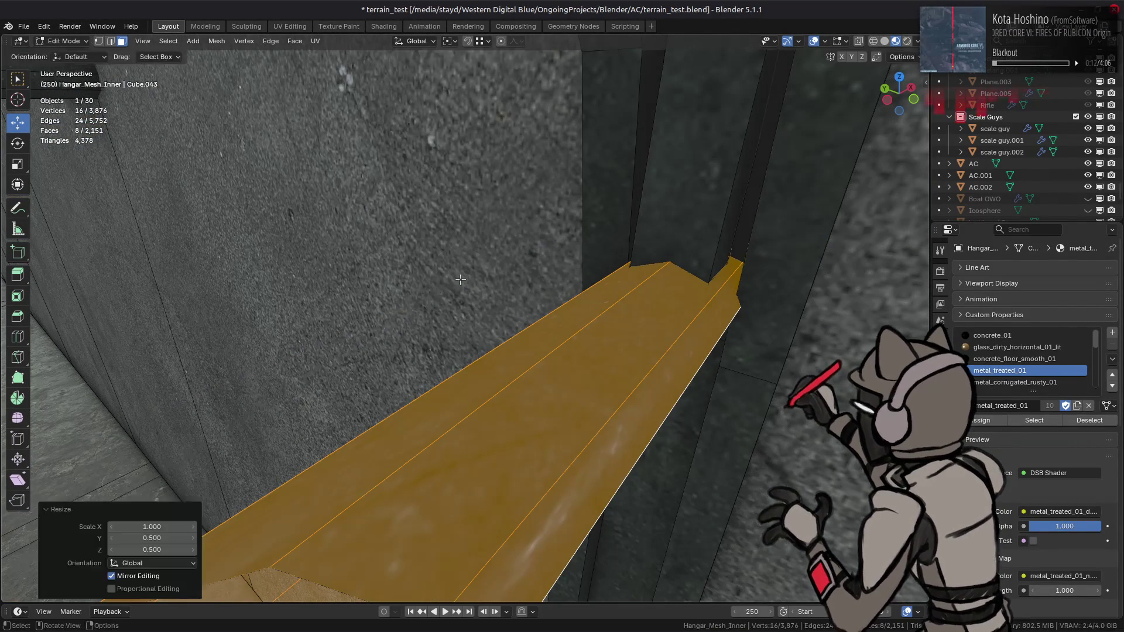
middle_drag(468, 277, 509, 267)
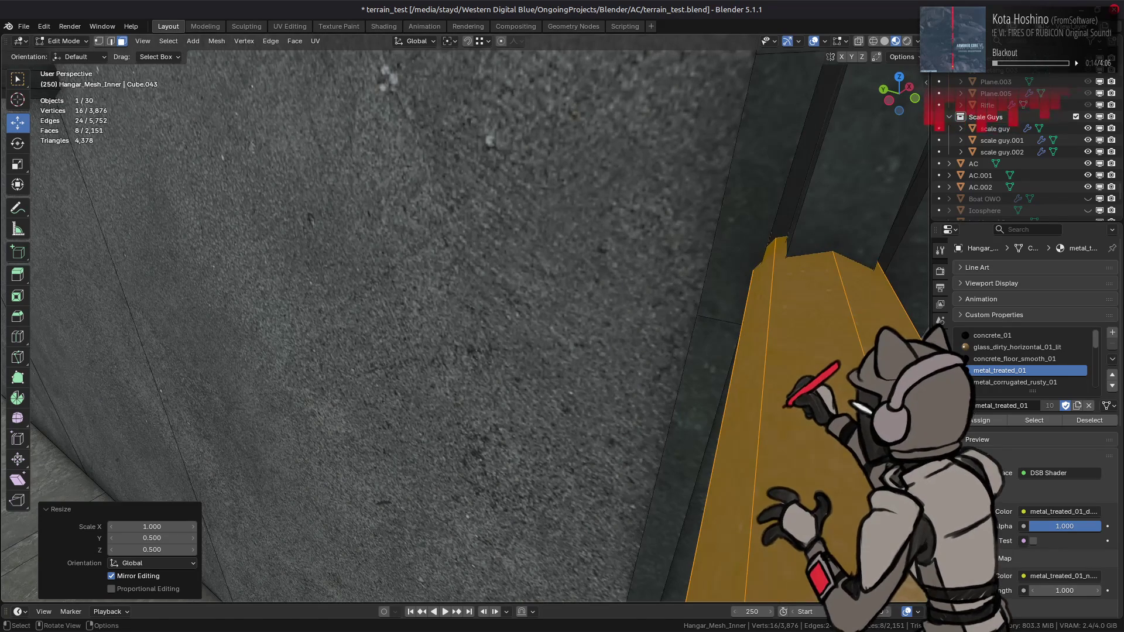
Try a 22.5° tilt of the beam faces about X, undo it, and frame the beam.
key(r)
key(z)
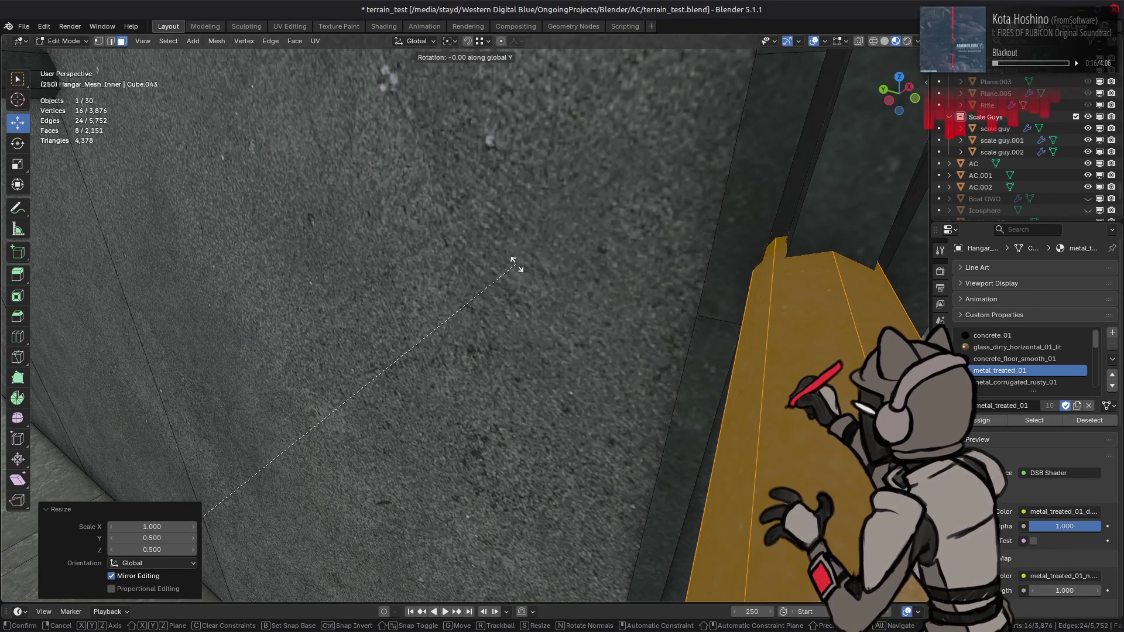
text(22)
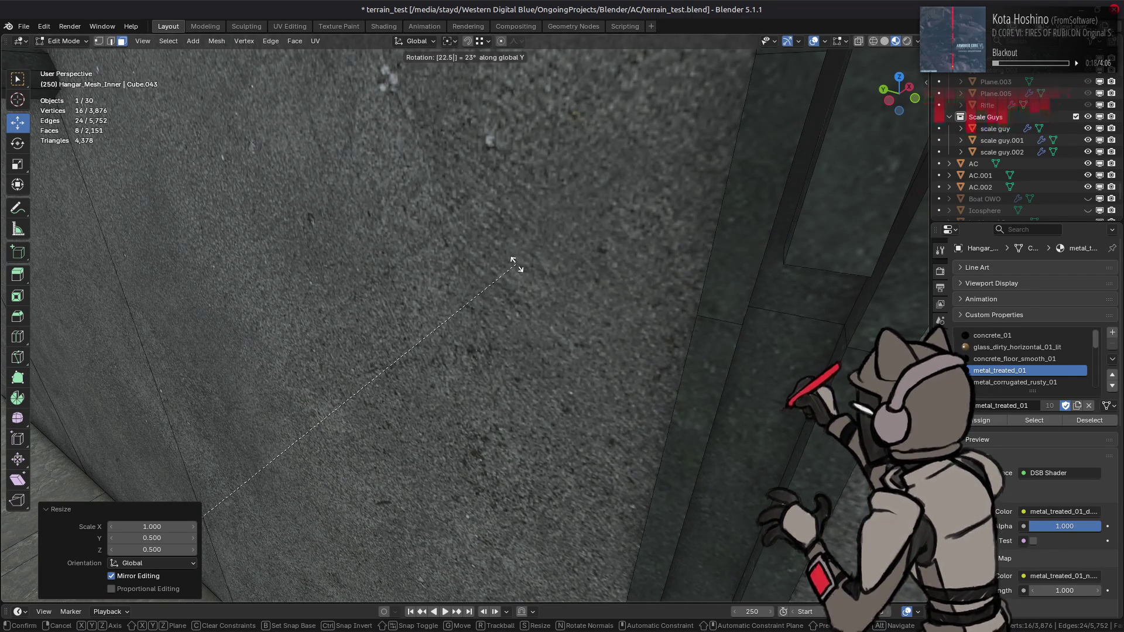
text(x)
key(Return)
middle_drag(527, 253, 533, 235)
key(ctrl+z)
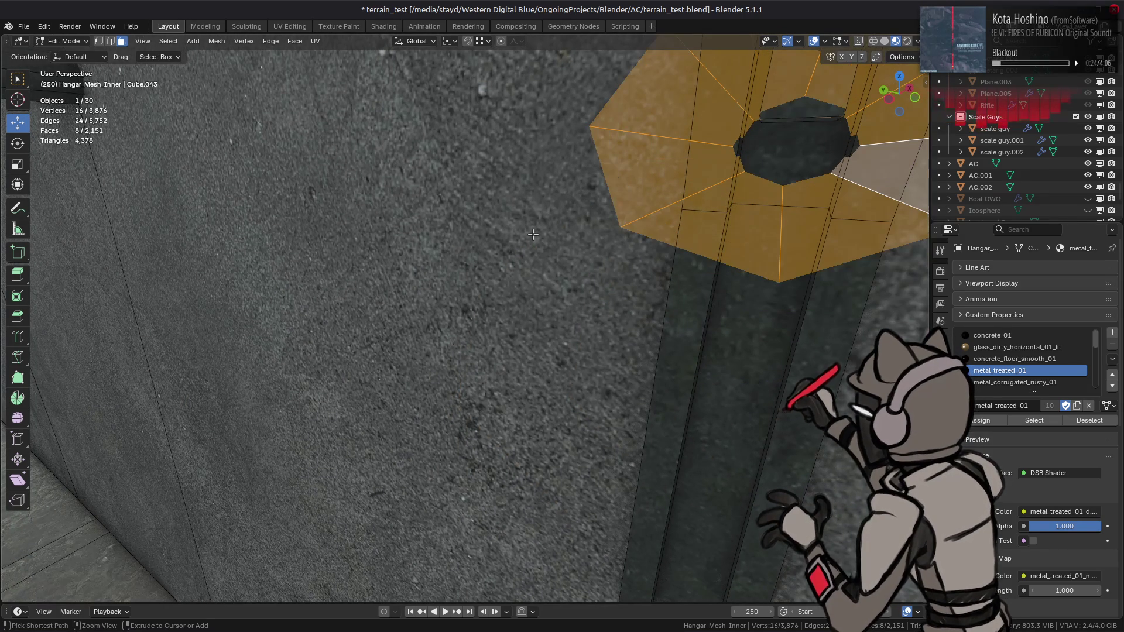
key(KP_Decimal)
middle_drag(533, 234, 571, 208)
Select the octagonal face ring at the top of the support pillar in the side view.
scroll(502, 258, down, 2)
key(a)
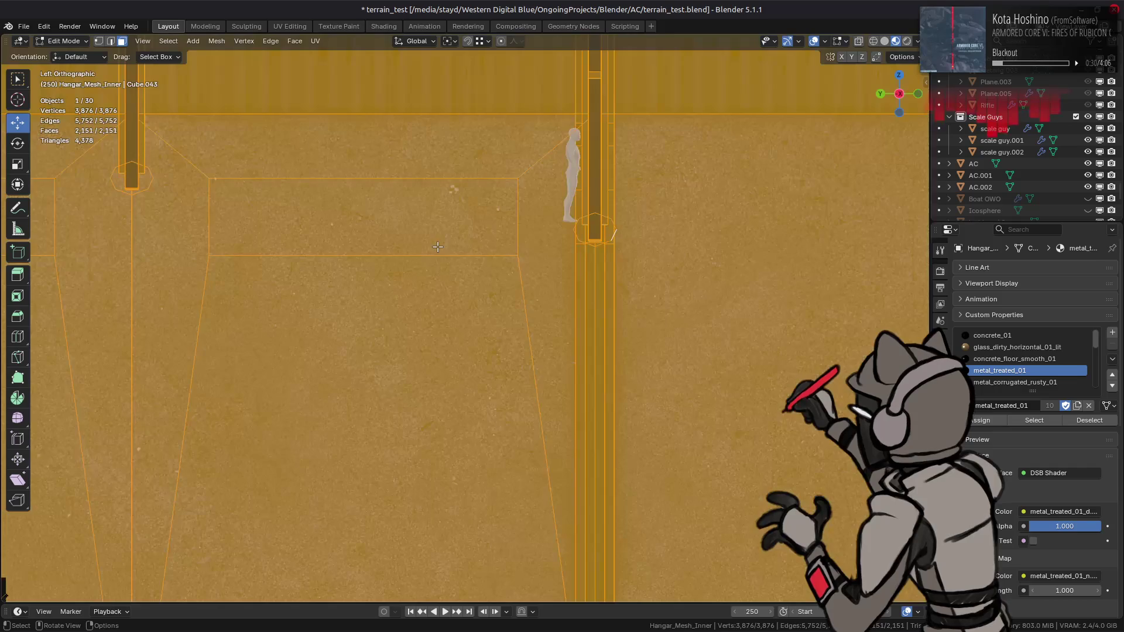
scroll(437, 247, down, 2)
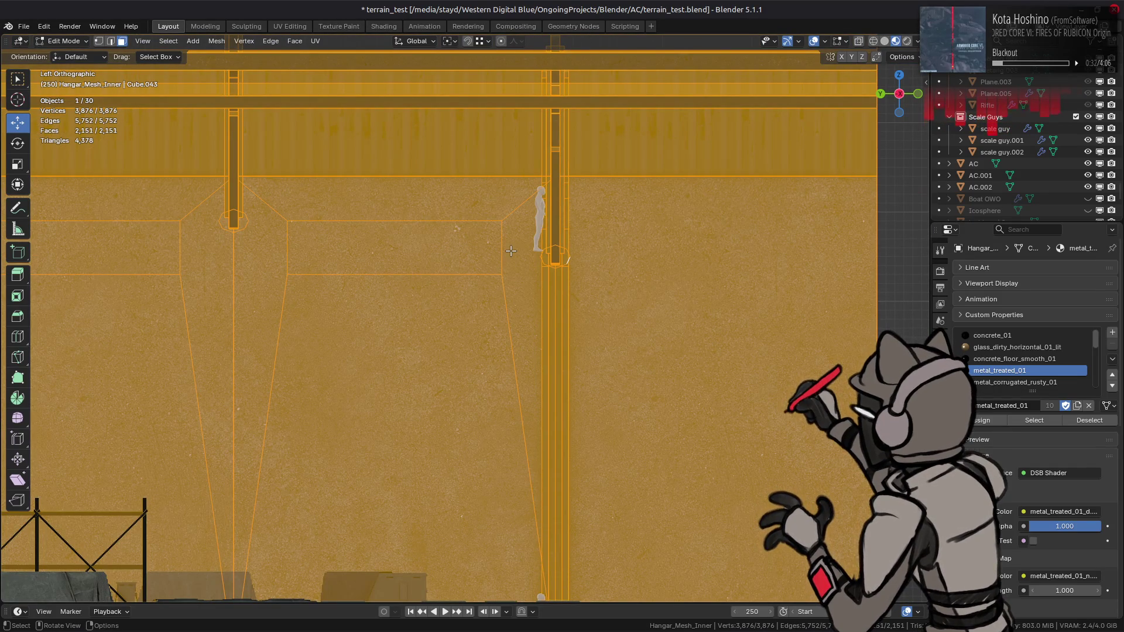
scroll(510, 251, up, 2)
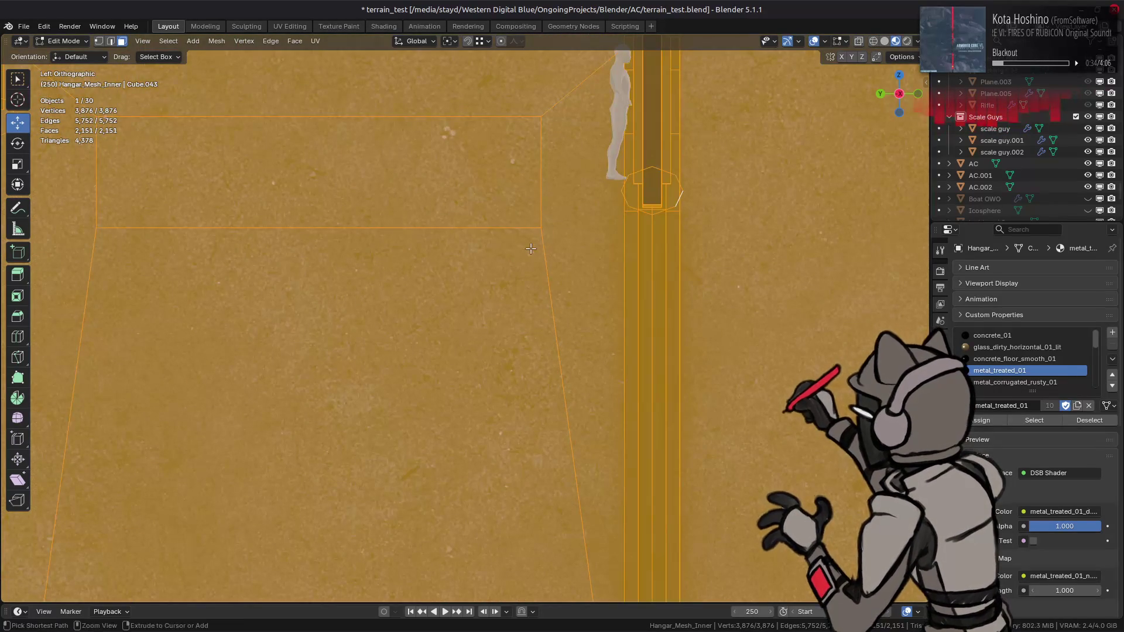
alt+click(591, 248)
shift+middle_drag(591, 248, 514, 280)
scroll(514, 281, up, 2)
Scale the selected pillar ring by a factor of 0.75 along Y.
key(s)
key(y)
key(2)
key(slash)
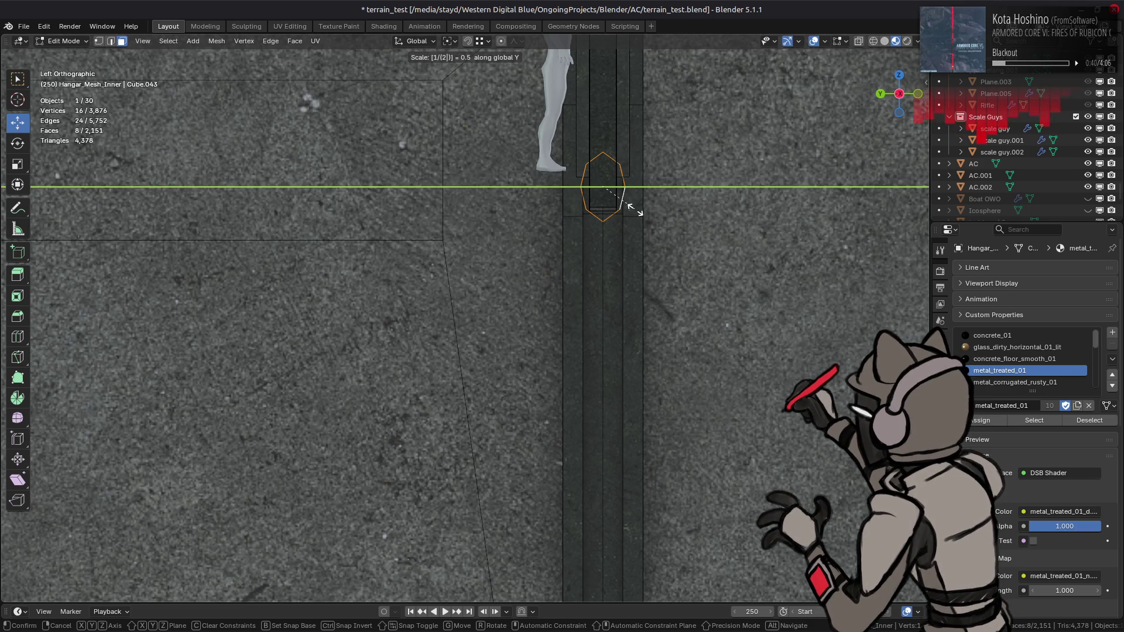
key(BackSpace)
key(BackSpace)
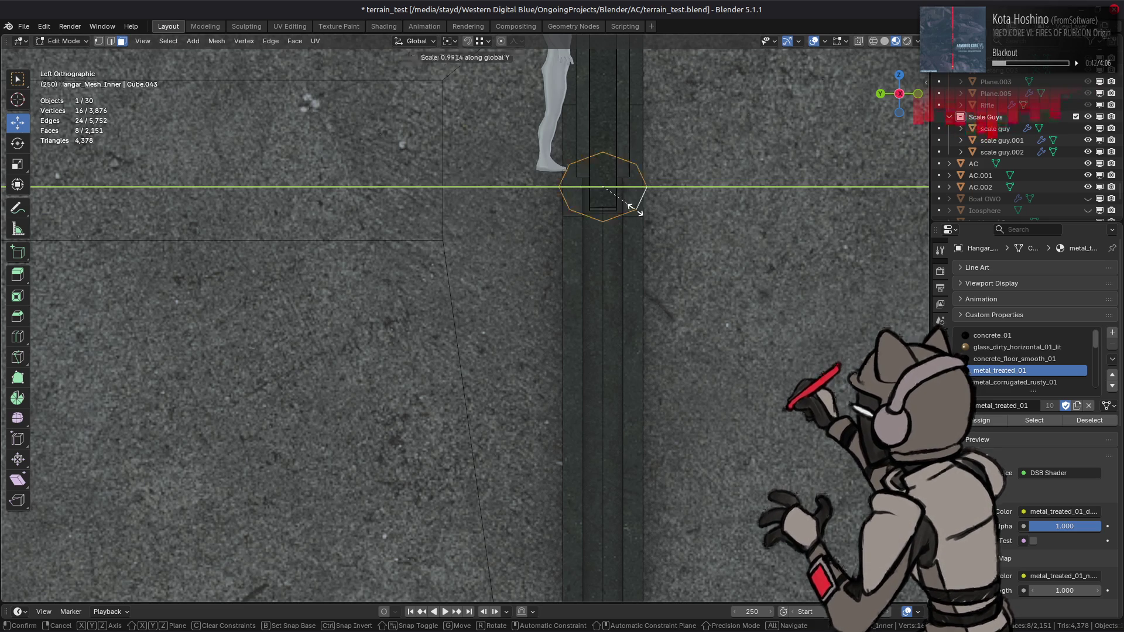
text(.75)
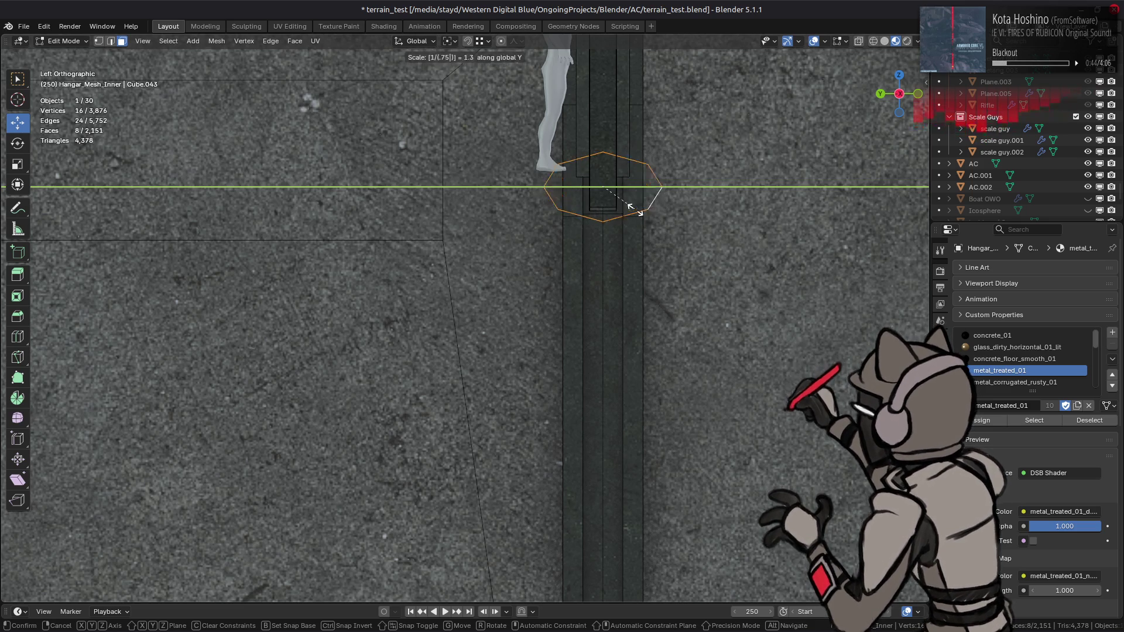
key(BackSpace)
key(slash)
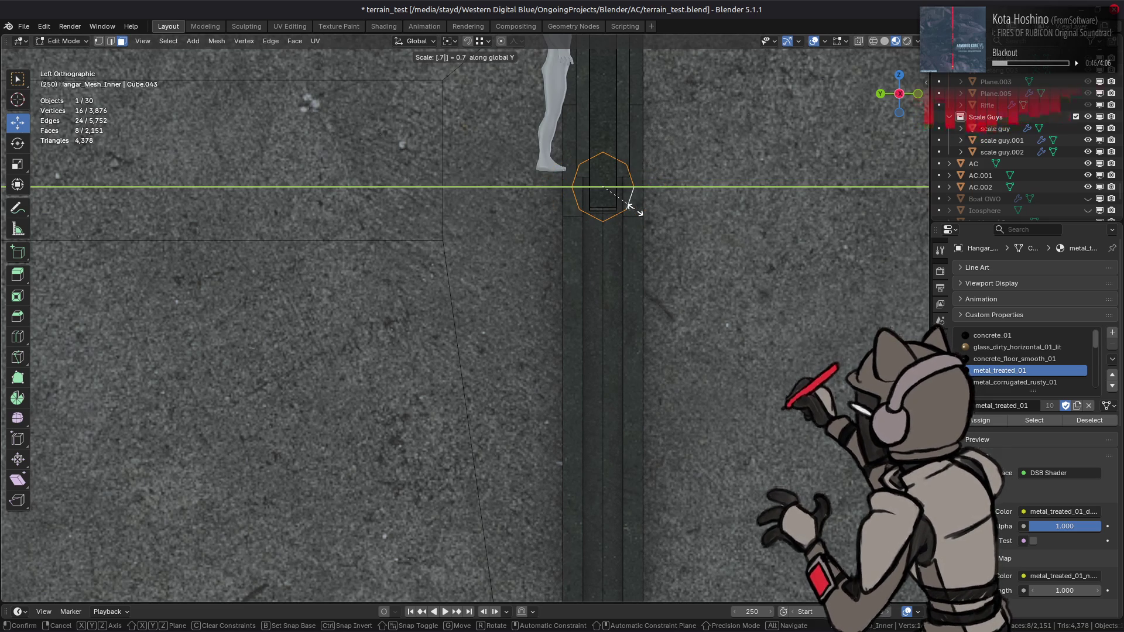
text(5)
key(Return)
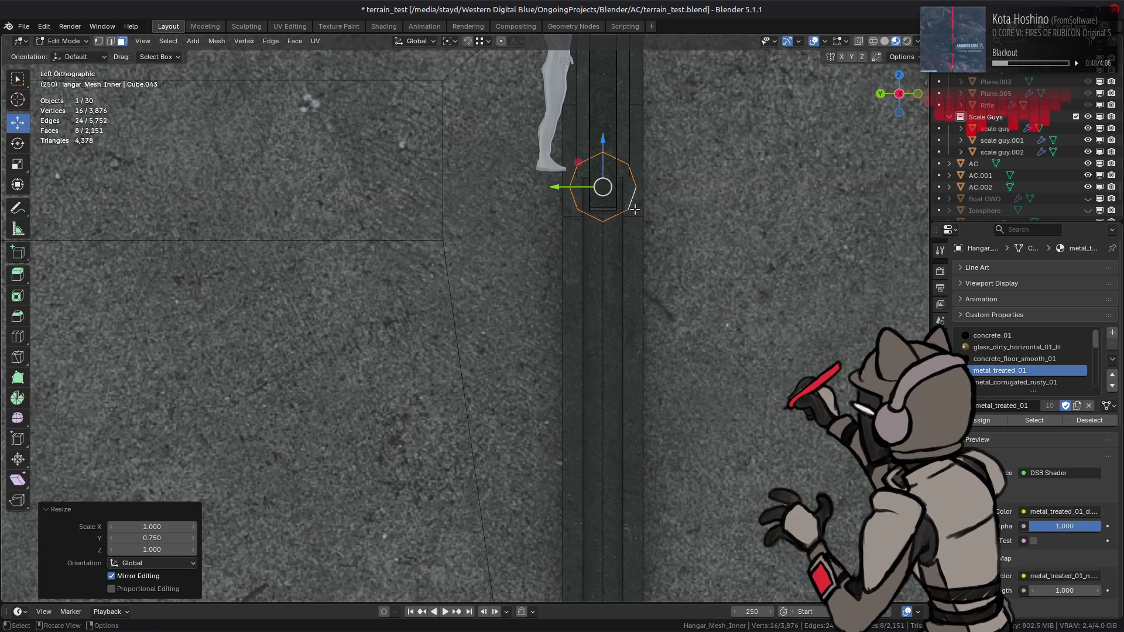
shift+middle_drag(634, 209, 514, 280)
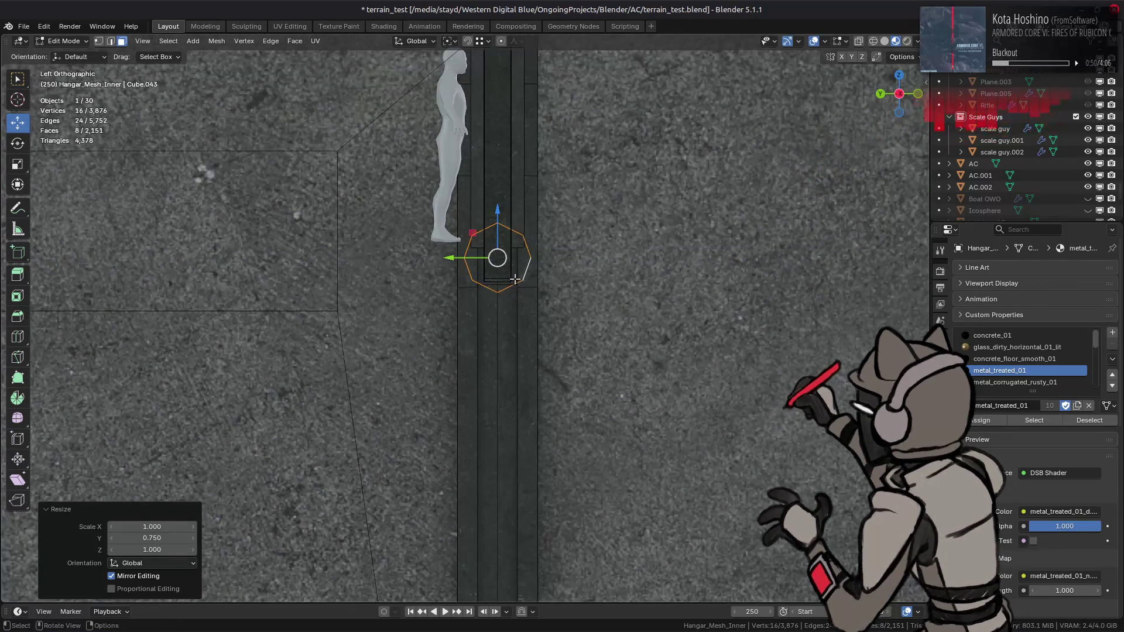
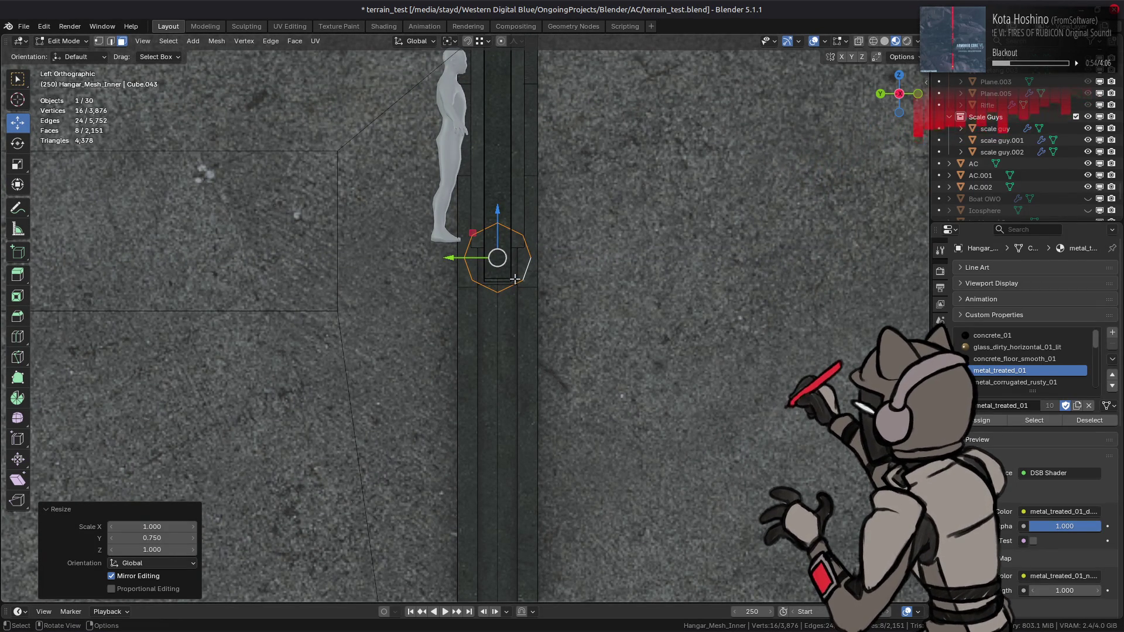
Try slimming the purlin beam's cross-section to 0.75 and then 0.5, undoing the last attempt.
middle_drag(512, 277, 624, 239)
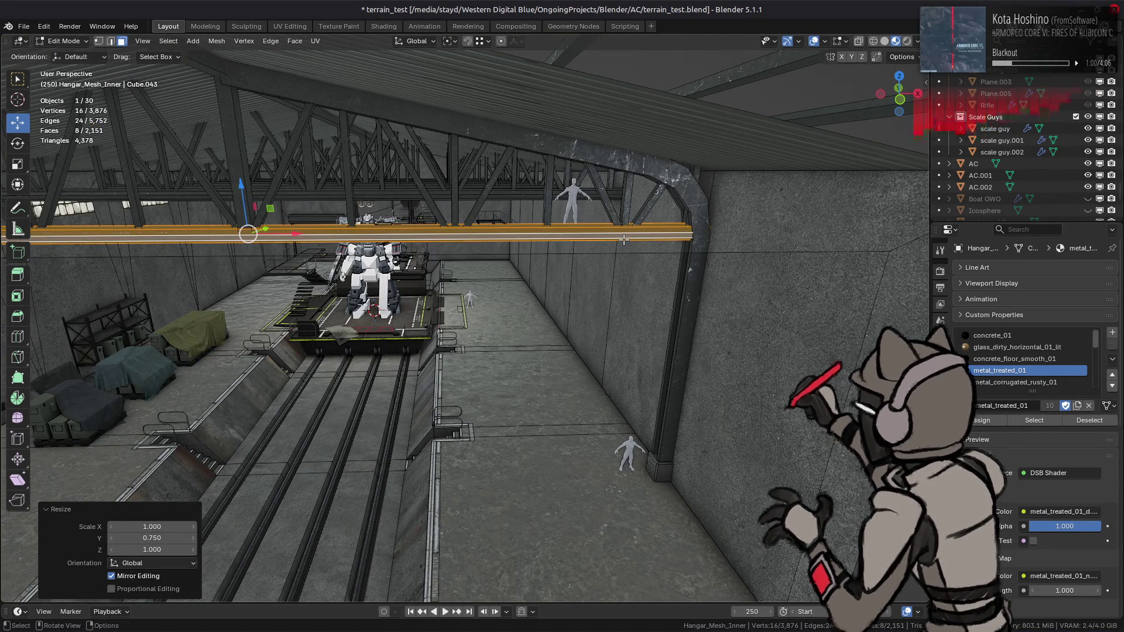
middle_drag(624, 239, 588, 240)
key(s)
key(shift+x)
text(75)
key(Return)
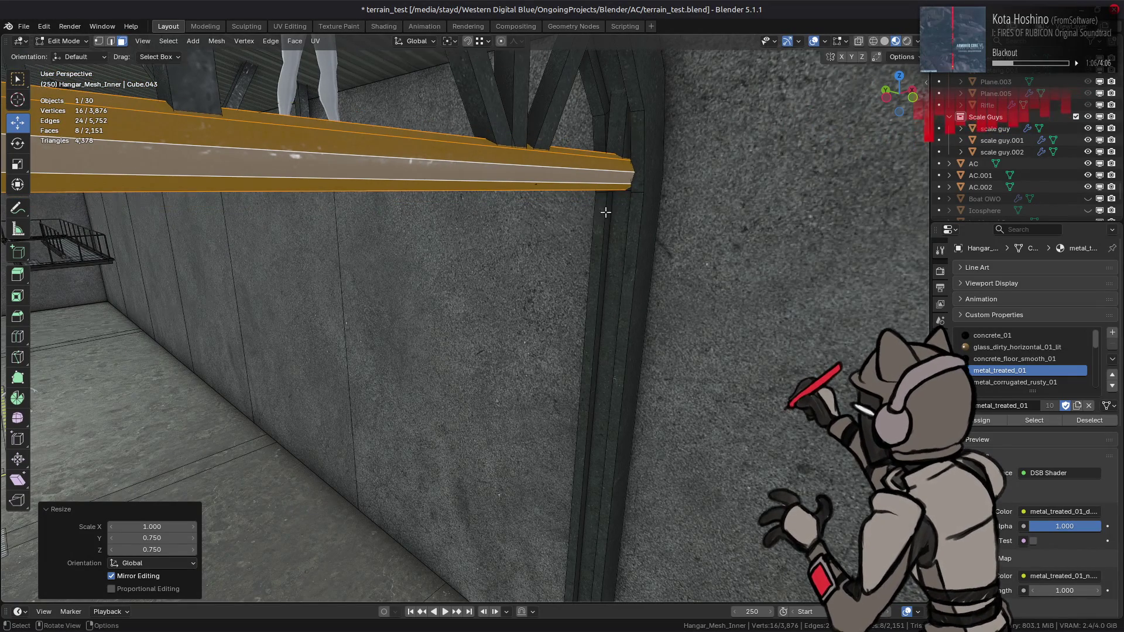
middle_drag(609, 223, 527, 318)
key(s)
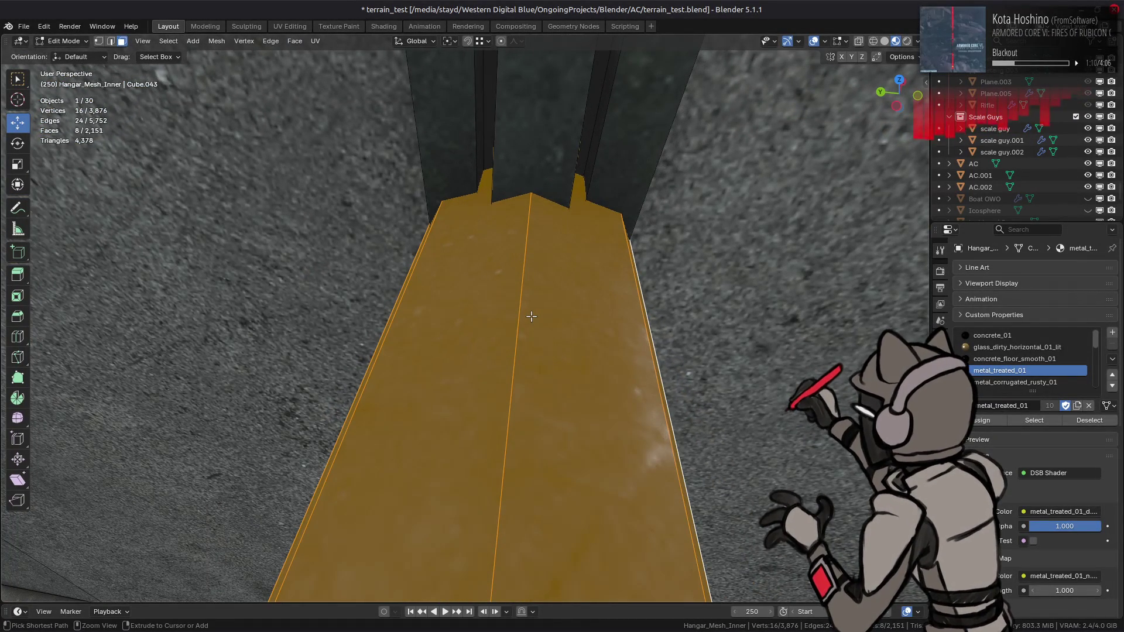
text(x)
text(5)
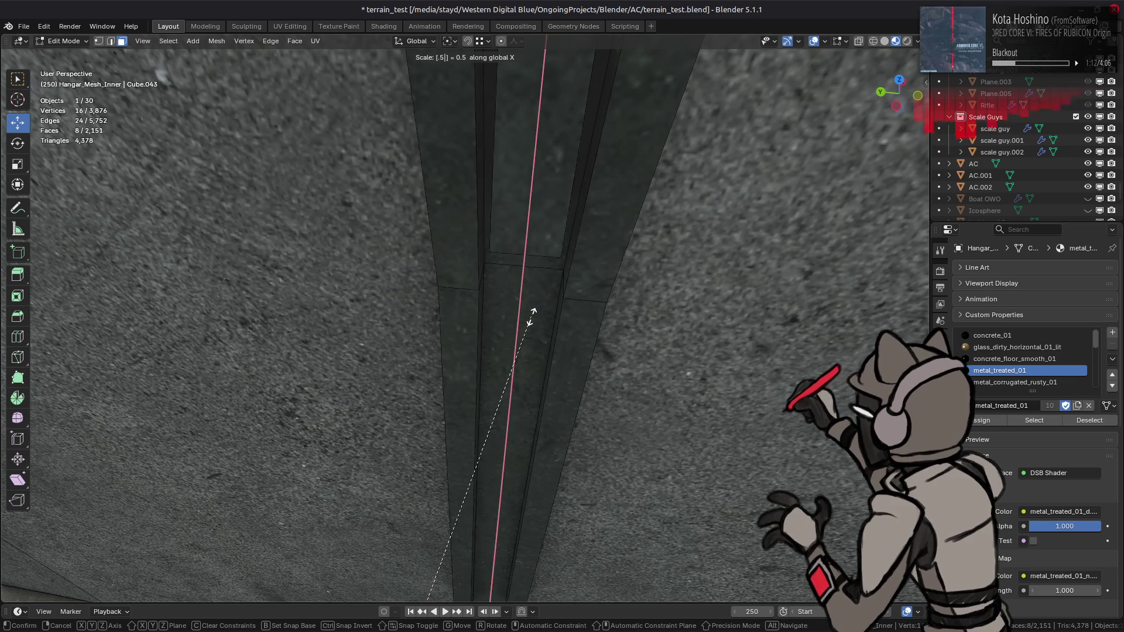
key(shift+x)
key(Return)
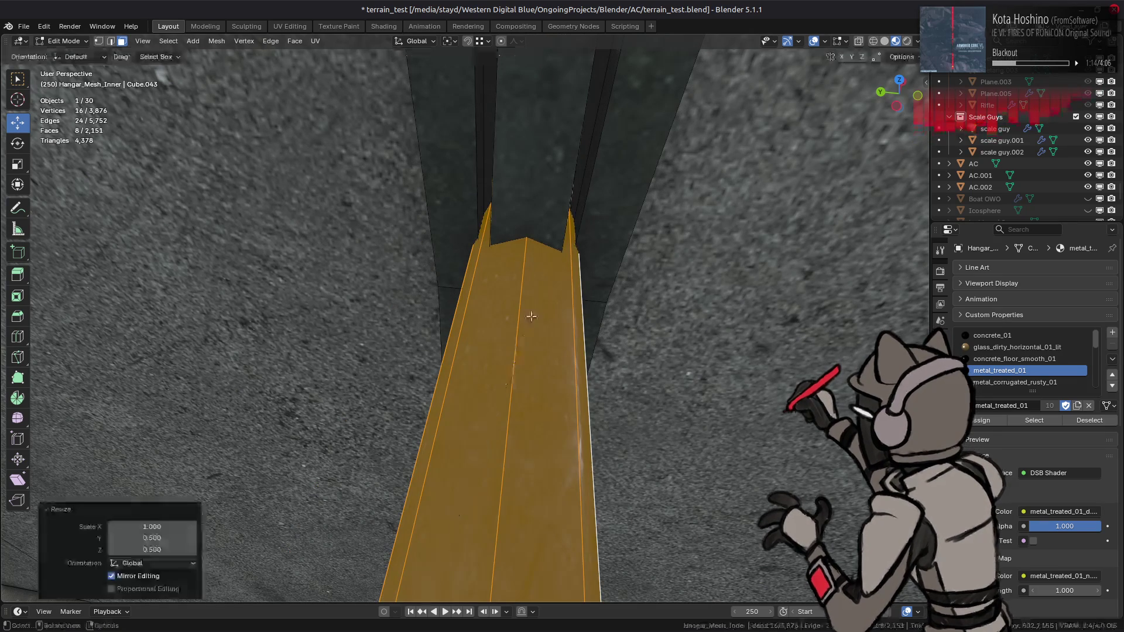
middle_drag(532, 315, 536, 292)
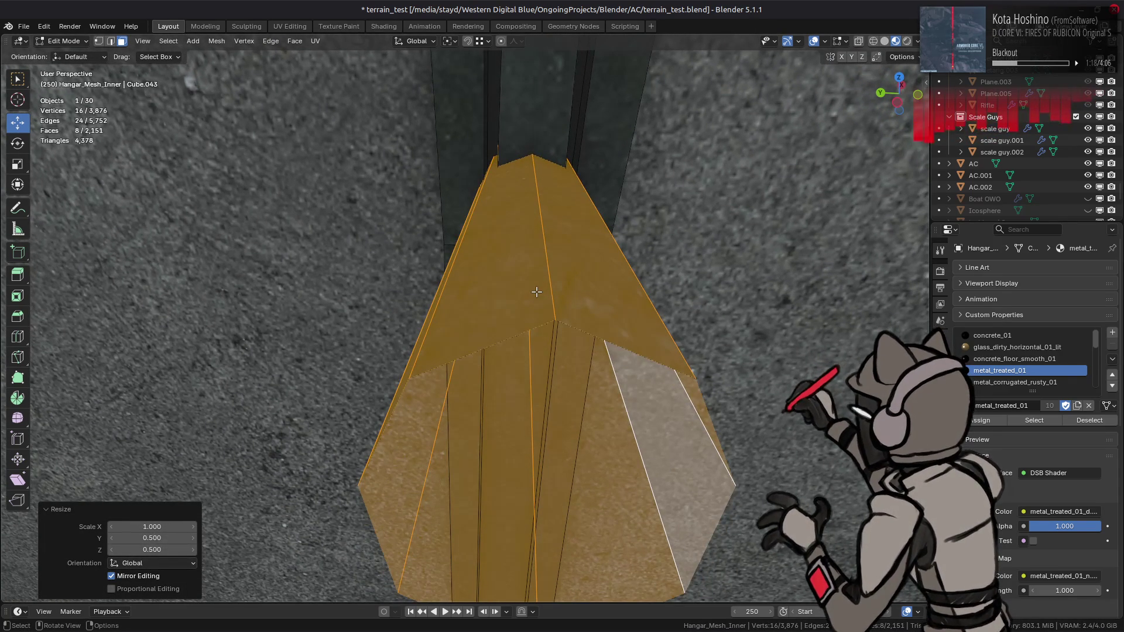
key(ctrl+z)
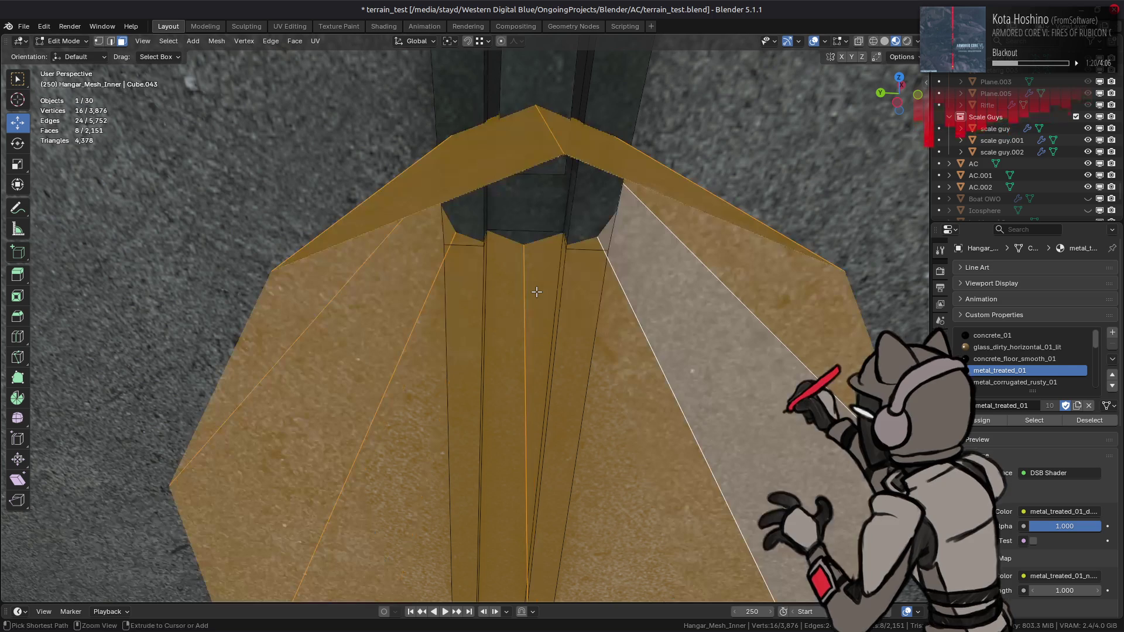
Scale the beam's cross-section to 0.5 and make it taller at 1.333 on Z.
key(s)
key(shift+x)
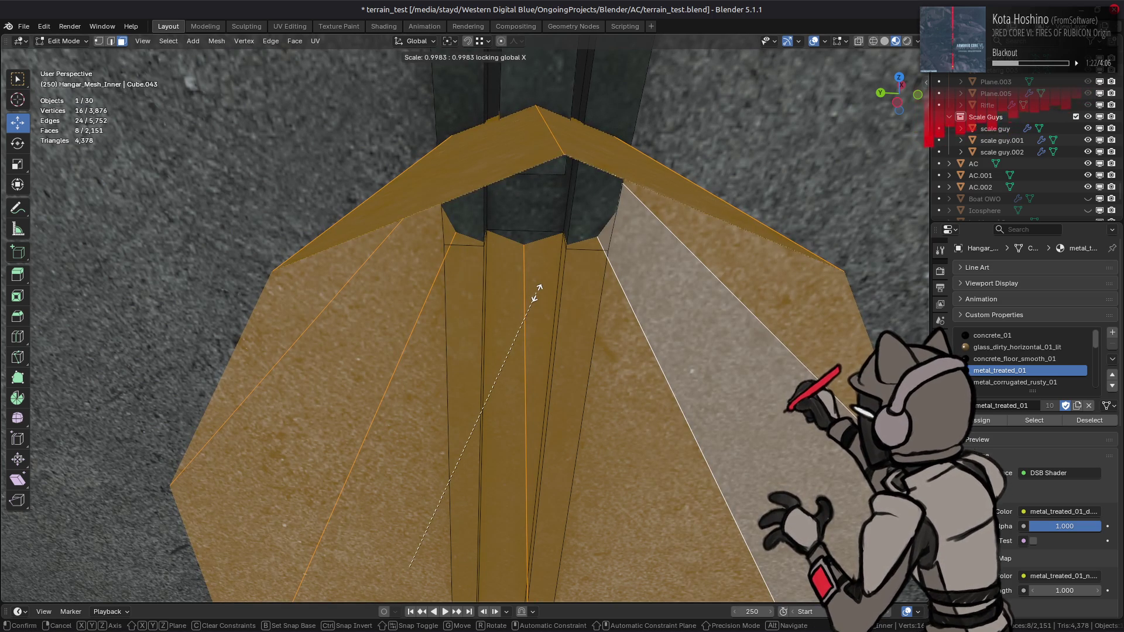
text(.5)
key(Return)
middle_drag(537, 291, 542, 258)
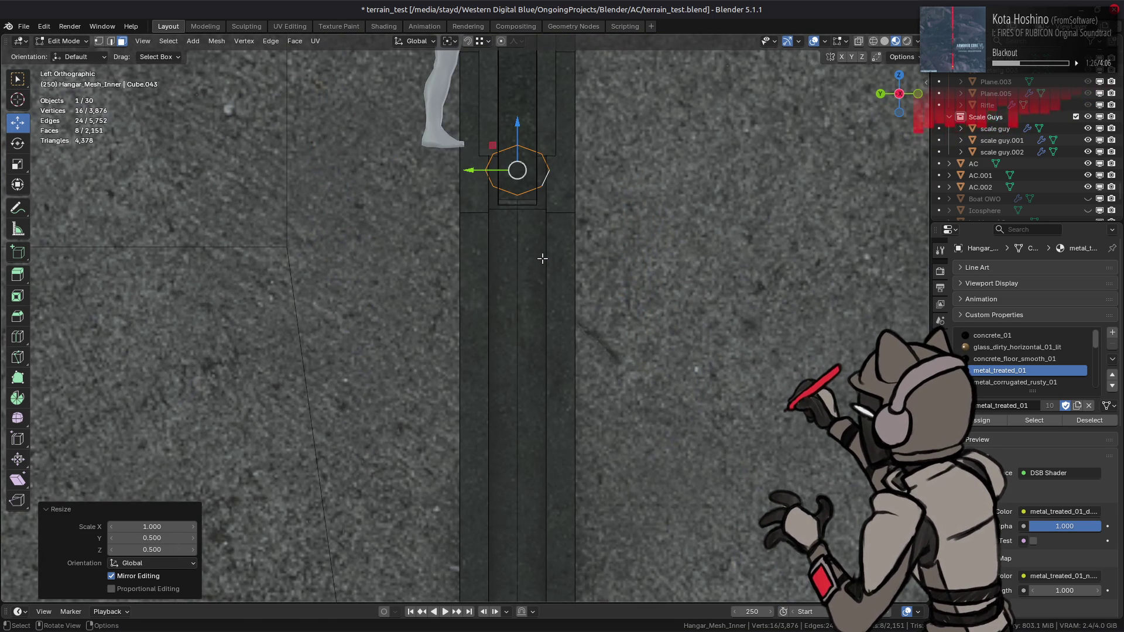
key(s)
text(z.7)
key(slash)
key(Return)
Tilt the beam's end faces 22.5° about X.
mouse_move(541, 255)
middle_down()
mouse_move(547, 231)
mouse_move(536, 251)
middle_up()
key(KP_Decimal)
text(r)
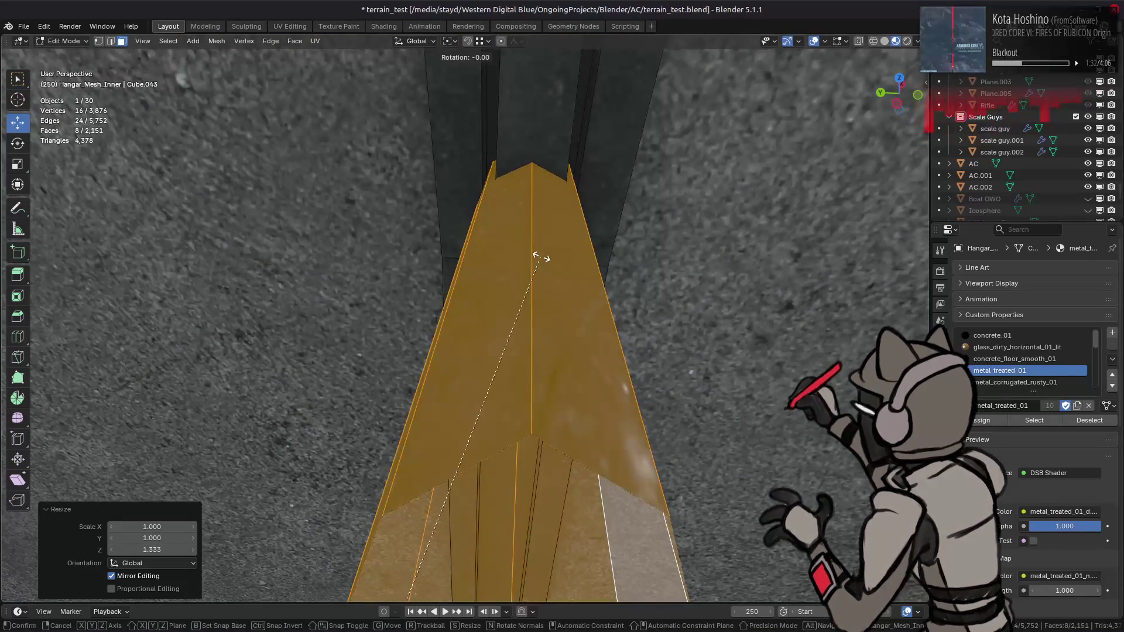
text(x22.5)
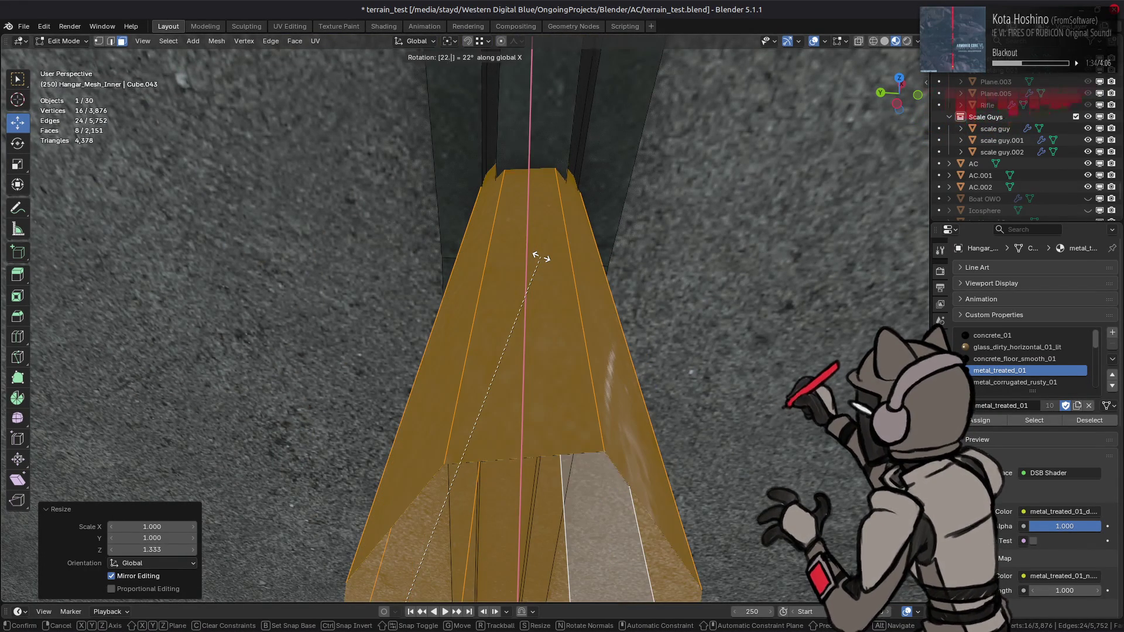
key(Return)
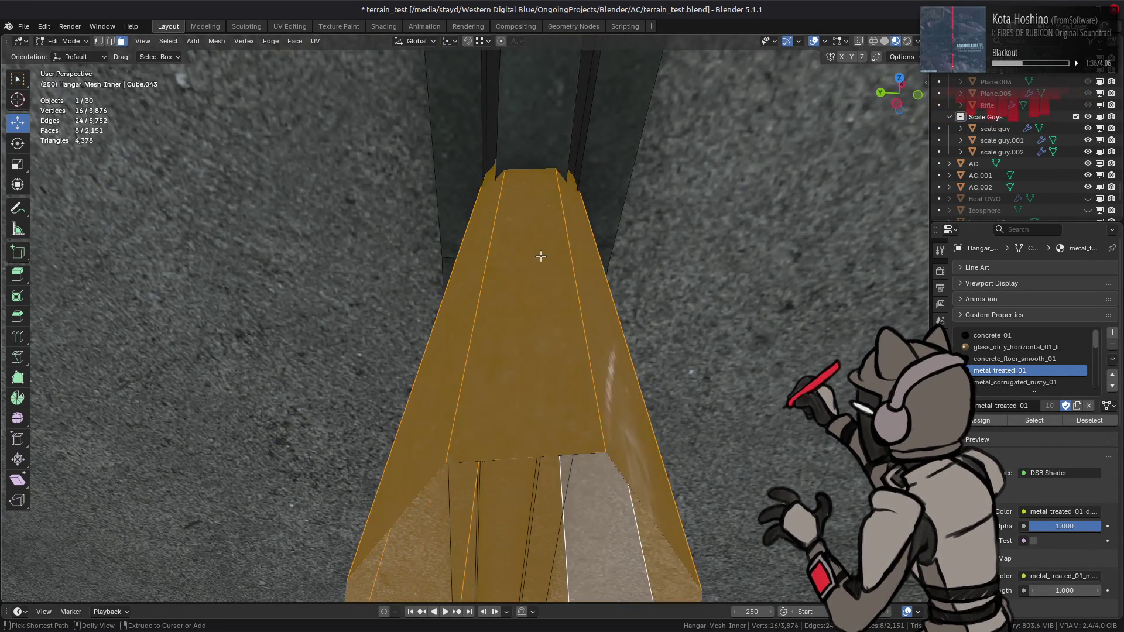
ctrl+scroll(540, 256, down, 3)
shift+scroll(544, 234, down, 5)
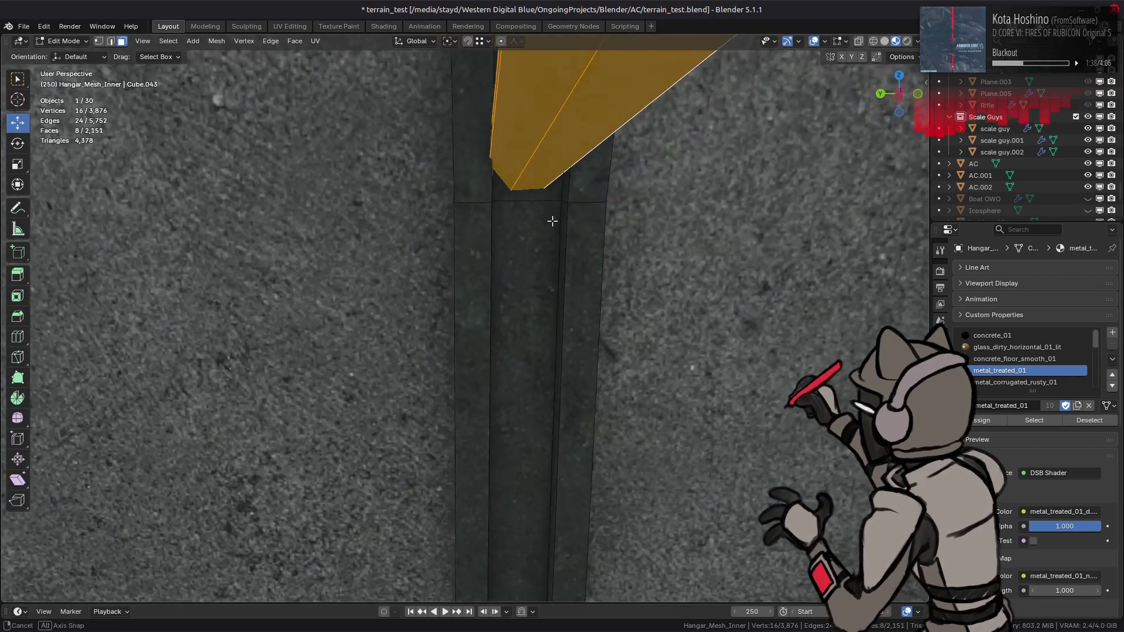
Narrow the beam's end faces to 0.9 across, keeping their length.
key(s)
key(shift+x)
text(.9)
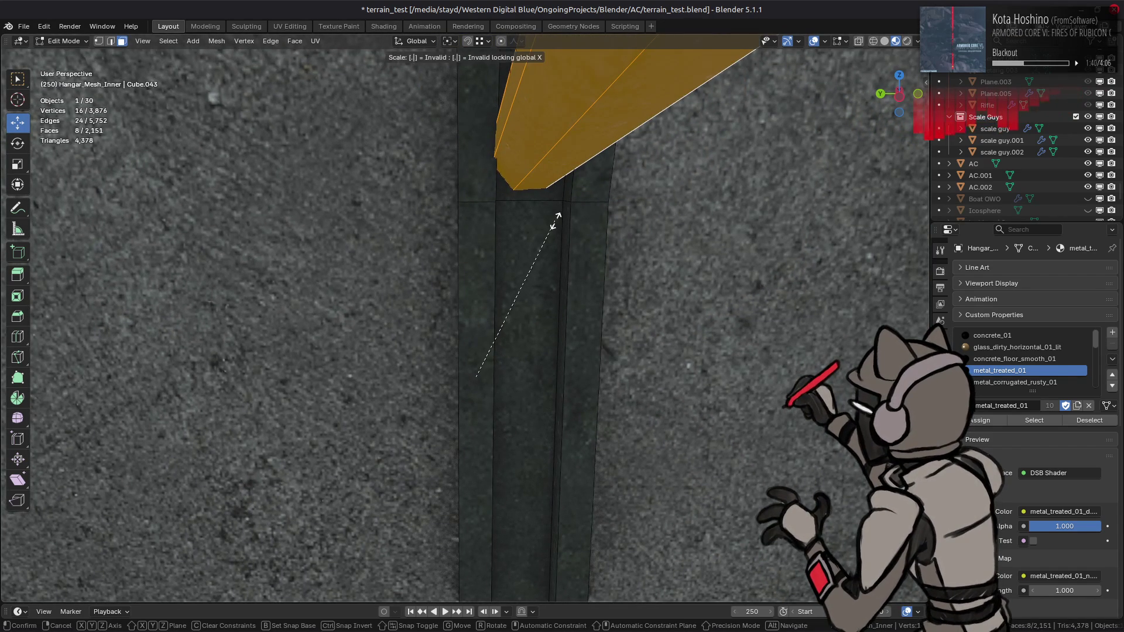
key(Return)
mouse_move(555, 220)
middle_down()
mouse_move(537, 233)
mouse_move(546, 211)
mouse_move(477, 332)
middle_up()
scroll(477, 332, up, 4)
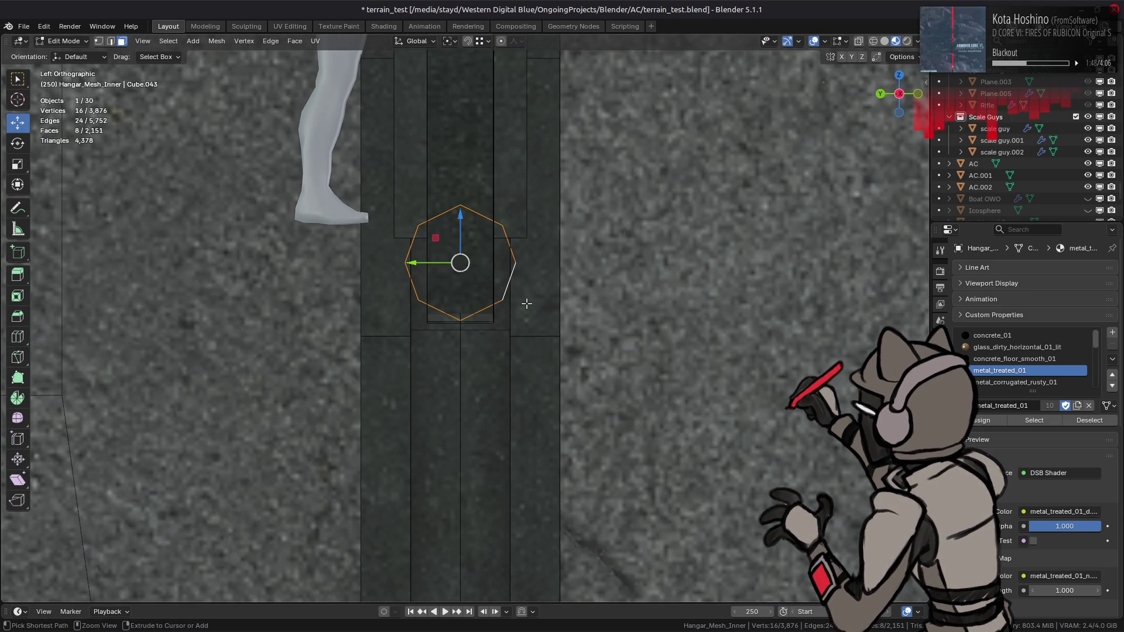
Select the edge ring around the beam and round it into a circle.
key(2)
middle_drag(512, 301, 404, 307)
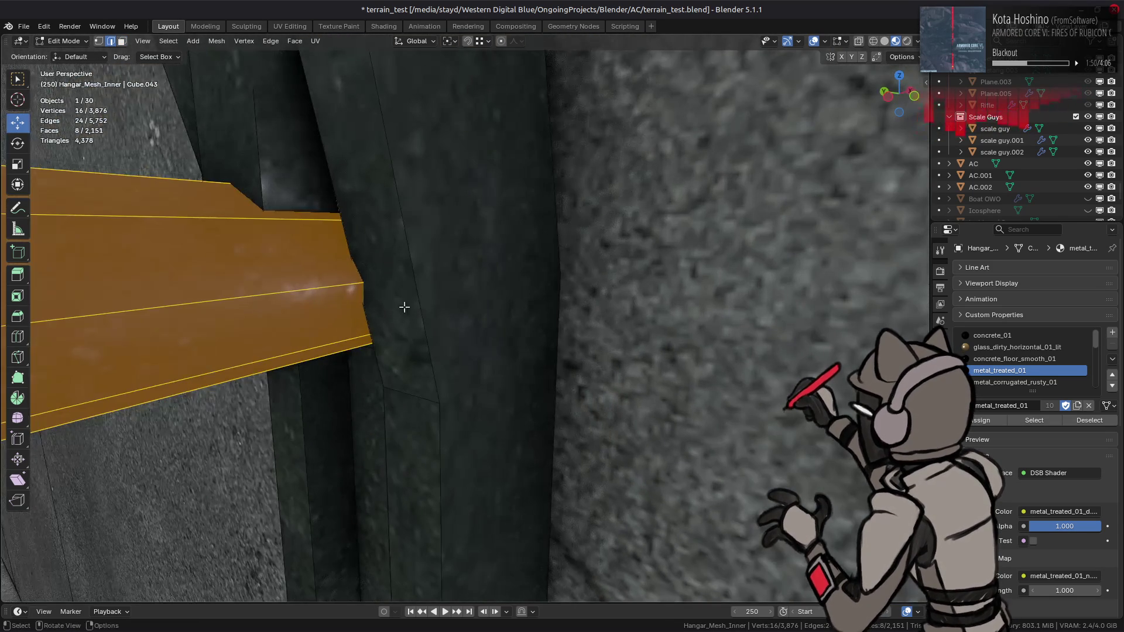
ctrl+alt+click(320, 288)
key(ctrl+z)
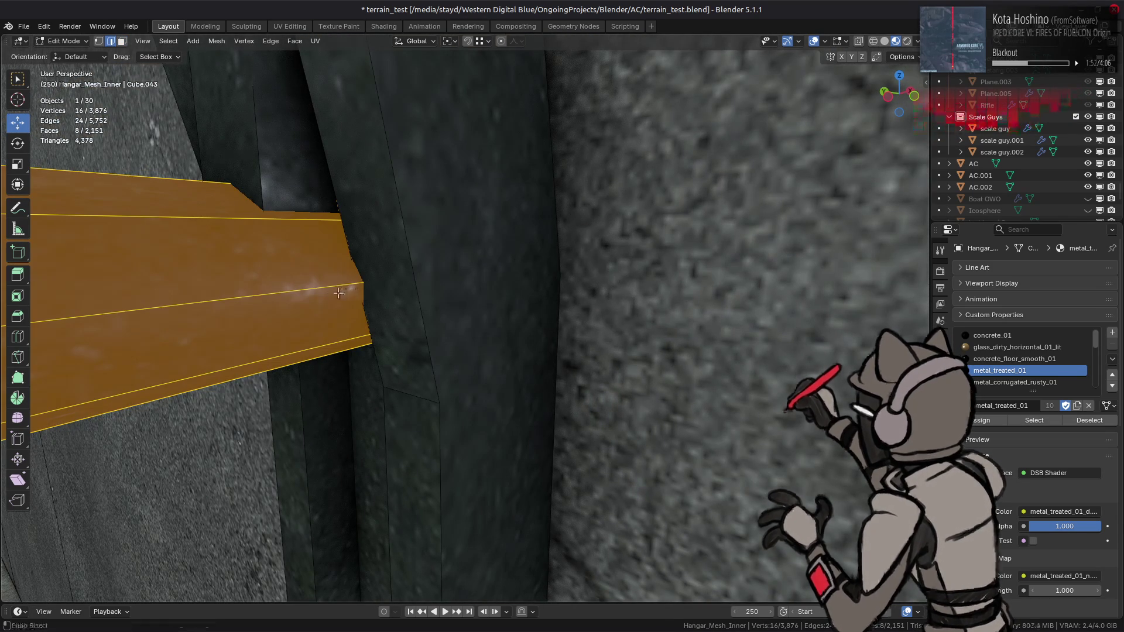
ctrl+alt+click(319, 288)
key(ctrl+KP_3)
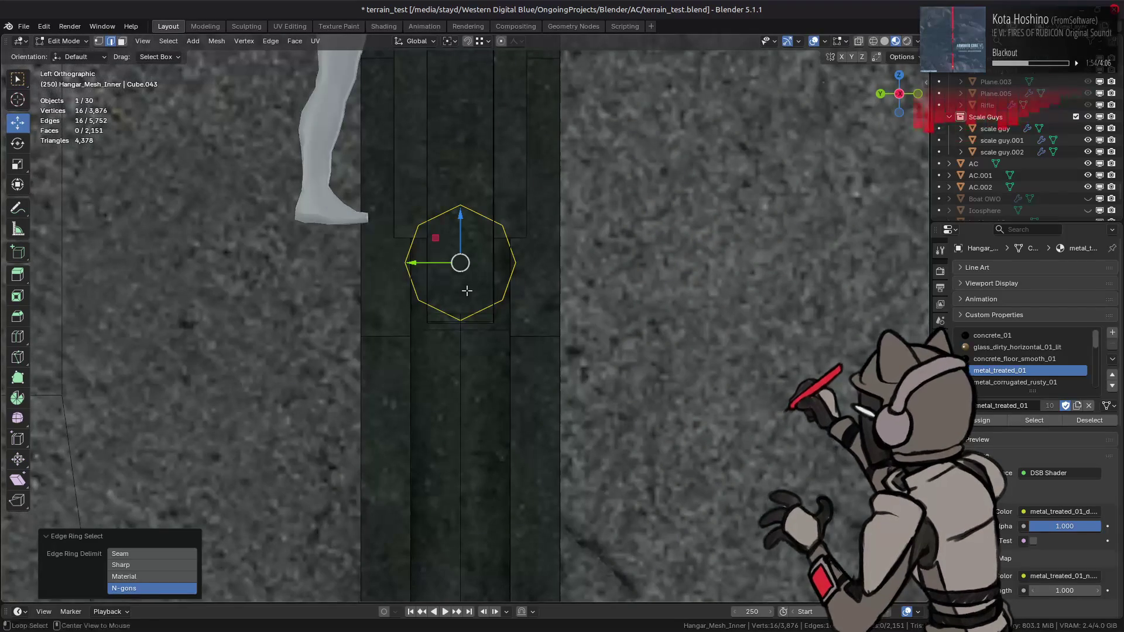
key(shift+alt+s)
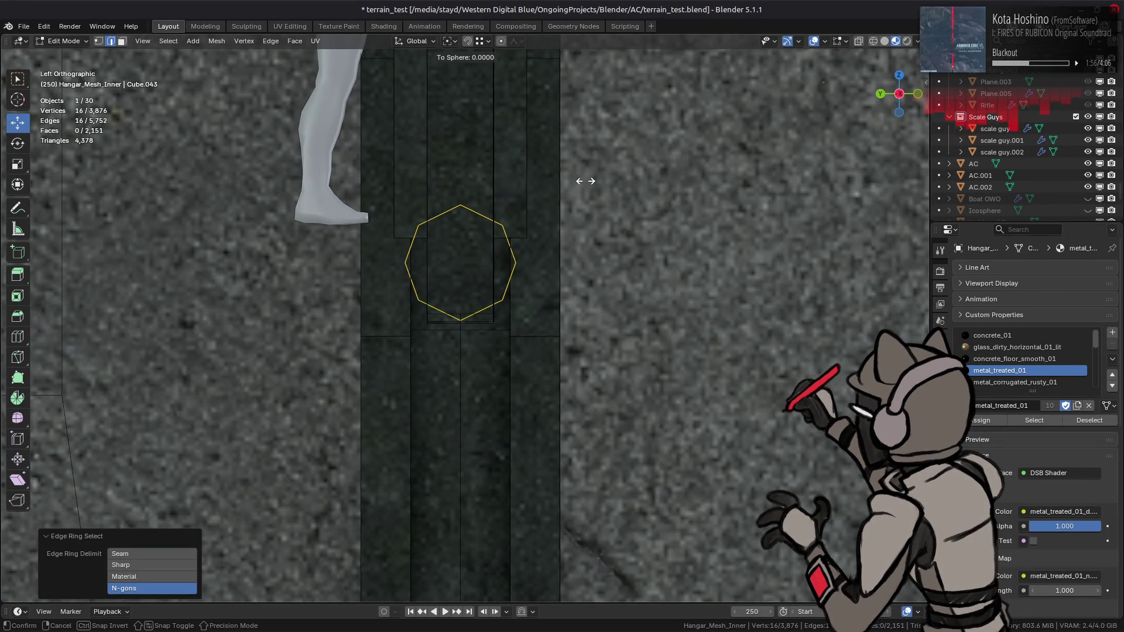
key(Return)
Select the beam's end edge loop and make it a full circle (factor 1).
mouse_move(541, 225)
middle_down()
mouse_move(514, 243)
mouse_move(371, 266)
mouse_move(528, 323)
mouse_move(465, 314)
middle_up()
key(shift+alt+z)
alt+middle_click(518, 333)
key(alt+a)
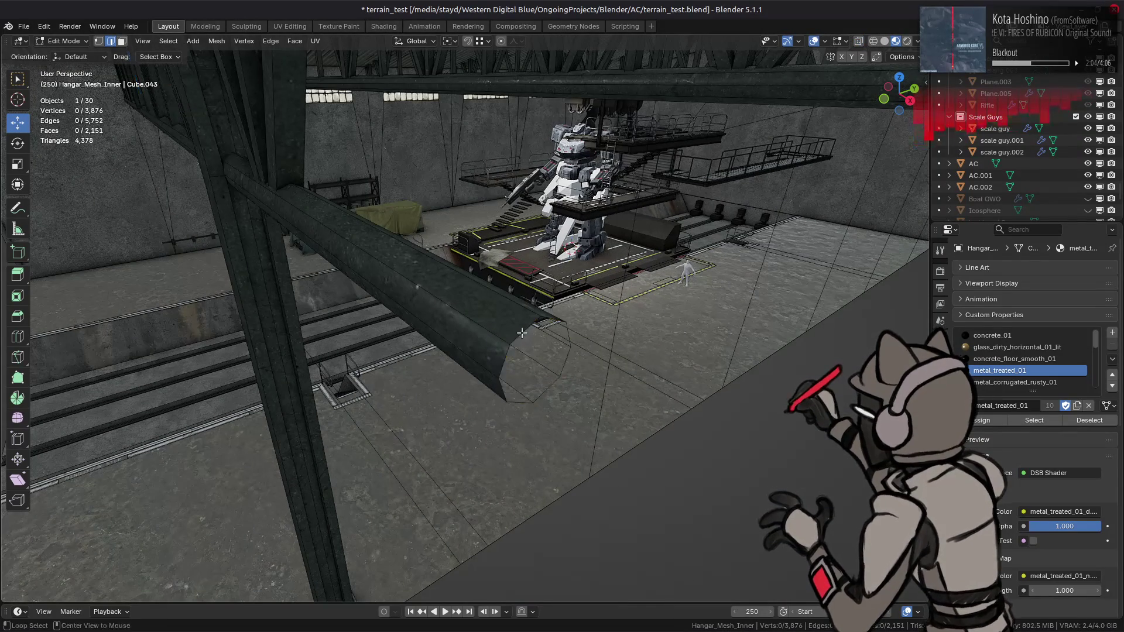
alt+click(521, 332)
key(shift+alt+s)
text(1)
key(Return)
Try tilting the end loop 22.5° about X, then undo it.
mouse_move(521, 332)
middle_down()
mouse_move(445, 290)
mouse_move(456, 270)
middle_up()
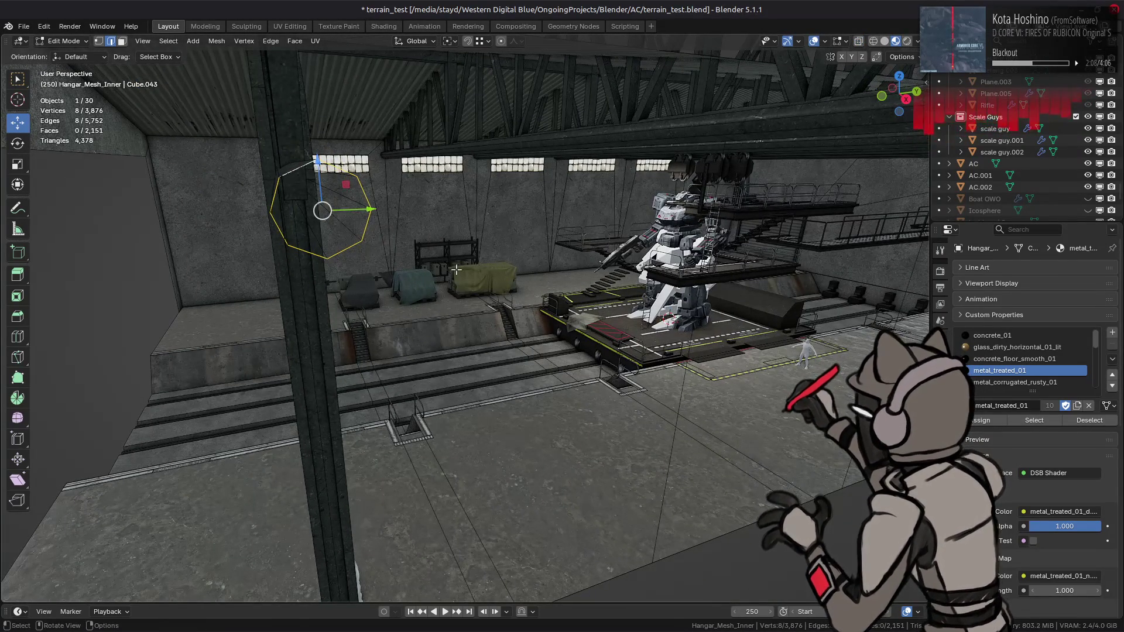
key(r)
key(Escape)
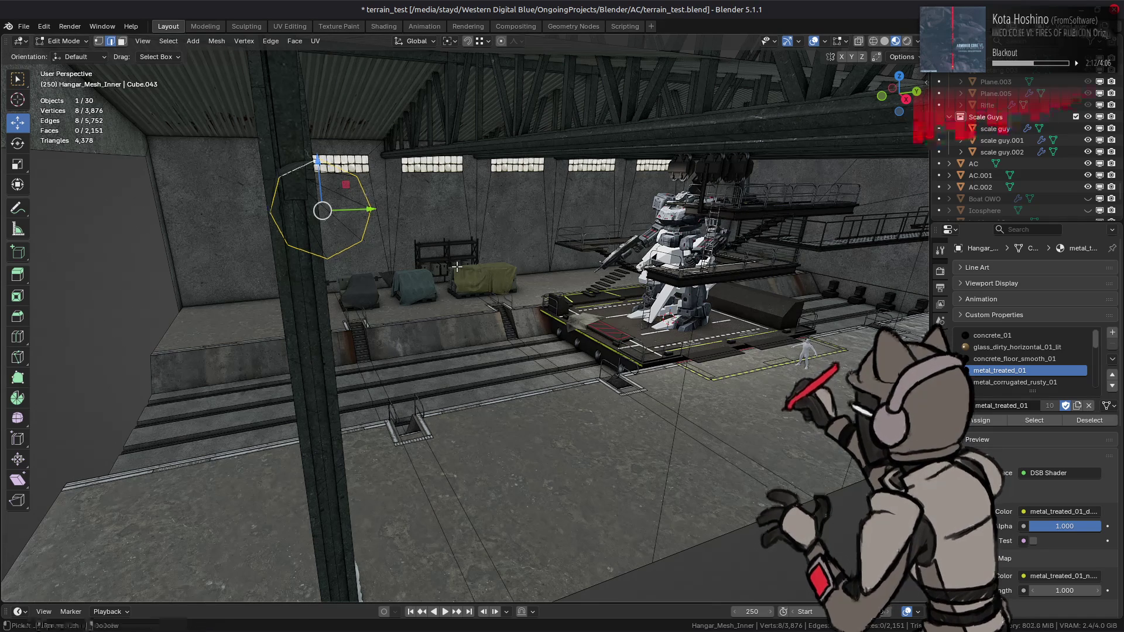
text(rx22)
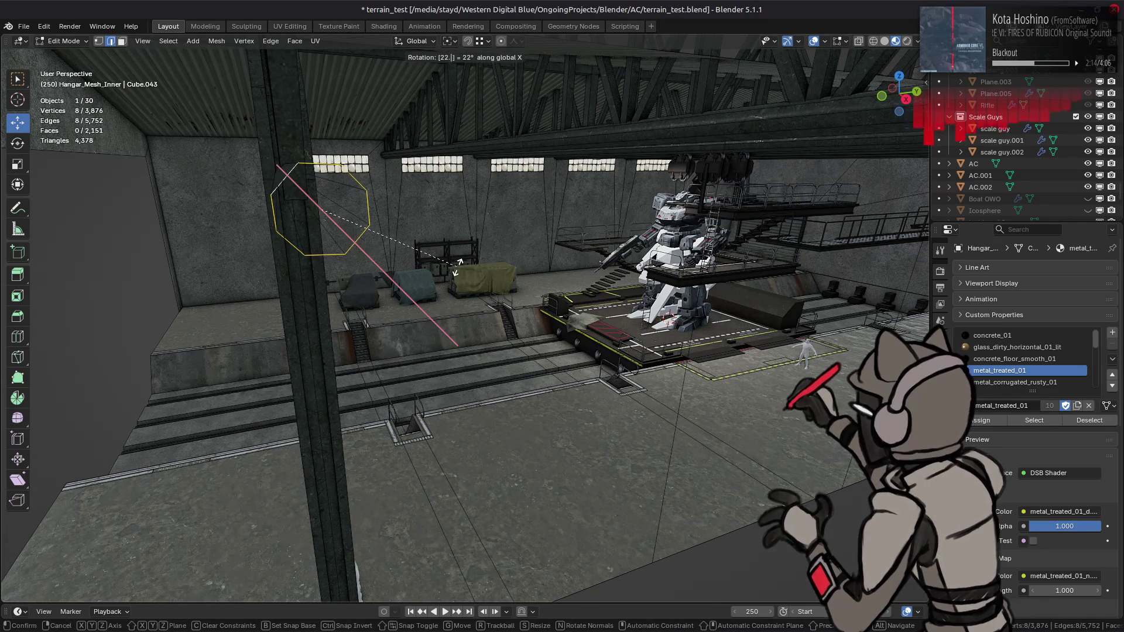
text(5)
key(Return)
key(KP_3)
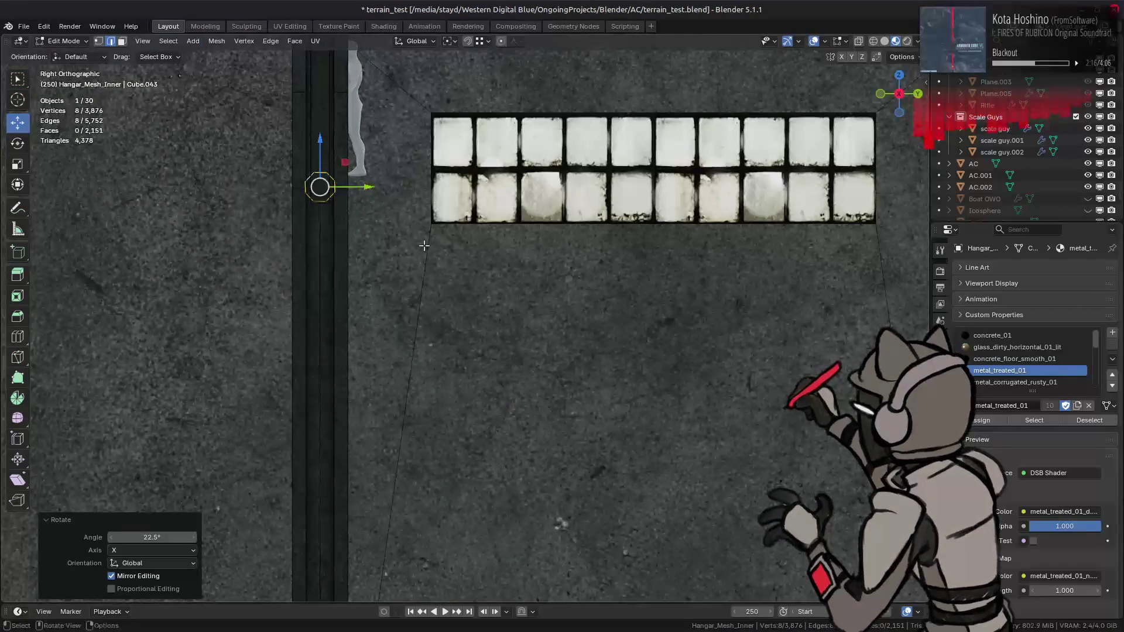
scroll(433, 281, up, 5)
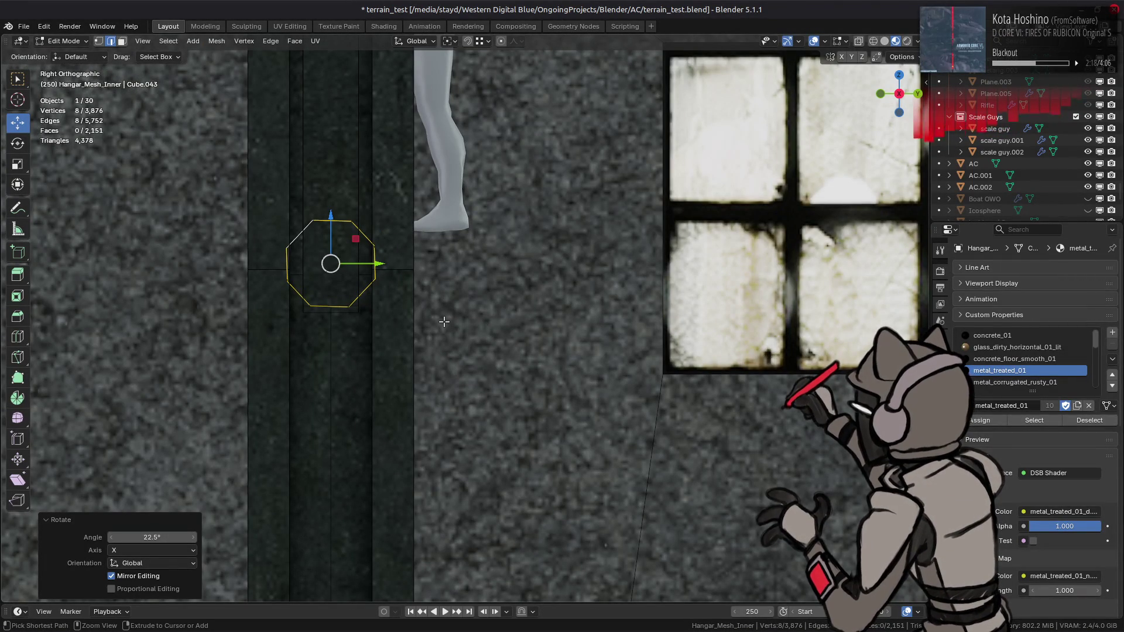
key(ctrl+z)
Evenly space the end loop's vertices with LoopTools Space and pick the next beam's end loop.
key(ctrl+e)
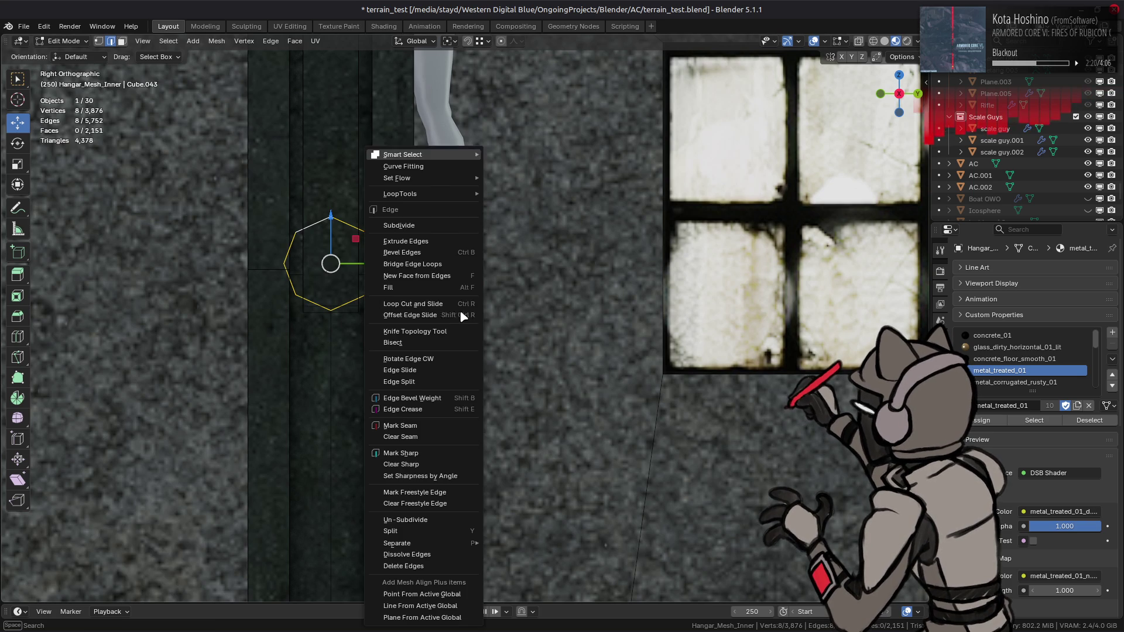
mouse_move(458, 195)
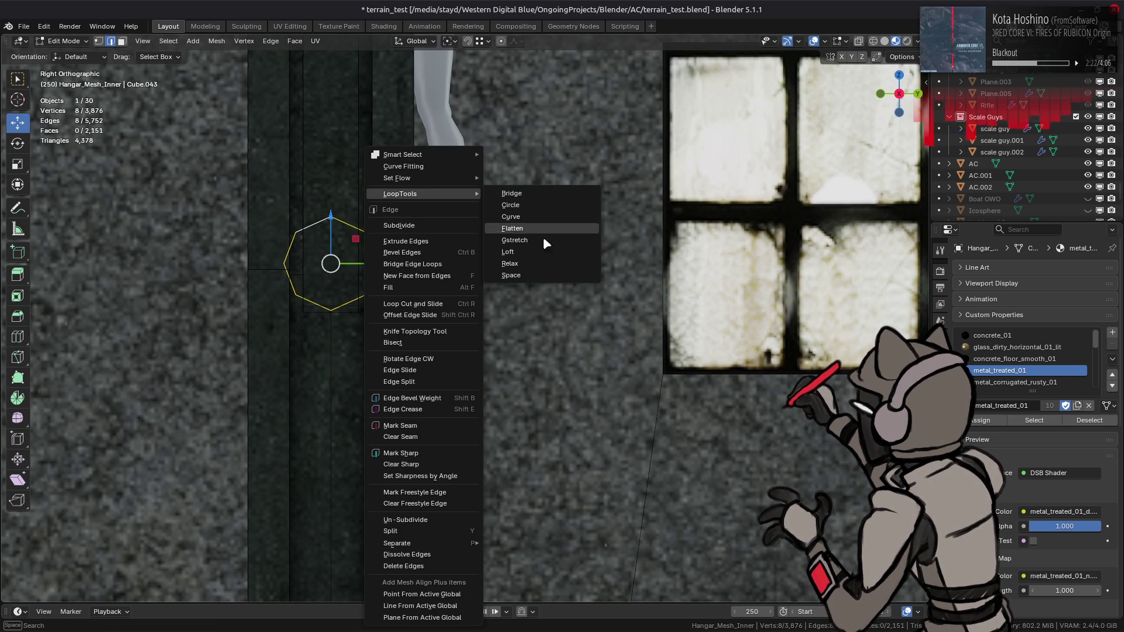
click(529, 274)
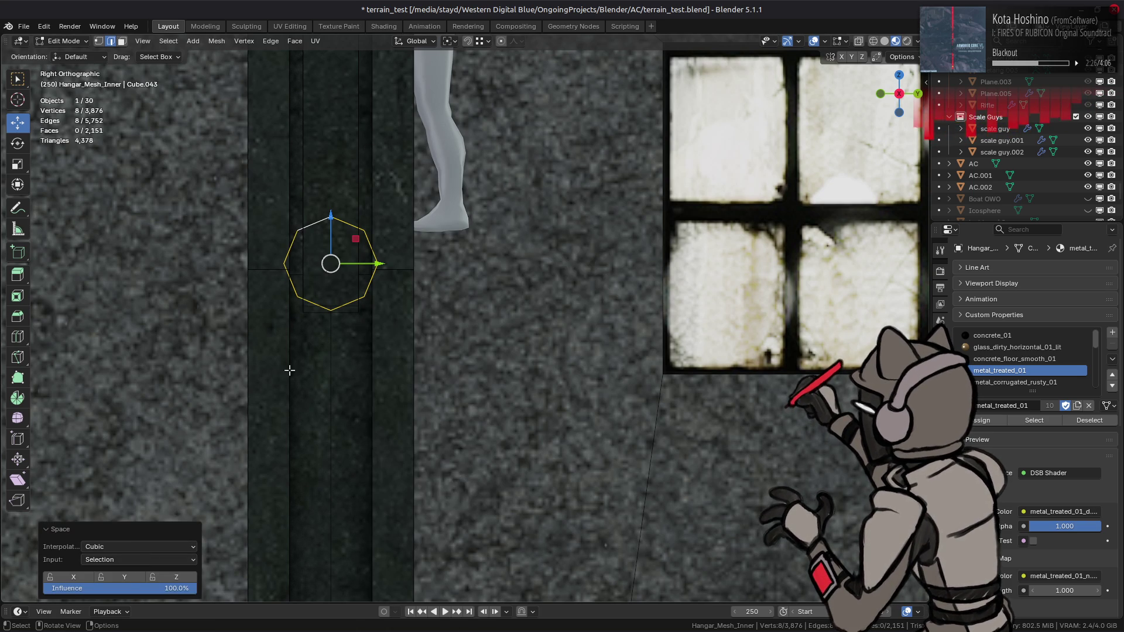
key(ctrl+z)
mouse_move(321, 333)
middle_down()
mouse_move(625, 299)
mouse_move(546, 362)
middle_up()
alt+click(551, 368)
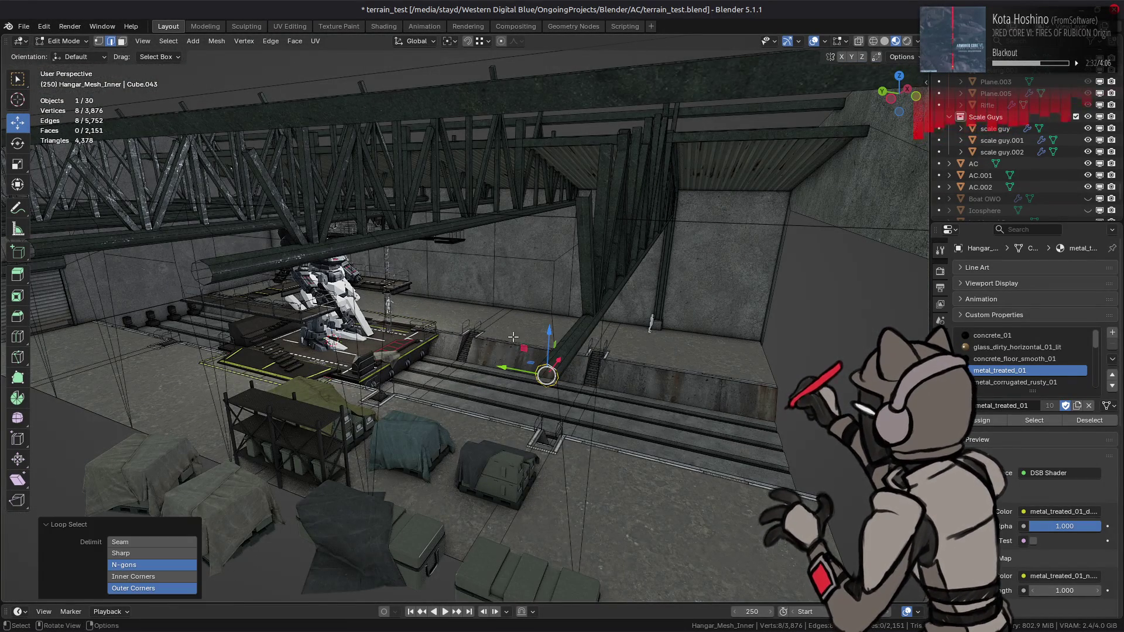
Evenly space the selected end loop's vertices with LoopTools Space.
right_click(510, 335)
mouse_move(477, 194)
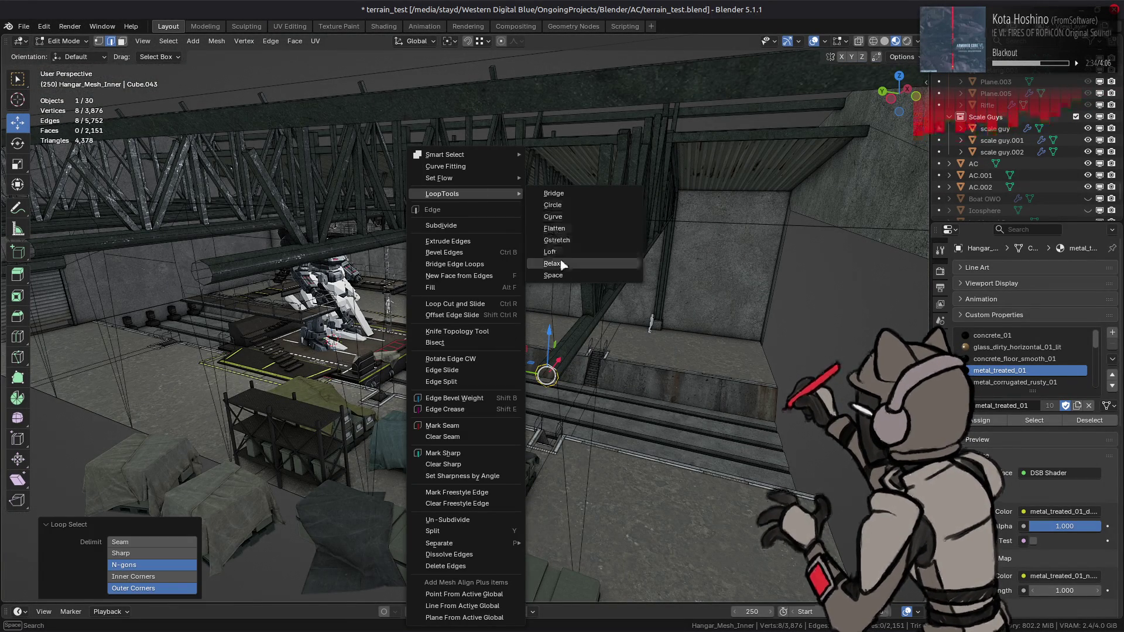
click(554, 275)
middle_drag(553, 275, 265, 323)
scroll(448, 296, down, 3)
Select the whole beam and rotate it 22.5° about X.
key(a)
scroll(265, 324, up, 8)
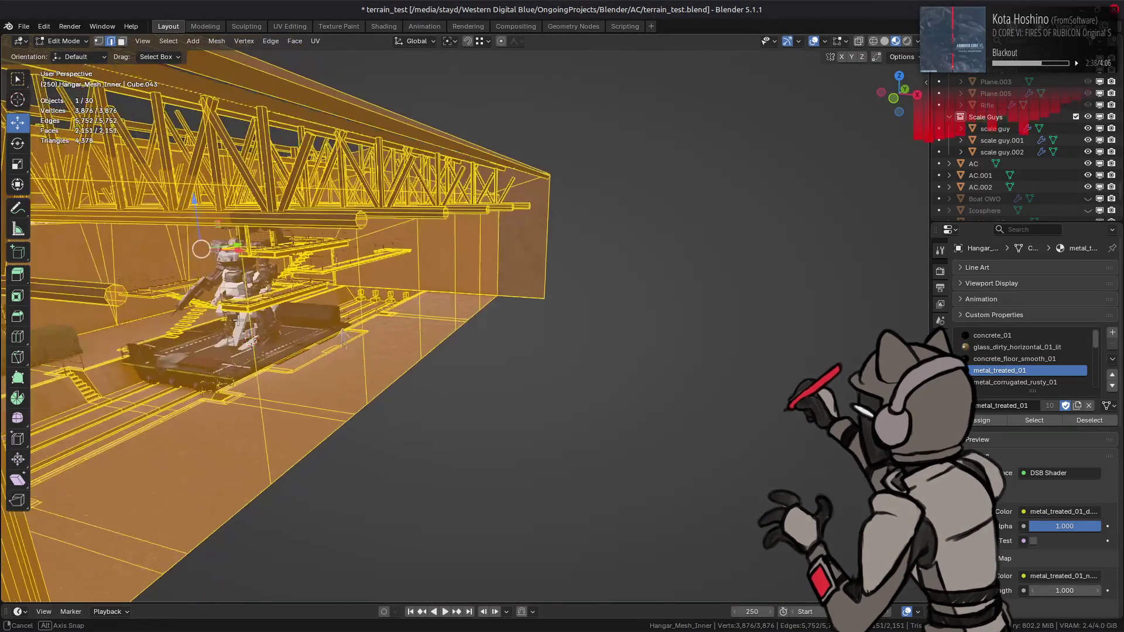
key(alt+a)
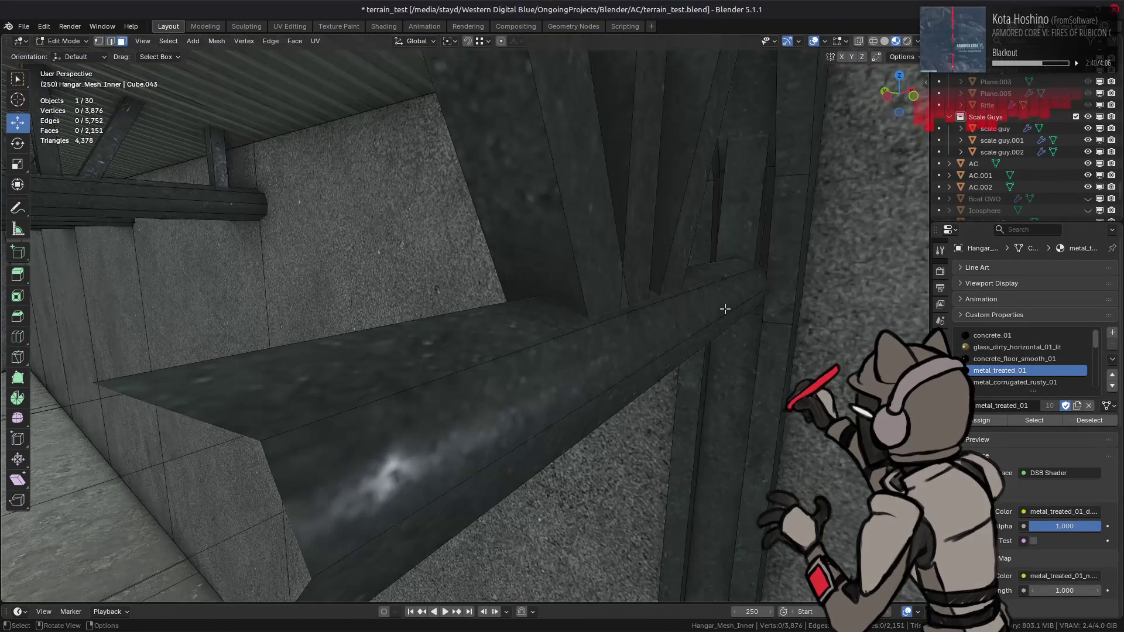
alt+click(724, 309)
middle_drag(725, 309, 626, 305)
key(ctrl+l)
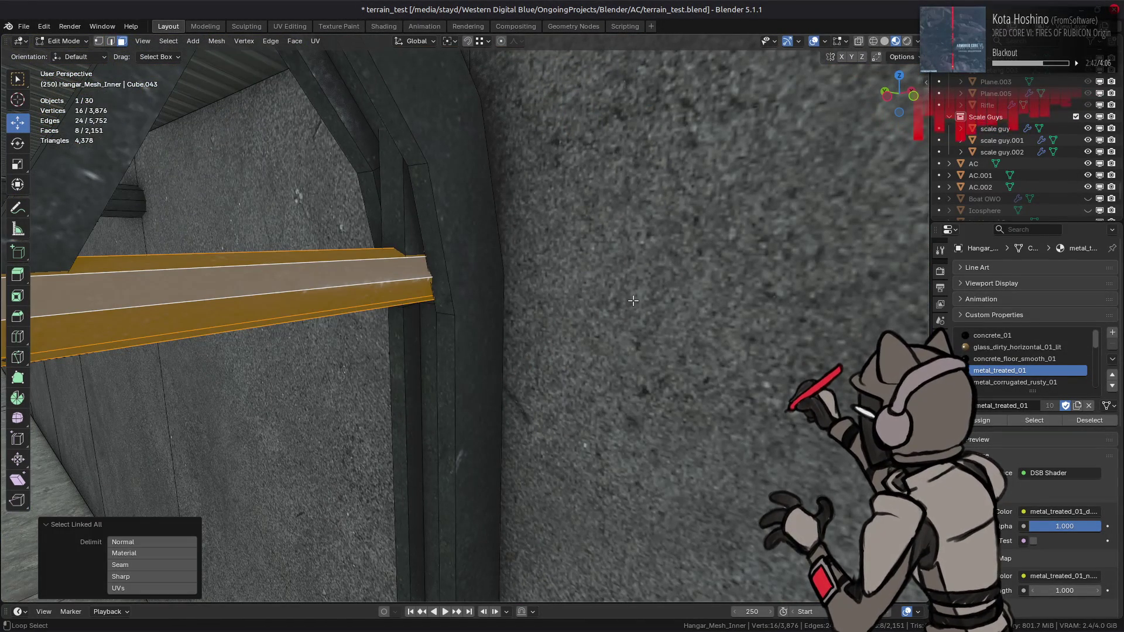
text(rx22)
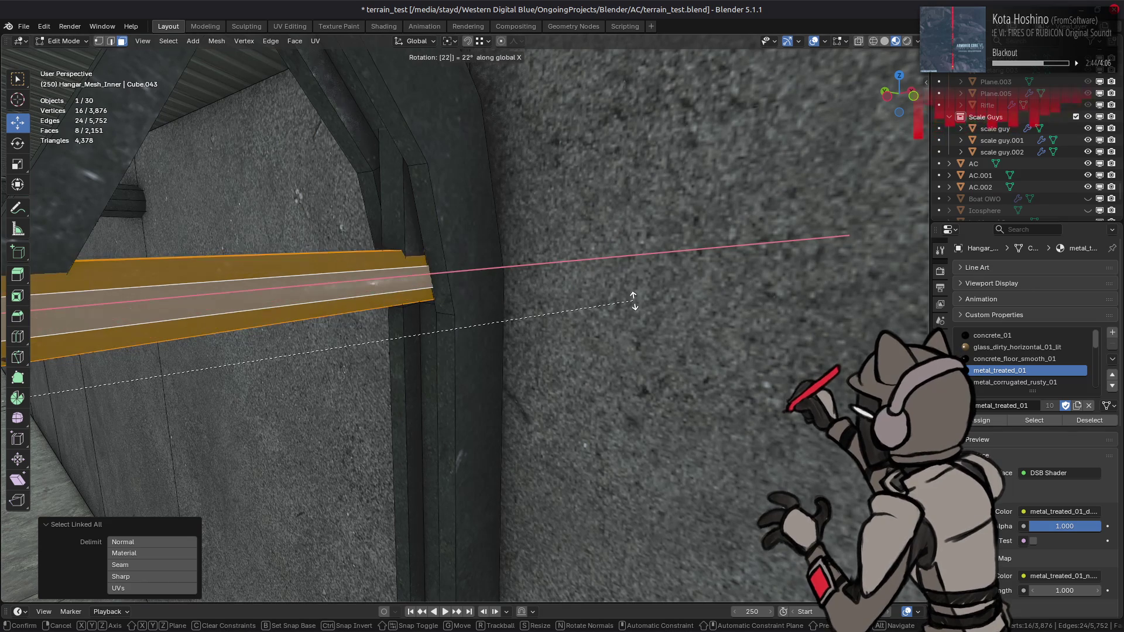
text(.5)
key(Return)
Shrink the beam's cross-section to 0.9, keeping its length unchanged.
scroll(647, 281, up, 5)
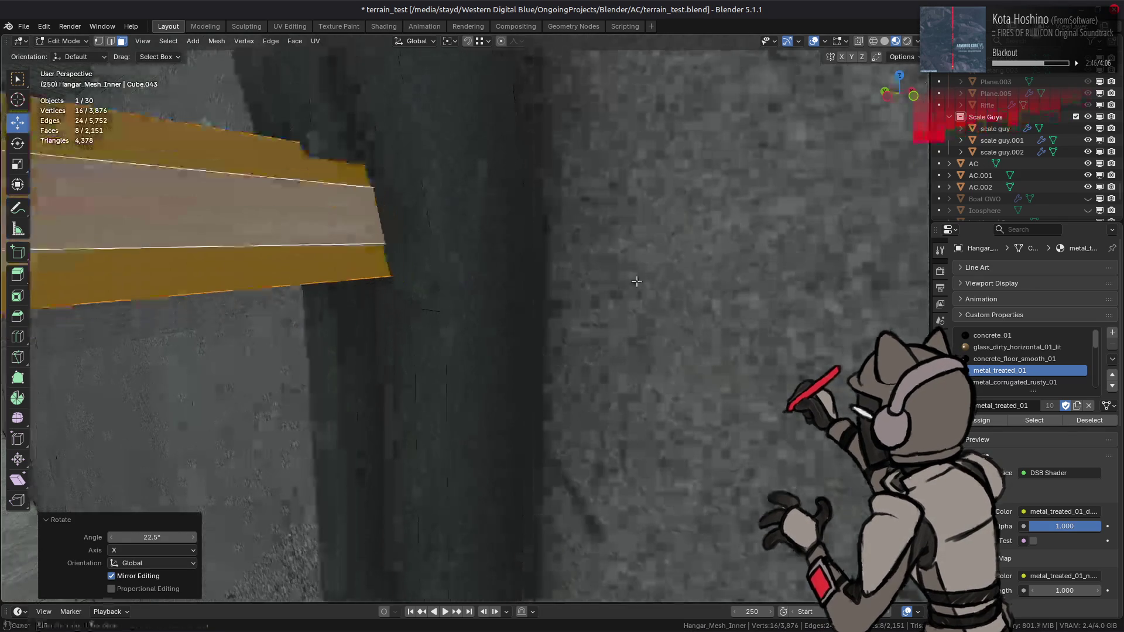
scroll(646, 281, down, 5)
key(s)
key(shift+x)
text(.9)
key(Return)
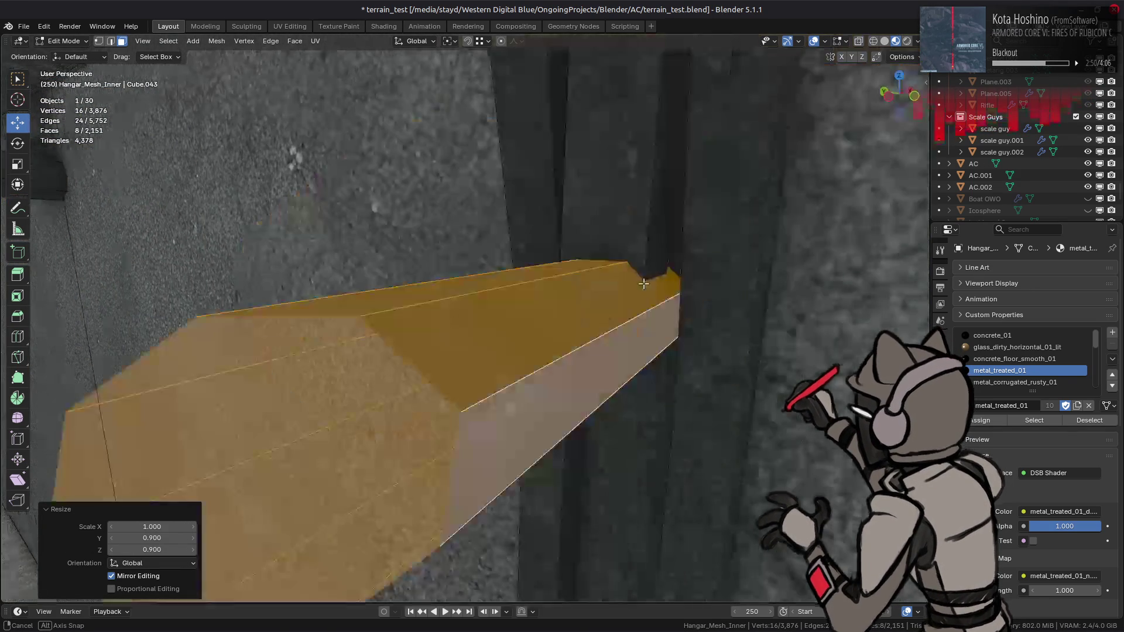
Select the other beam's octagonal end loop and space its vertices evenly.
key(ctrl+KP_3)
scroll(449, 310, up, 2)
scroll(449, 311, up, 2)
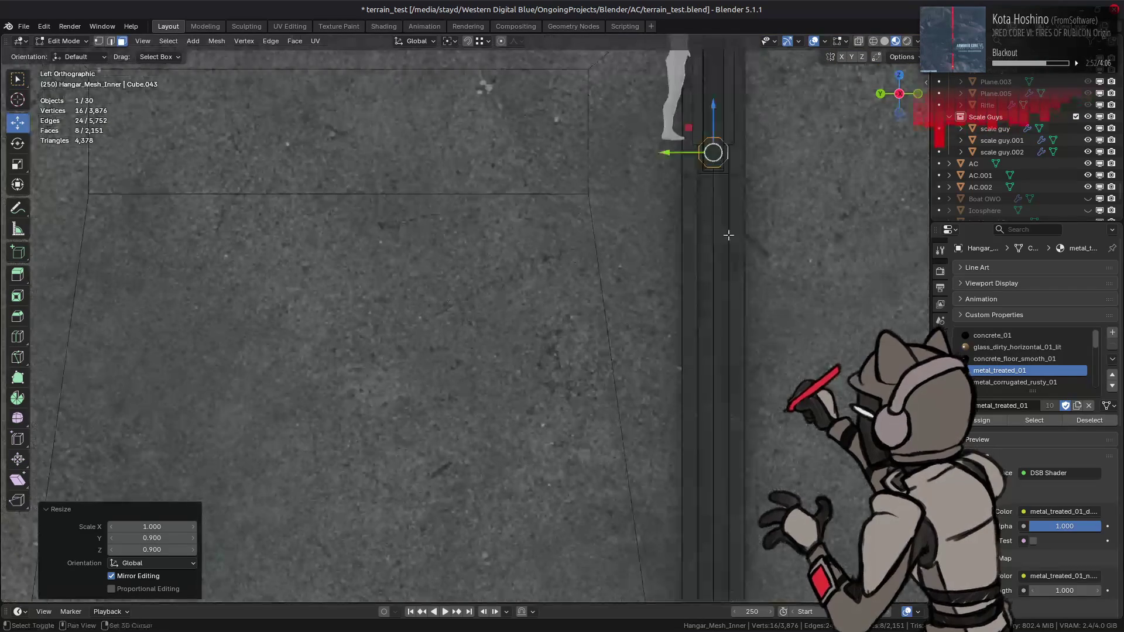
key(KP_Decimal)
scroll(538, 322, up, 3)
scroll(538, 322, up, 2)
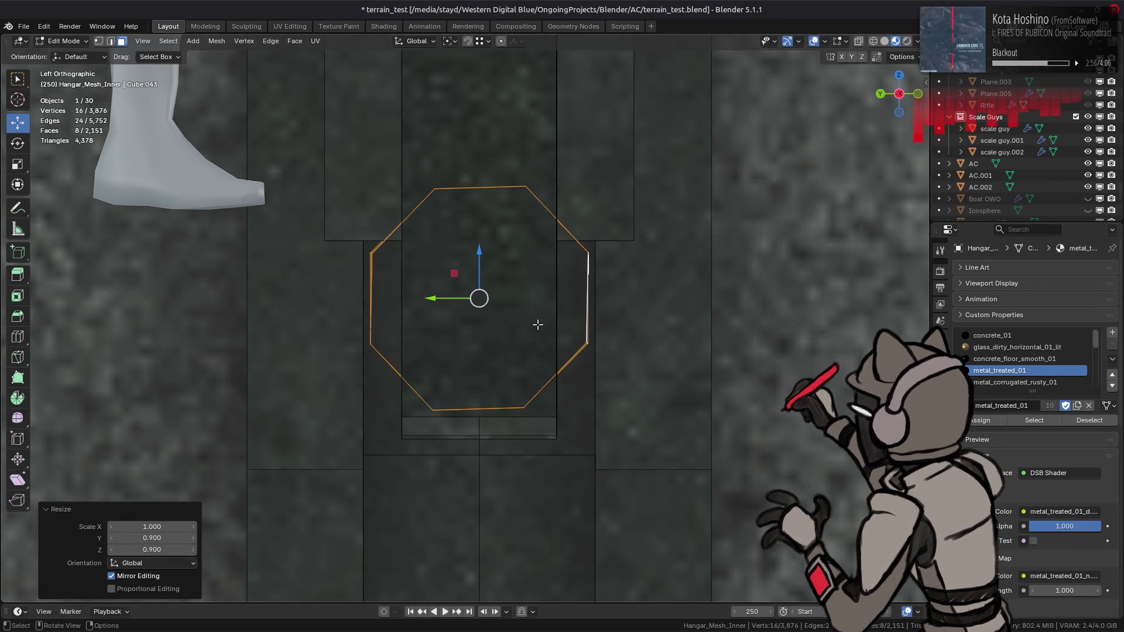
mouse_move(525, 330)
middle_down()
mouse_move(261, 397)
mouse_move(340, 286)
mouse_move(459, 283)
mouse_move(828, 339)
mouse_move(632, 344)
mouse_move(481, 287)
mouse_move(394, 307)
middle_up()
alt+click(481, 287)
right_click(394, 306)
mouse_move(363, 193)
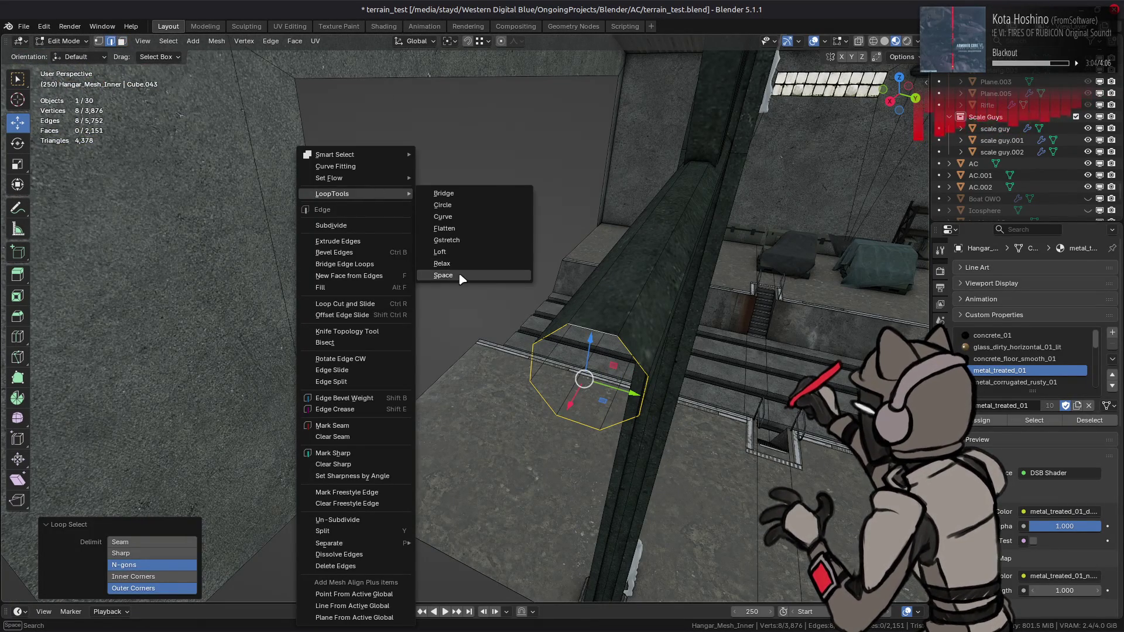
click(445, 275)
Try relaxing the octagonal loop with Linear interpolation, then undo it.
key(KP_3)
shift+middle_drag(465, 283, 403, 209)
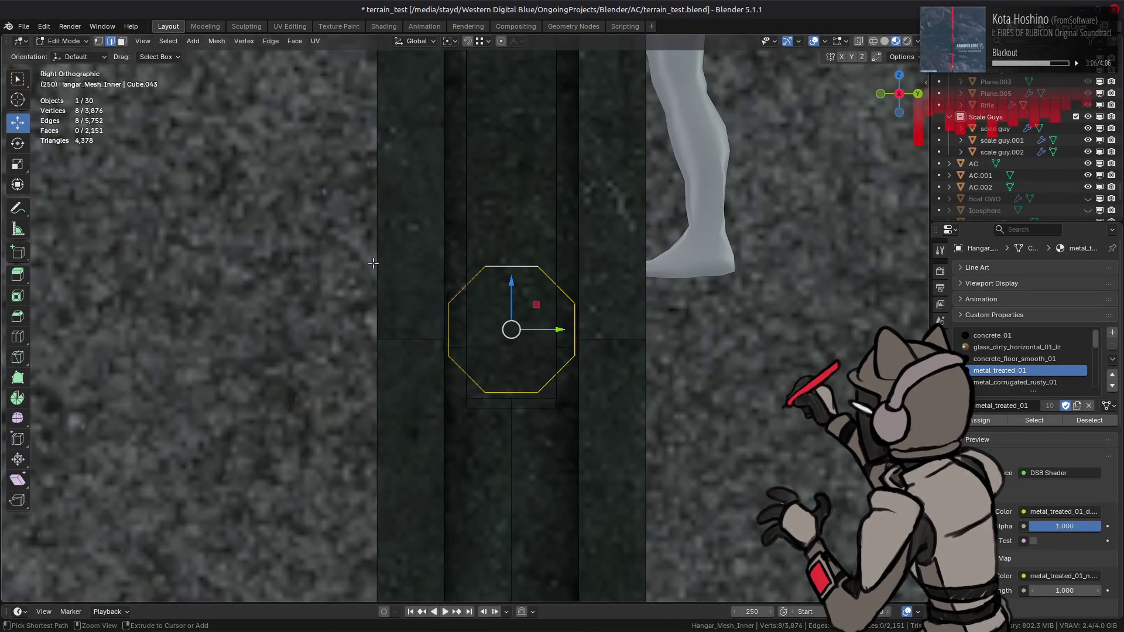
right_click(371, 261)
mouse_move(377, 193)
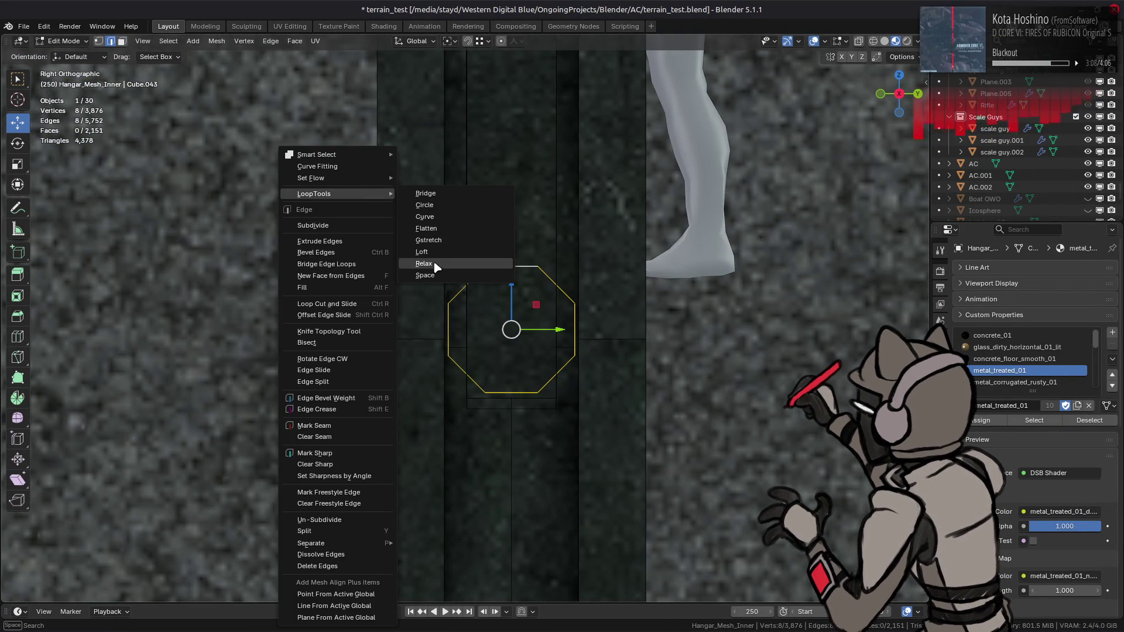
click(426, 264)
scroll(316, 374, up, 2)
click(140, 549)
click(127, 576)
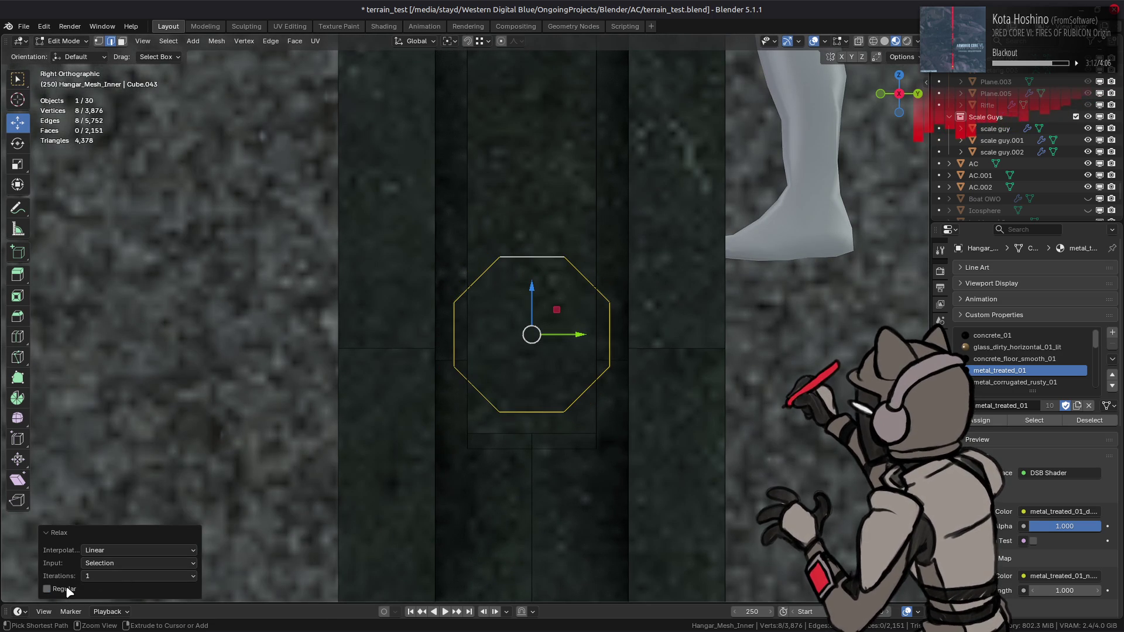
key(ctrl+z)
Apply LoopTools Circle to the loop with Best fit method and Flatten enabled.
right_click(271, 195)
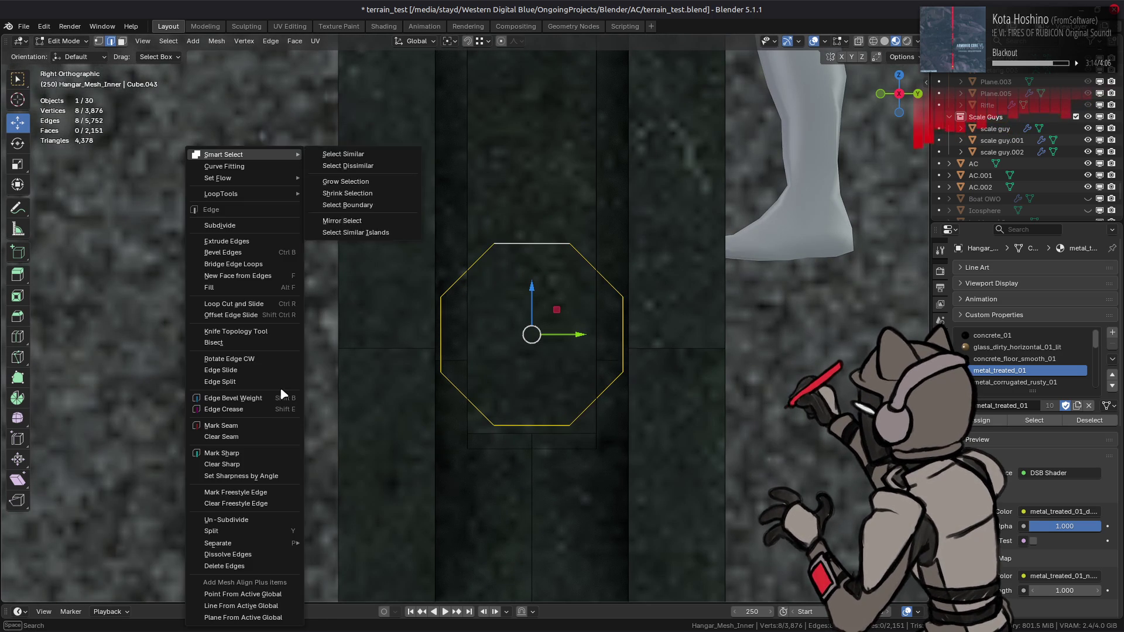
mouse_move(270, 197)
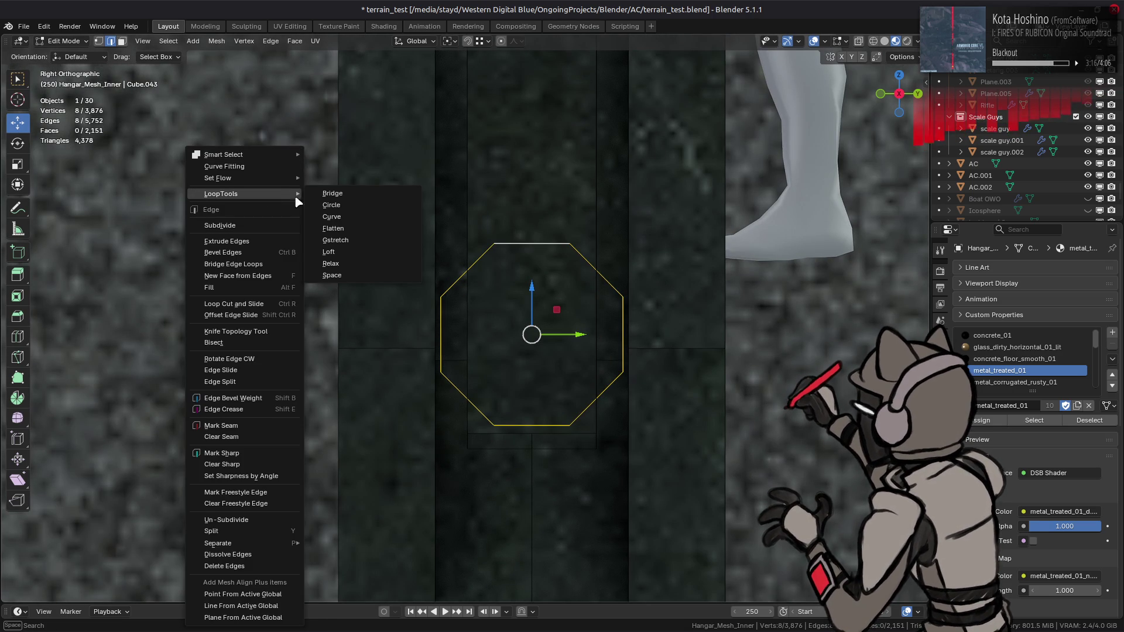
click(332, 205)
click(128, 504)
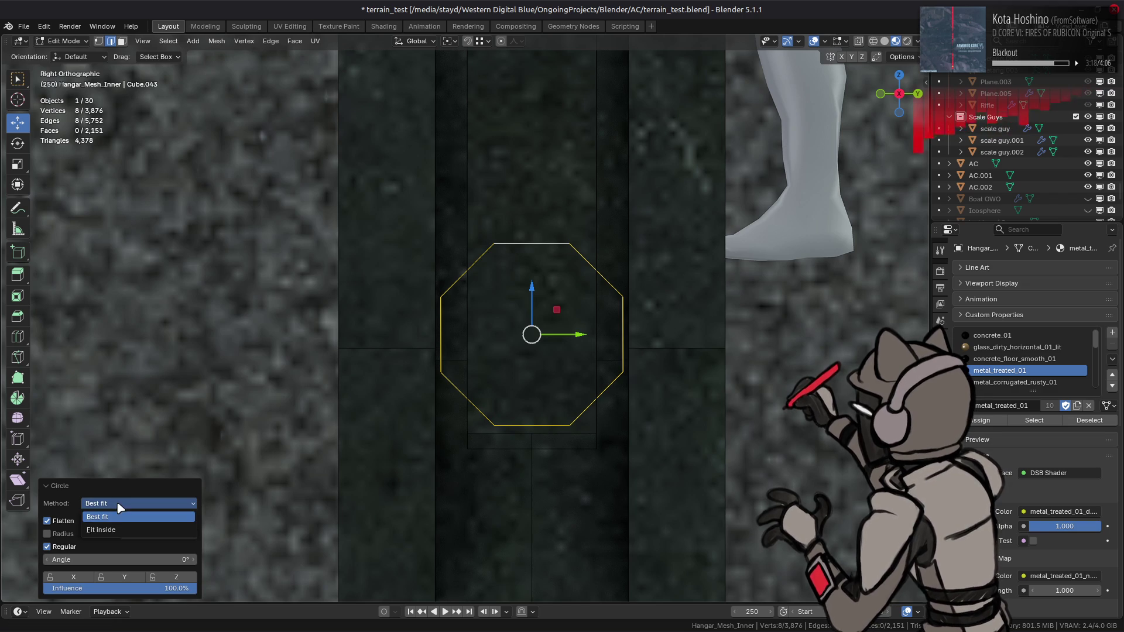
click(111, 517)
click(116, 503)
click(113, 526)
click(69, 532)
click(68, 535)
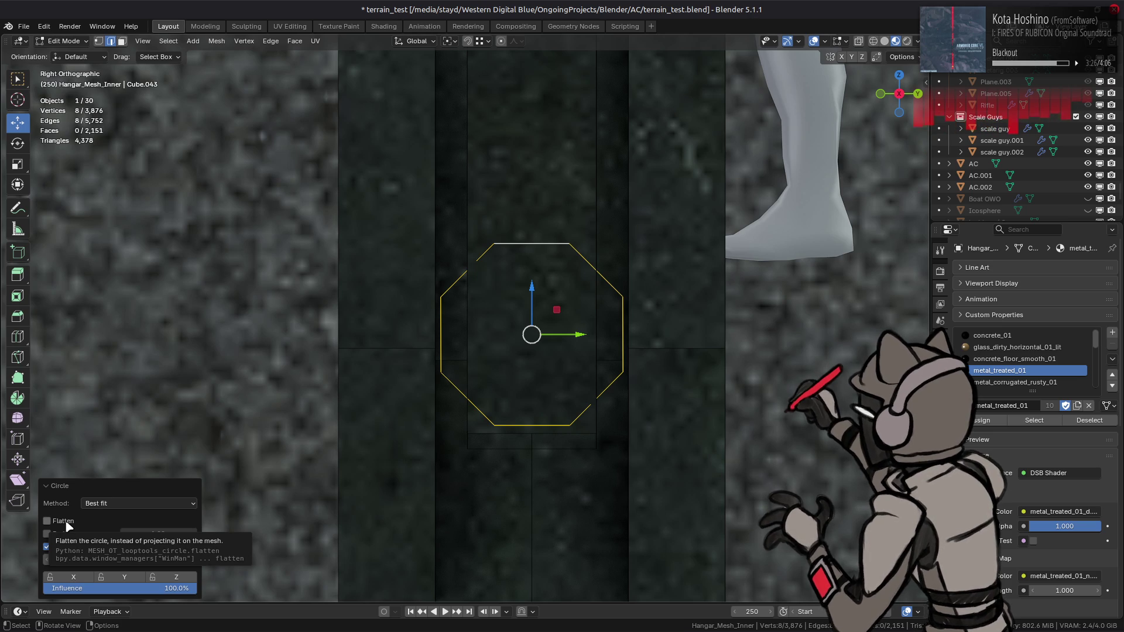
click(69, 526)
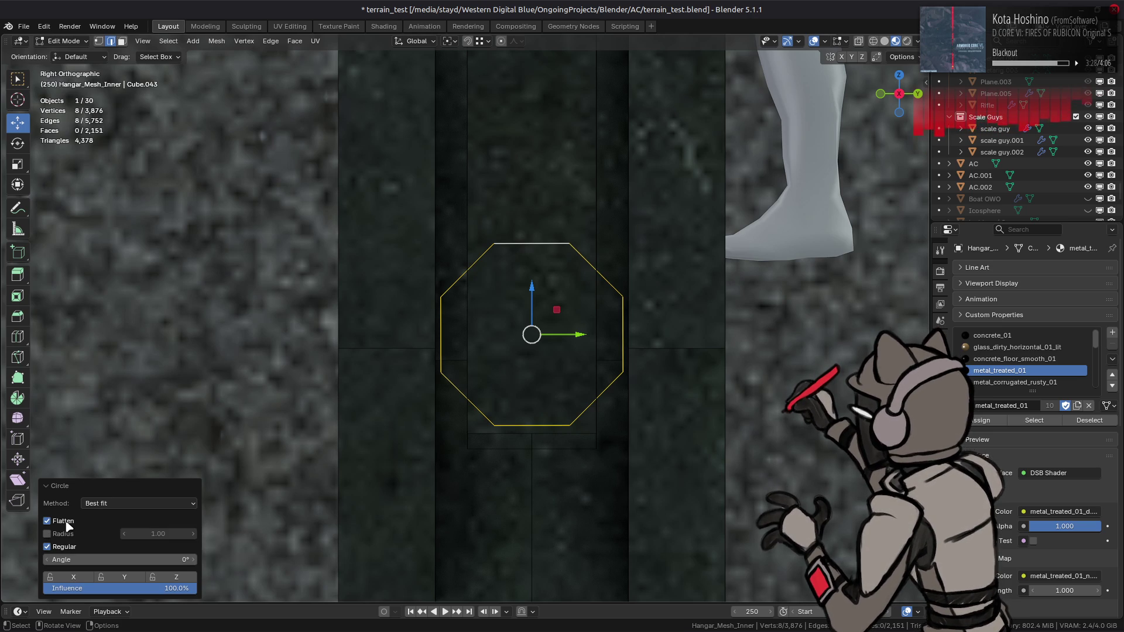
mouse_move(351, 457)
middle_down()
mouse_move(507, 426)
mouse_move(459, 409)
mouse_move(295, 470)
middle_up()
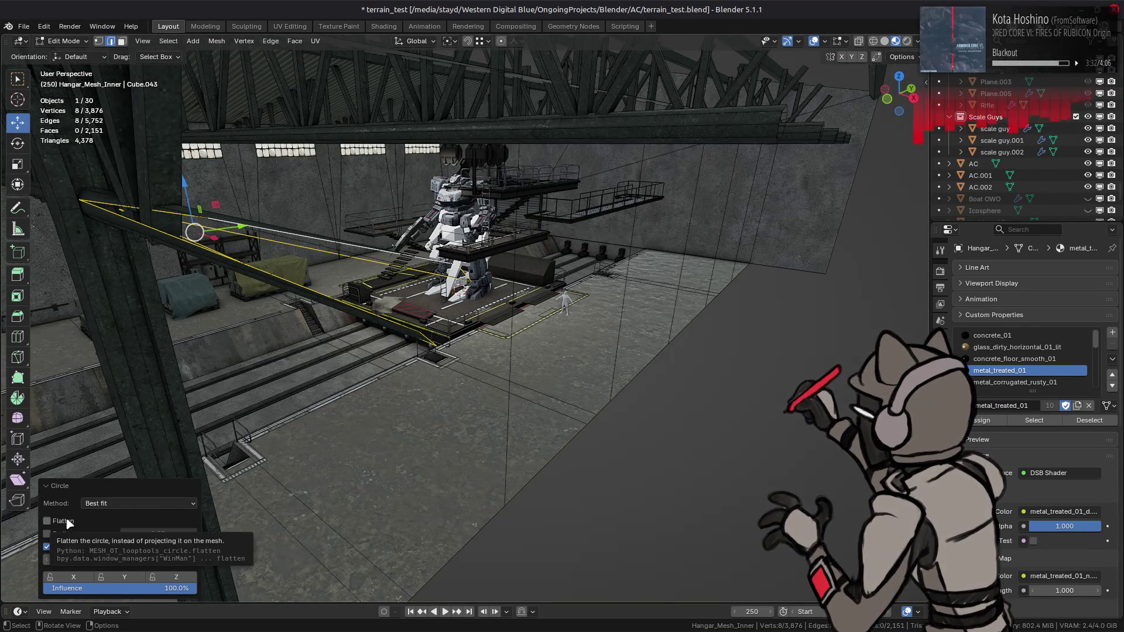
Orbit beneath the roof trusses and select an edge loop on the horizontal truss beam.
mouse_move(468, 368)
middle_down()
mouse_move(425, 367)
mouse_move(450, 394)
middle_up()
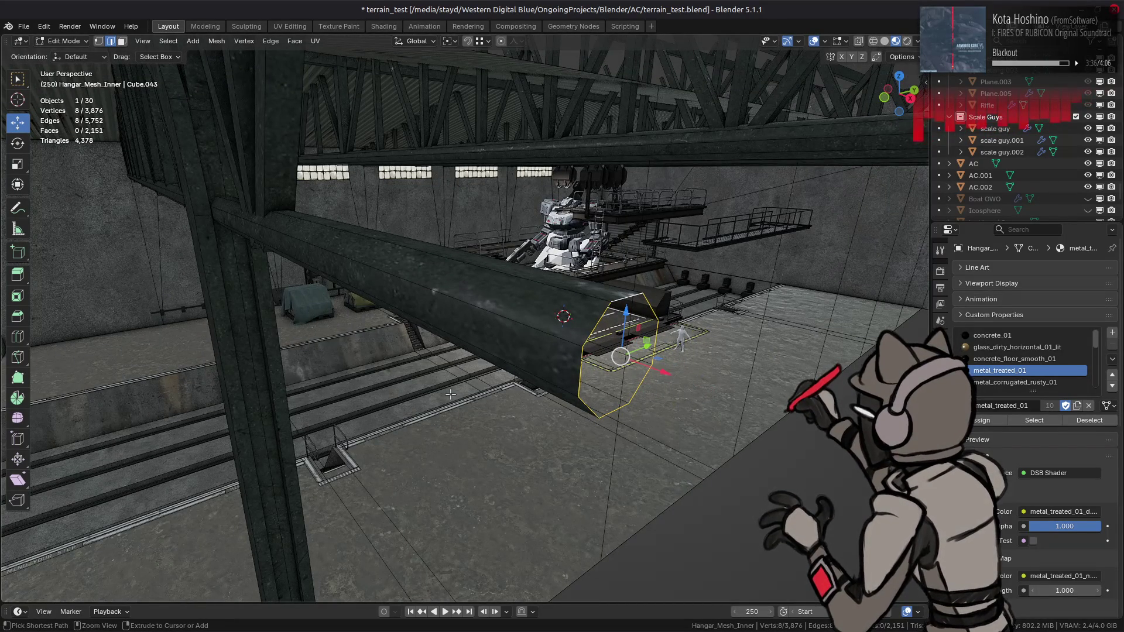
middle_drag(480, 369, 444, 380)
middle_drag(504, 323, 563, 324)
mouse_move(656, 349)
middle_down()
mouse_move(525, 332)
mouse_move(626, 305)
mouse_move(655, 257)
middle_up()
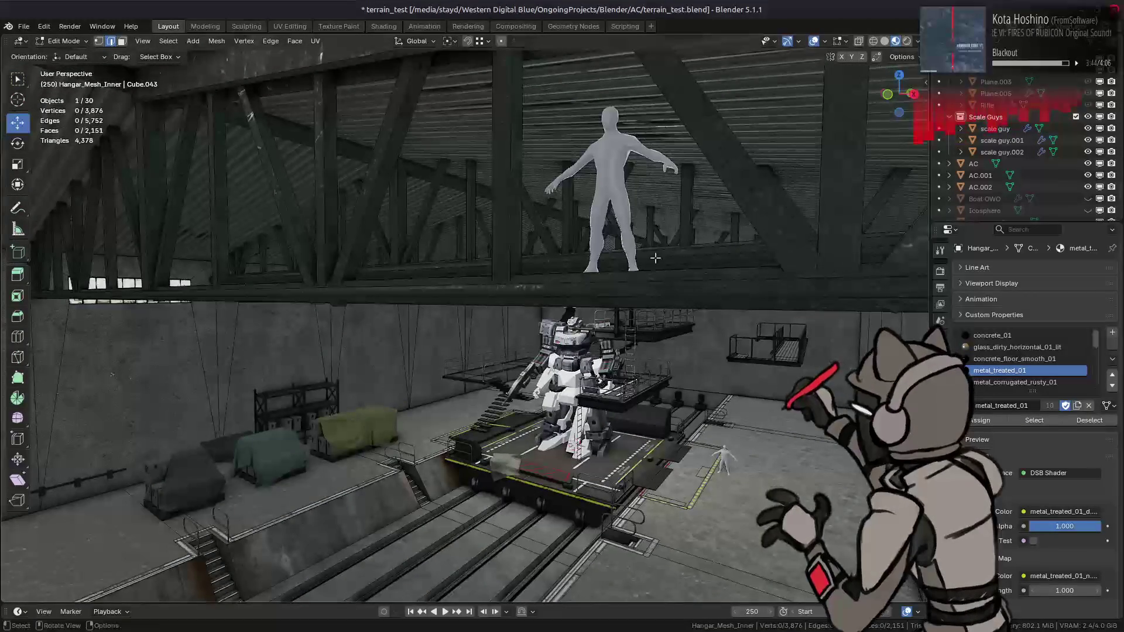
scroll(655, 257, down, 2)
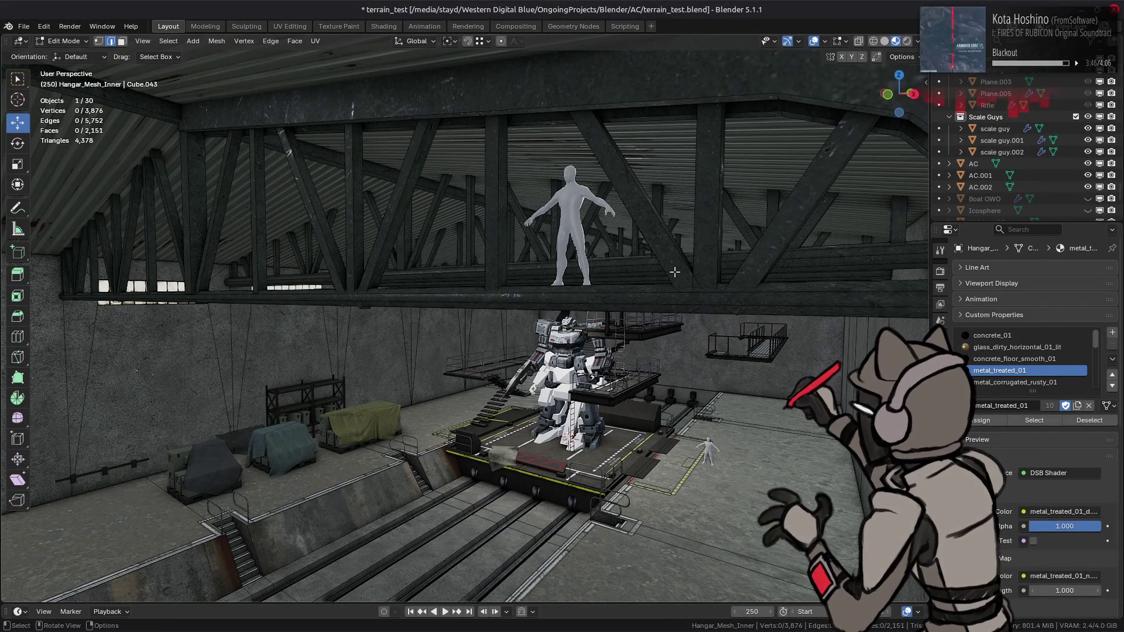
mouse_move(672, 271)
middle_down()
mouse_move(530, 316)
mouse_move(628, 278)
mouse_move(630, 264)
mouse_move(566, 310)
middle_up()
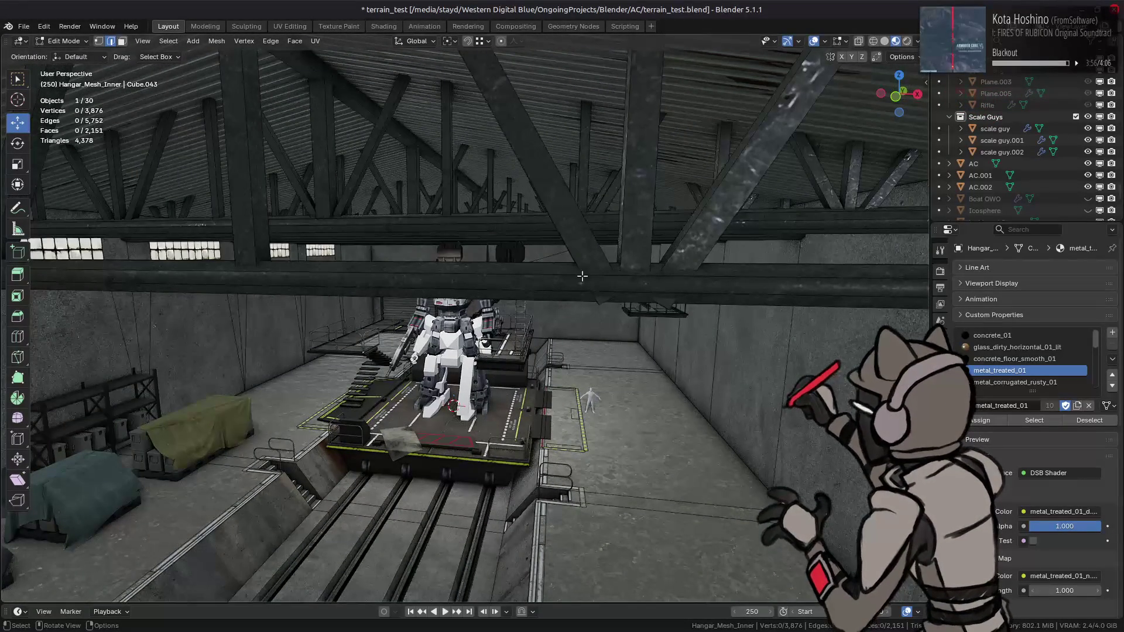
mouse_move(574, 241)
middle_down()
mouse_move(558, 221)
mouse_move(550, 271)
middle_up()
alt+click(546, 267)
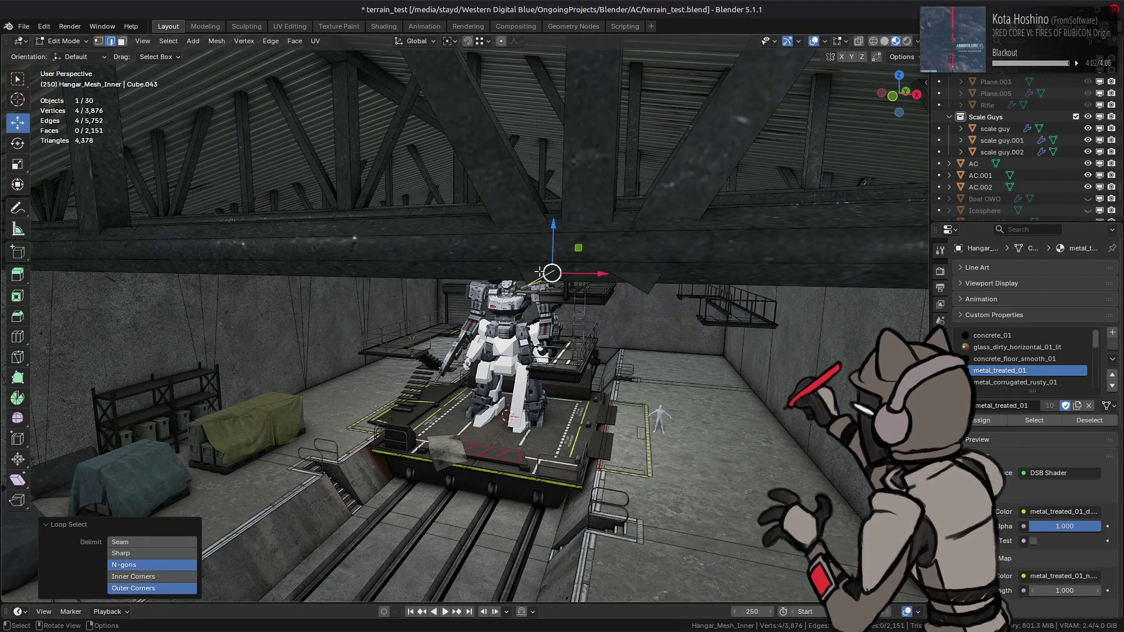
Fill the diagonal beam's open end loop with a face and select the whole connected beam.
key(ctrl+l)
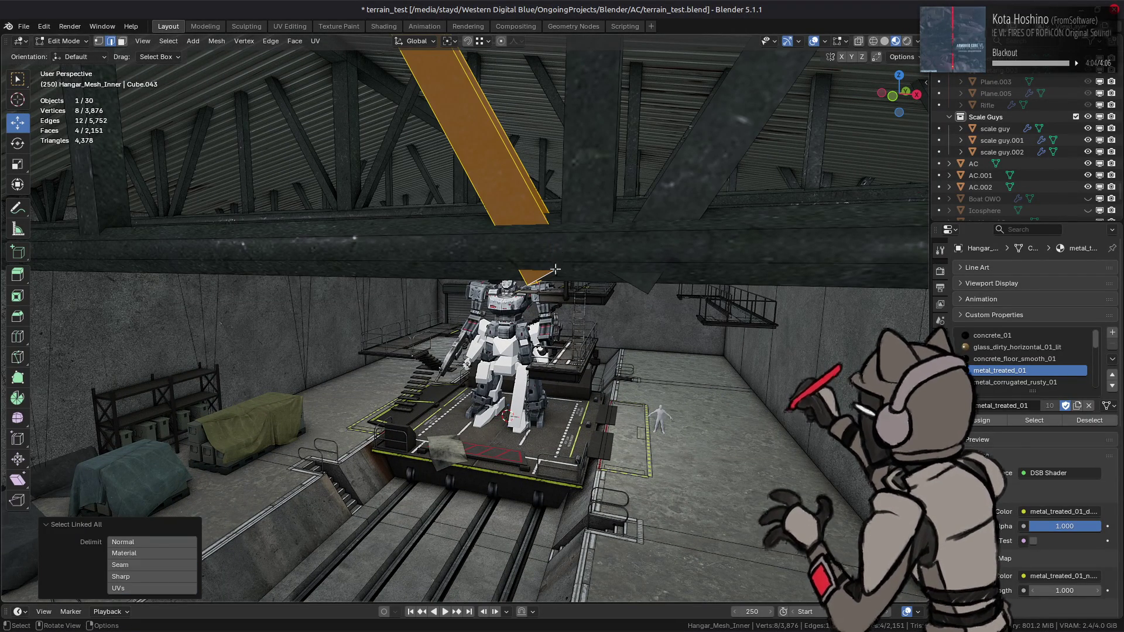
alt+click(555, 269)
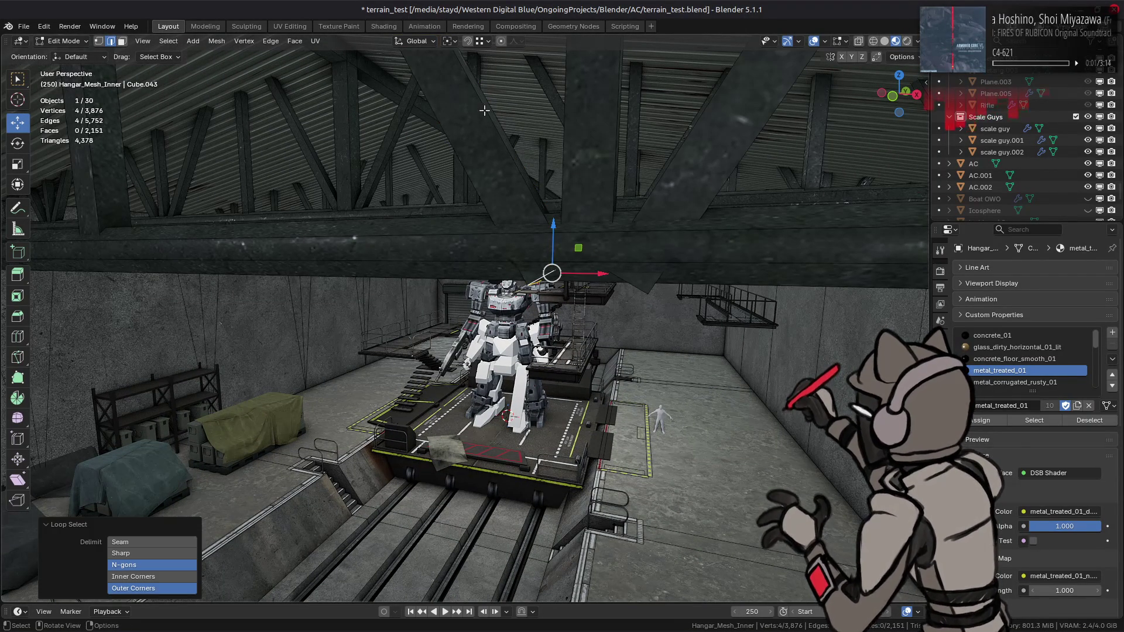
key(f)
middle_drag(500, 170, 495, 168)
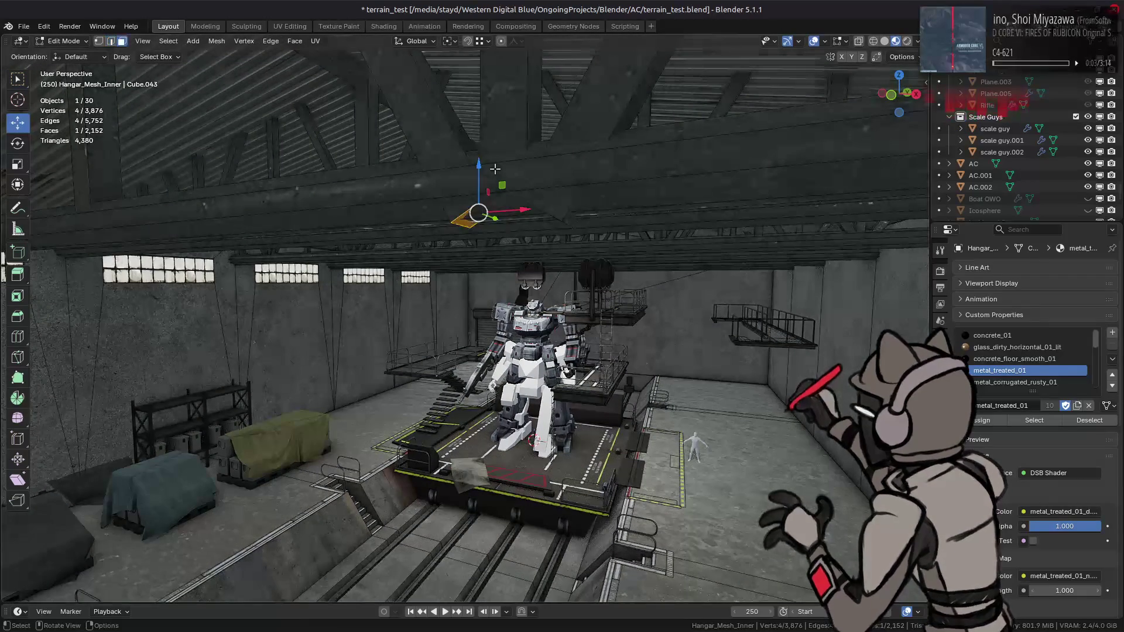
key(ctrl+l)
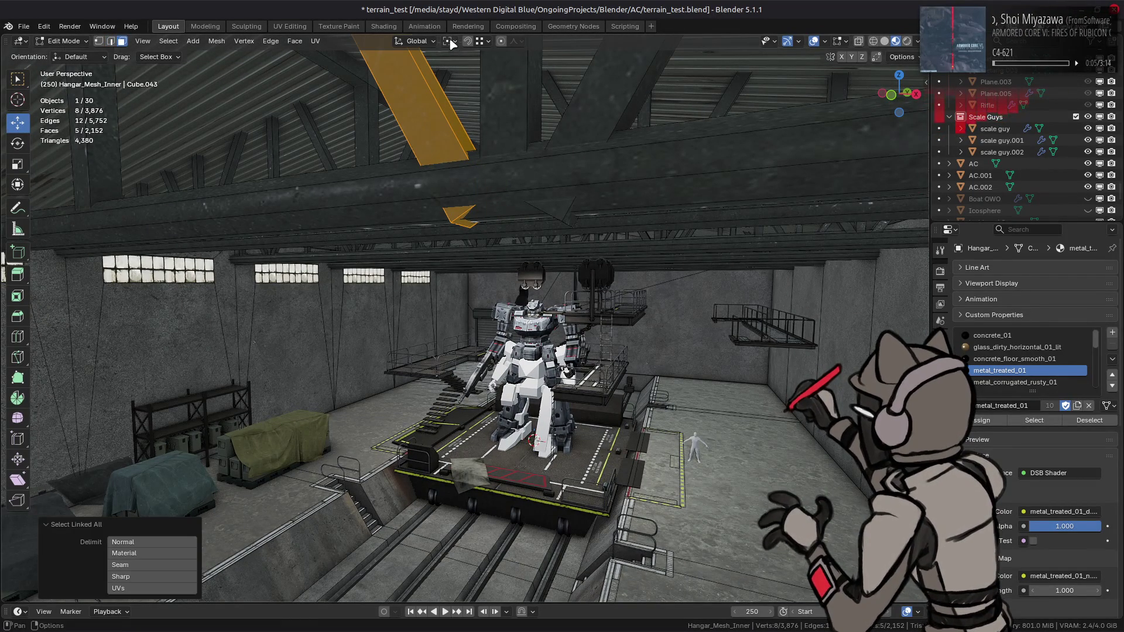
Set pivot to Active Element and orientation to Normal, then scale the beam's cross-section by 2.
click(449, 41)
click(479, 122)
key(s)
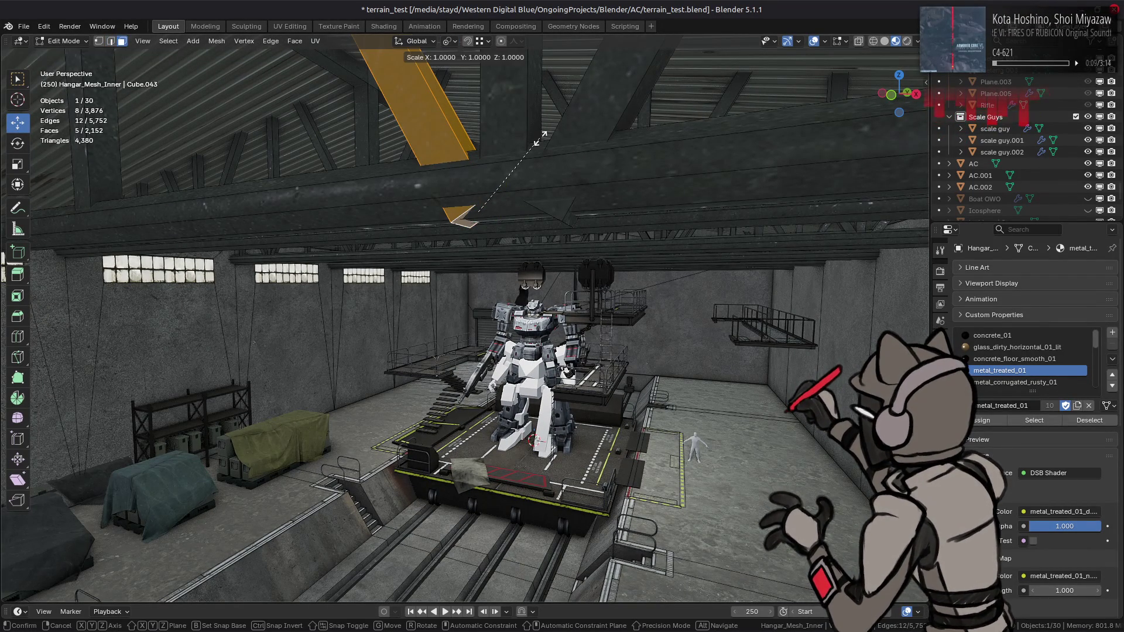
click(536, 142)
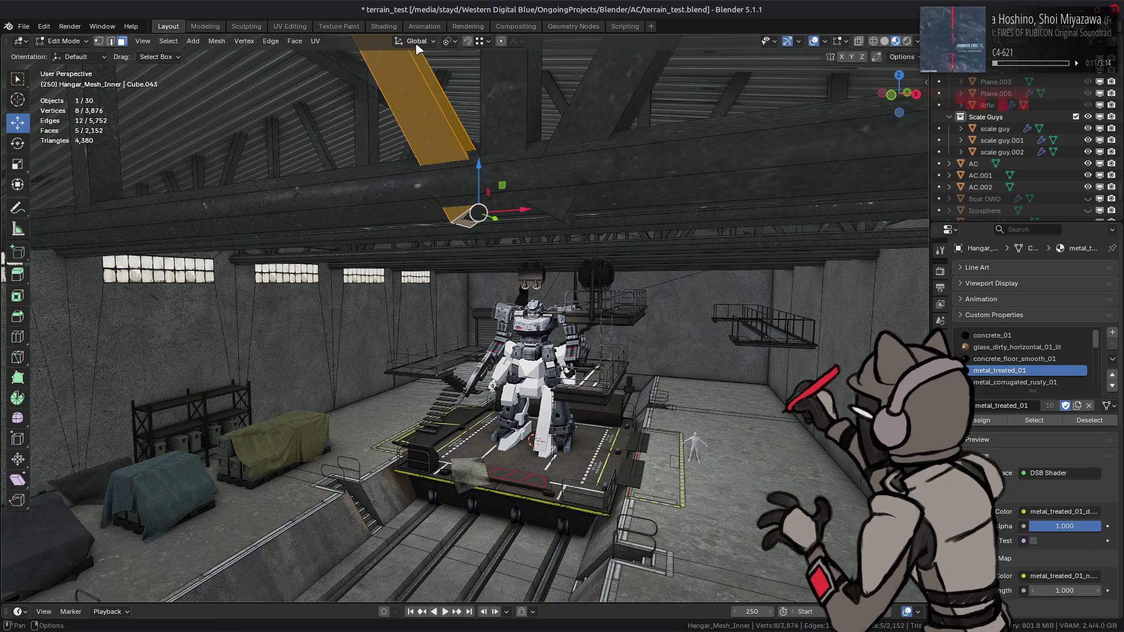
click(415, 41)
click(422, 103)
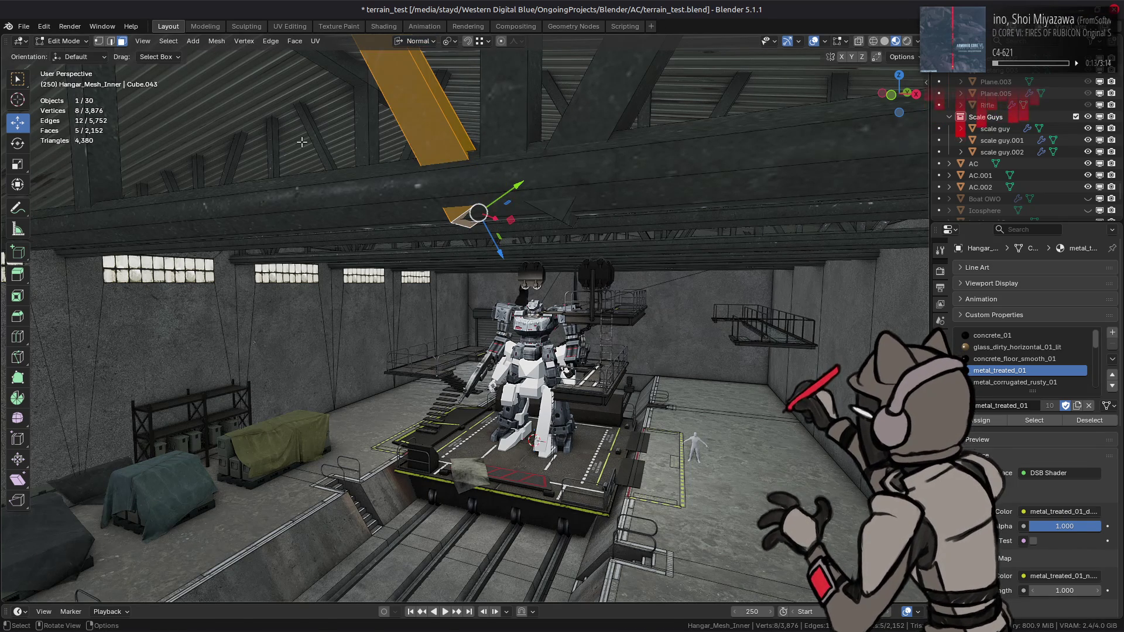
key(s)
key(shift+z)
text(2)
key(Return)
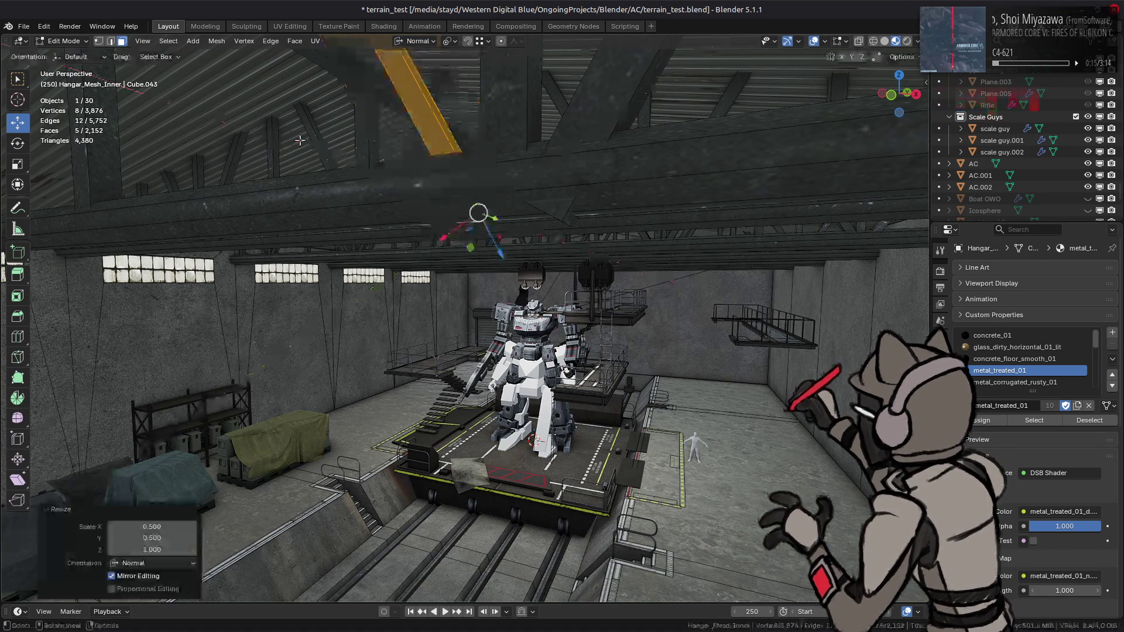
Scale the beam's cross-section to 0.75 (Shift+Z), keeping its length unchanged.
middle_drag(346, 148, 357, 187)
key(s)
key(shift+z)
text(.75)
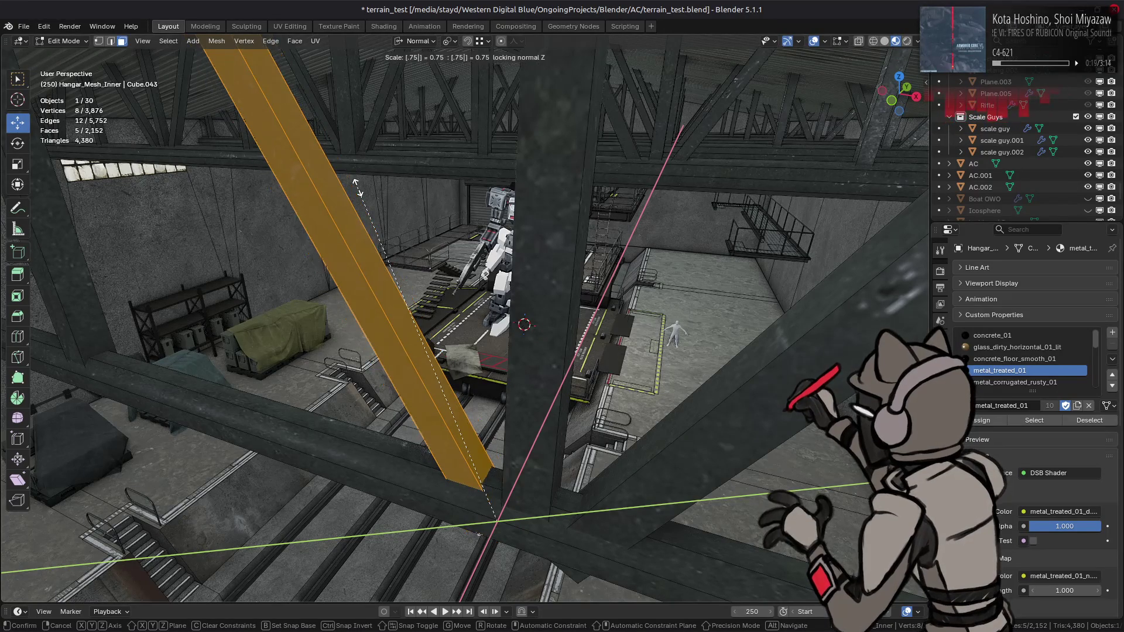
key(Return)
mouse_move(362, 188)
middle_down()
mouse_move(436, 205)
mouse_move(369, 265)
mouse_move(422, 251)
mouse_move(369, 233)
mouse_move(563, 291)
middle_up()
Compare the 1100T beam trolley and gantry-cranes reference photos, then return to the hangar scene.
key(alt+Tab)
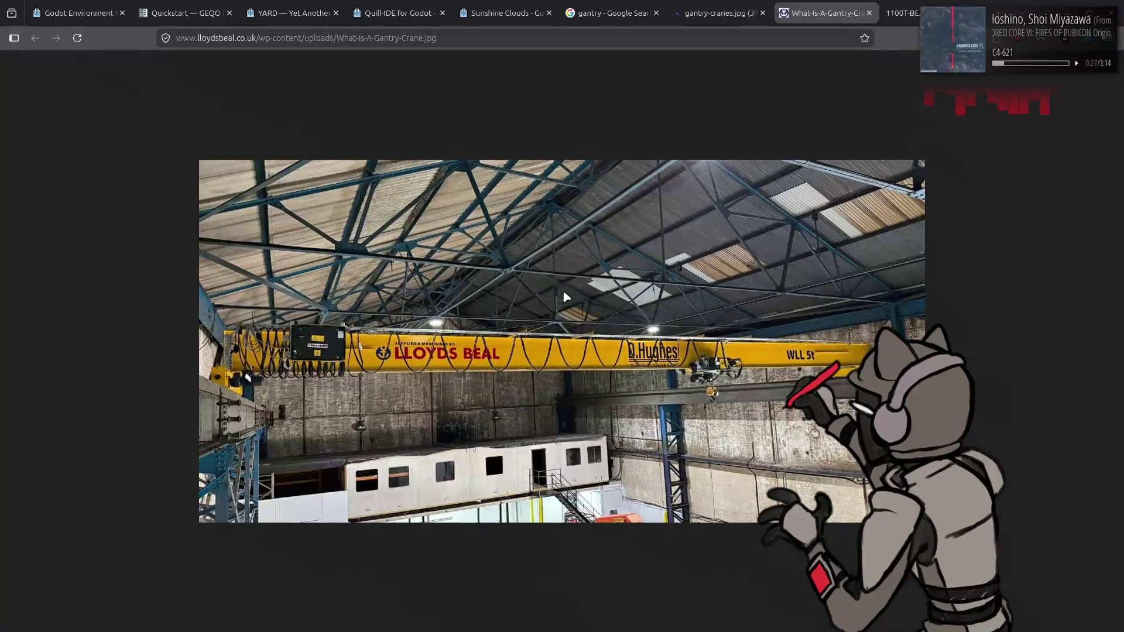
click(902, 13)
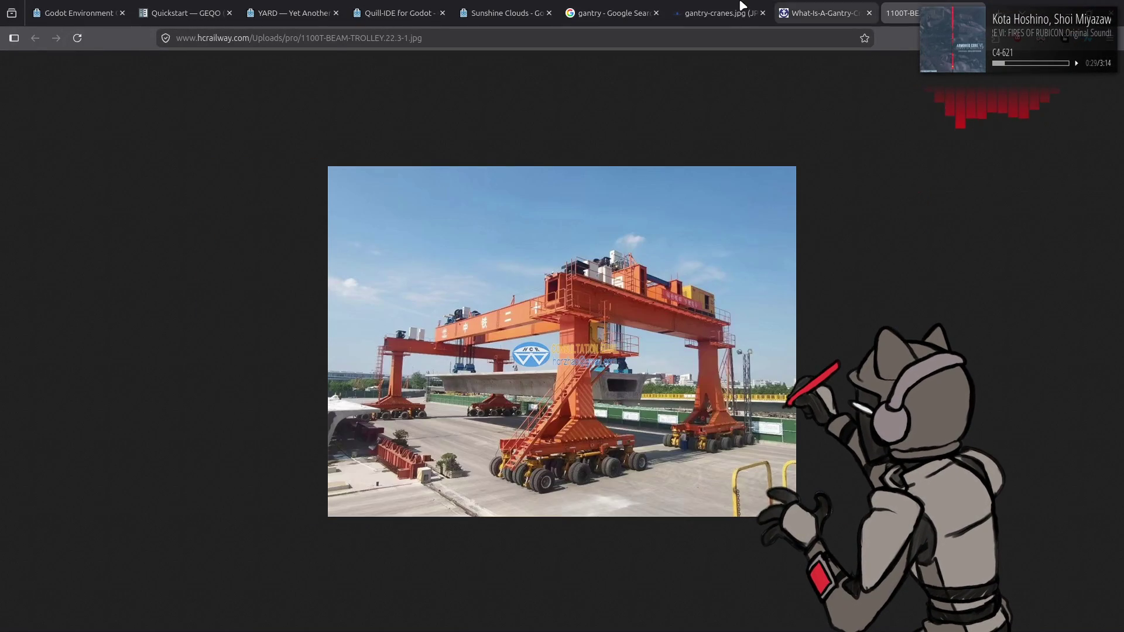
click(739, 4)
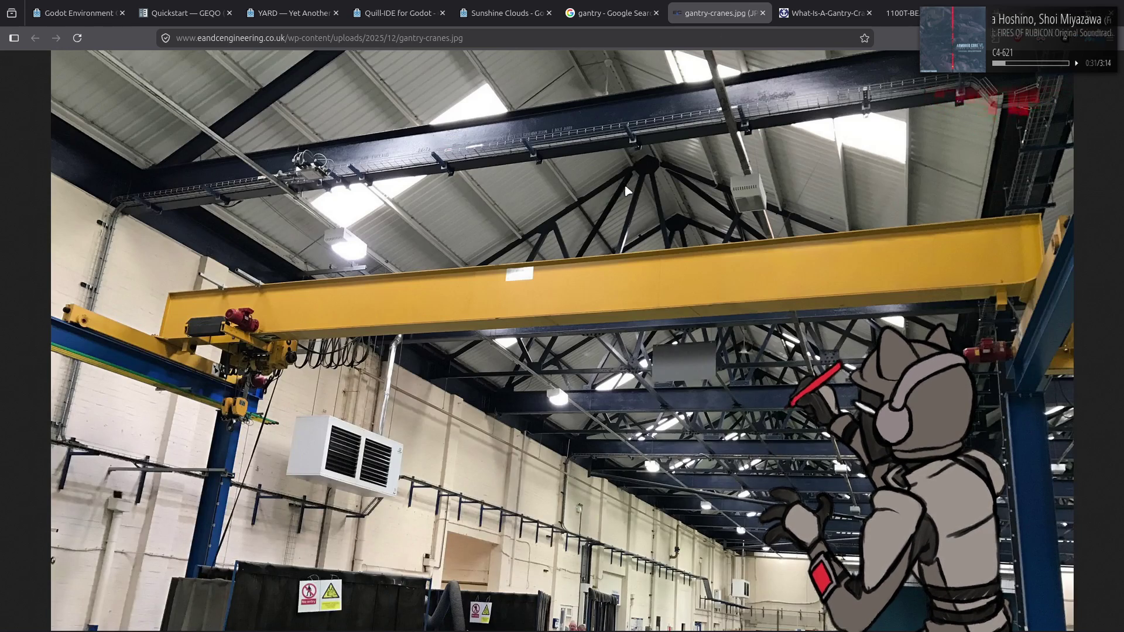
key(alt+Tab)
middle_drag(524, 242, 561, 236)
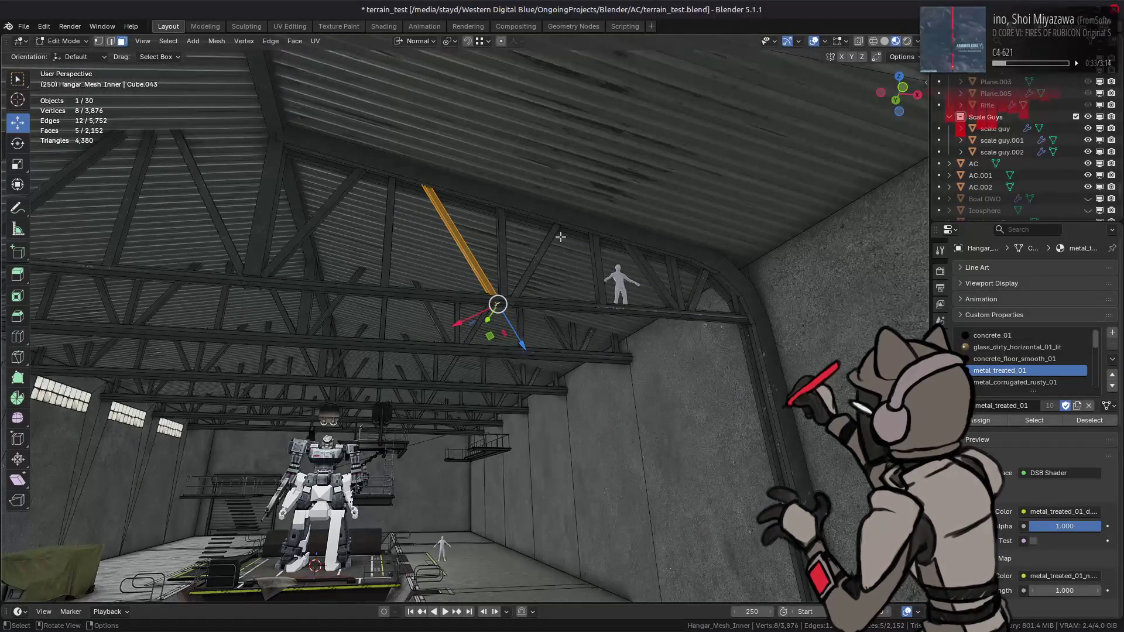
Delete the unwanted end face of the roof beam.
key(Tab)
scroll(539, 239, up, 5)
mouse_move(490, 239)
middle_down()
mouse_move(447, 289)
mouse_move(331, 206)
middle_up()
key(Tab)
click(462, 308)
key(a)
click(328, 203)
right_click(462, 549)
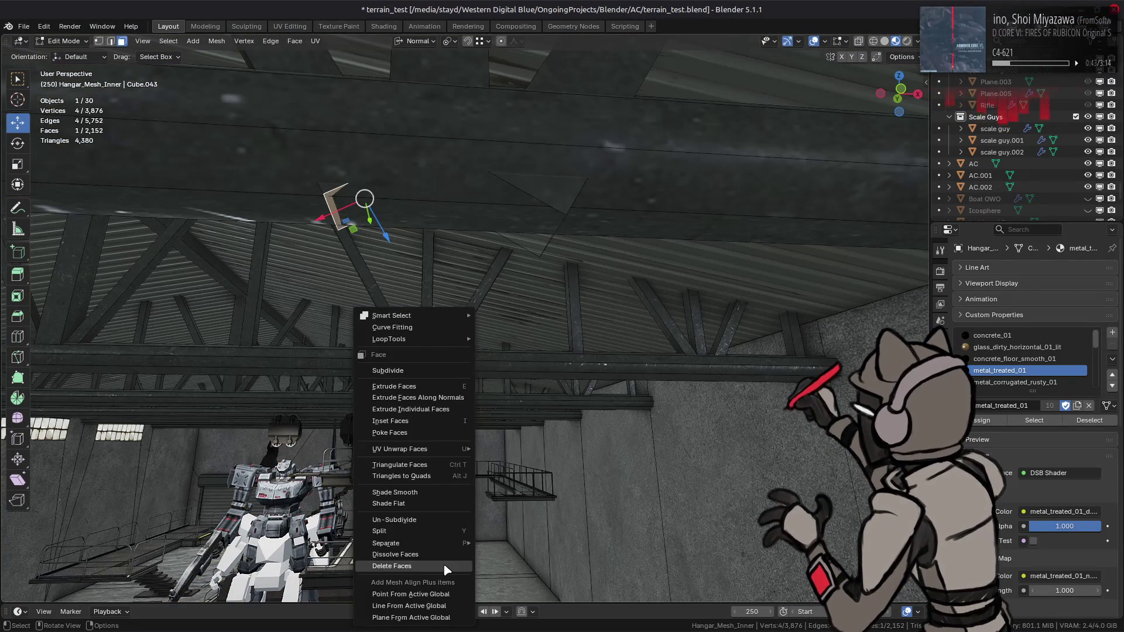
click(451, 568)
Fill the beam's open edge loop with a new face and slim the linked beam to 0.75.
key(2)
alt+click(545, 201)
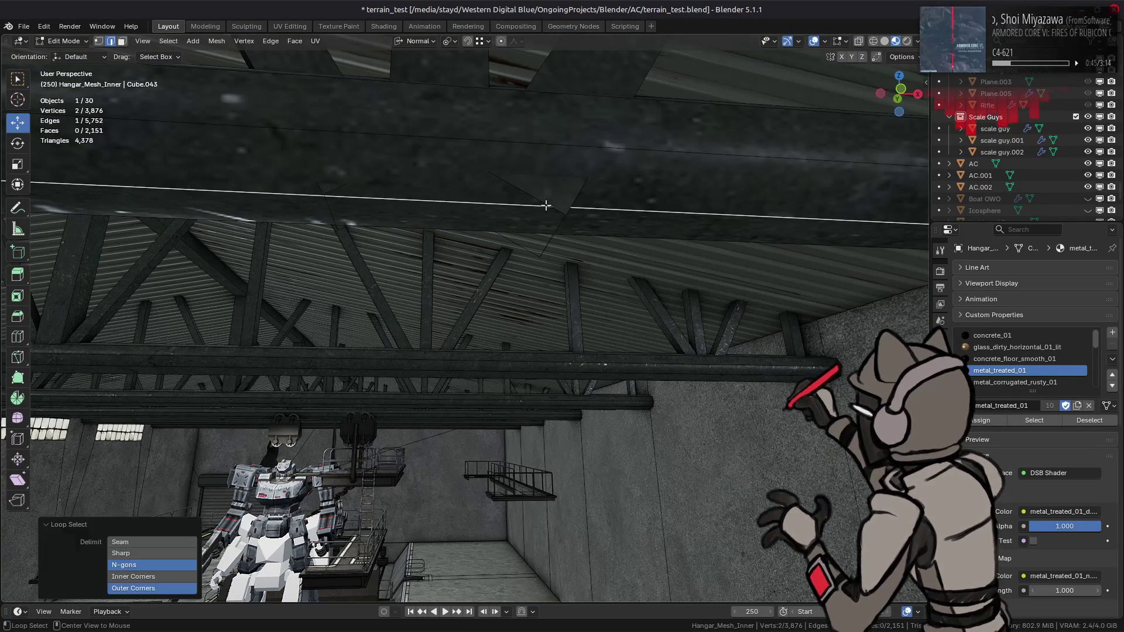
alt+click(552, 205)
key(f)
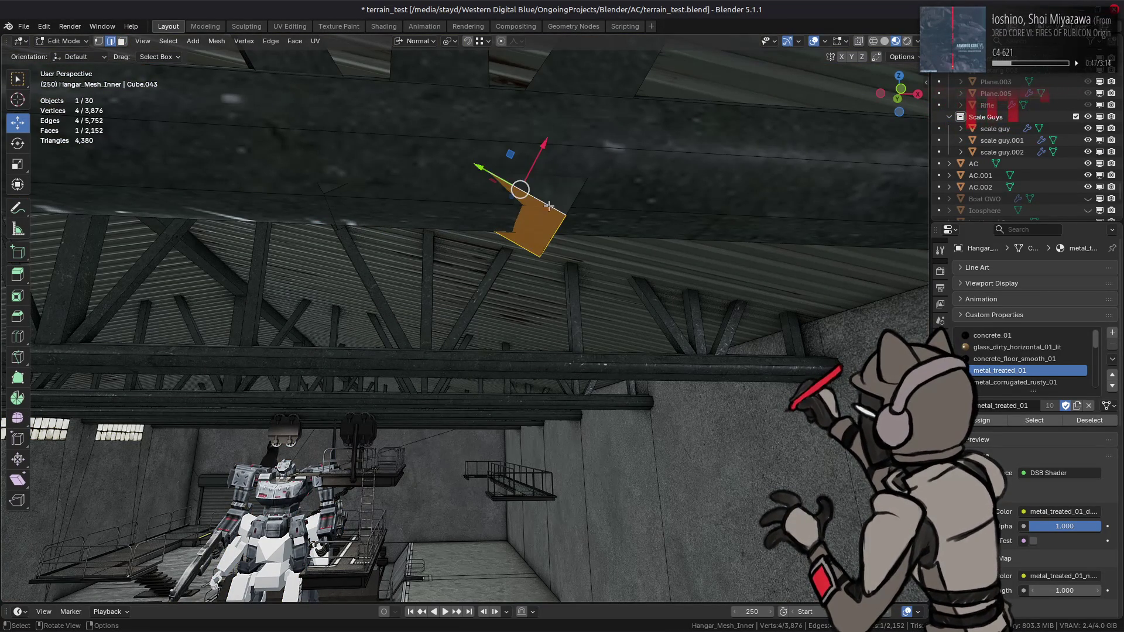
key(3)
key(ctrl+l)
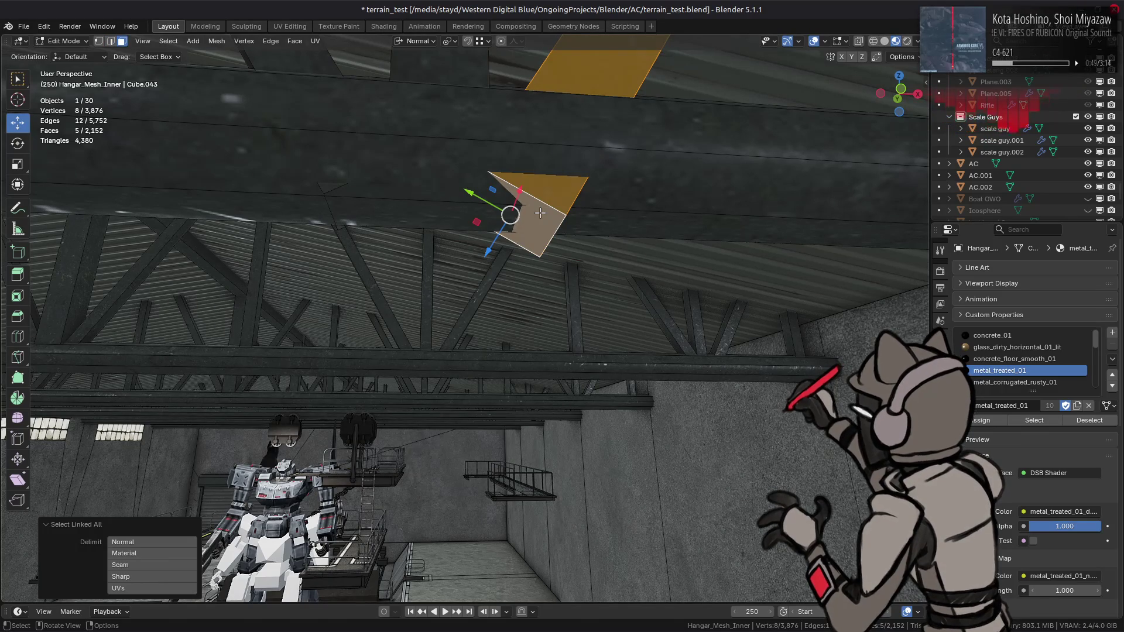
key(s)
key(shift+z)
text(.75)
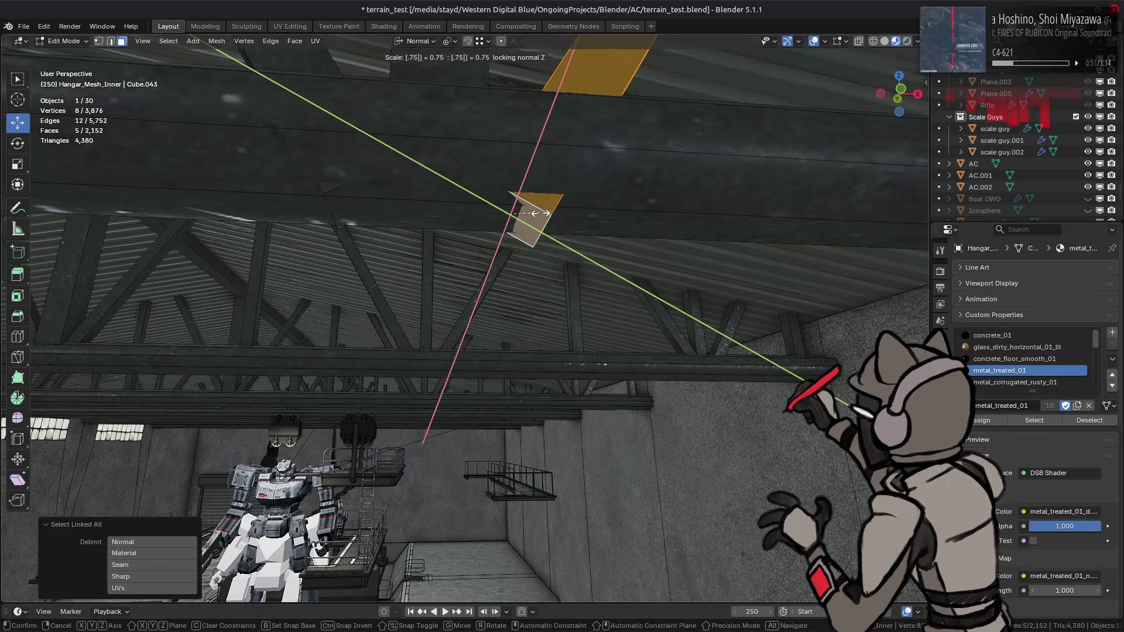
key(Return)
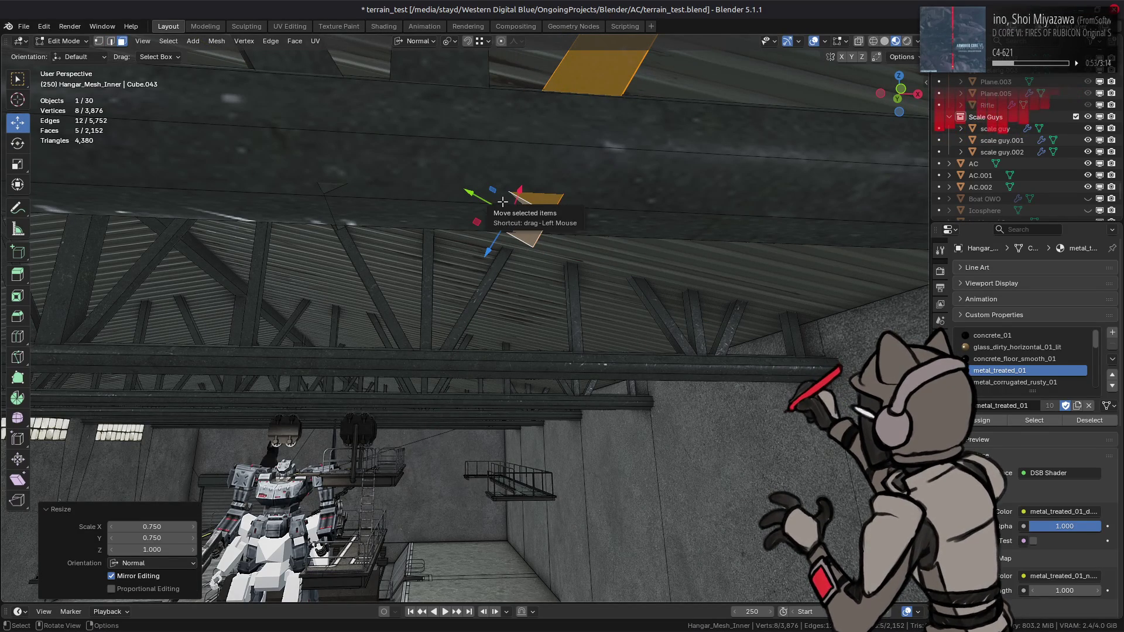
Slim the vertical beam to 0.75 in X and Y with Global orientation and bounding-box pivot.
mouse_move(502, 201)
middle_down()
mouse_move(410, 293)
mouse_move(475, 202)
middle_up()
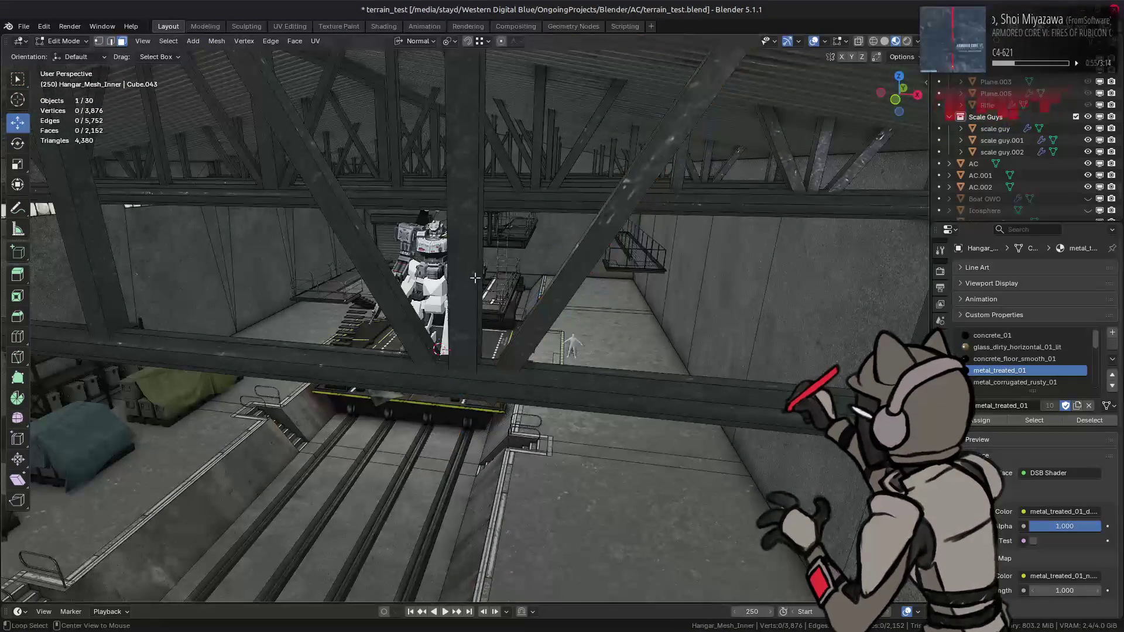
alt+click(474, 201)
click(416, 41)
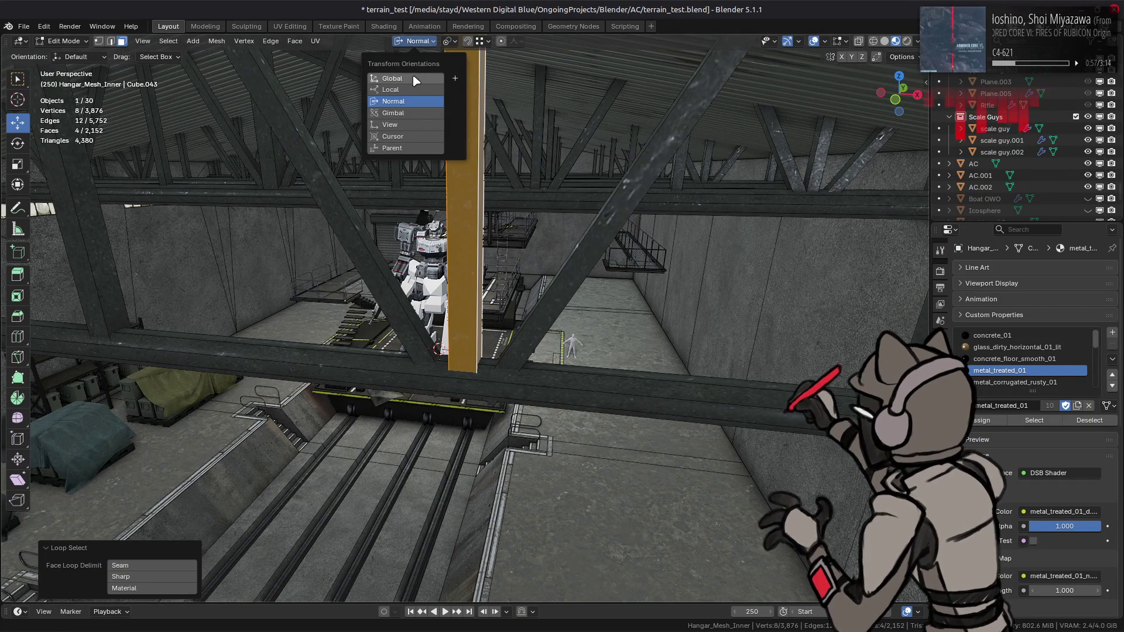
click(410, 70)
click(451, 41)
click(492, 71)
middle_drag(498, 175, 568, 258)
key(s)
key(shift+z)
text(.75)
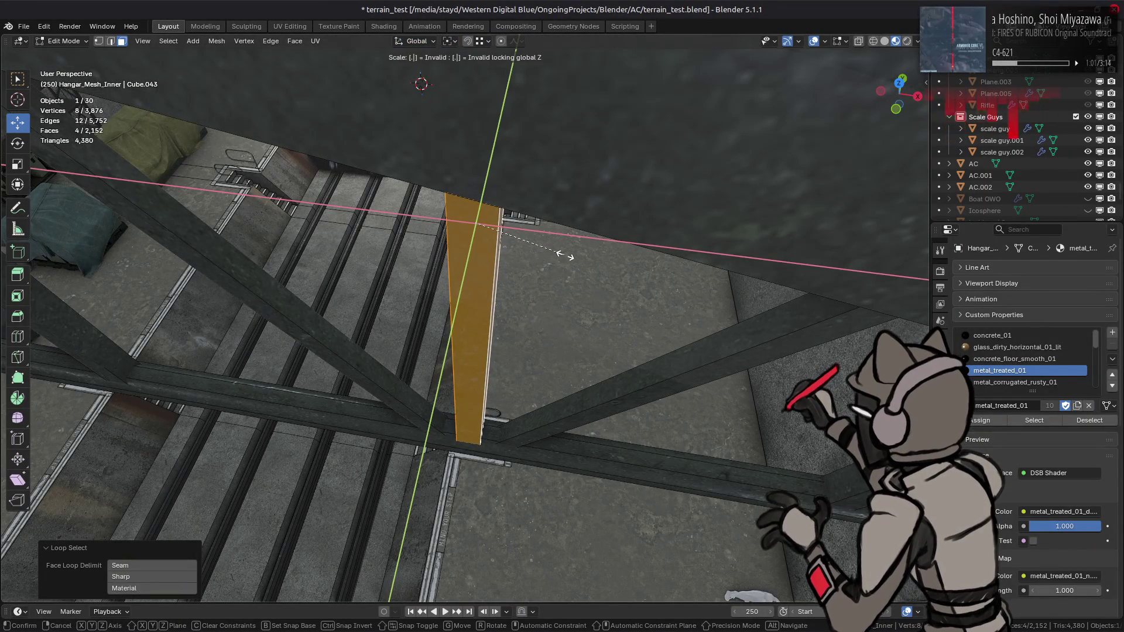
key(Return)
Select a roof light-beam face and bring up the crane reference photos.
mouse_move(530, 312)
middle_down()
mouse_move(593, 294)
mouse_move(540, 331)
middle_up()
click(599, 285)
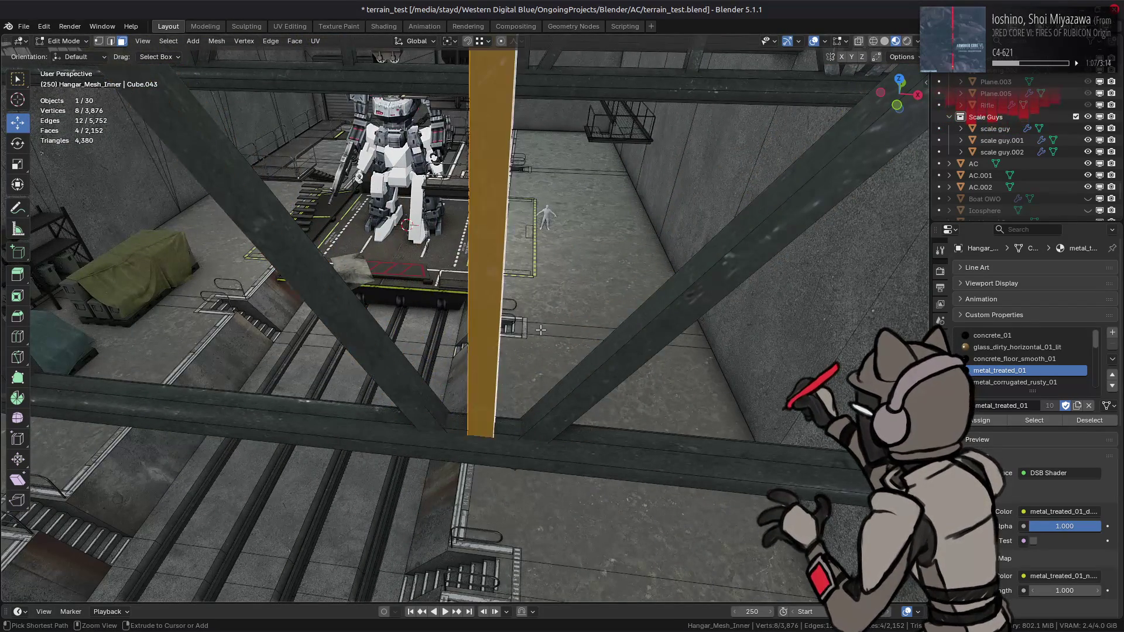
key(alt+Tab)
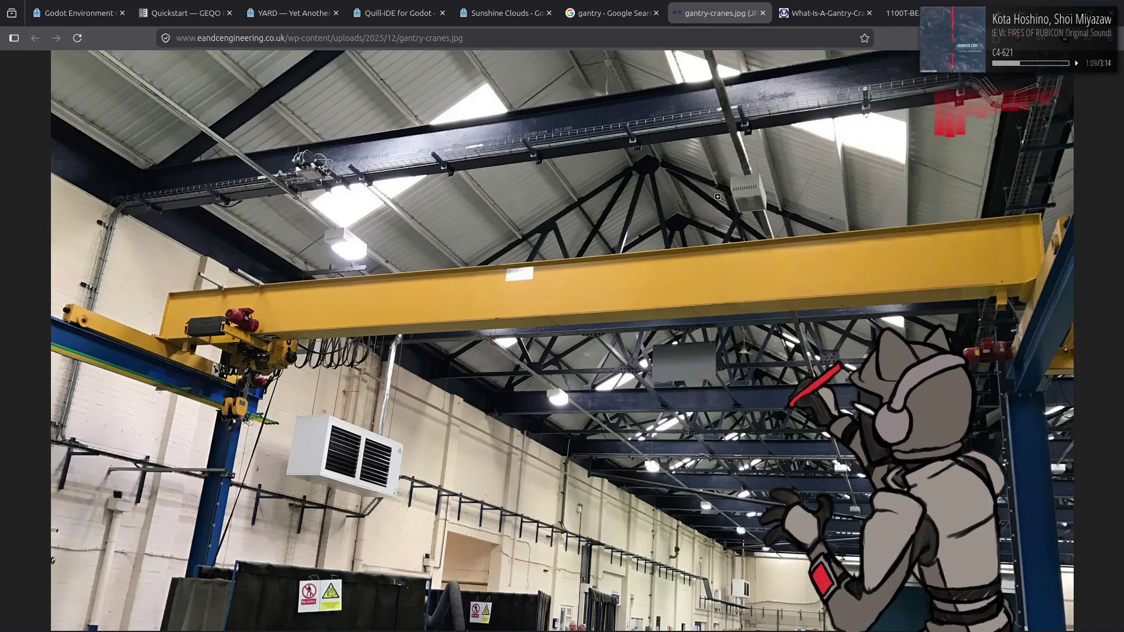
Browse the What-Is-A-Gantry-Crane, gantry-cranes and 1100T trolley photos plus 'gantry' image results, then return to Blender.
click(805, 6)
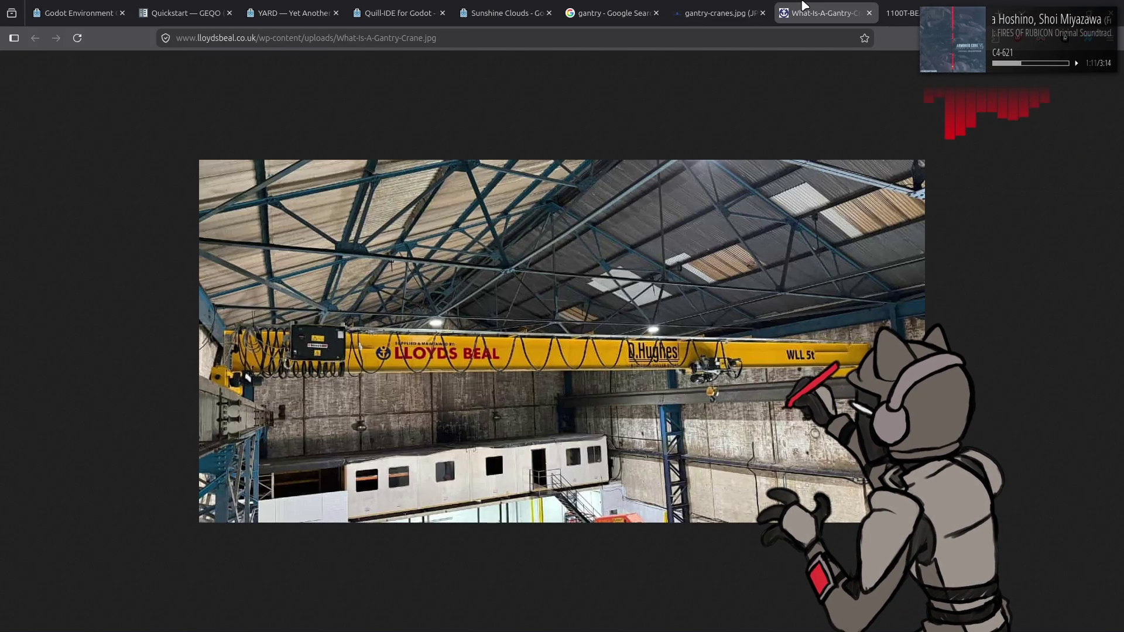
click(715, 6)
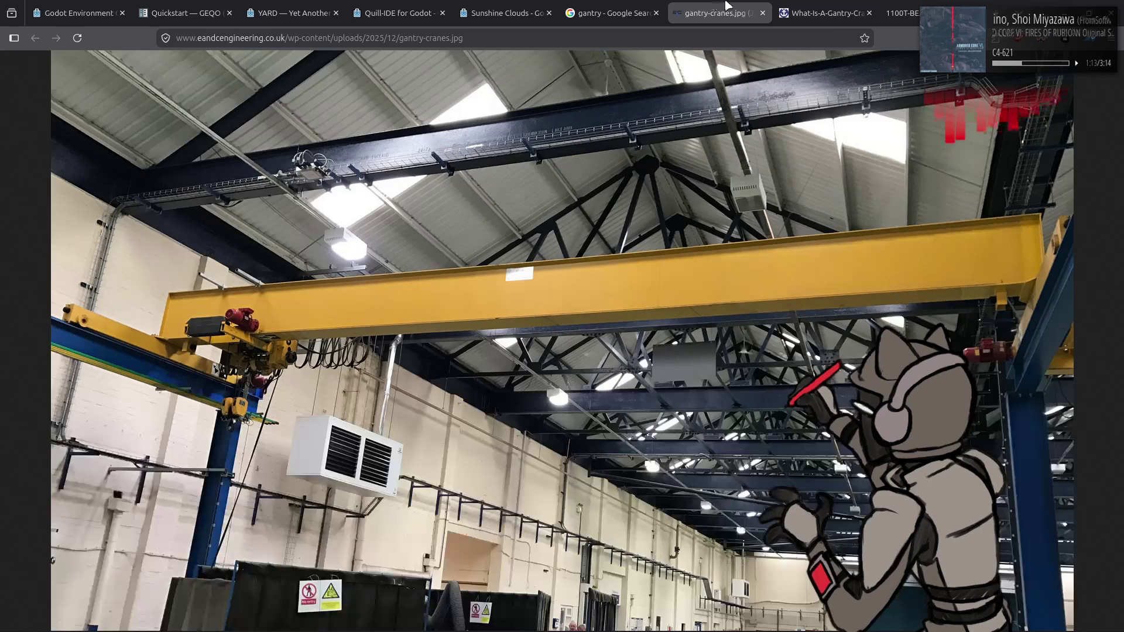
click(794, 6)
click(910, 6)
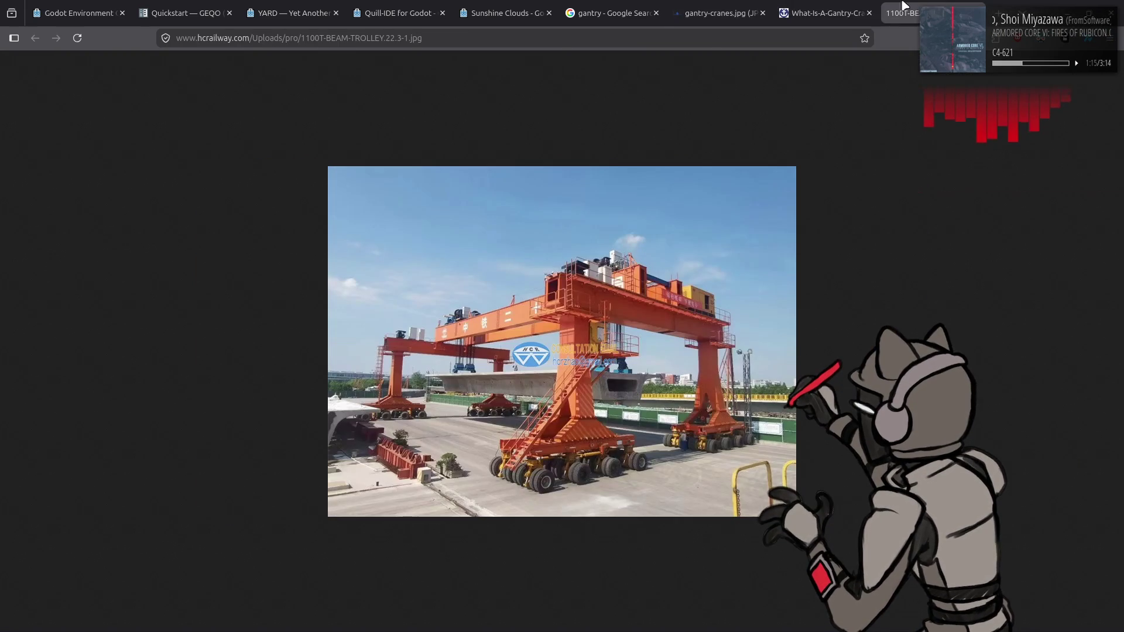
click(593, 6)
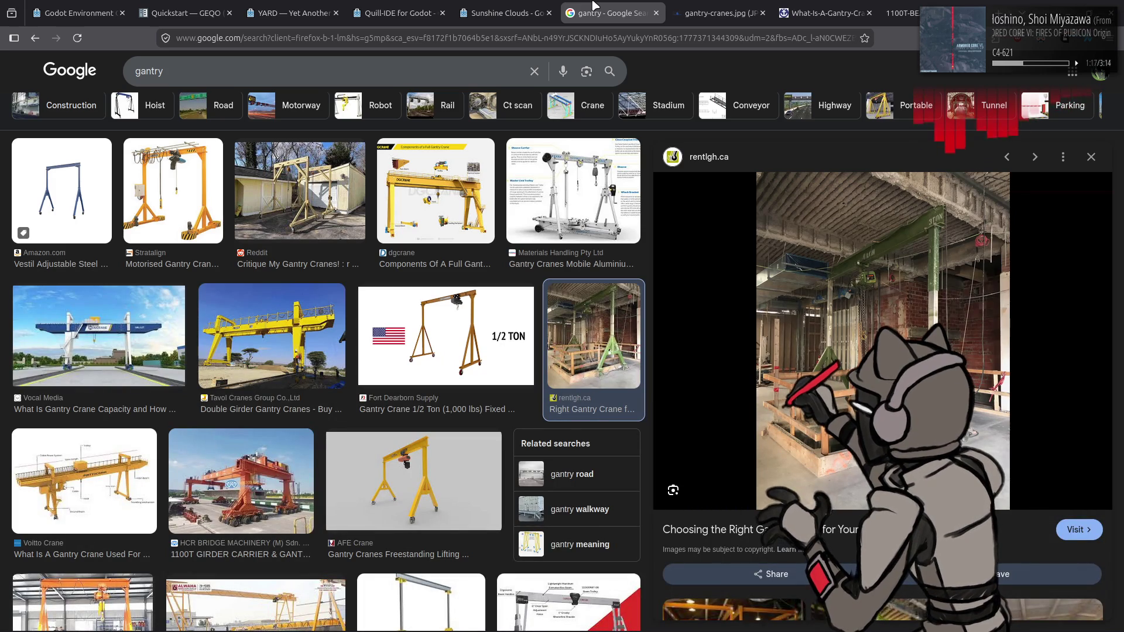
key(alt+Tab)
middle_drag(446, 256, 409, 234)
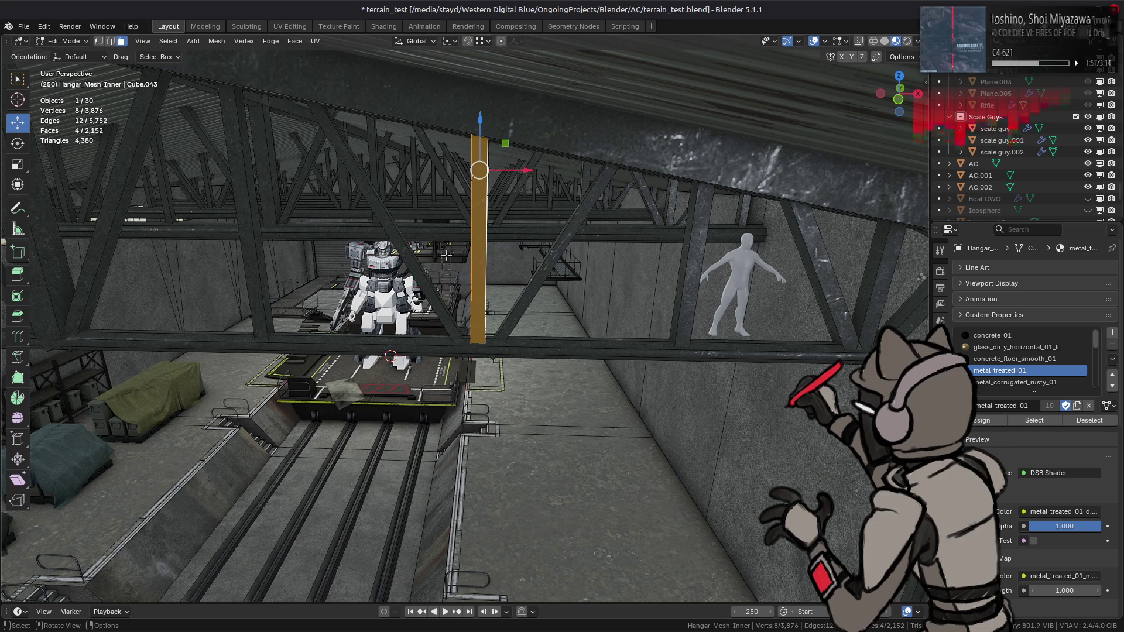
Select both diagonal truss struts above the walkway beam along with all their linked faces.
mouse_move(446, 256)
middle_down()
mouse_move(540, 254)
mouse_move(530, 231)
middle_up()
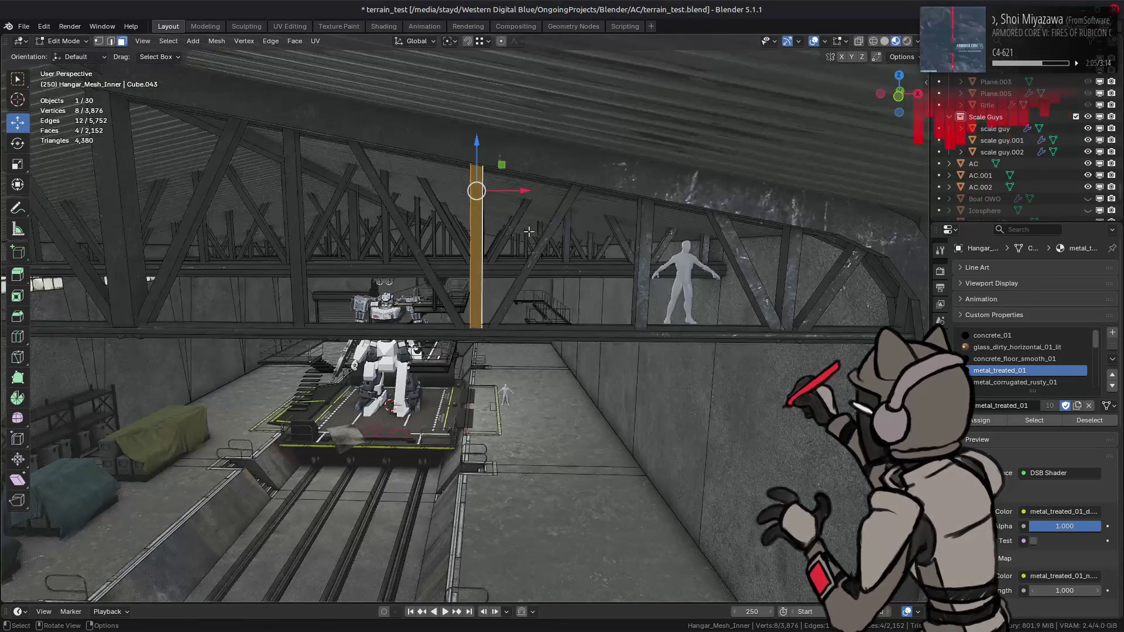
mouse_move(528, 232)
middle_down()
mouse_move(520, 253)
mouse_move(522, 216)
mouse_move(512, 217)
middle_up()
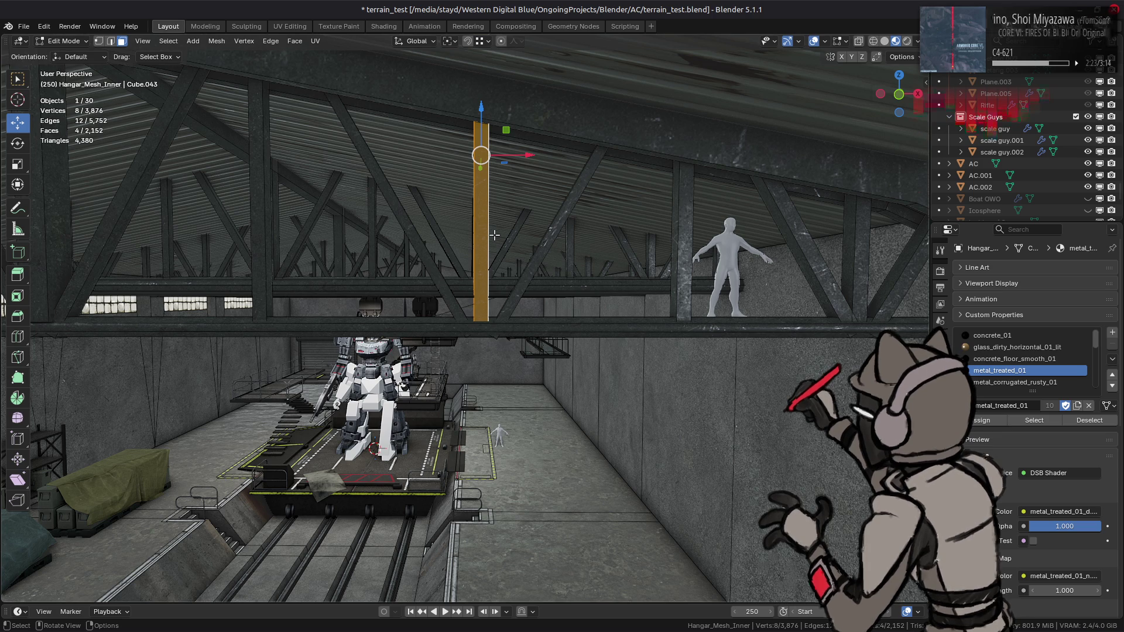
scroll(495, 235, up, 2)
scroll(495, 232, up, 2)
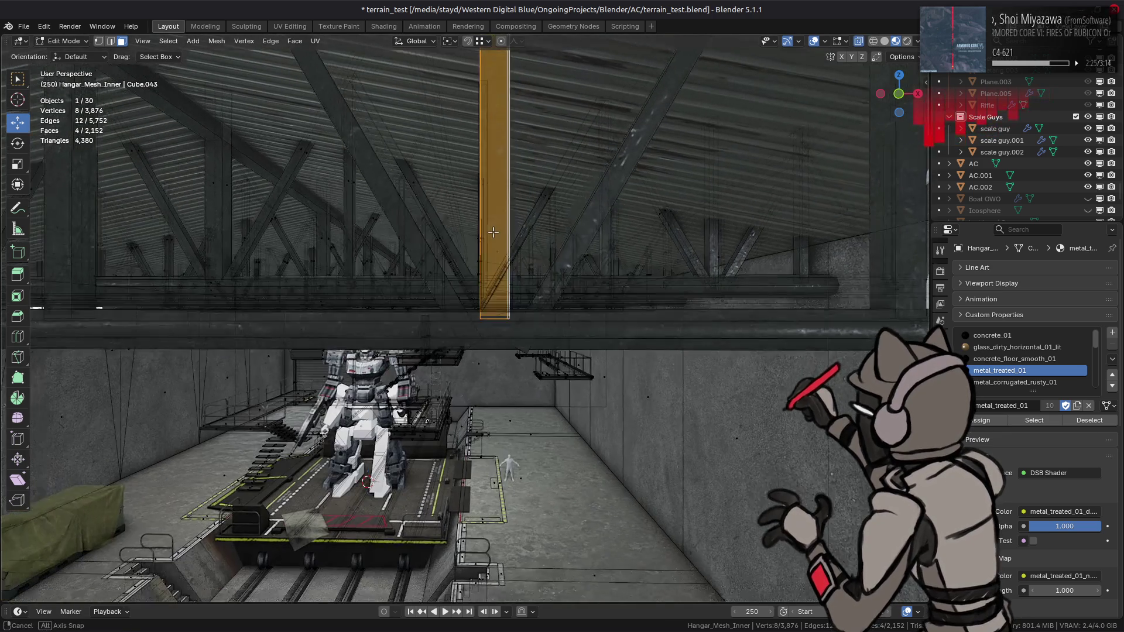
click(538, 301)
shift+click(450, 290)
key(ctrl+l)
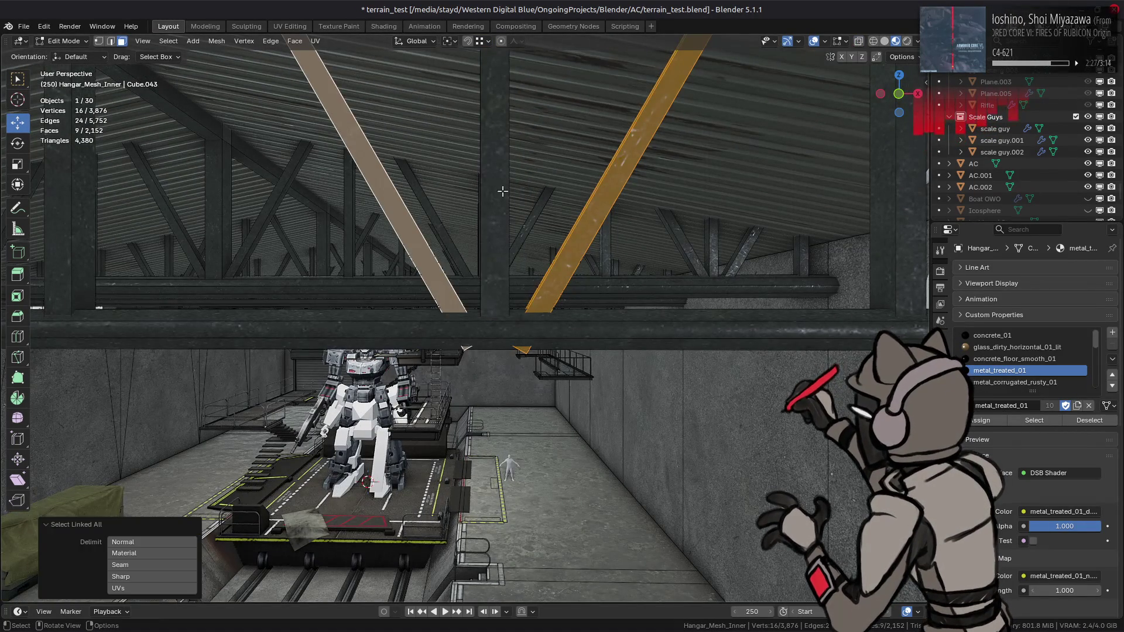
Raise the two selected diagonal struts 0.125 m along Z.
scroll(470, 147, down, 2)
drag(468, 157, 472, 195)
scroll(471, 201, up, 5)
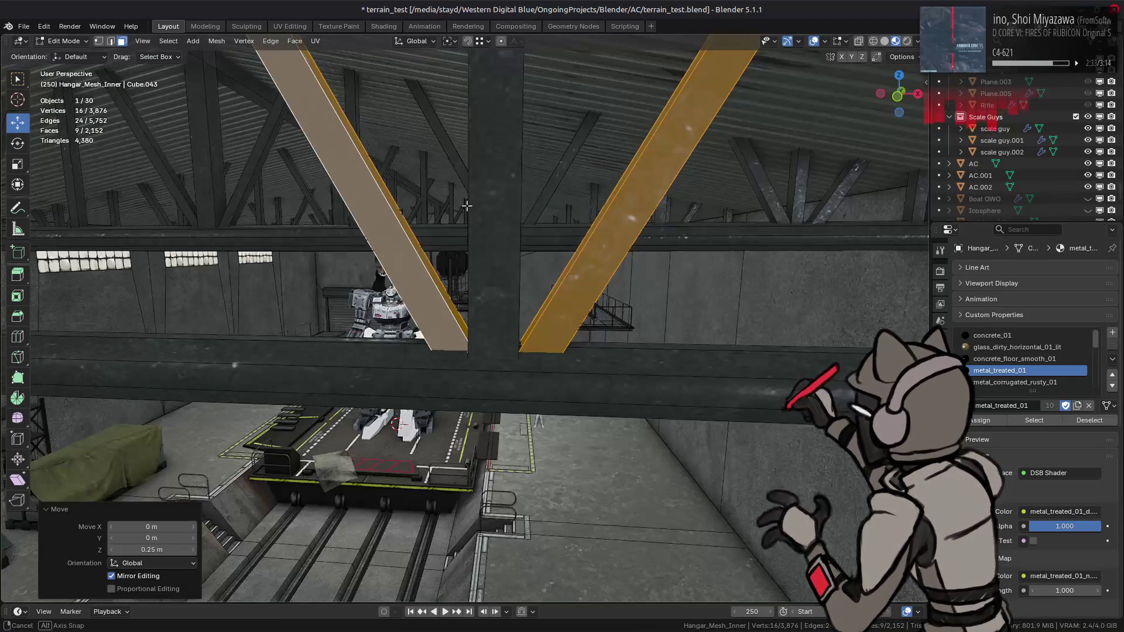
scroll(466, 206, down, 5)
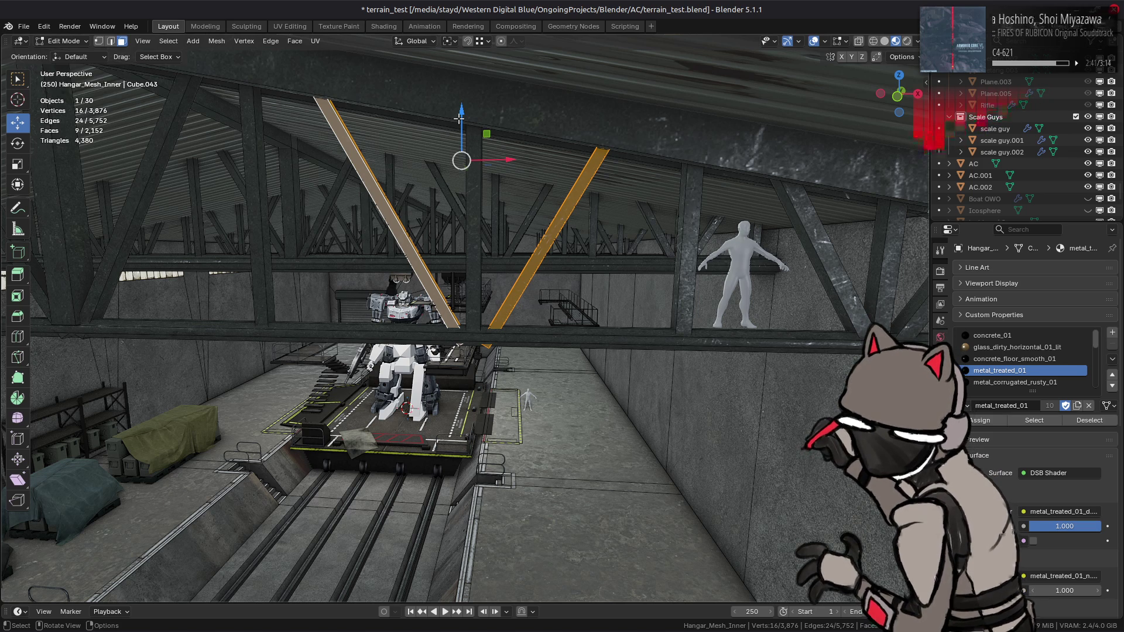
drag(462, 110, 466, 106)
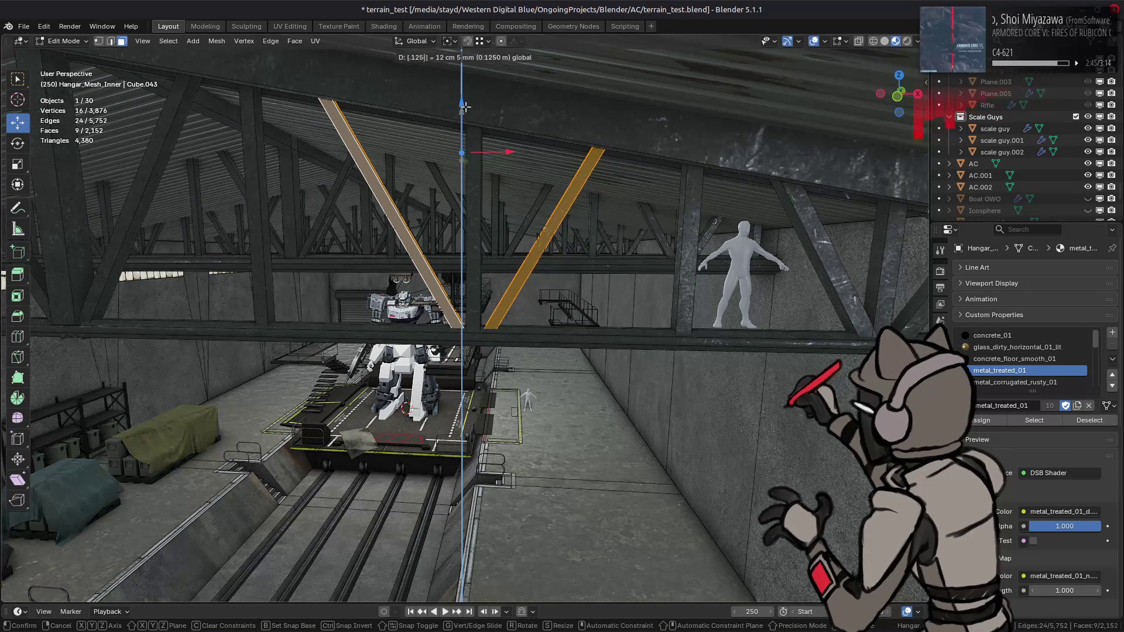
Check the strut ends from the front in X-ray, then clear the selection.
scroll(451, 147, up, 2)
mouse_move(451, 147)
middle_down()
mouse_move(447, 137)
mouse_move(448, 180)
middle_up()
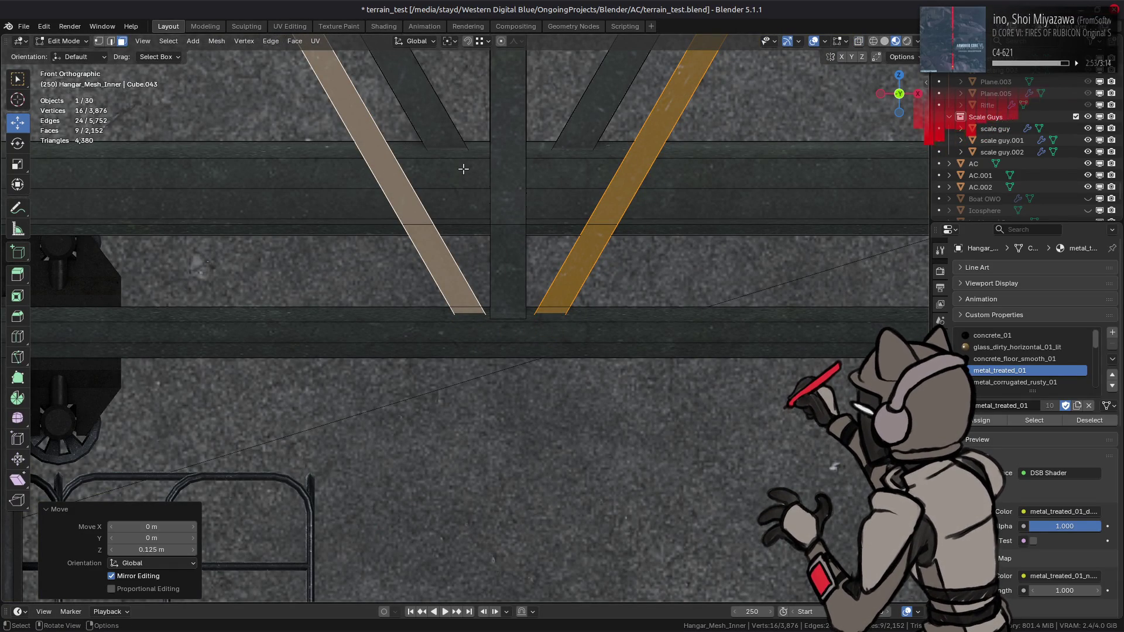
key(alt+z)
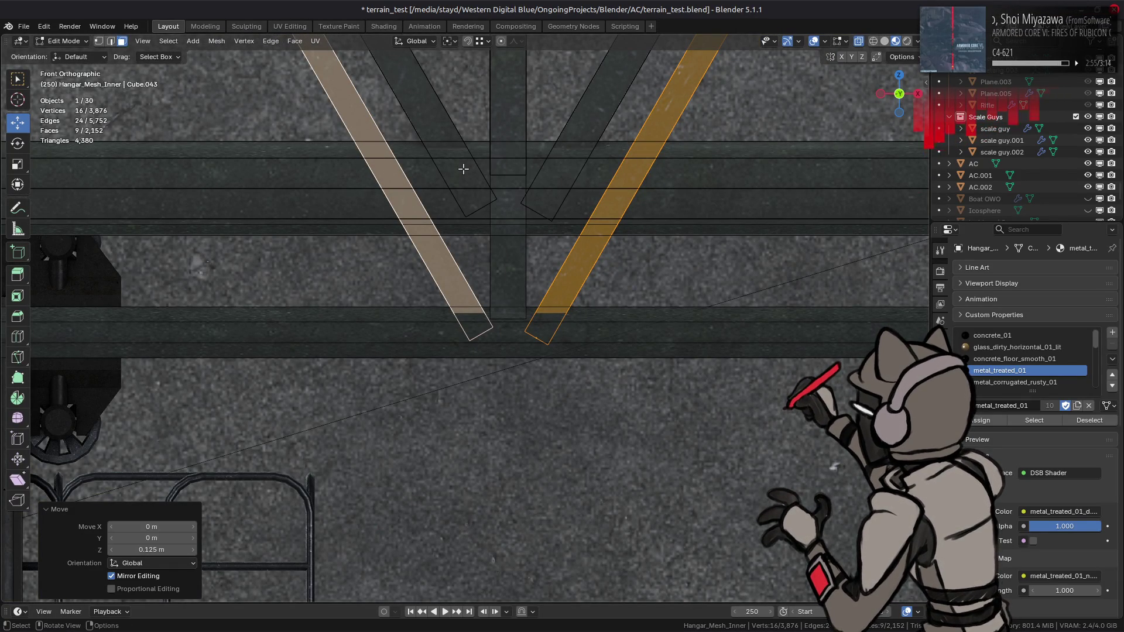
key(alt+z)
mouse_move(463, 169)
middle_down()
mouse_move(463, 191)
mouse_move(501, 170)
middle_up()
key(alt+a)
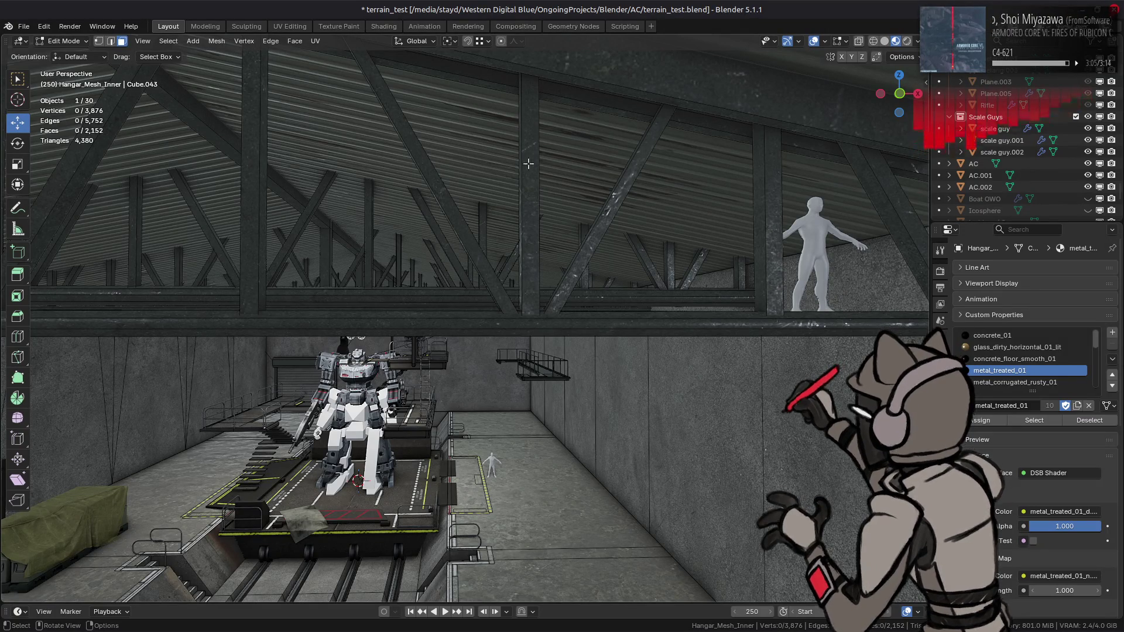
Delete the 12 faces of the redundant diagonal and vertical strut pieces.
mouse_move(537, 170)
middle_down()
mouse_move(458, 203)
mouse_move(518, 256)
mouse_move(470, 237)
mouse_move(582, 306)
middle_up()
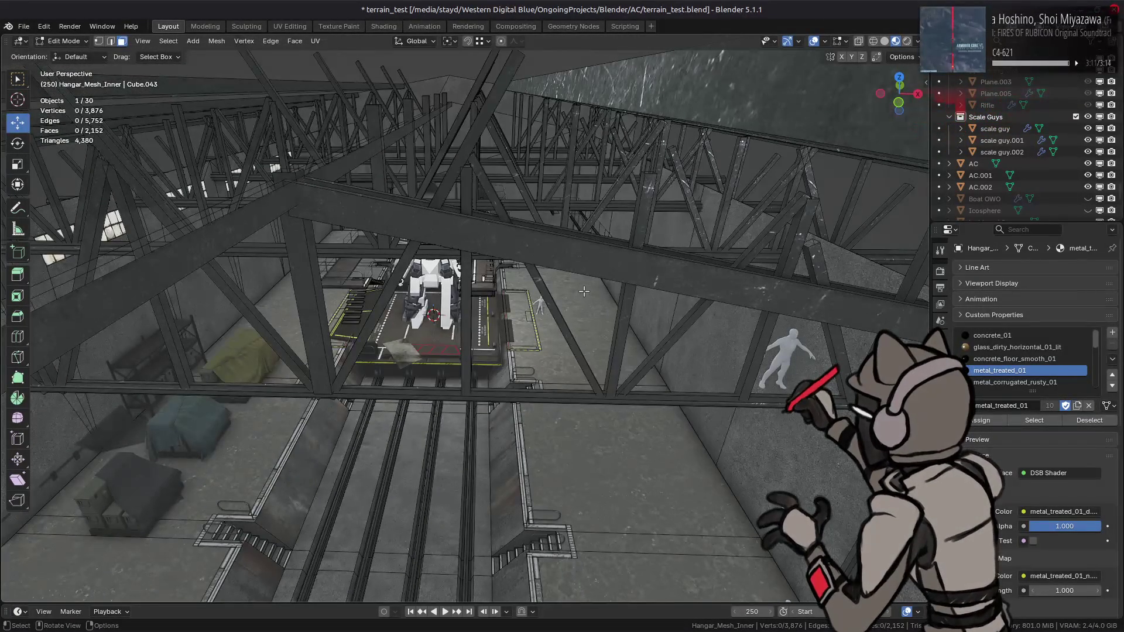
mouse_move(593, 288)
middle_down()
mouse_move(430, 222)
mouse_move(627, 392)
mouse_move(544, 432)
mouse_move(422, 280)
middle_up()
scroll(422, 280, up, 10)
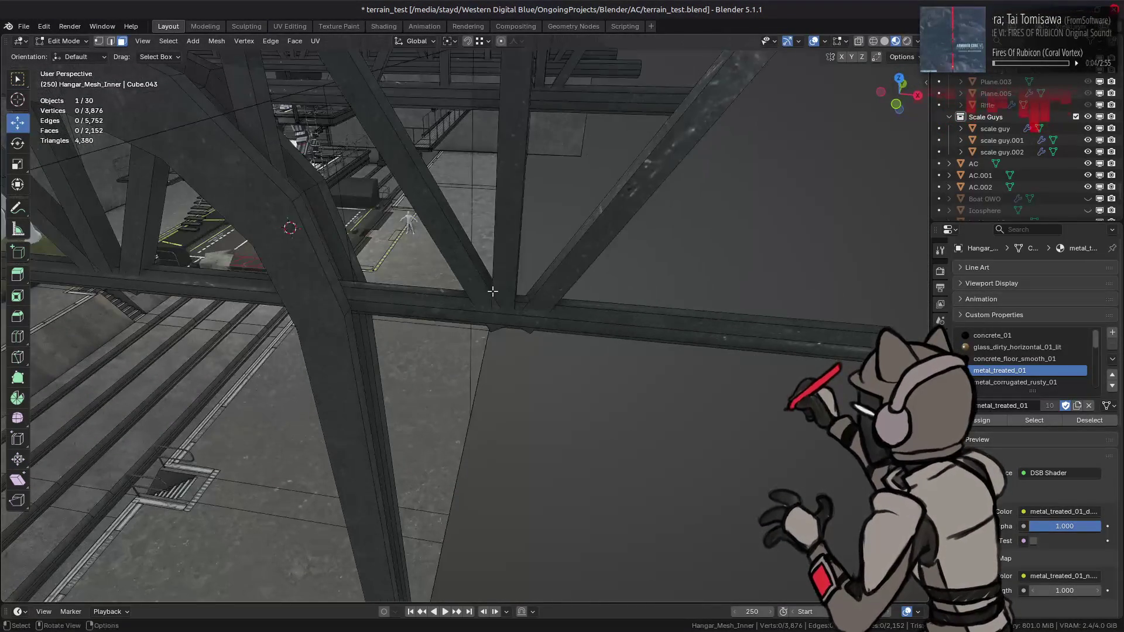
click(404, 176)
shift+click(511, 176)
shift+click(569, 285)
key(ctrl+l)
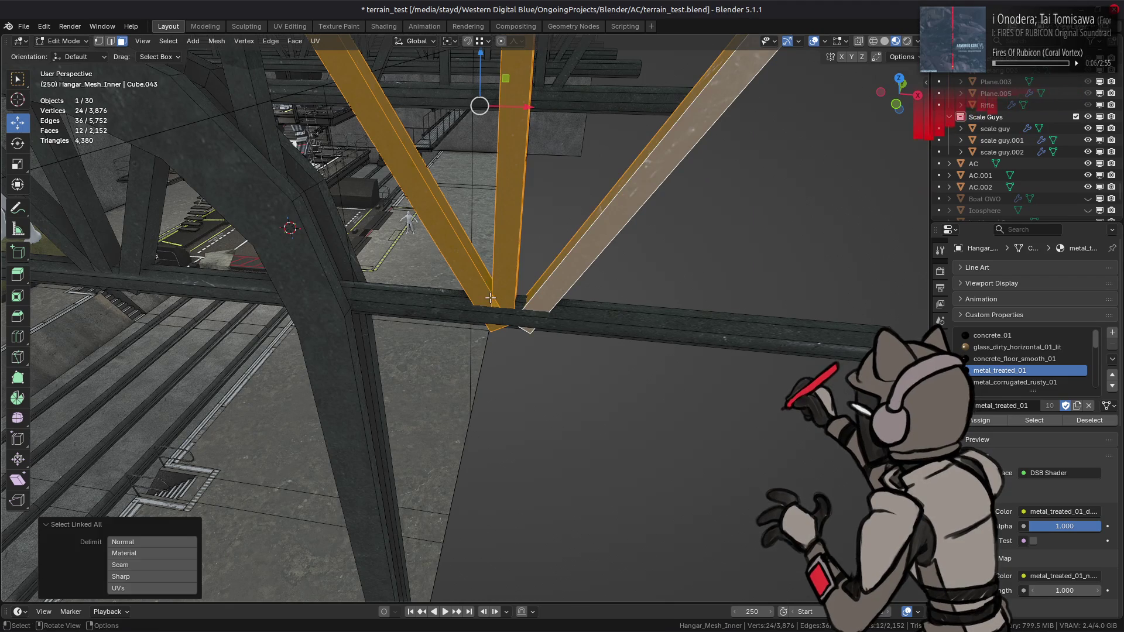
right_click(479, 543)
click(478, 543)
Delete the four faces of the vertical strut by the wall.
middle_drag(478, 544, 648, 263)
click(648, 263)
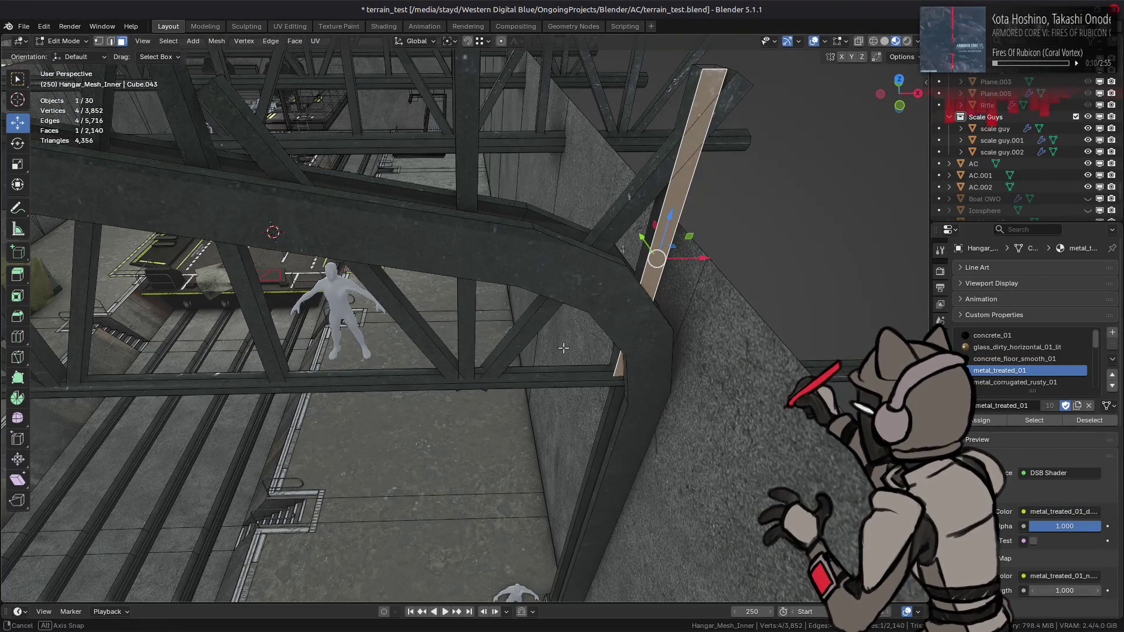
key(ctrl+l)
click(470, 399)
mouse_move(470, 399)
middle_down()
mouse_move(525, 358)
mouse_move(511, 335)
mouse_move(514, 349)
middle_up()
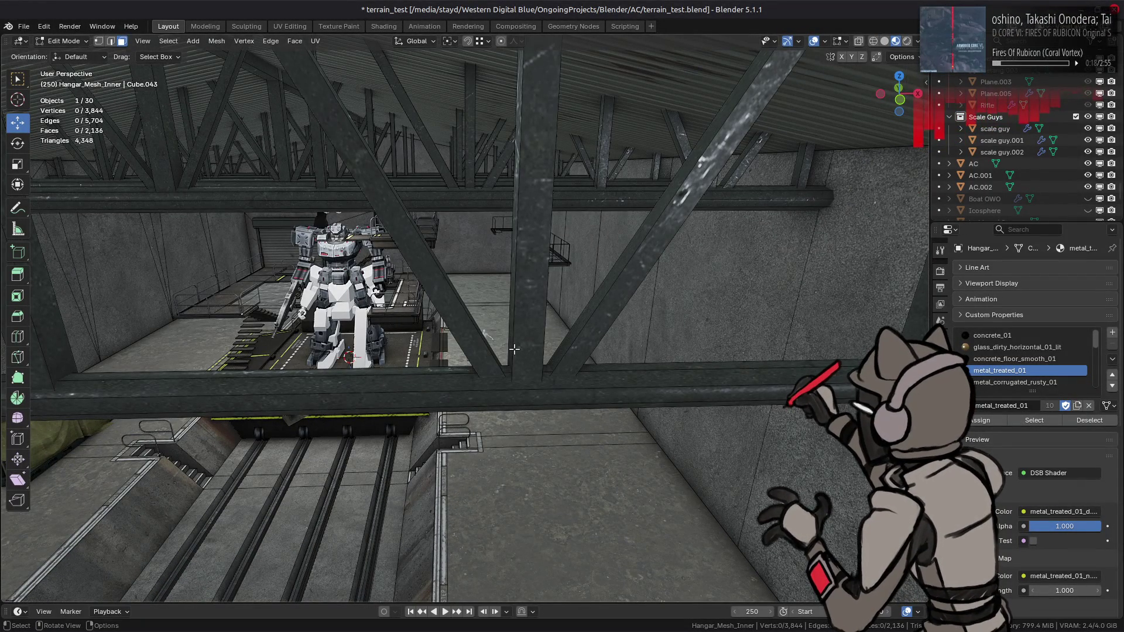
mouse_move(513, 350)
middle_down()
mouse_move(501, 365)
mouse_move(577, 351)
mouse_move(516, 310)
mouse_move(505, 341)
mouse_move(479, 354)
middle_up()
Move one end loop of the upper roof beam -5.625 m along X.
scroll(478, 350, down, 10)
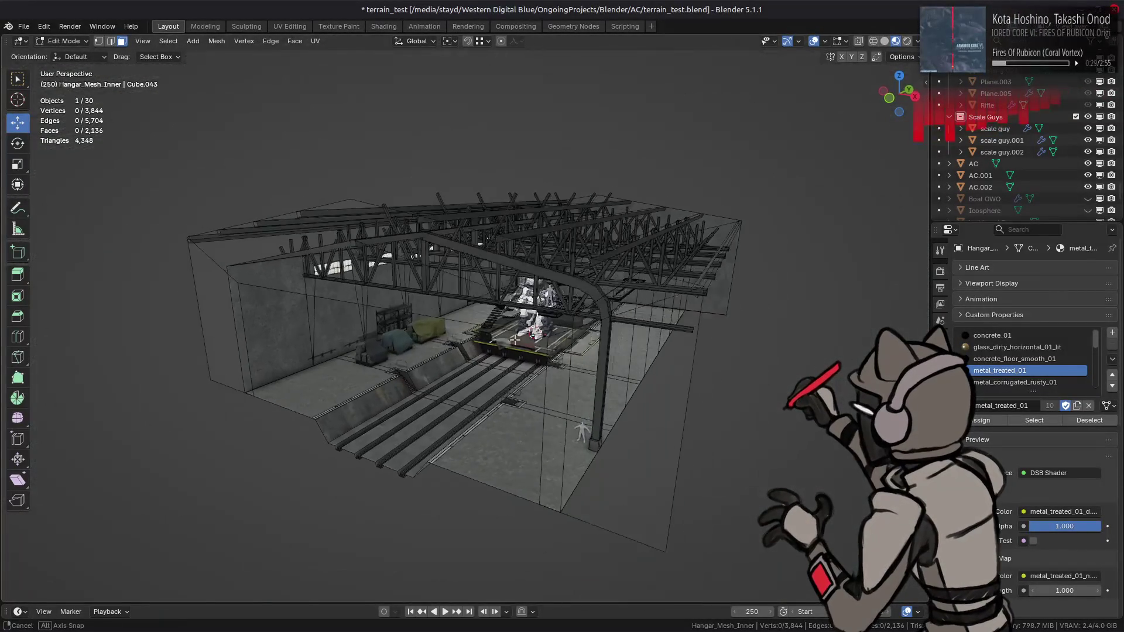
mouse_move(514, 339)
middle_down()
mouse_move(586, 331)
mouse_move(747, 244)
middle_up()
scroll(544, 341, up, 8)
alt+click(765, 166)
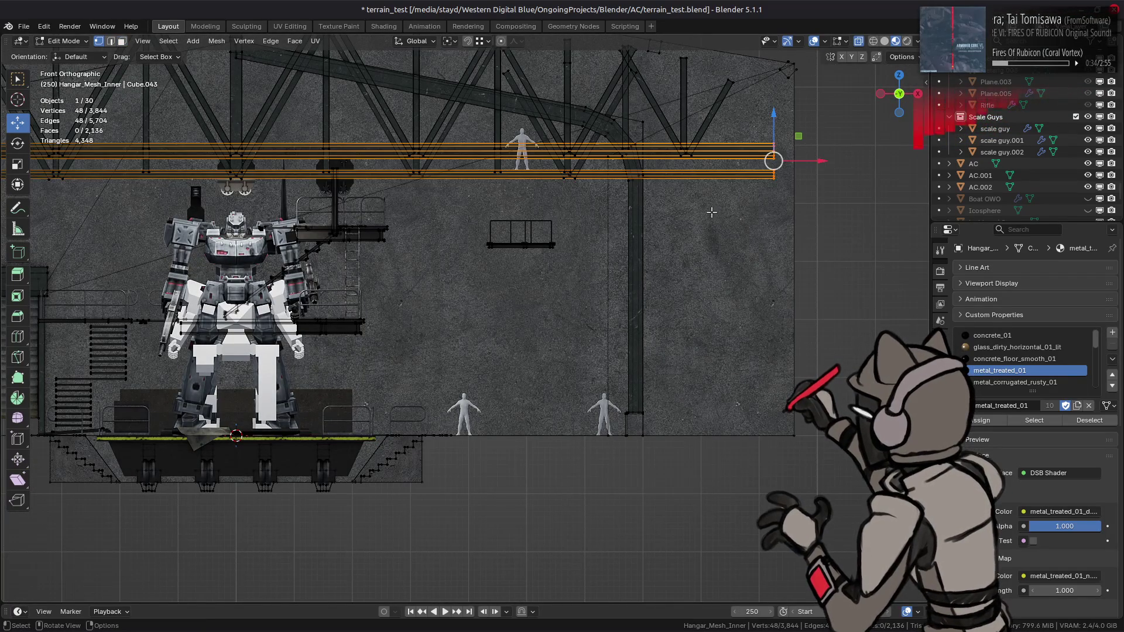
click(901, 57)
mouse_move(644, 187)
middle_down()
mouse_move(507, 163)
mouse_move(559, 139)
mouse_move(469, 44)
middle_up()
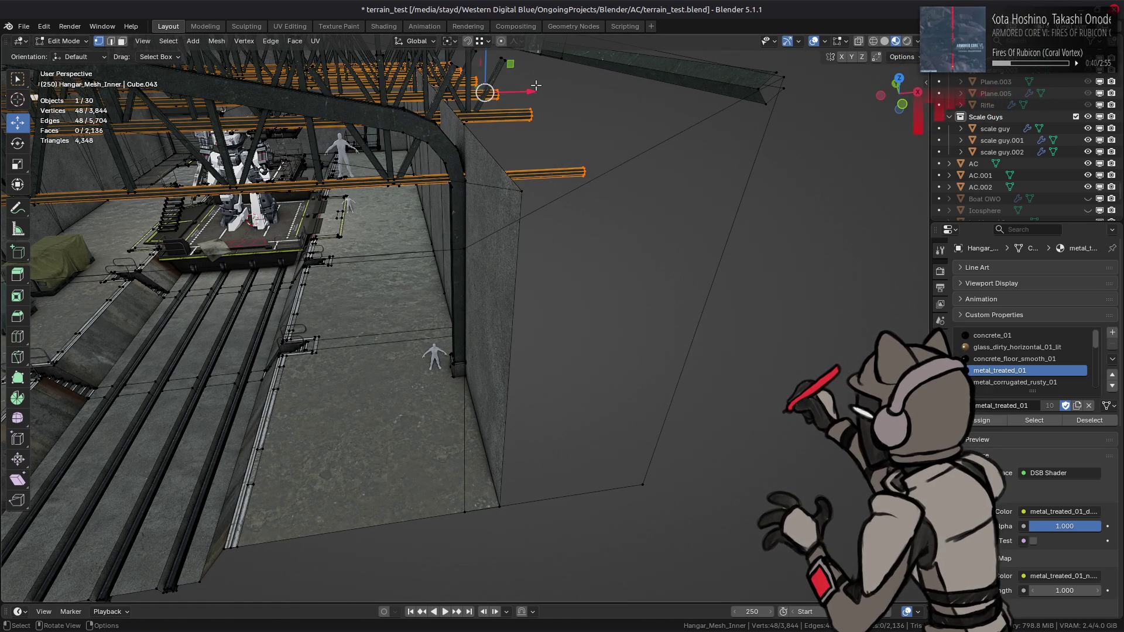
key(g)
key(x)
click(522, 191)
Move the opposite beam end loop 5.625 m along X.
middle_drag(521, 191, 414, 223)
scroll(414, 223, up, 3)
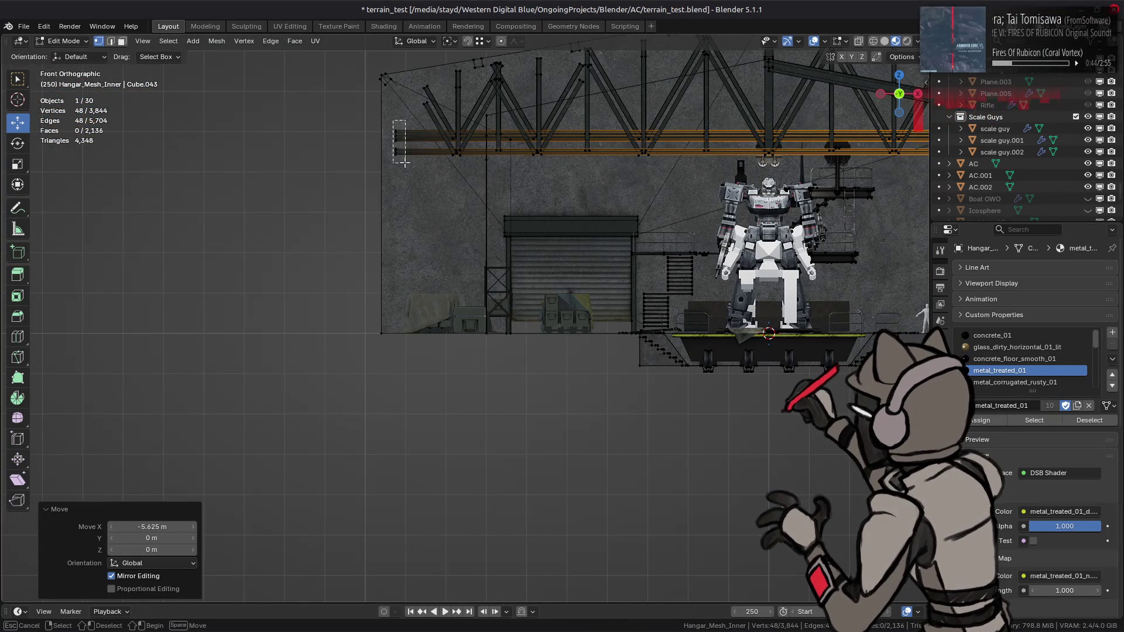
key(alt+a)
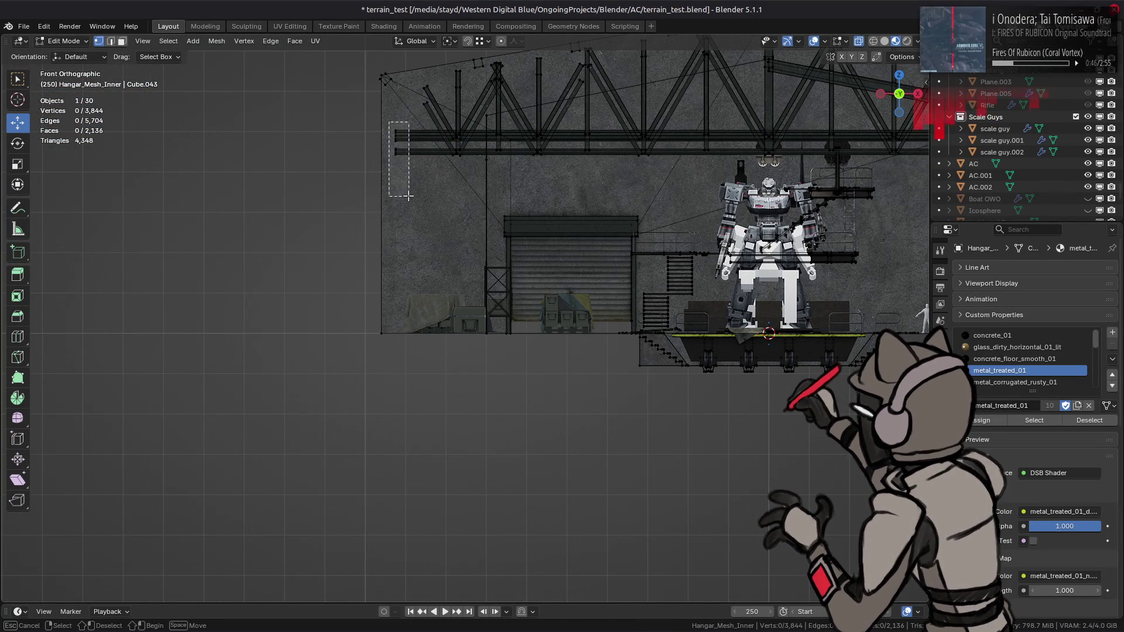
alt+click(410, 153)
mouse_move(416, 175)
middle_down()
mouse_move(424, 200)
mouse_move(396, 237)
middle_up()
mouse_move(484, 184)
mouse_down()
mouse_move(327, 237)
mouse_move(401, 237)
mouse_up()
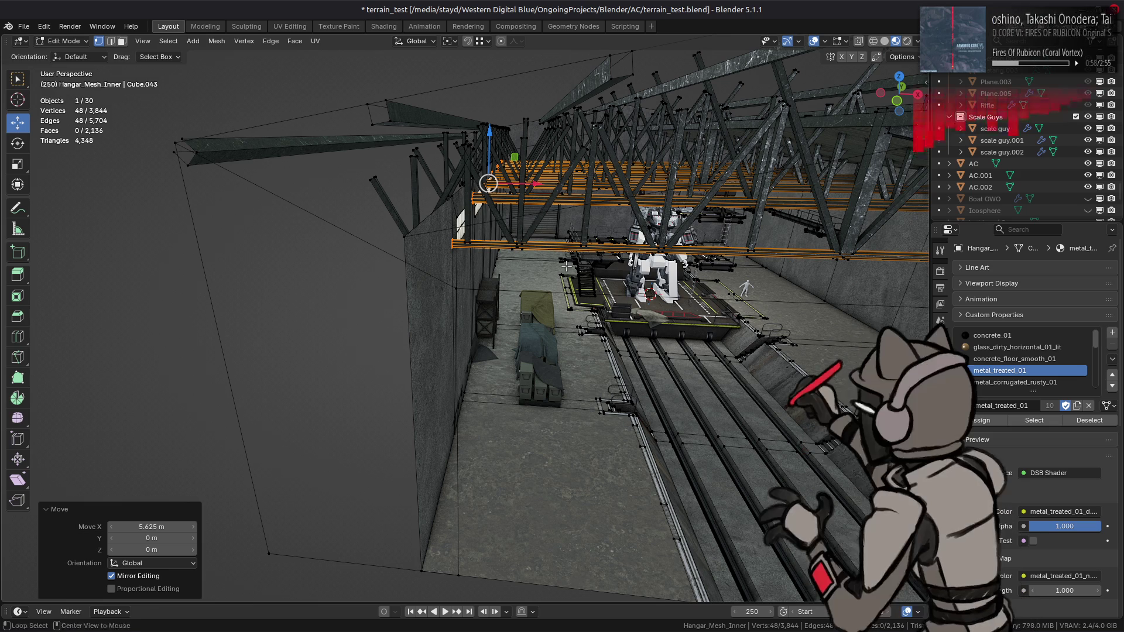
mouse_move(570, 264)
middle_down()
mouse_move(519, 302)
mouse_move(533, 311)
middle_up()
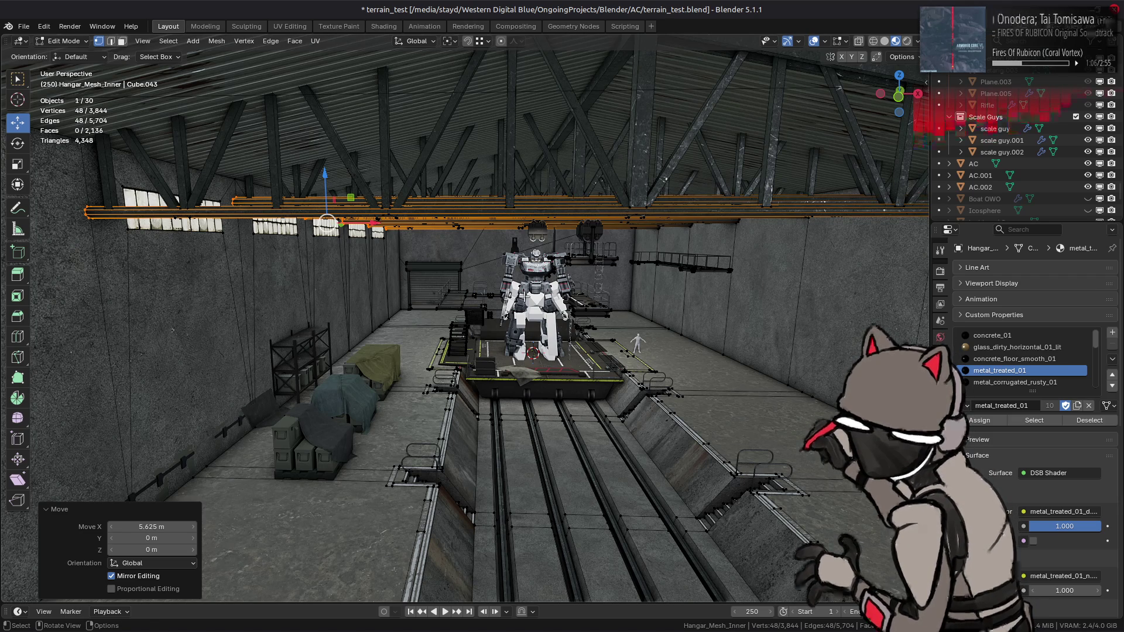
mouse_move(525, 297)
middle_down()
mouse_move(497, 289)
mouse_move(529, 326)
mouse_move(523, 336)
mouse_move(520, 316)
mouse_move(568, 331)
middle_up()
Switch to face selection and save terrain_test.blend.
key(3)
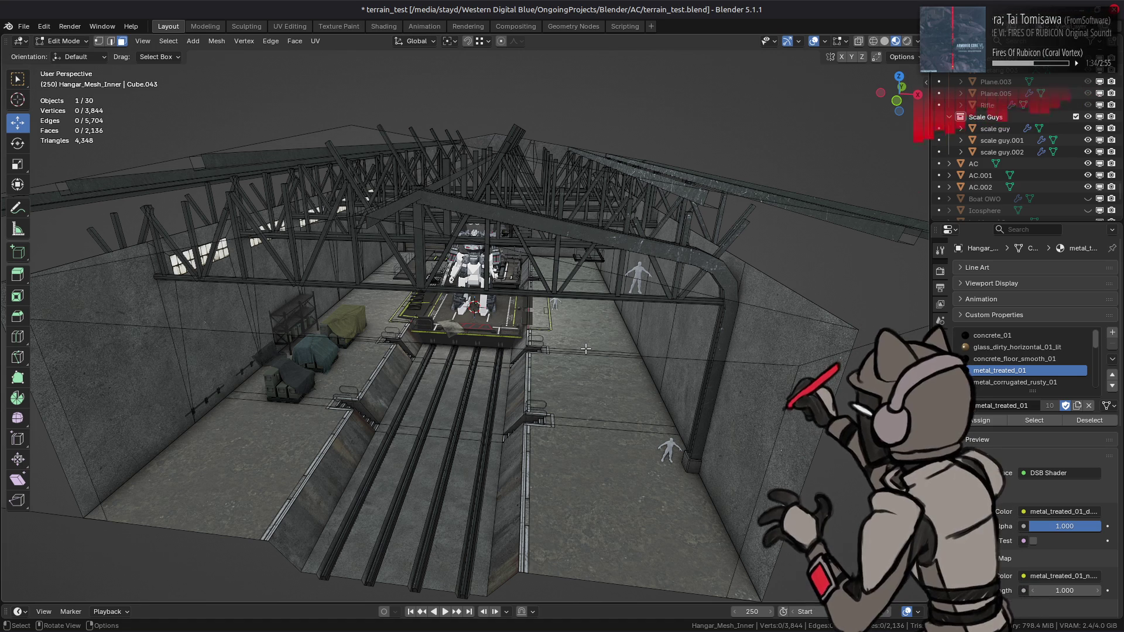
mouse_move(583, 359)
middle_down()
mouse_move(568, 341)
mouse_move(539, 356)
mouse_move(604, 338)
mouse_move(510, 331)
mouse_move(489, 314)
middle_up()
key(ctrl+s)
Box-select all the roof trusses from the side view.
key(b)
mouse_move(408, 174)
mouse_down()
mouse_move(765, 283)
mouse_move(803, 281)
mouse_up()
alt+middle_drag(803, 281, 556, 317)
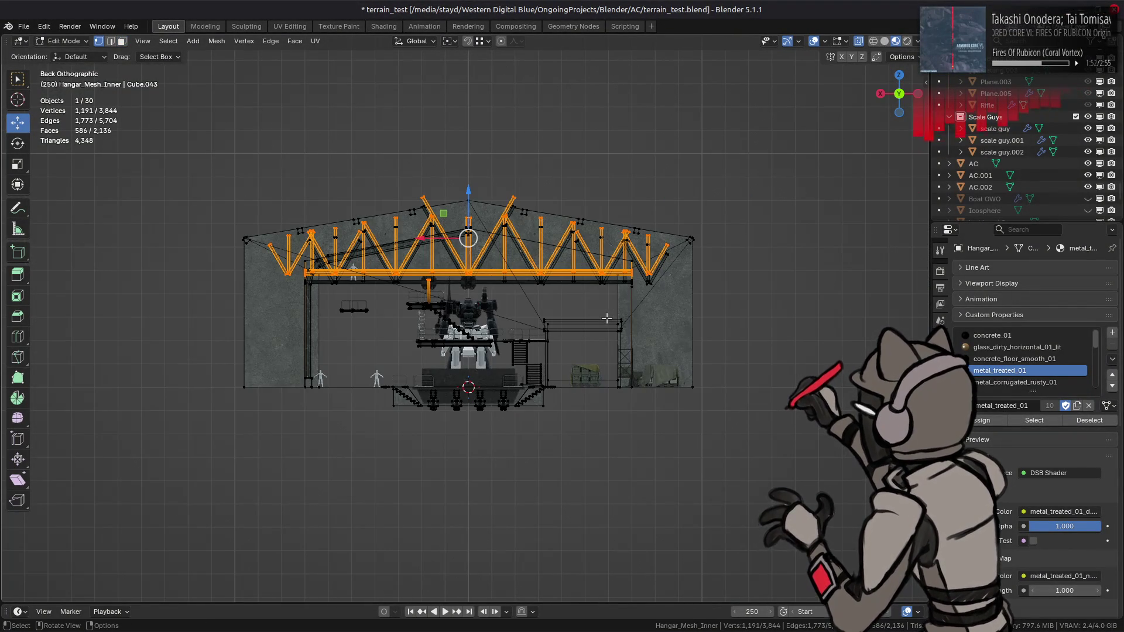
Box-deselect the right-end truss strut pieces.
scroll(606, 317, up, 3)
key(b)
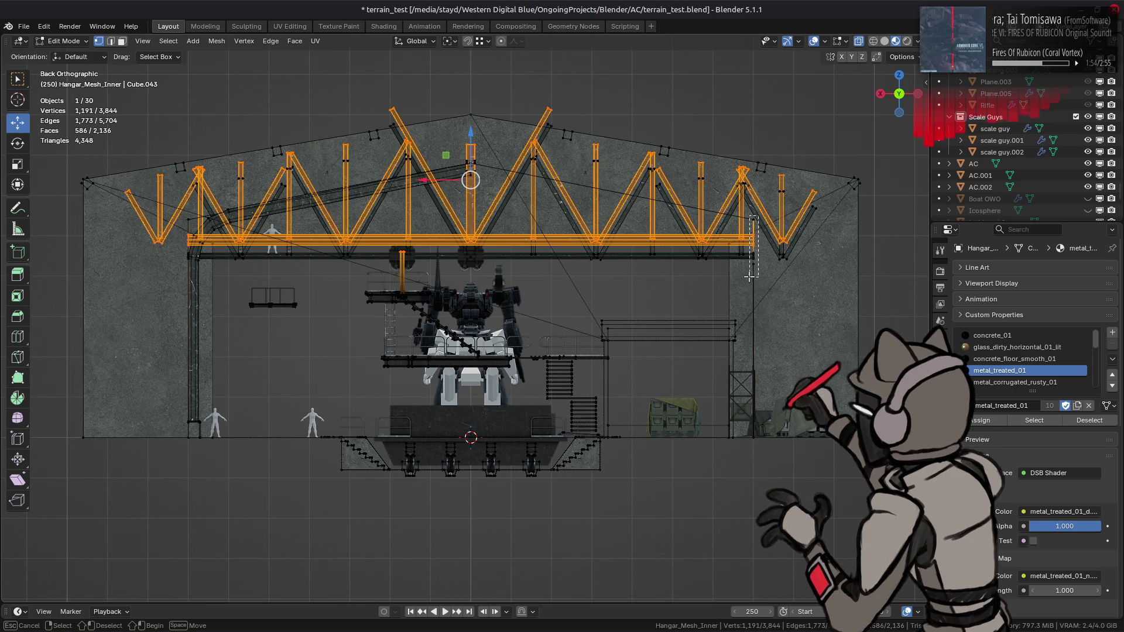
middle_drag(749, 276, 749, 276)
key(b)
middle_drag(405, 321, 363, 249)
mouse_move(363, 249)
middle_down()
mouse_move(496, 278)
mouse_move(484, 290)
mouse_move(511, 199)
mouse_move(527, 205)
mouse_move(335, 295)
mouse_move(519, 259)
mouse_move(555, 333)
mouse_move(545, 399)
middle_up()
Add the missed truss faces and grow the selection to all connected truss pieces.
key(3)
key(ctrl+l)
scroll(491, 284, down, 3)
scroll(492, 264, up, 5)
shift+click(511, 199)
shift+click(519, 258)
key(ctrl+l)
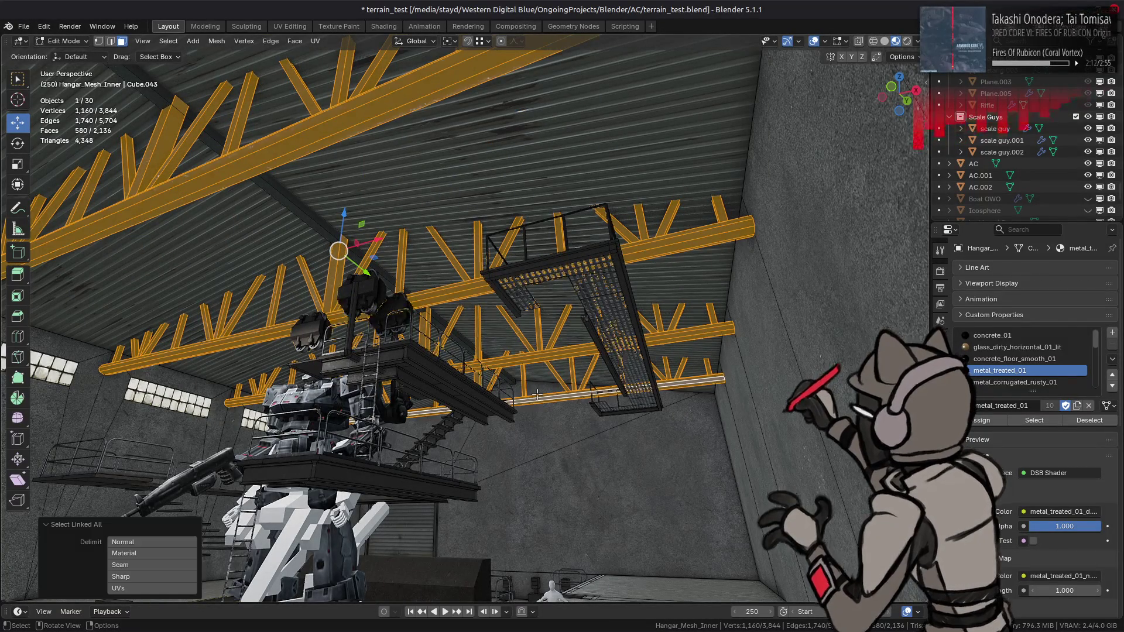
Clear the selected roof trusses out of the way.
right_click(540, 352)
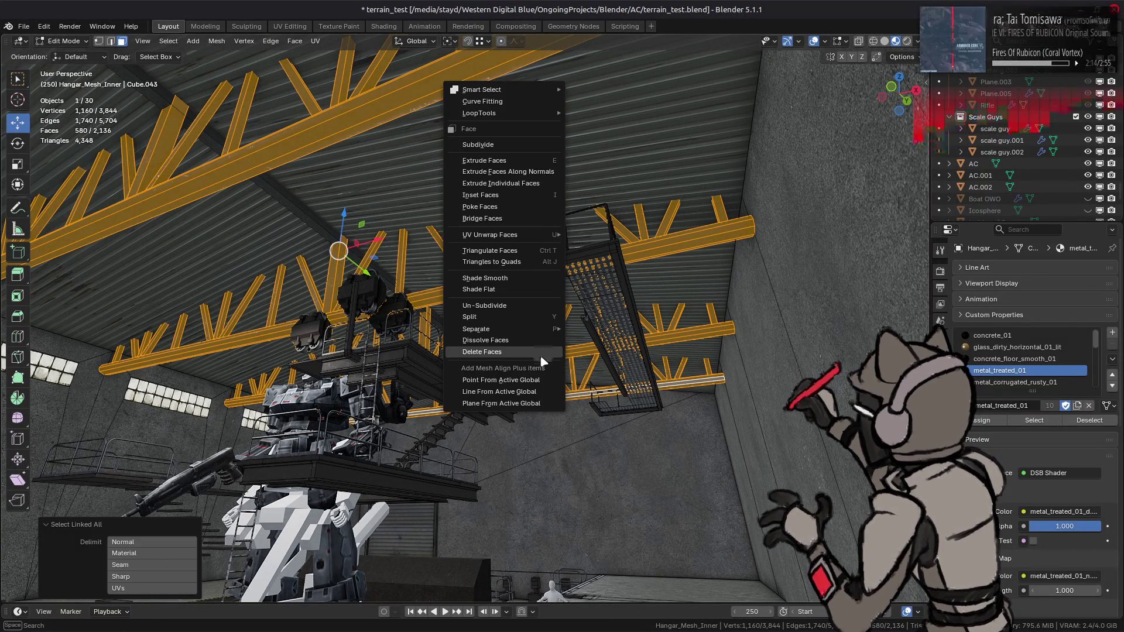
click(538, 366)
mouse_move(497, 275)
middle_down()
mouse_move(510, 193)
mouse_move(449, 351)
mouse_move(488, 314)
middle_up()
mouse_move(438, 263)
middle_down()
mouse_move(503, 230)
mouse_move(524, 245)
mouse_move(458, 222)
mouse_move(510, 243)
mouse_move(535, 276)
middle_up()
Select the eight long roof-beam faces under the roof and delete them.
click(503, 230)
shift+click(485, 251)
shift+click(499, 234)
shift+click(483, 226)
shift+click(509, 243)
shift+click(519, 246)
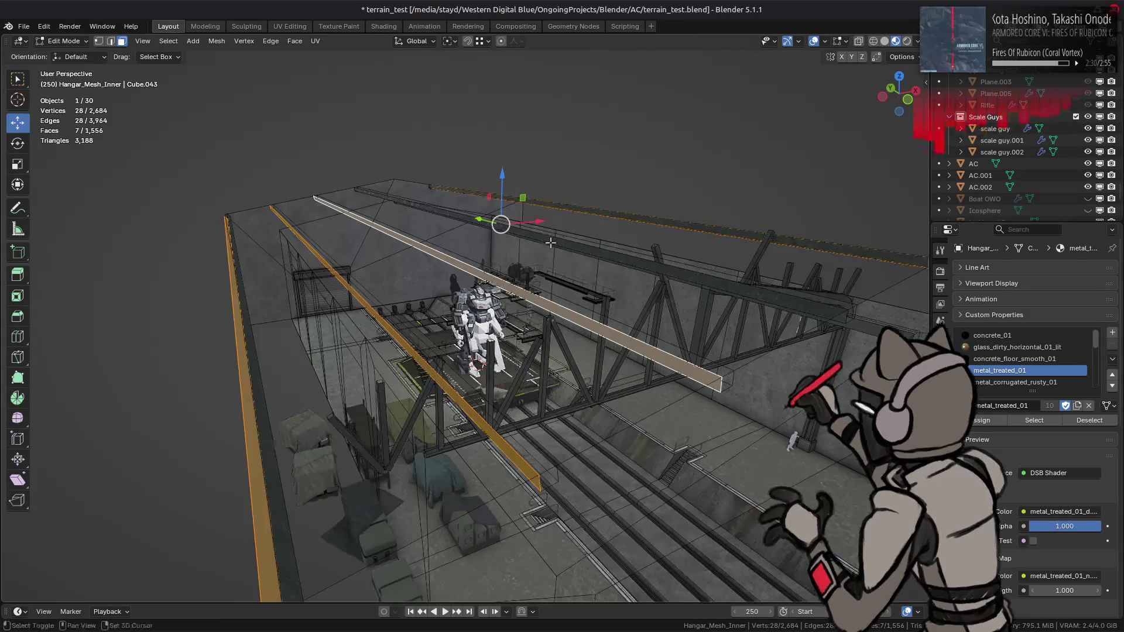
shift+click(535, 276)
right_click(447, 366)
click(447, 369)
Select a roof panel face and the rusty corrugated roof face.
mouse_move(447, 369)
middle_down()
mouse_move(523, 296)
mouse_move(512, 150)
mouse_move(491, 221)
middle_up()
click(514, 146)
click(491, 221)
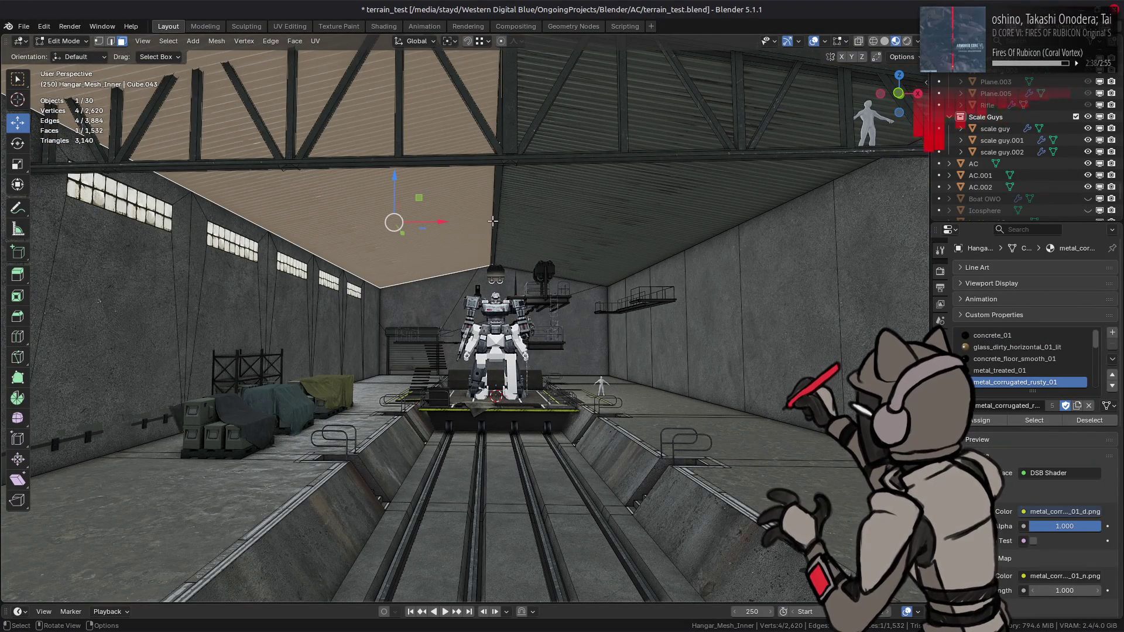
Select the whole connected thin vertical beam with Ctrl+L.
click(494, 219)
key(ctrl+l)
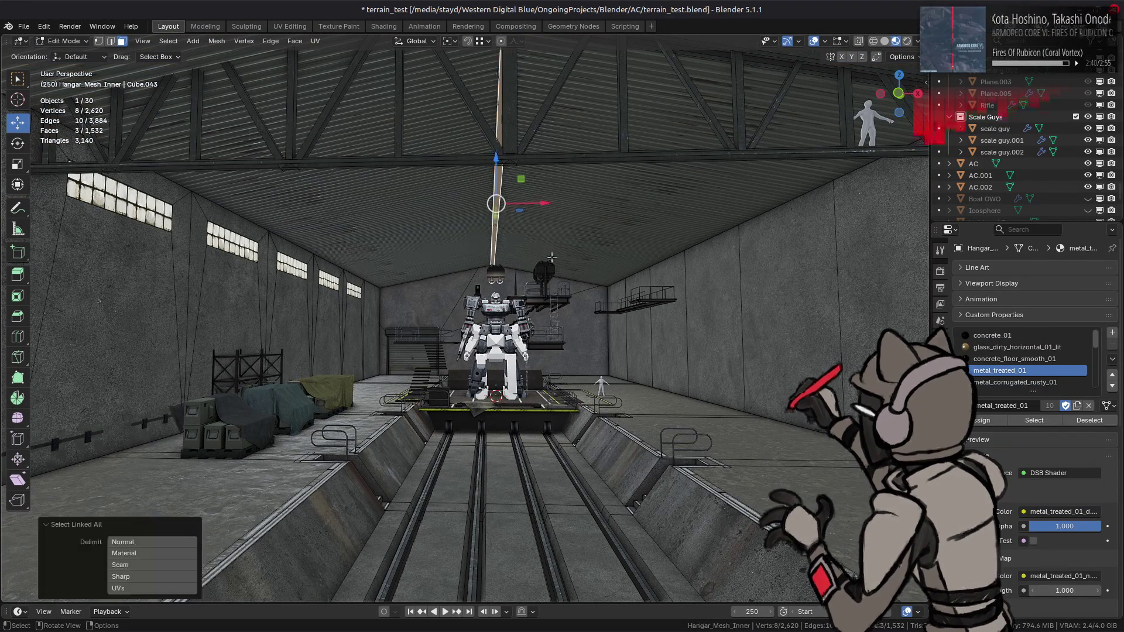
middle_drag(494, 219, 475, 271)
scroll(475, 271, up, 2)
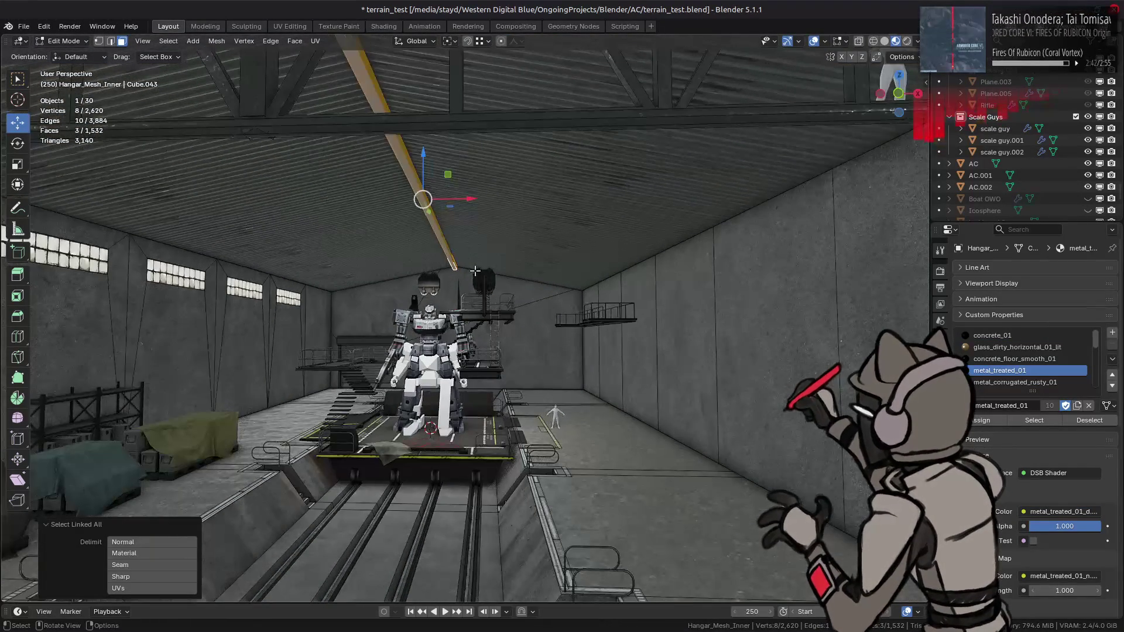
mouse_move(510, 234)
middle_down()
mouse_move(518, 264)
mouse_move(516, 209)
middle_up()
middle_drag(493, 244, 496, 248)
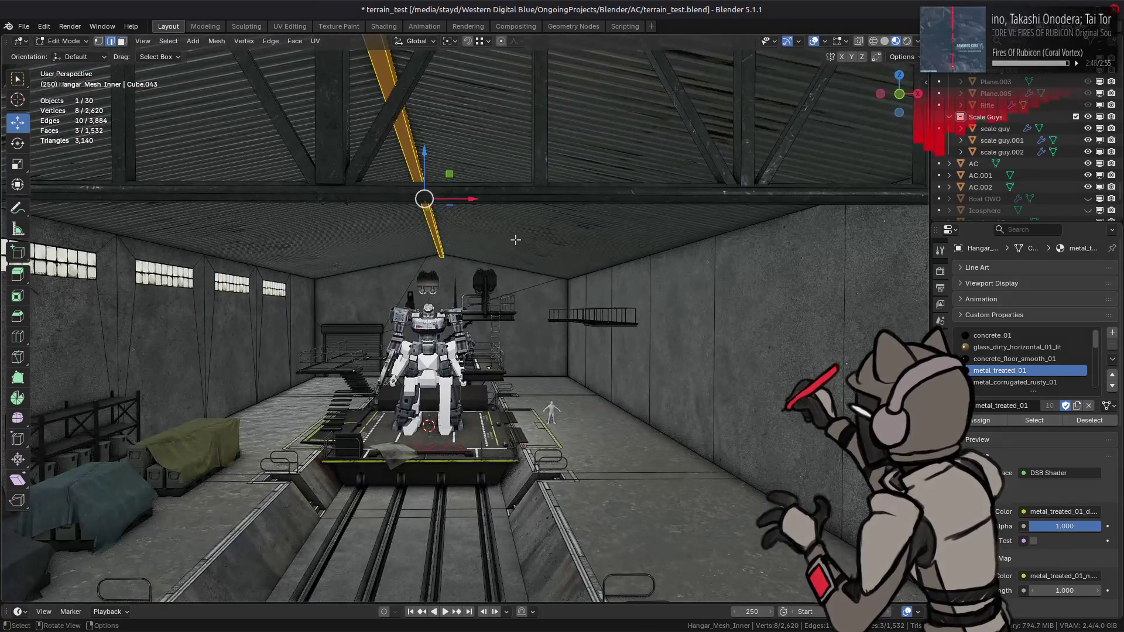
Select two ceiling roof panels and an edge ring across them.
click(512, 290)
click(507, 236)
shift+click(326, 219)
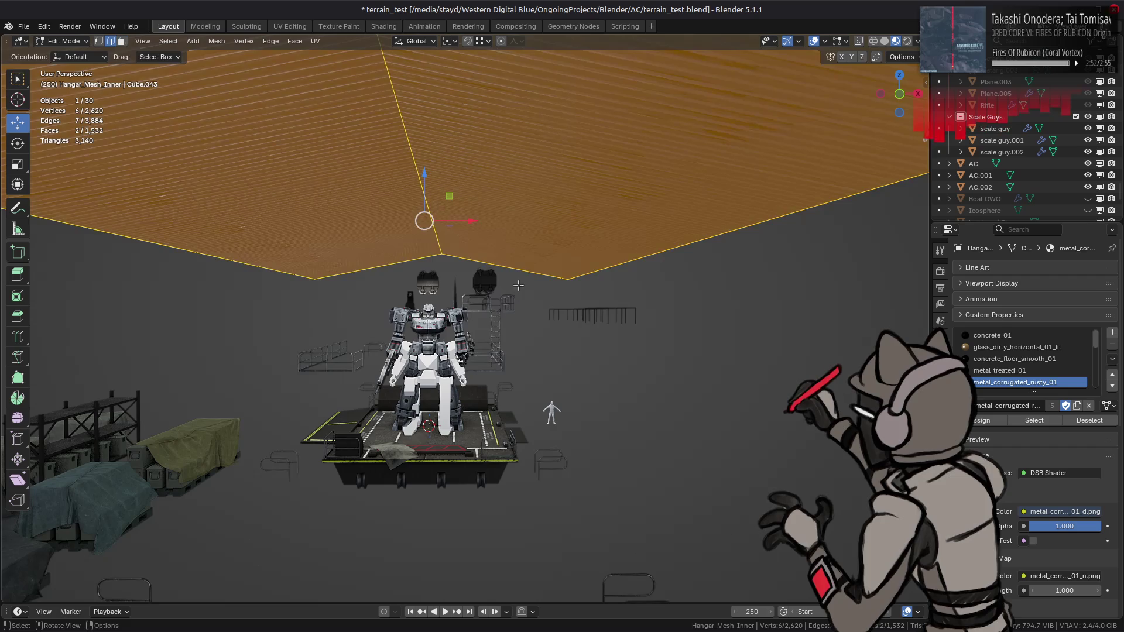
key(2)
ctrl+alt+click(449, 265)
Subdivide the selected roof panels with 2 cuts.
middle_drag(448, 264, 376, 264)
right_click(376, 263)
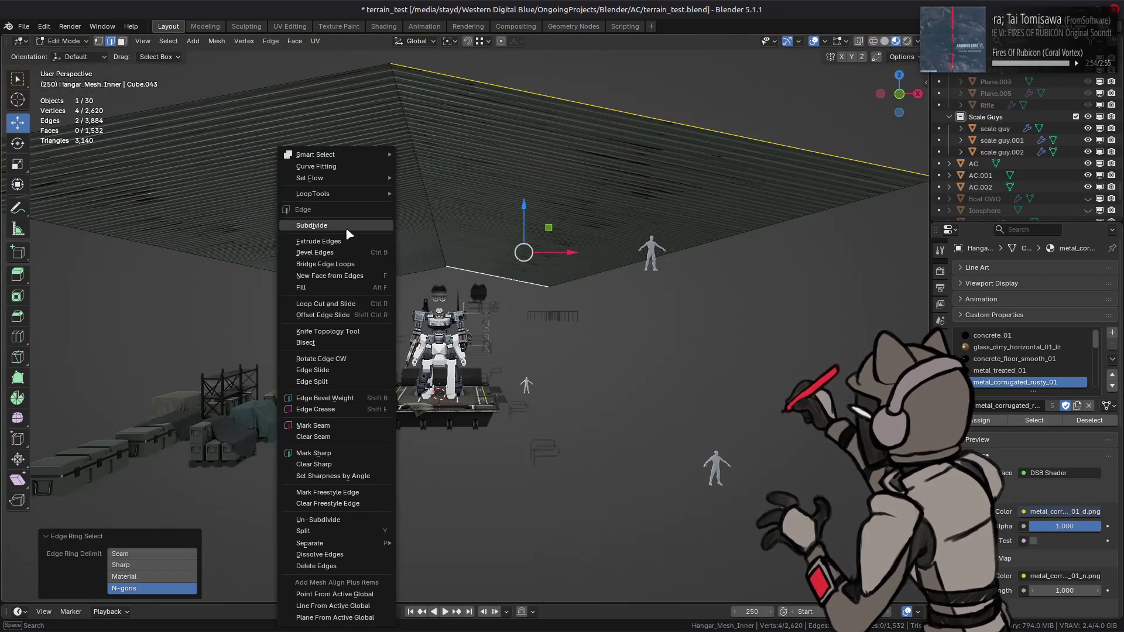
click(348, 231)
click(194, 512)
click(193, 511)
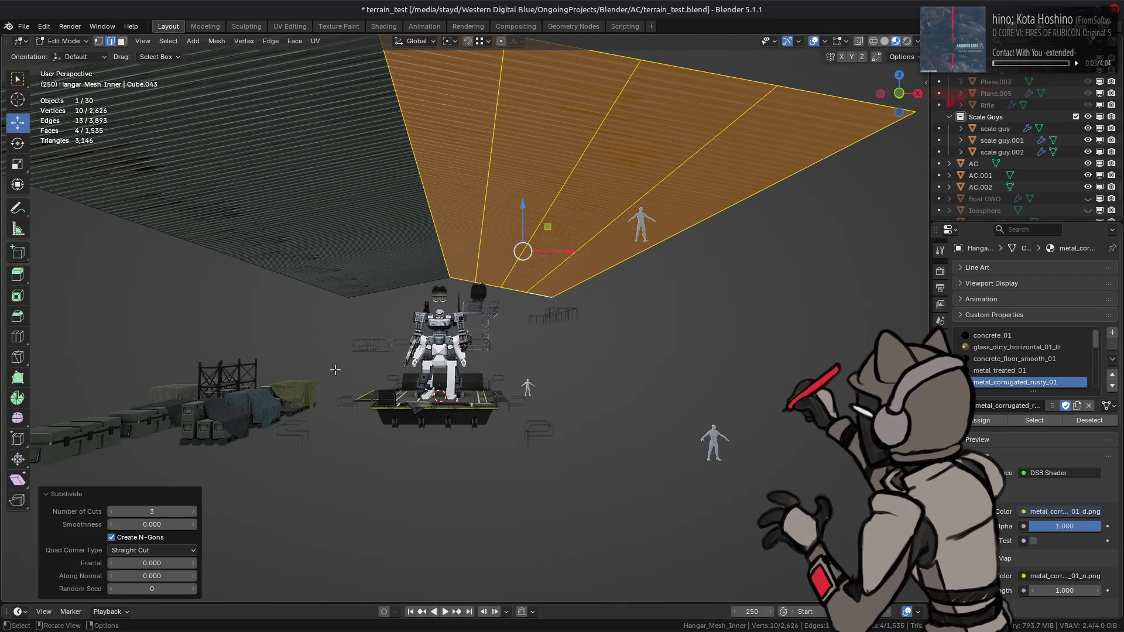
click(111, 512)
Subdivide another roof edge selection with 2 cuts and return to face selection.
click(190, 446)
click(351, 250)
right_click(354, 251)
click(357, 252)
click(194, 512)
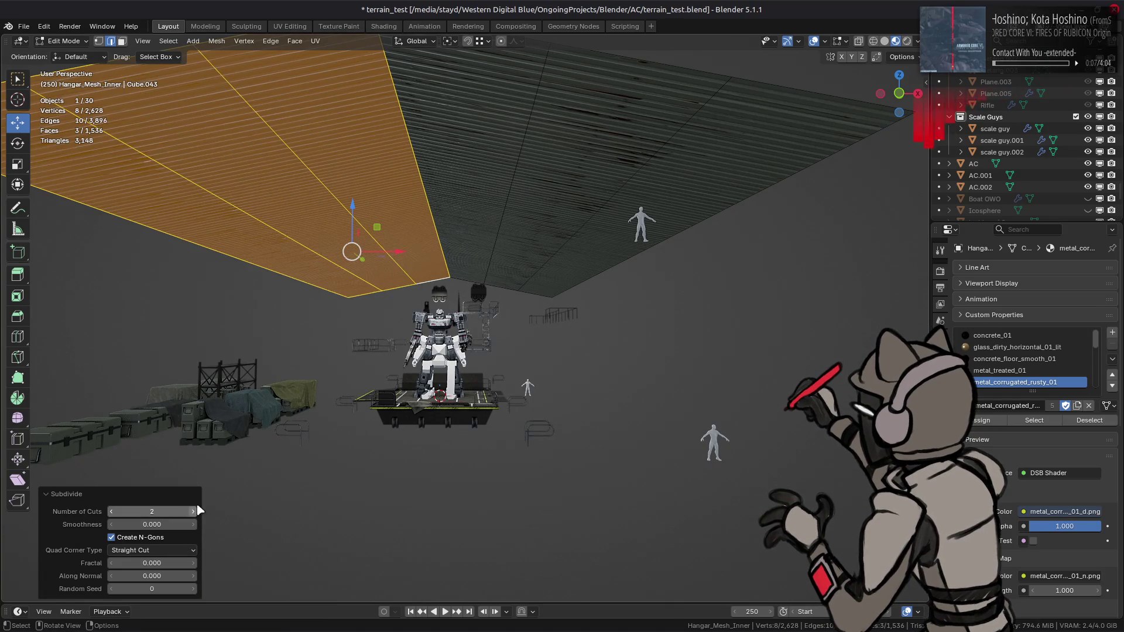
click(381, 294)
key(3)
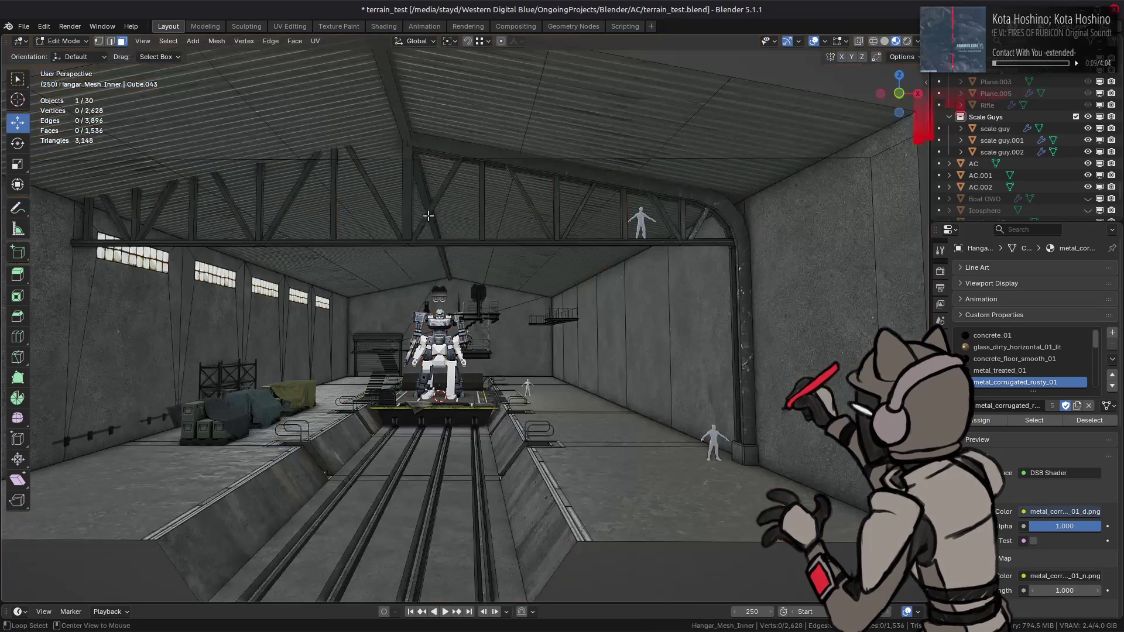
Review the gantry crane reference images, including the orange crane, in Firefox.
middle_drag(437, 246, 438, 237)
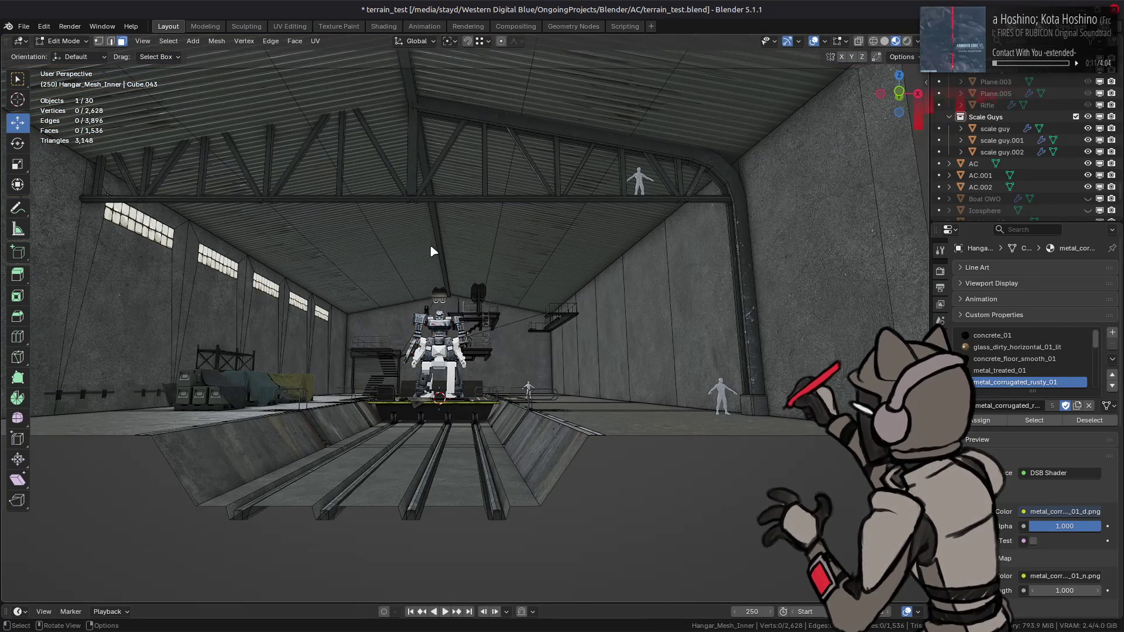
key(alt+Tab)
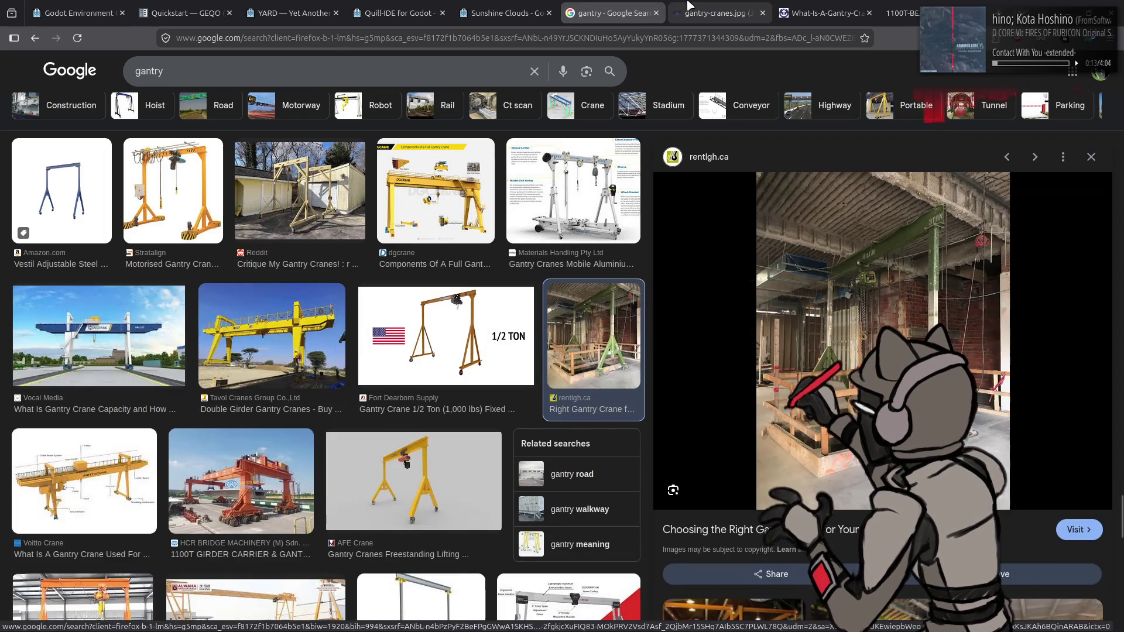
click(691, 7)
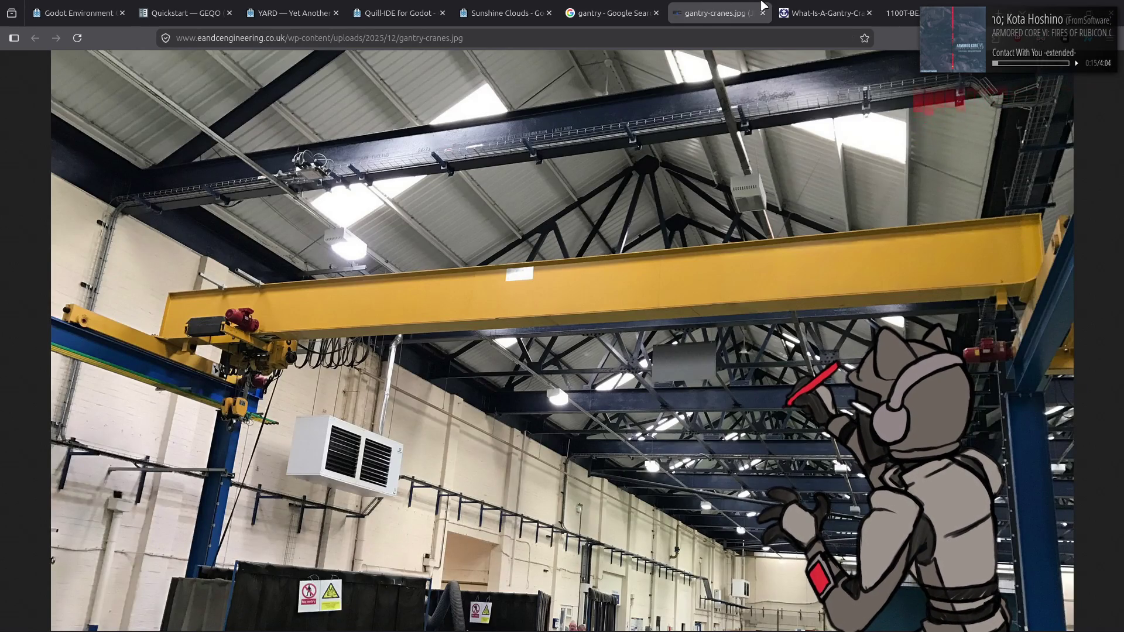
click(808, 7)
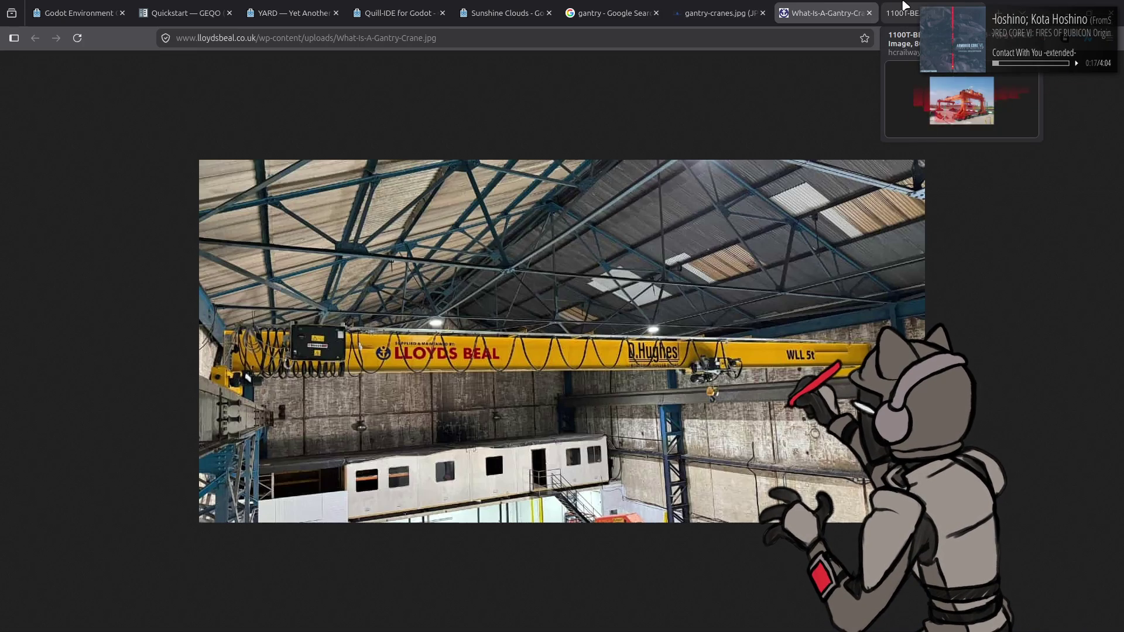
click(904, 7)
key(alt+Tab)
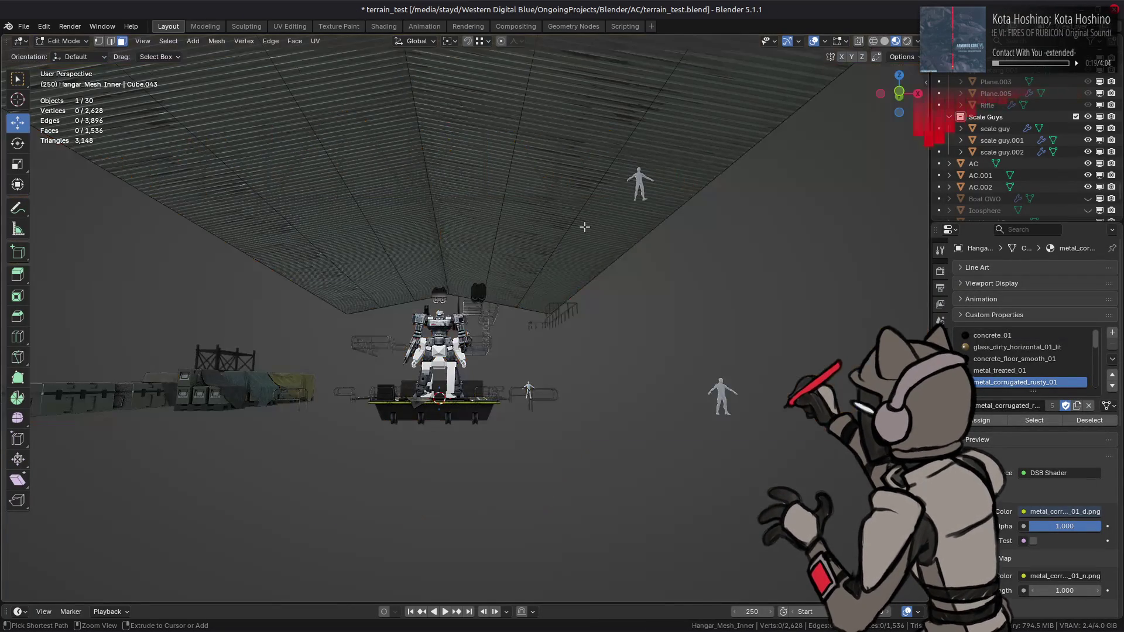
Select a ring of roof edges and subdivide it via Ctrl+E.
click(353, 251)
key(2)
click(498, 303)
key(ctrl+e)
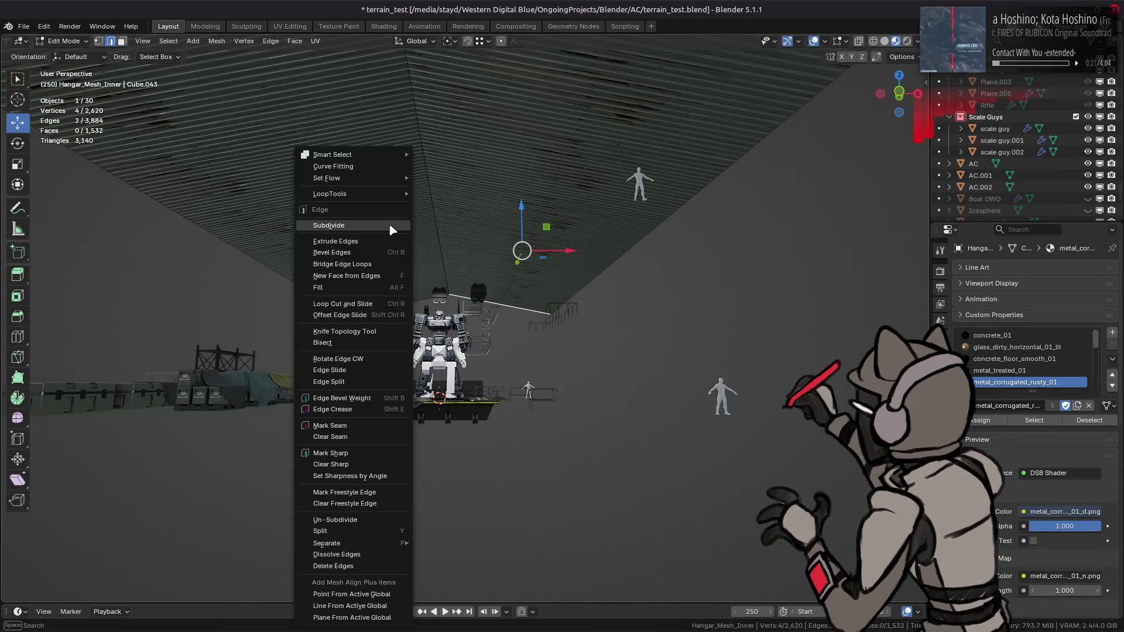
click(365, 228)
Tune the subdivision's Number of Cuts, settling on 5.
click(194, 511)
click(193, 512)
click(194, 511)
click(194, 512)
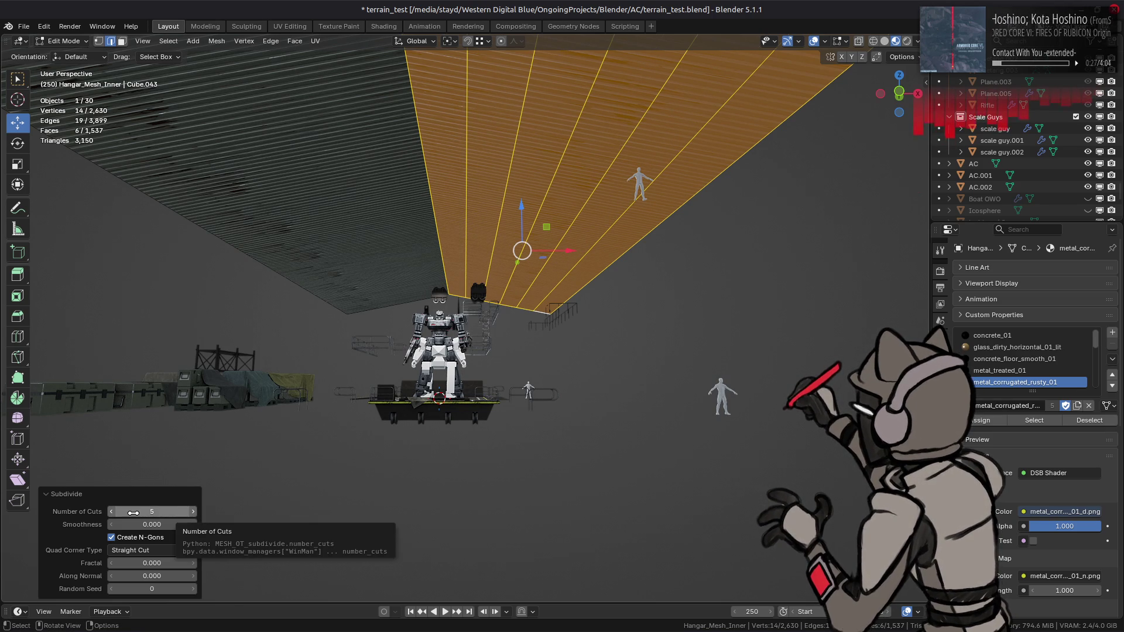
click(113, 511)
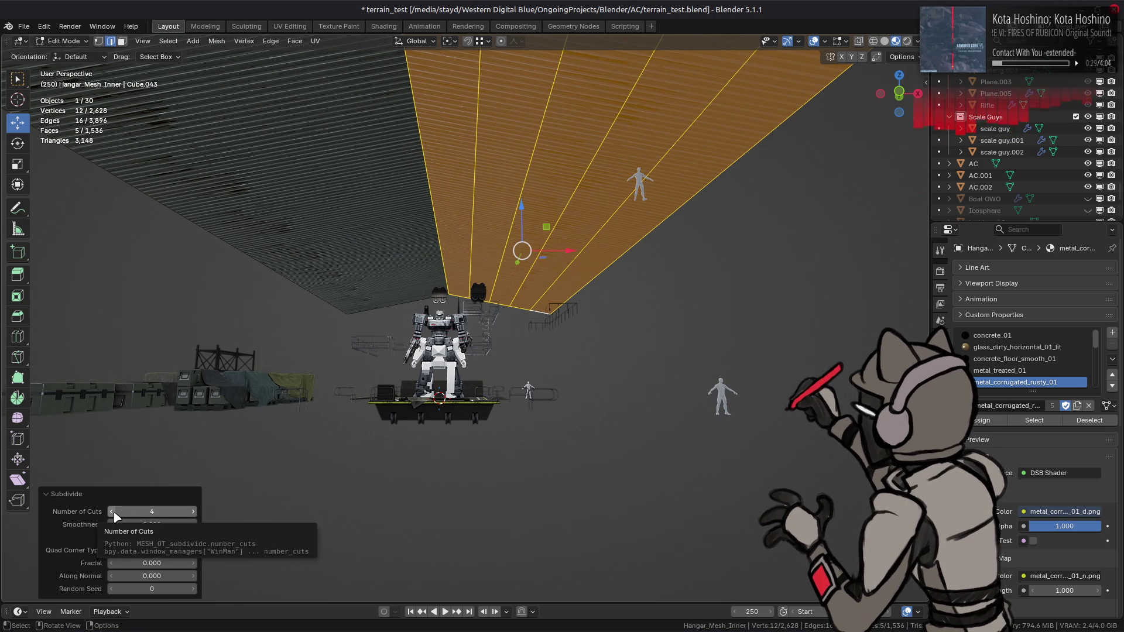
click(113, 512)
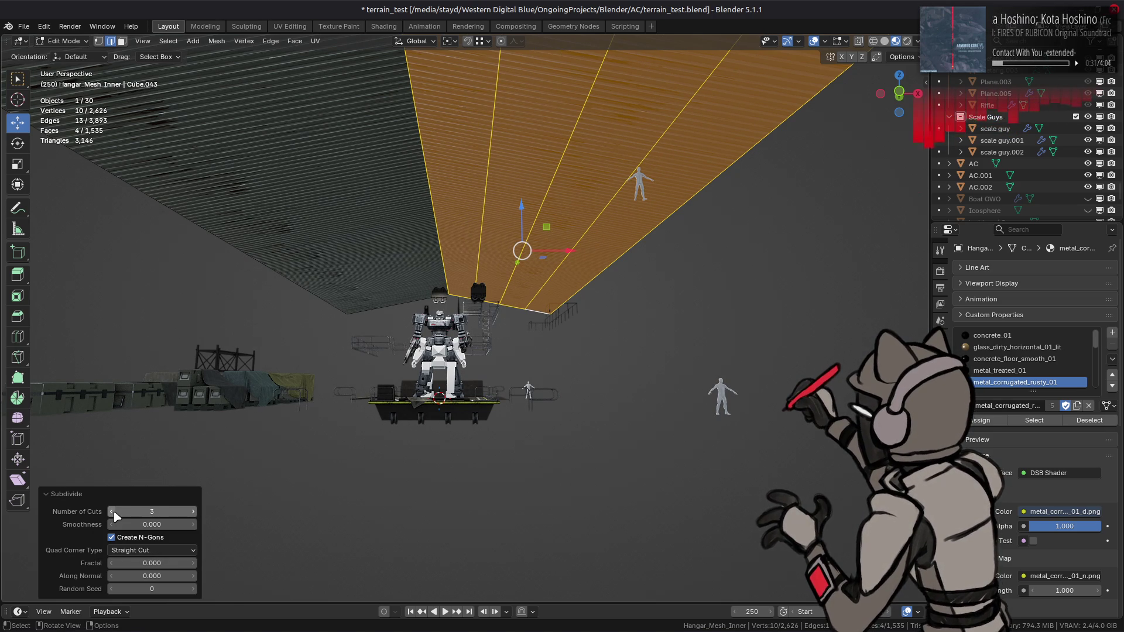
click(193, 512)
middle_drag(579, 408, 596, 406)
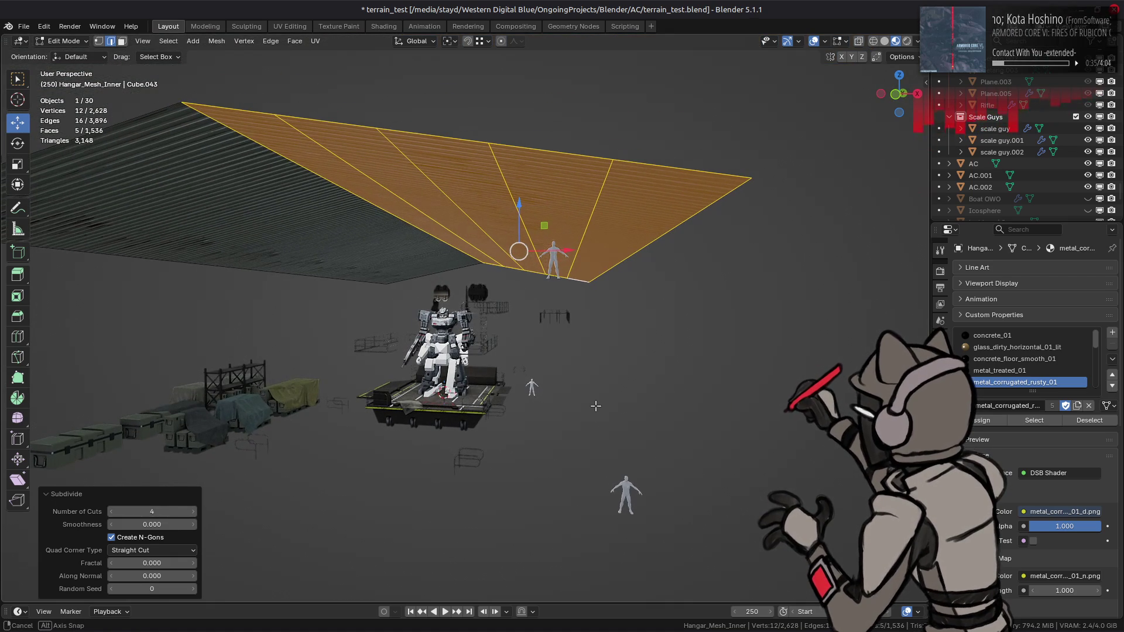
click(193, 512)
middle_drag(410, 351, 500, 319)
Subdivide the last roof section's edge ring and return to face selection.
key(alt+a)
ctrl+alt+click(507, 313)
right_click(476, 235)
click(476, 231)
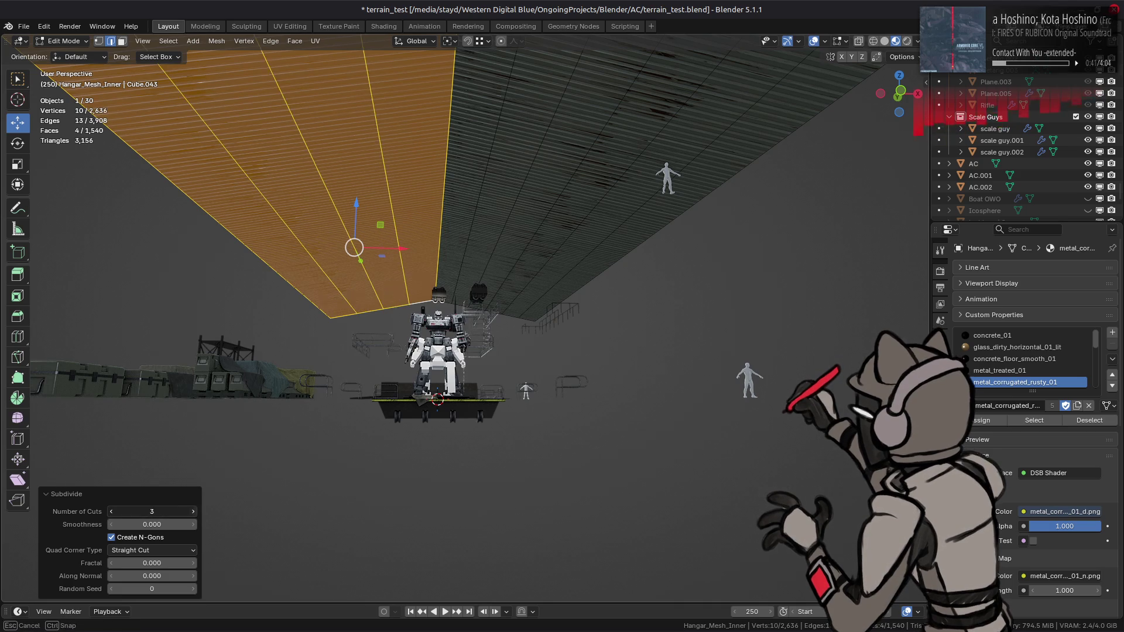
key(3)
Reveal the hidden hangar walls and trusses with Alt+H and pick a roof beam face.
key(alt+a)
key(alt+h)
key(alt+a)
scroll(438, 240, up, 3)
click(436, 226)
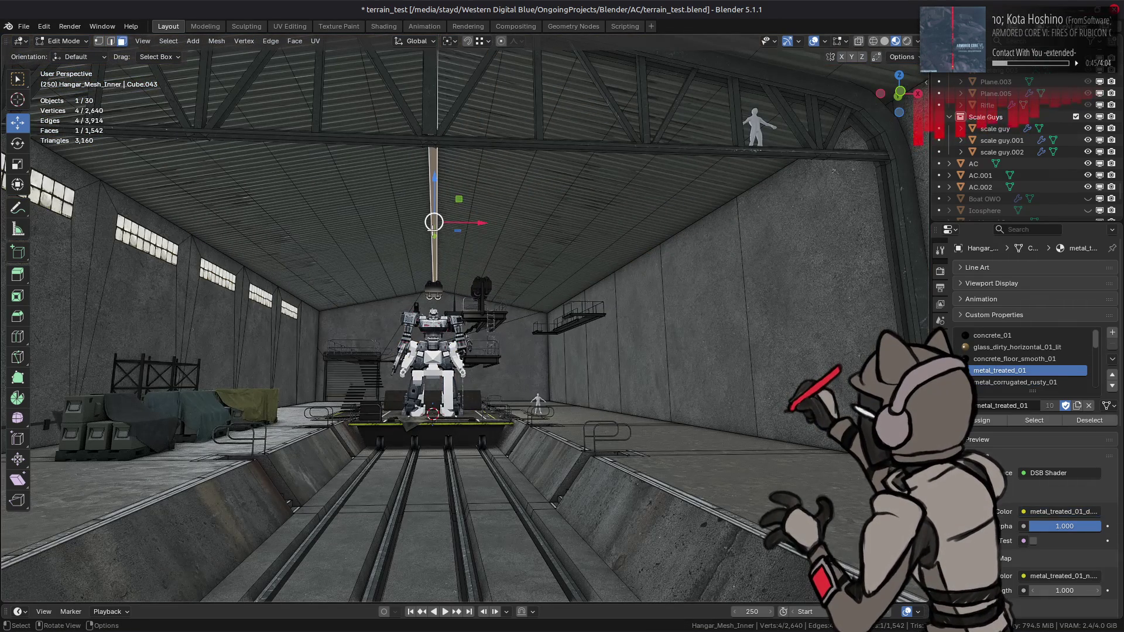
Select the whole purlin beam and set the snapping target to Edge.
key(ctrl+l)
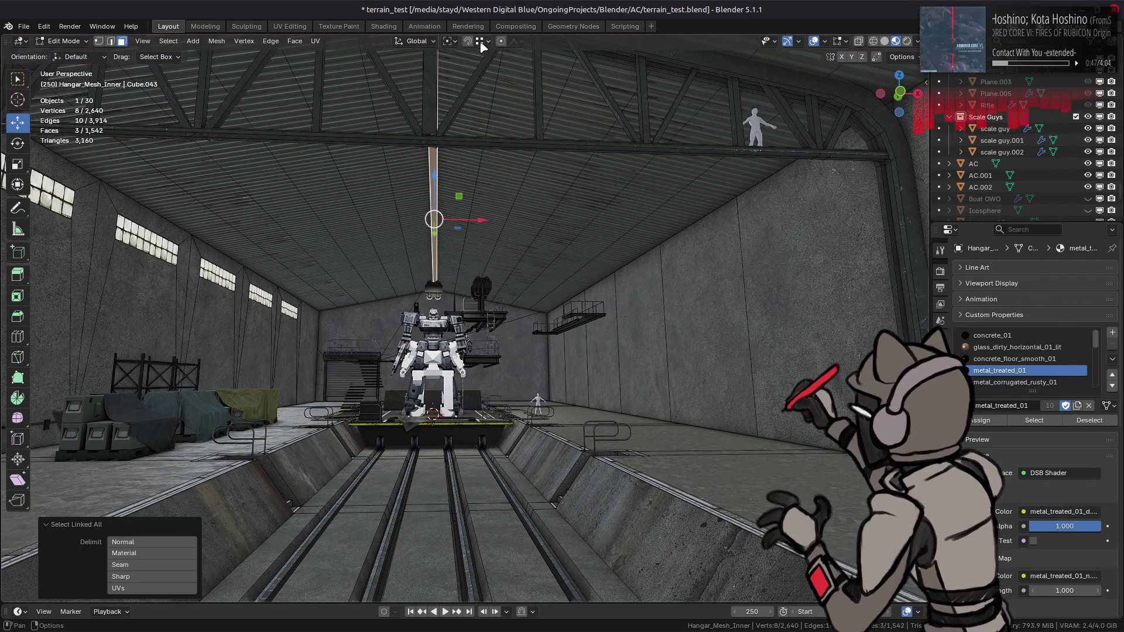
click(482, 42)
scroll(479, 52, up, 2)
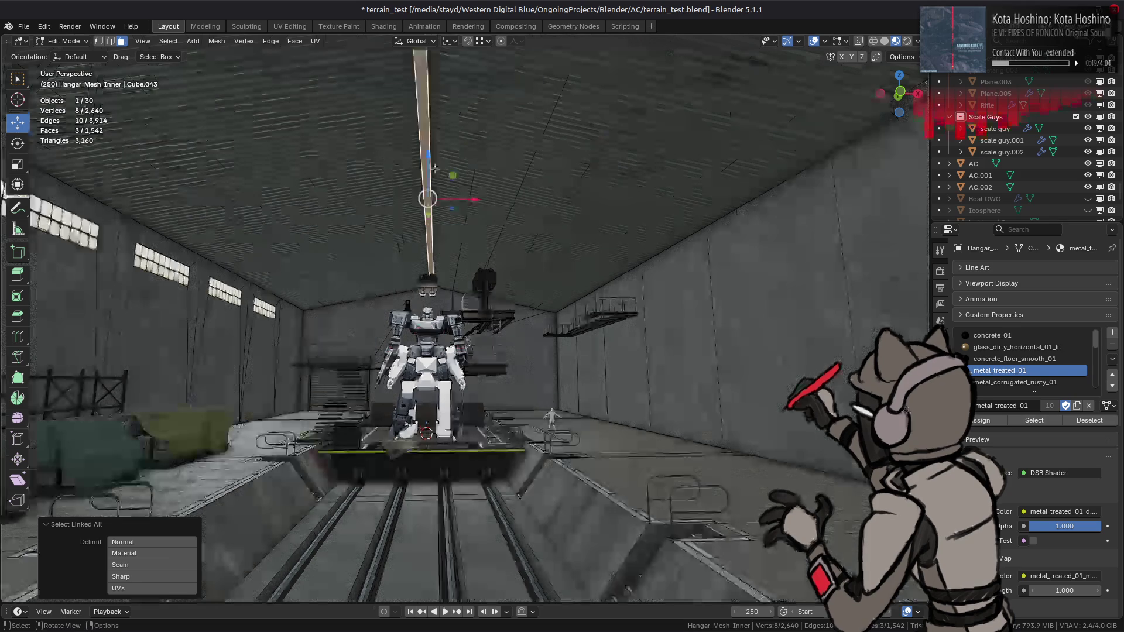
click(482, 42)
click(468, 135)
Duplicate the beam three times, placing copies along the roof slope.
key(shift+d)
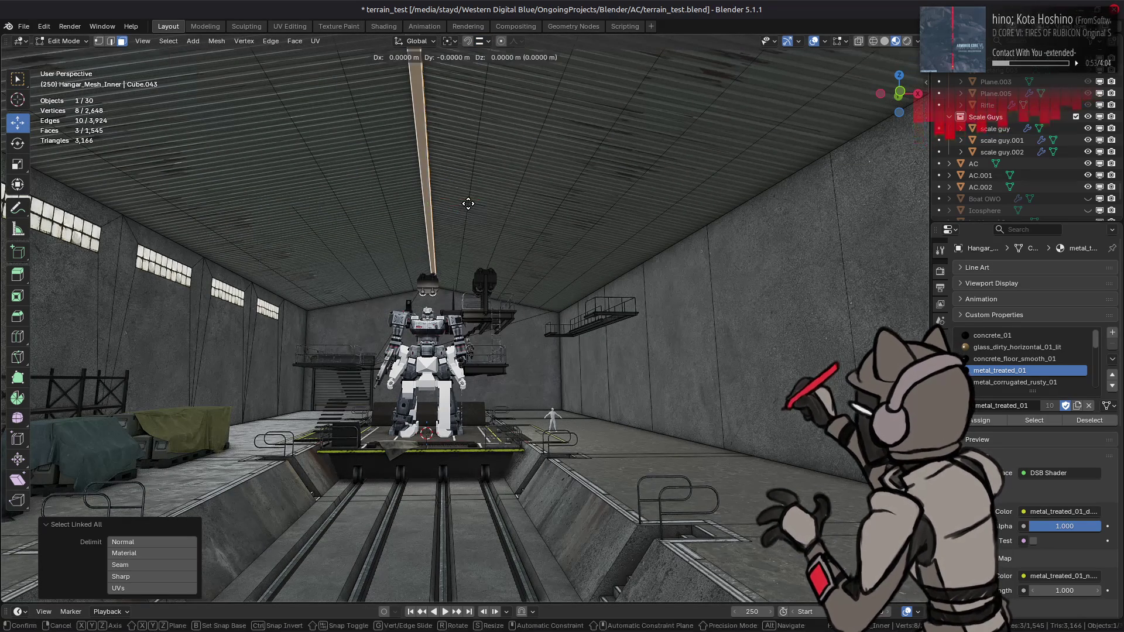
click(477, 202)
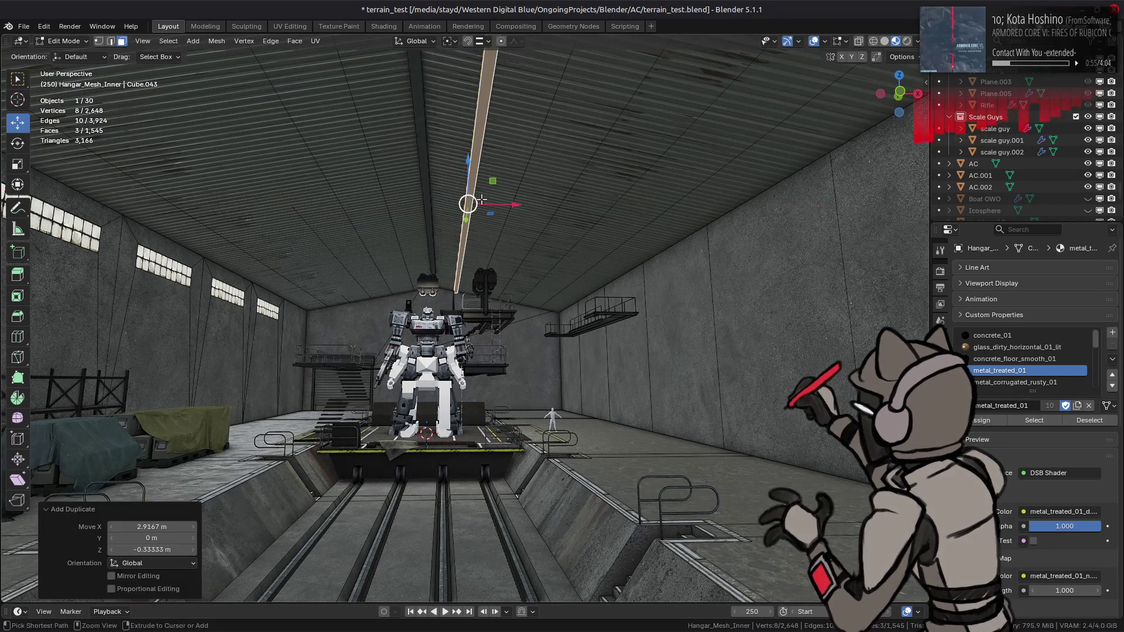
key(shift+d)
key(shift+y)
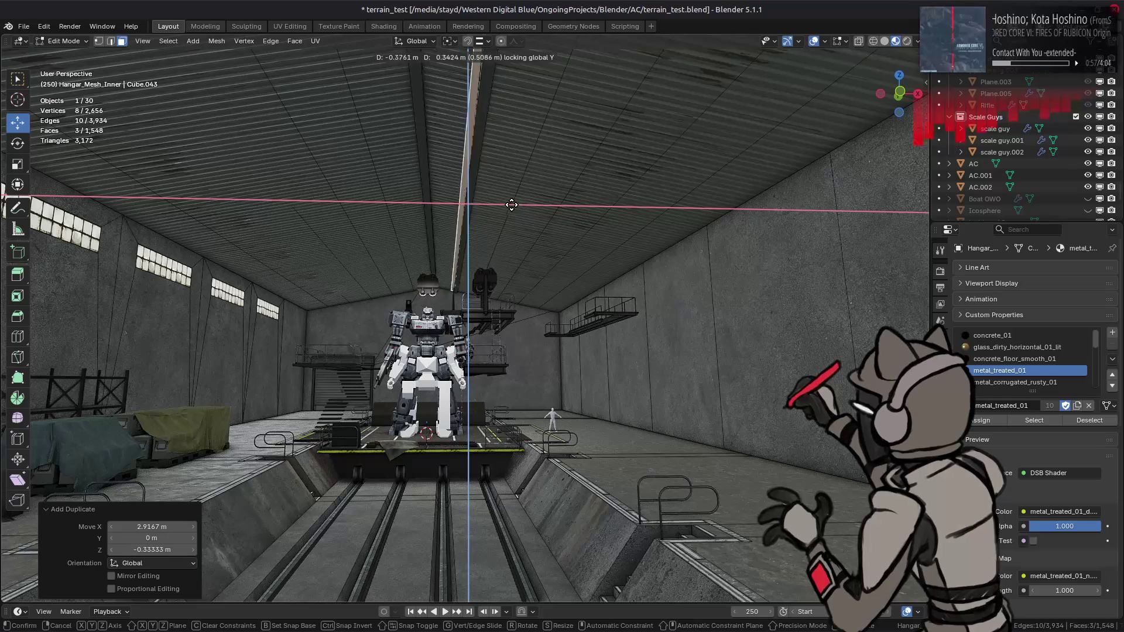
click(510, 203)
mouse_move(510, 203)
middle_down()
mouse_move(501, 204)
mouse_move(505, 185)
middle_up()
key(shift+d)
key(shift+y)
click(550, 208)
Add three more beam copies along X, the last one near the right wall.
key(shift+d)
key(y)
key(x)
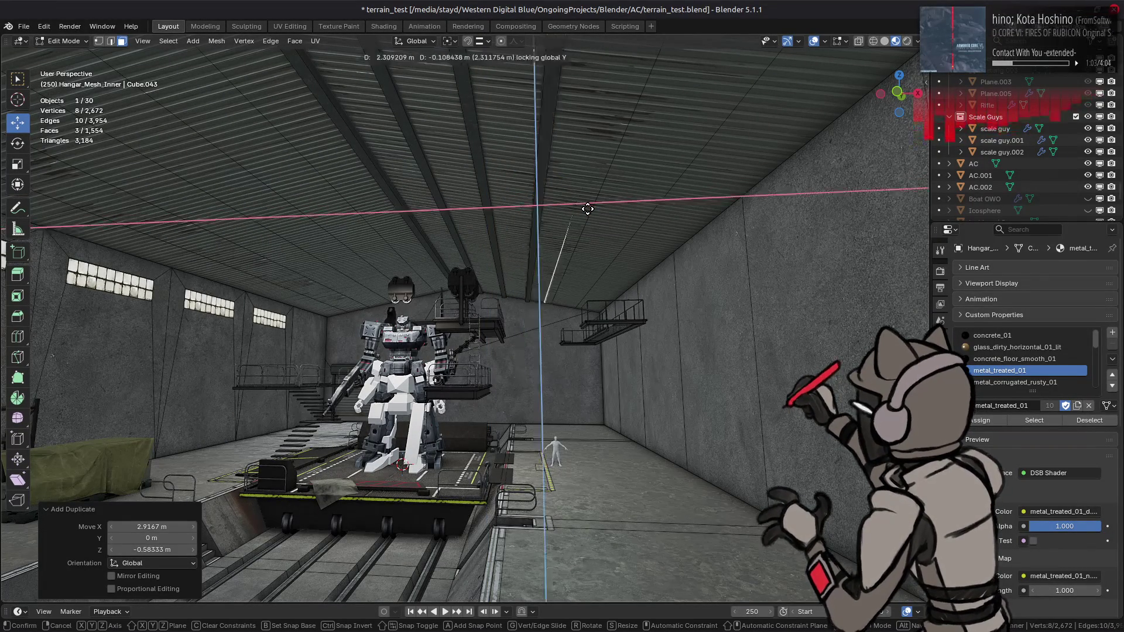
click(588, 208)
mouse_move(589, 209)
middle_down()
mouse_move(552, 224)
mouse_move(585, 223)
middle_up()
key(shift+d)
key(x)
click(577, 218)
key(shift+d)
key(shift+y)
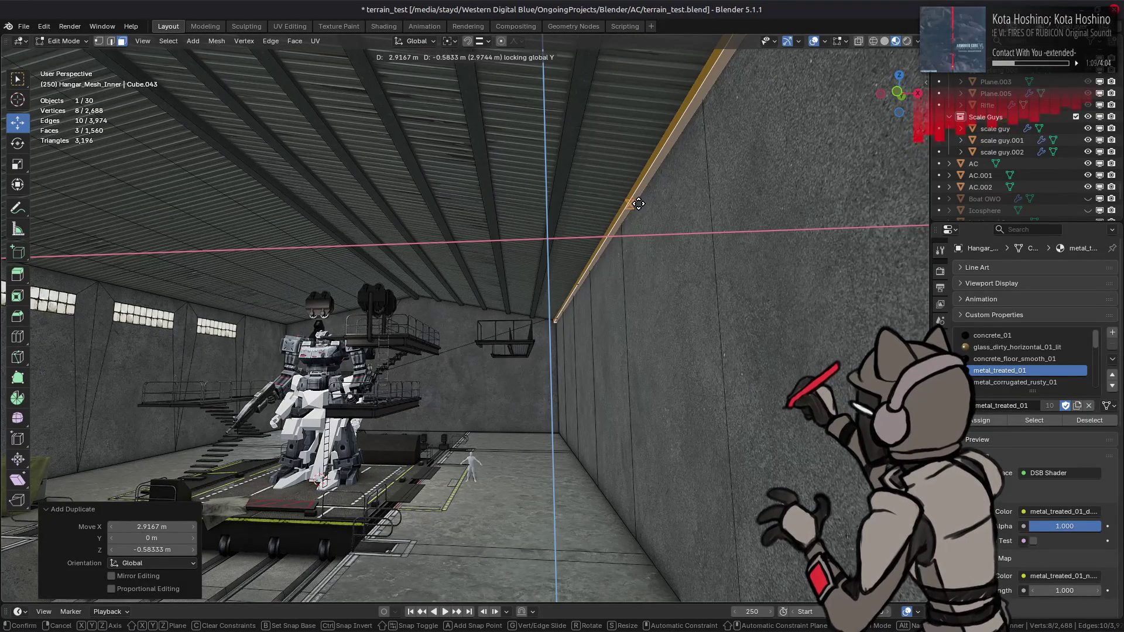
click(602, 243)
Deselect all and select the whole ceiling beam with Ctrl+L.
key(alt+a)
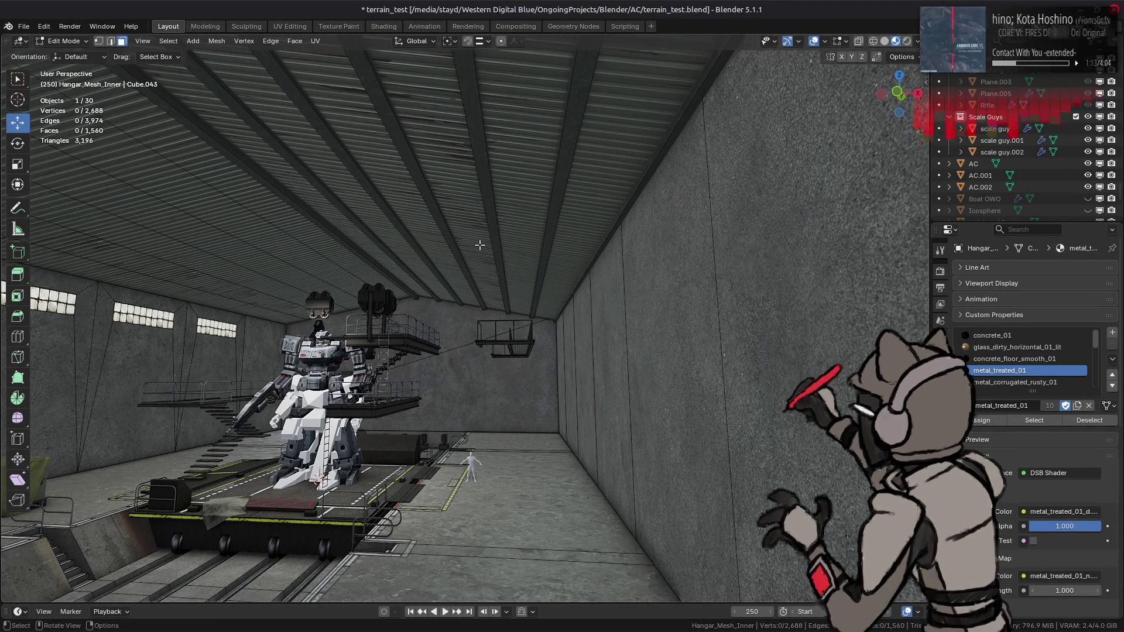
mouse_move(480, 245)
middle_down()
mouse_move(474, 253)
mouse_move(487, 232)
middle_up()
click(487, 233)
key(ctrl+l)
scroll(529, 211, up, 2)
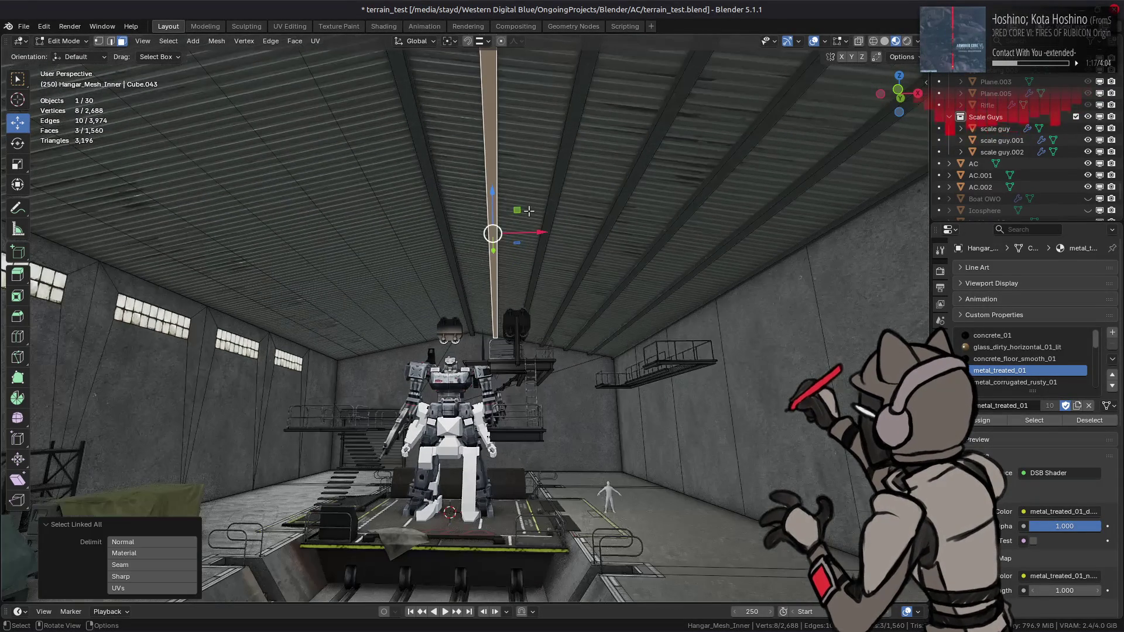
Set snapping to Vertex and scale the selected beam to 0.5, keeping its Y length.
click(484, 42)
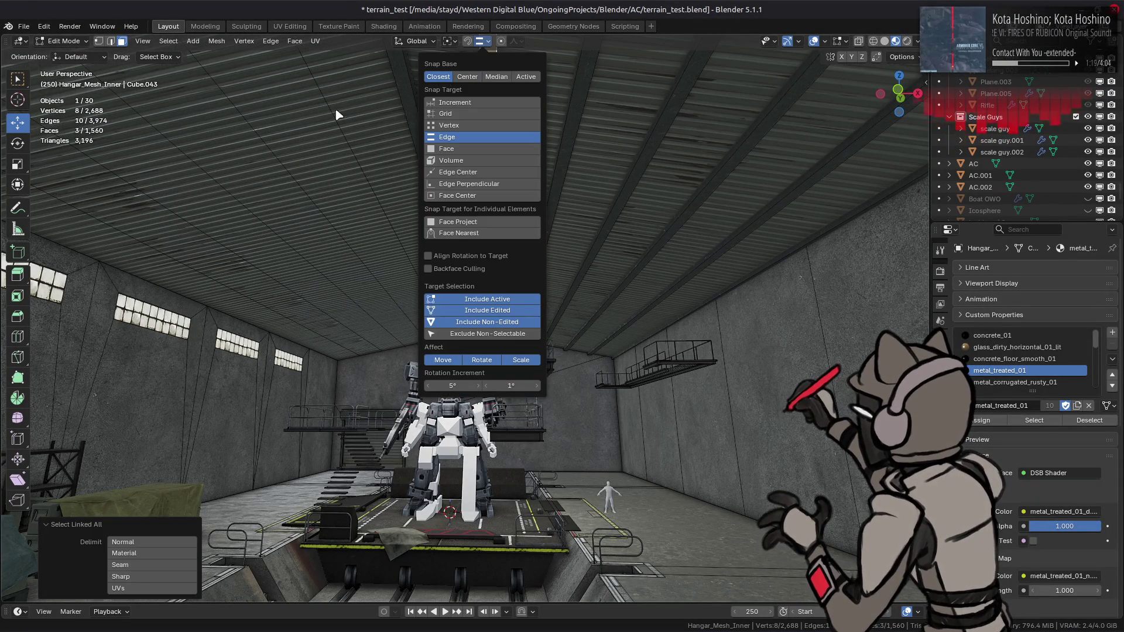
click(449, 125)
mouse_move(456, 146)
middle_down()
mouse_move(410, 152)
mouse_move(552, 177)
middle_up()
key(s)
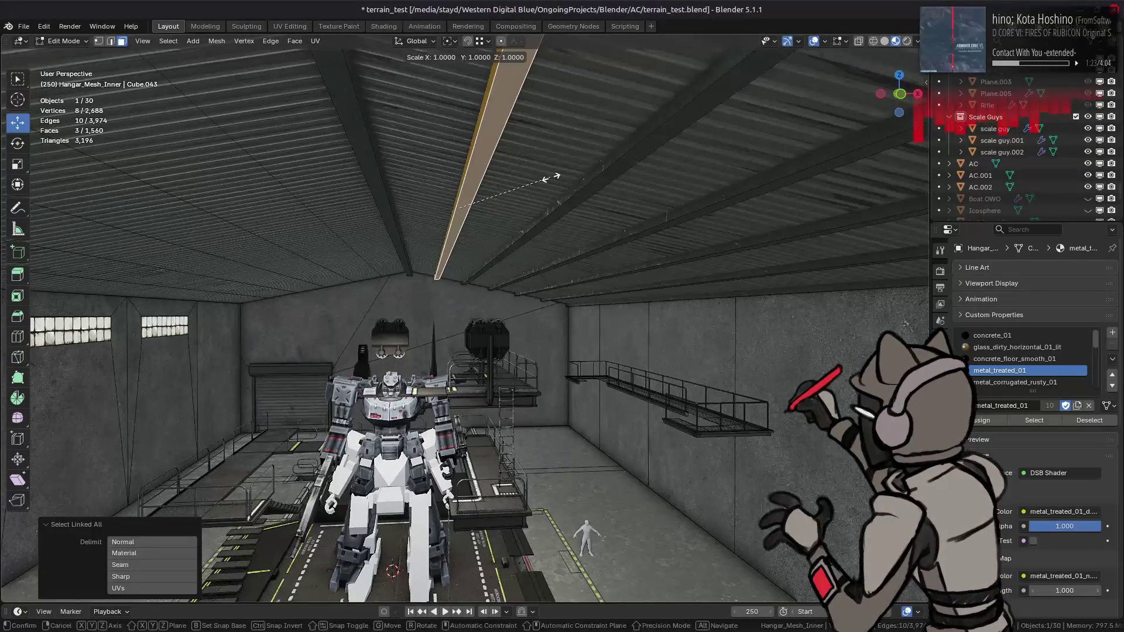
key(shift+y)
text(2)
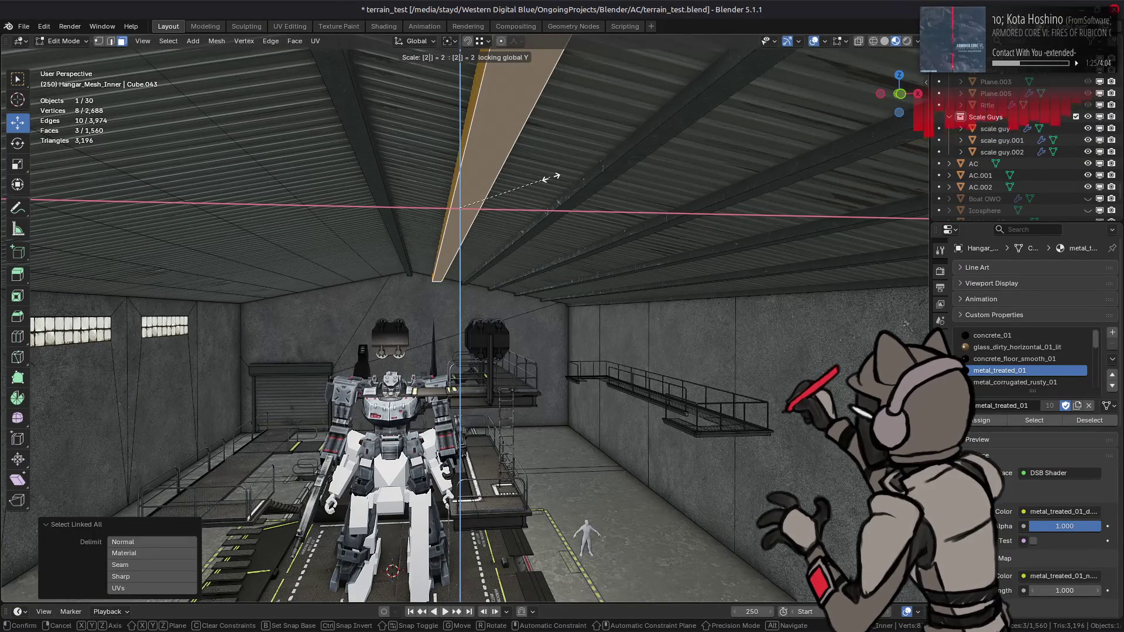
key(slash)
key(Return)
Scale the diagonal ceiling beam to 0.5 across, excluding Y.
mouse_move(550, 176)
middle_down()
mouse_move(515, 178)
mouse_move(542, 184)
middle_up()
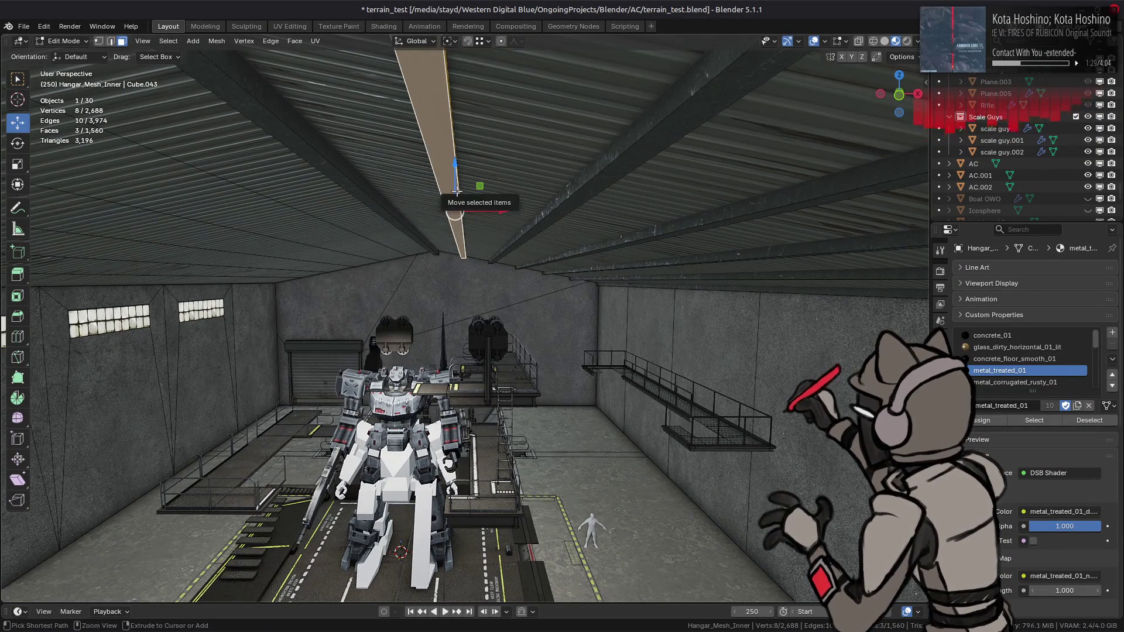
click(569, 204)
key(ctrl+l)
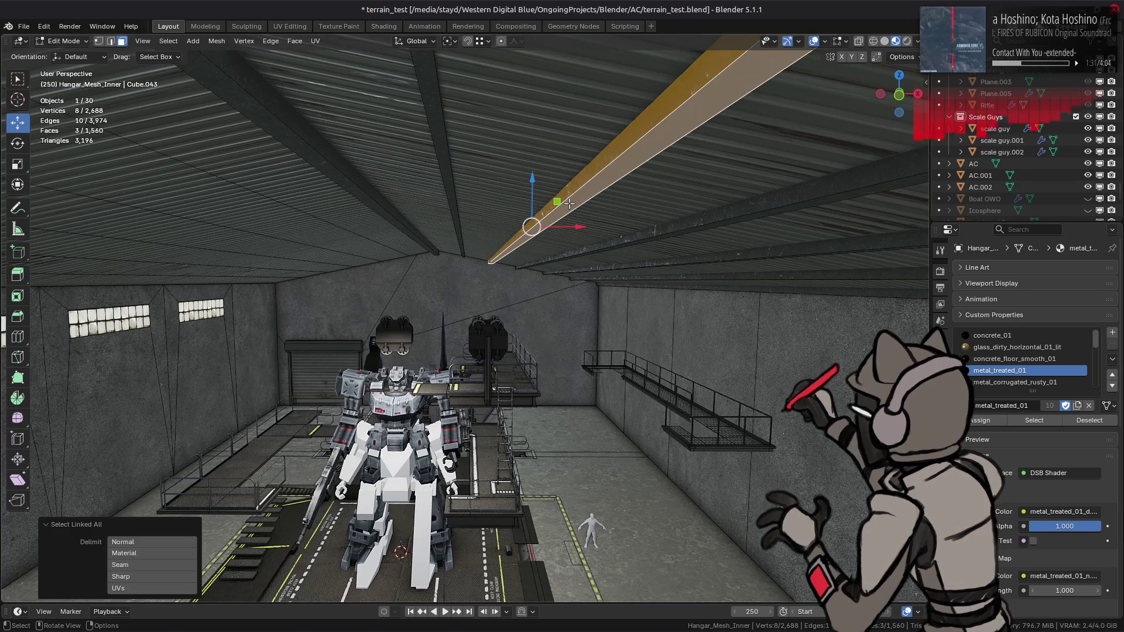
key(s)
key(shift+y)
key(2)
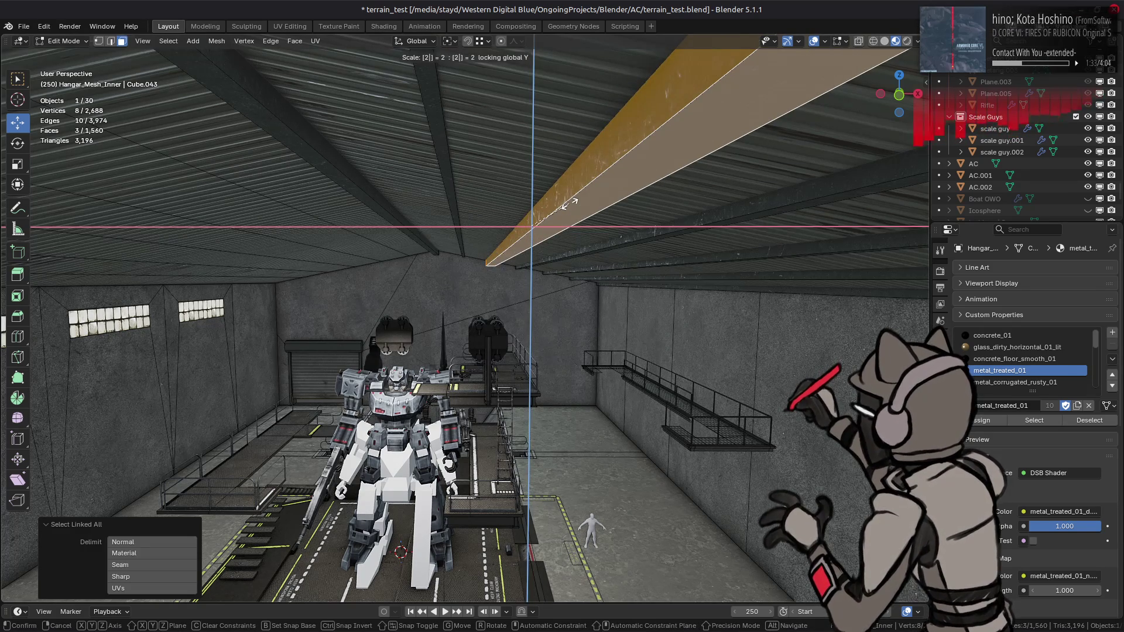
key(slash)
key(Return)
Scale the next ceiling beam to .5 across with Y locked.
middle_drag(568, 202, 473, 197)
middle_drag(462, 265, 513, 224)
click(528, 228)
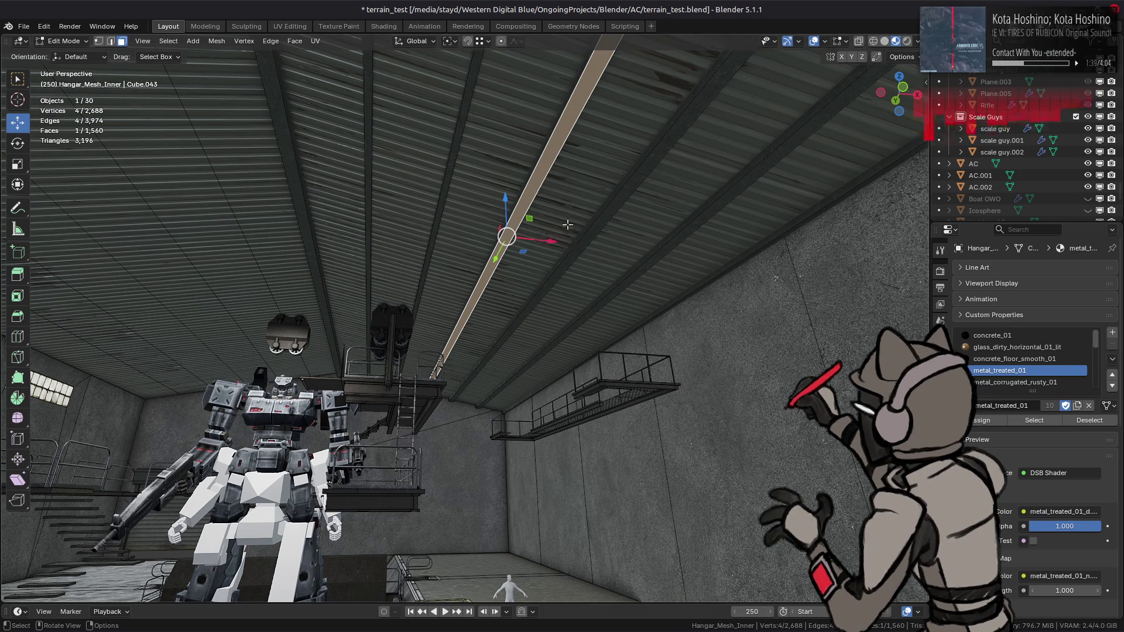
key(ctrl+z)
key(ctrl+l)
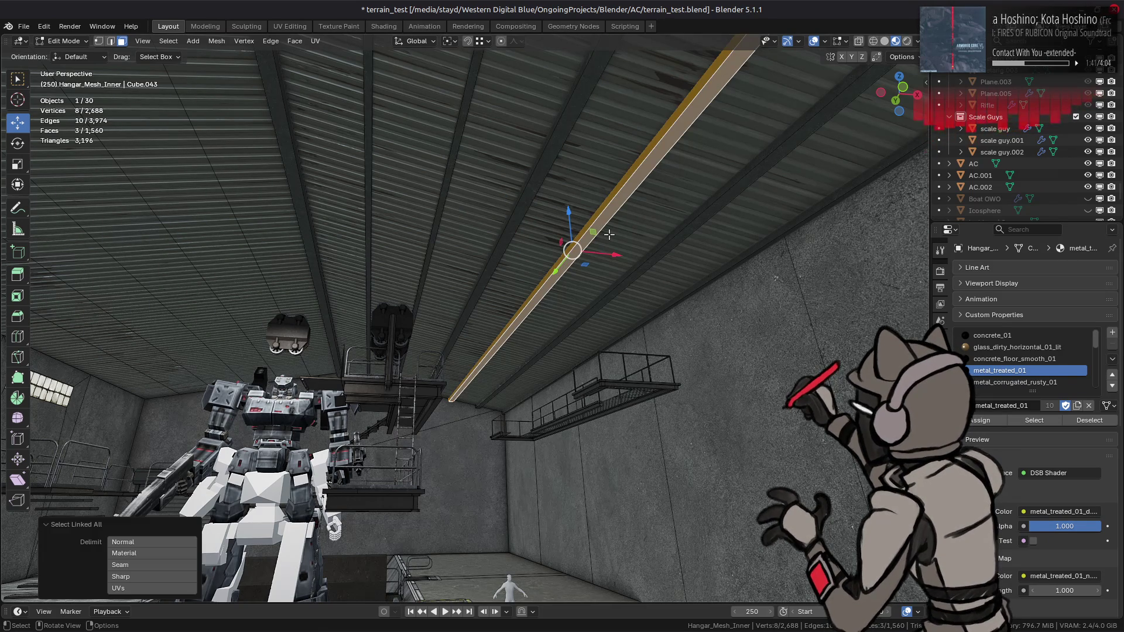
key(s)
key(shift+y)
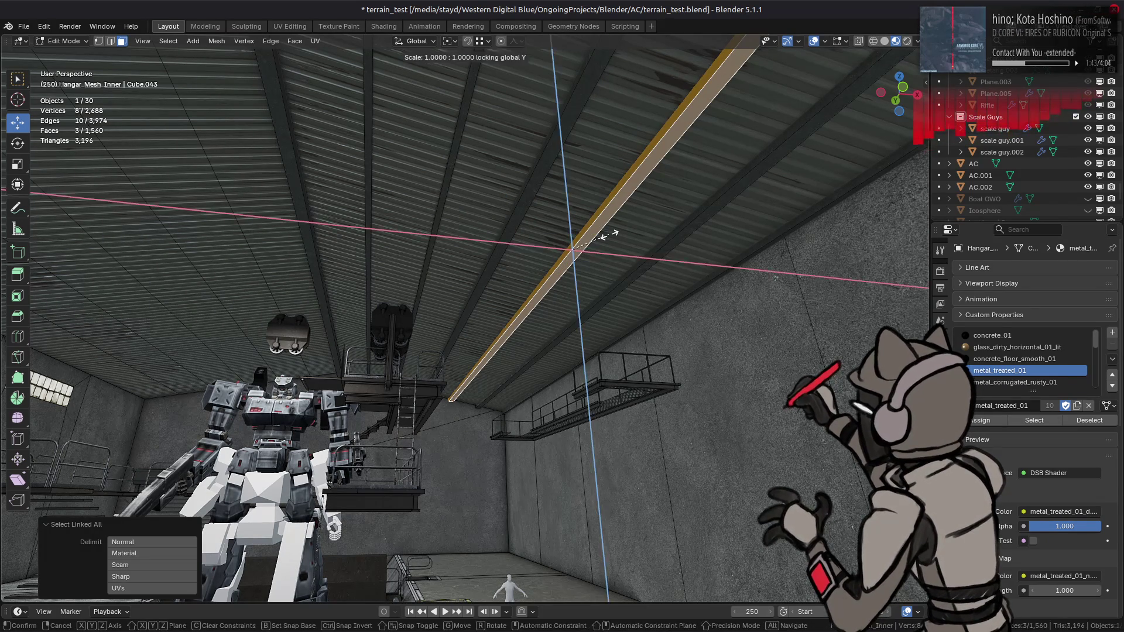
text(.5)
key(Return)
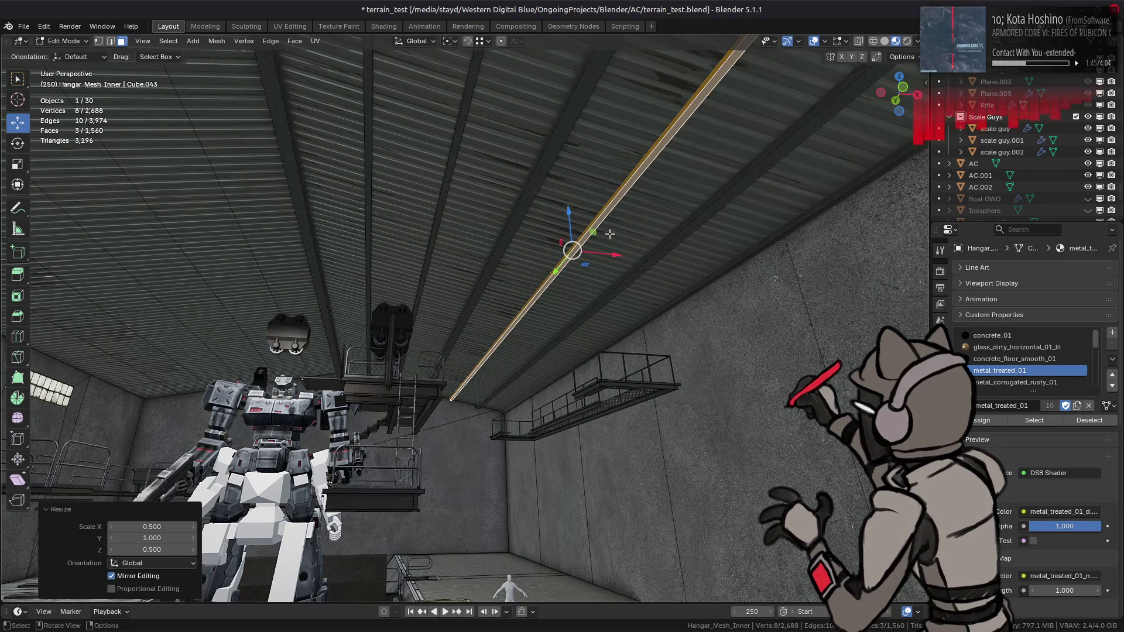
Halve the adjacent ceiling beam's thickness while keeping its Y length.
click(646, 266)
key(ctrl+l)
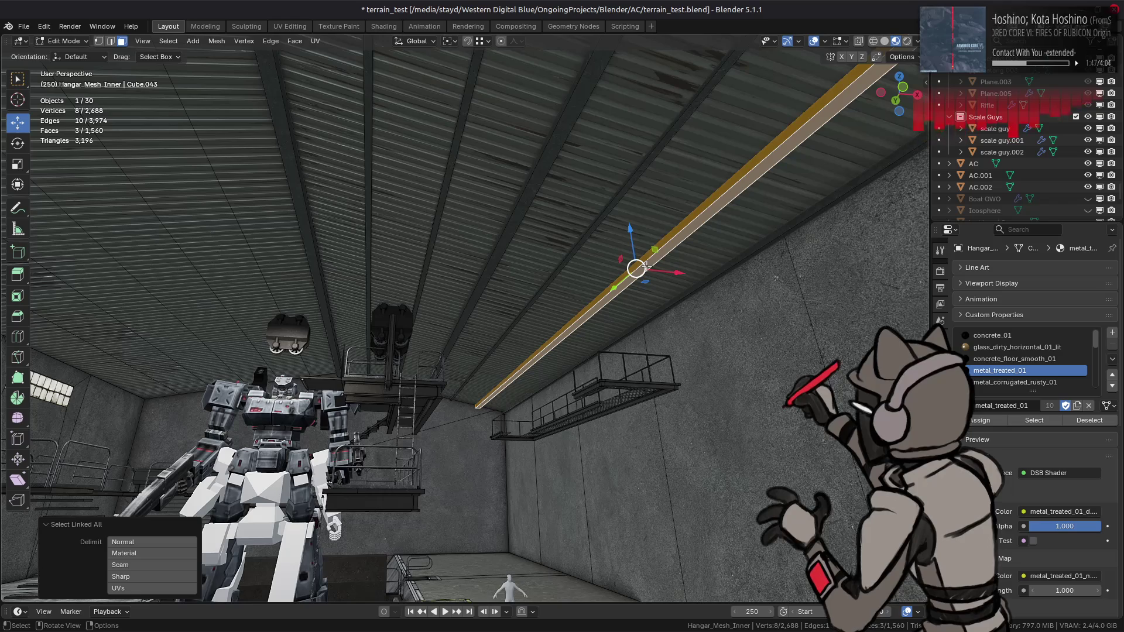
key(s)
key(shift+y)
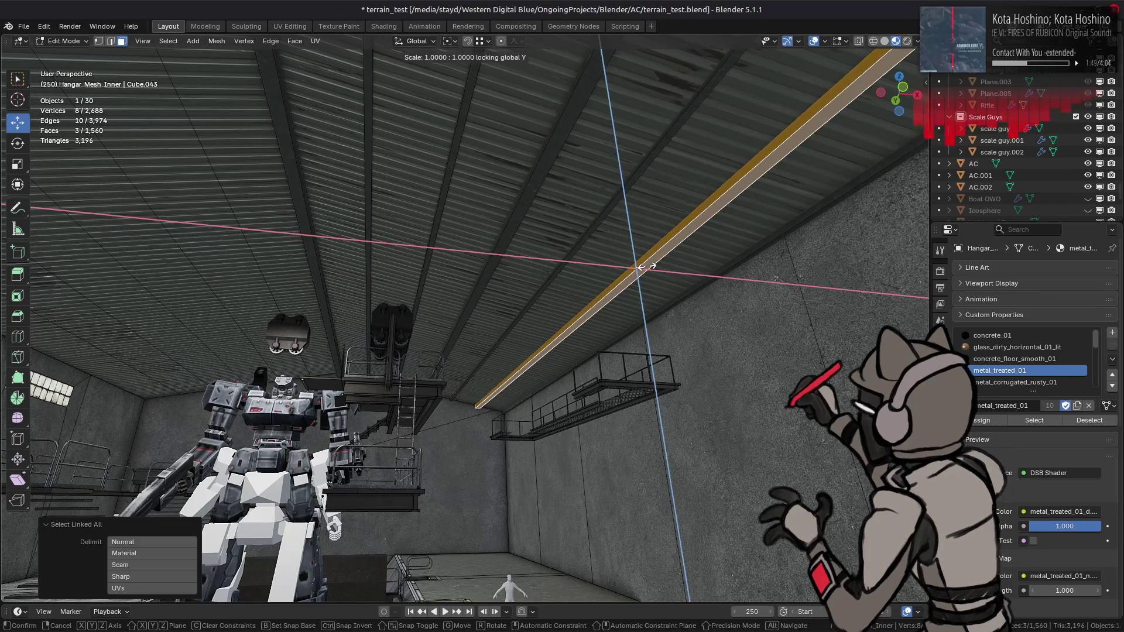
text(2)
key(slash)
key(Return)
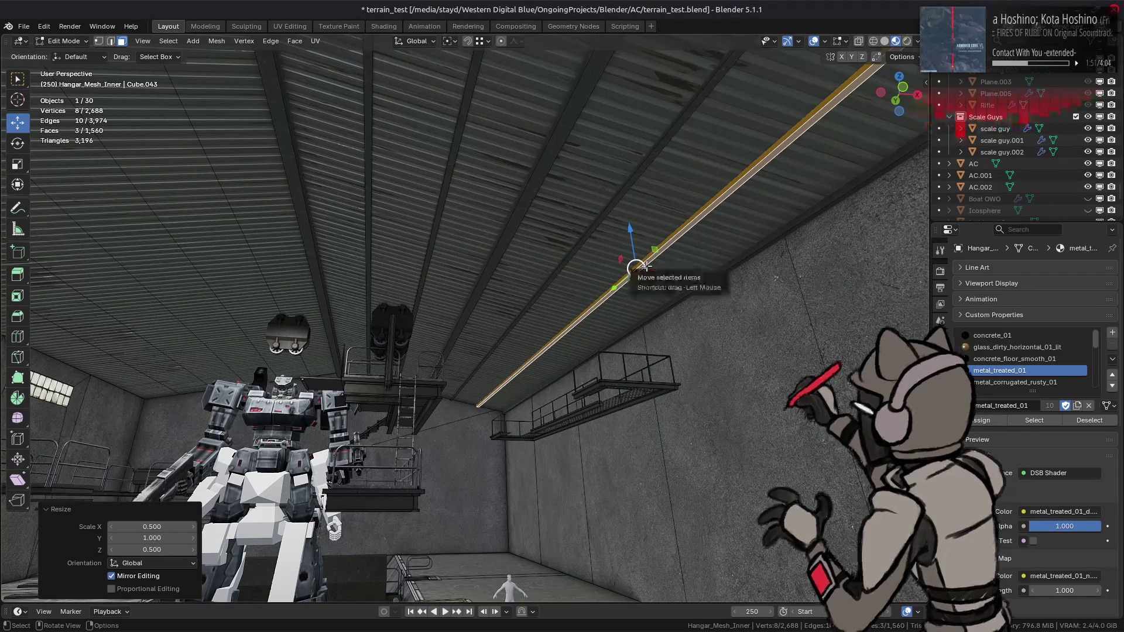
Deselect all and center the view on a ceiling face.
key(alt+a)
middle_drag(637, 268, 500, 350)
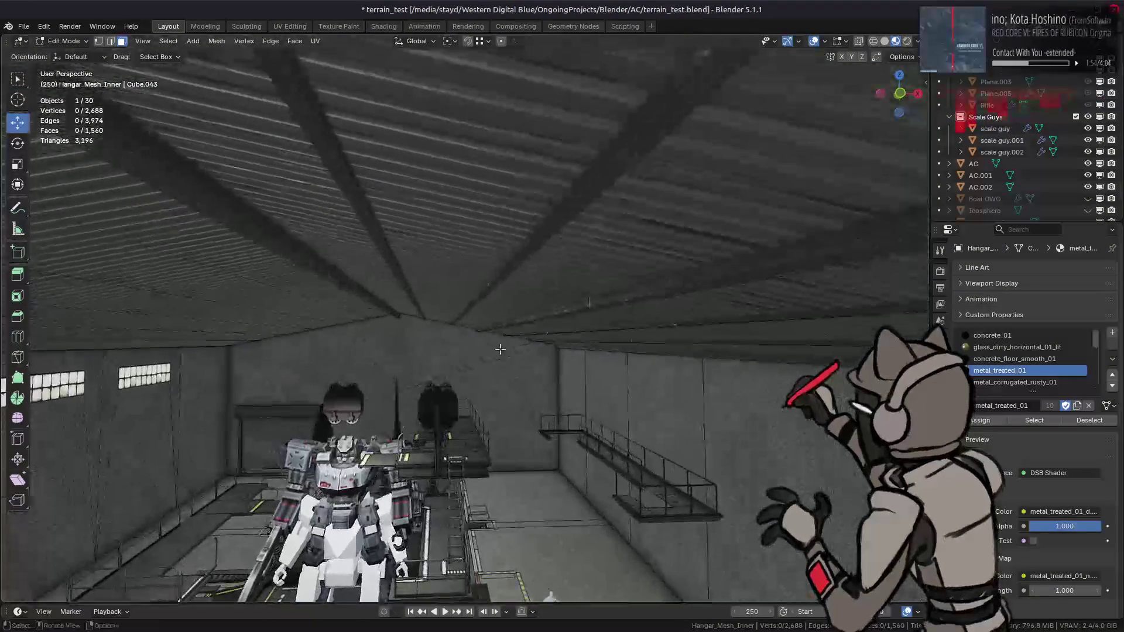
click(374, 267)
key(KP_Decimal)
middle_drag(462, 264, 479, 249)
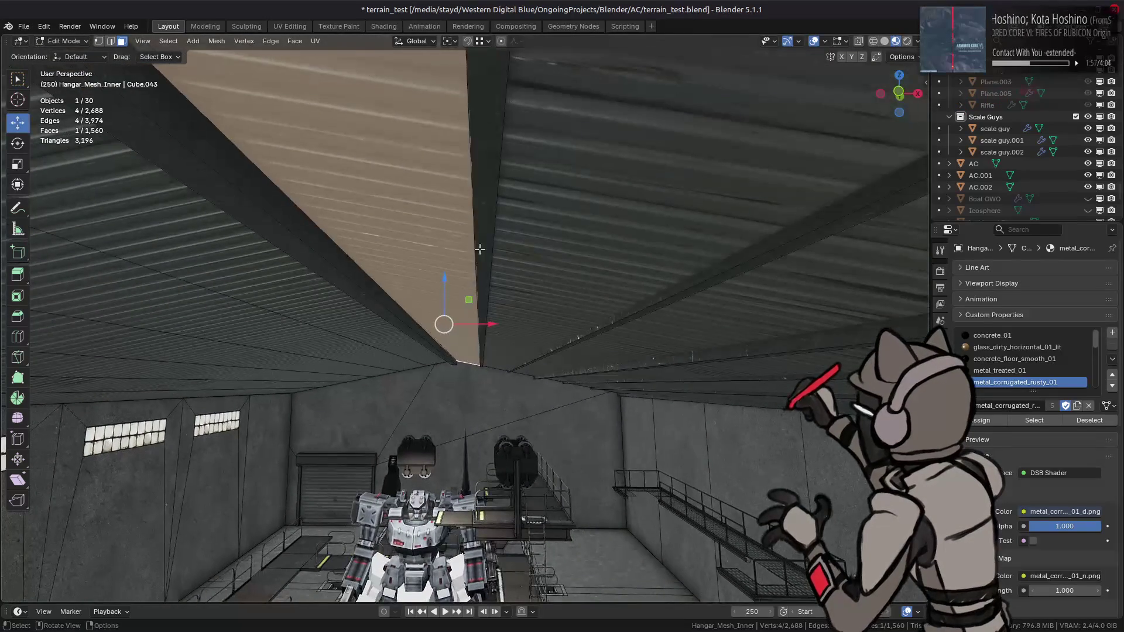
Select faces on all five ceiling purlin beams and extend the selection to the whole linked beams.
click(486, 237)
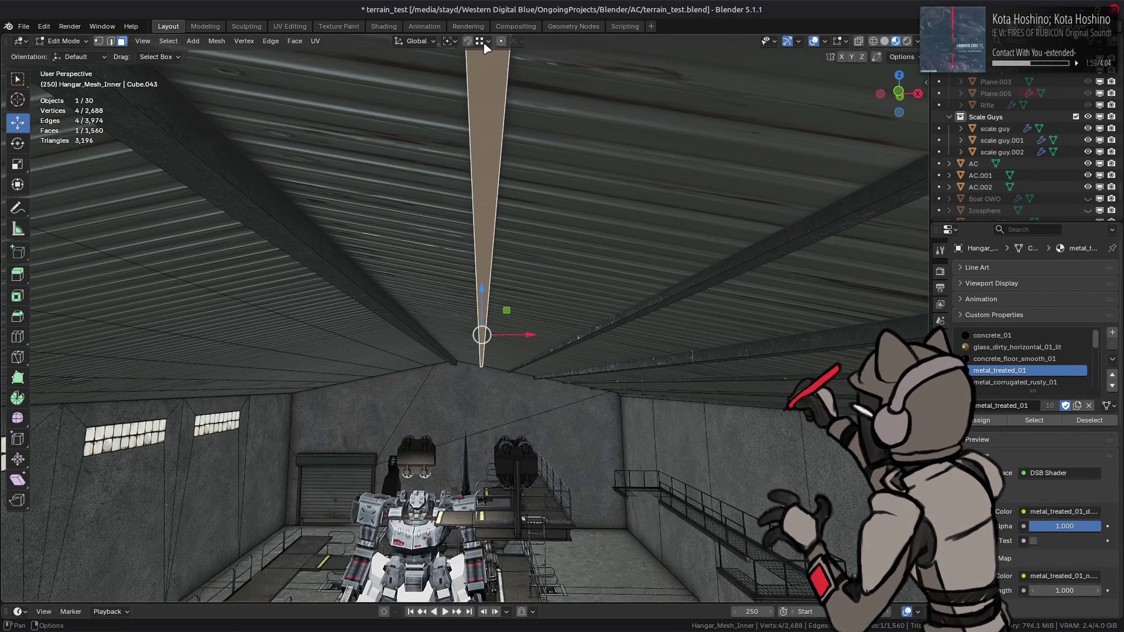
middle_drag(452, 174, 478, 174)
shift+click(662, 264)
shift+click(706, 335)
middle_drag(679, 313, 539, 255)
shift+click(560, 264)
shift+click(639, 298)
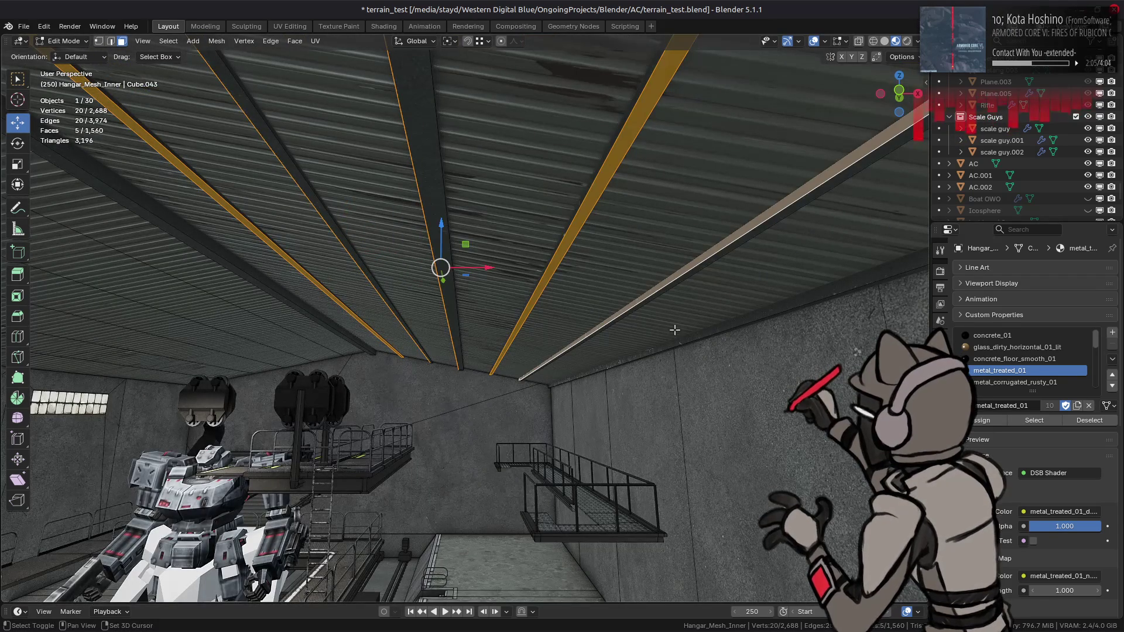
middle_drag(621, 316, 612, 312)
key(ctrl+l)
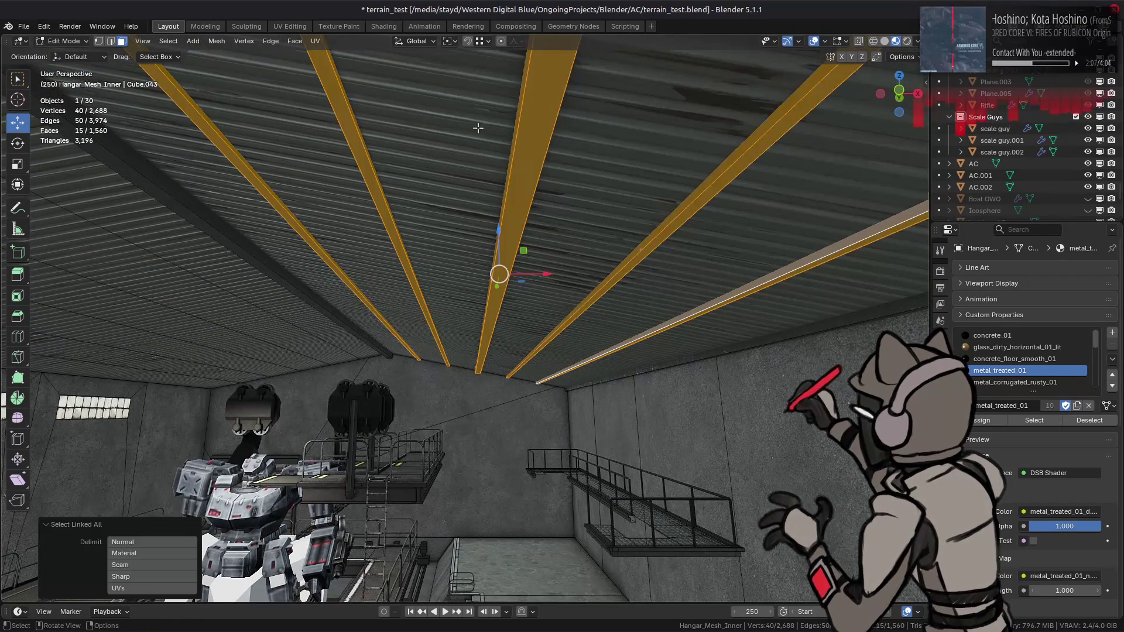
Set the Transform Pivot Point to Individual Origins.
click(482, 42)
click(448, 41)
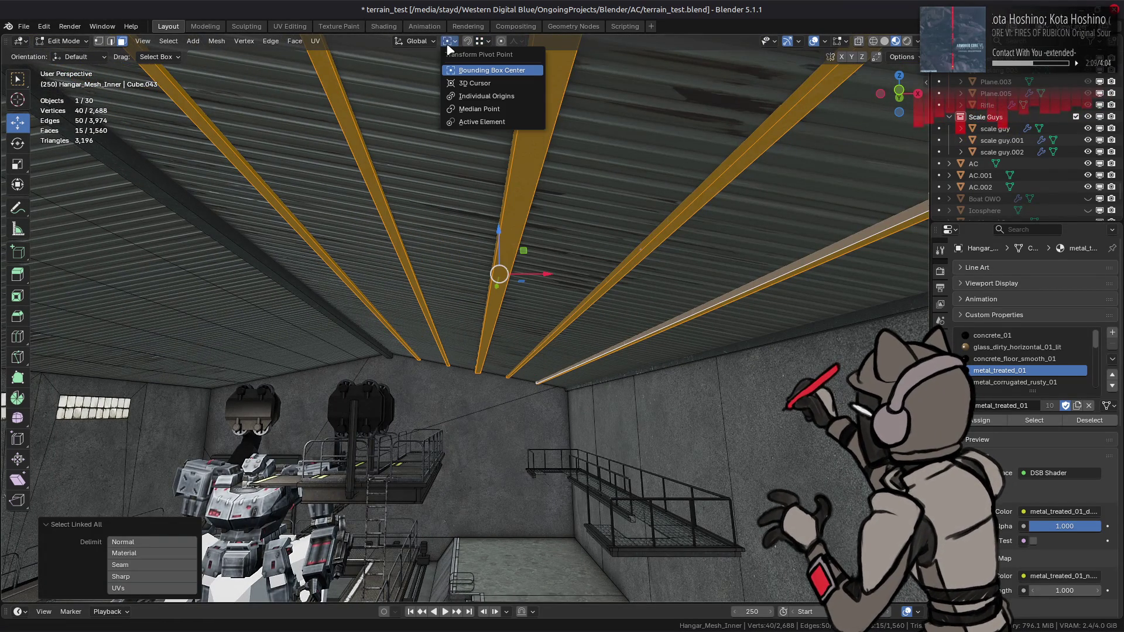
click(478, 96)
key(KP_1)
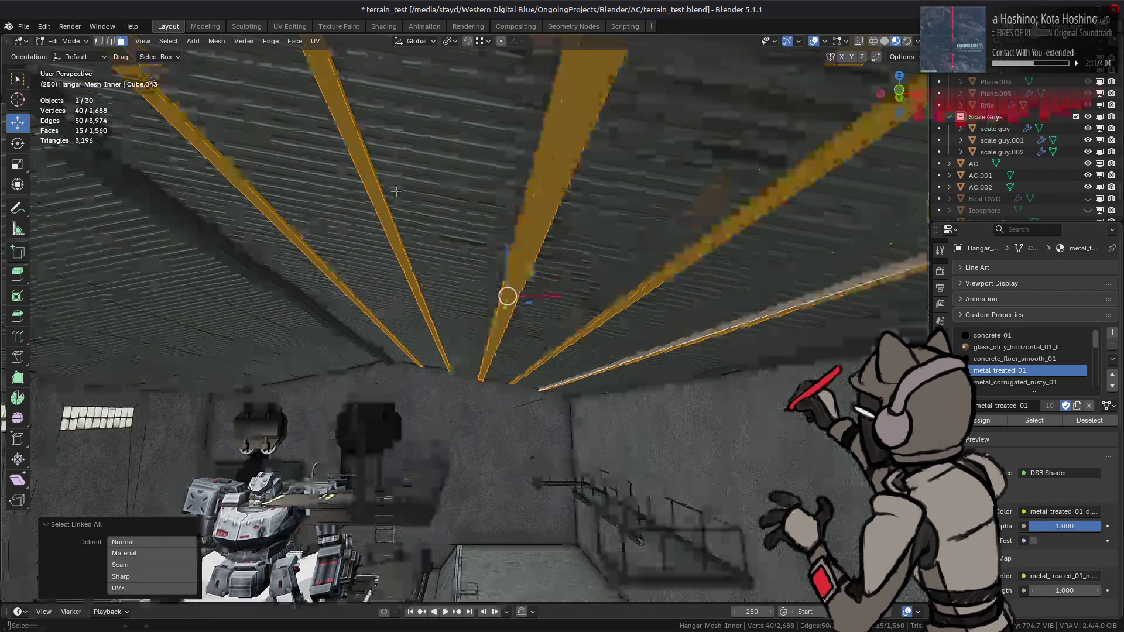
Frame the roof truss and beam in Front Orthographic view.
scroll(401, 199, up, 5)
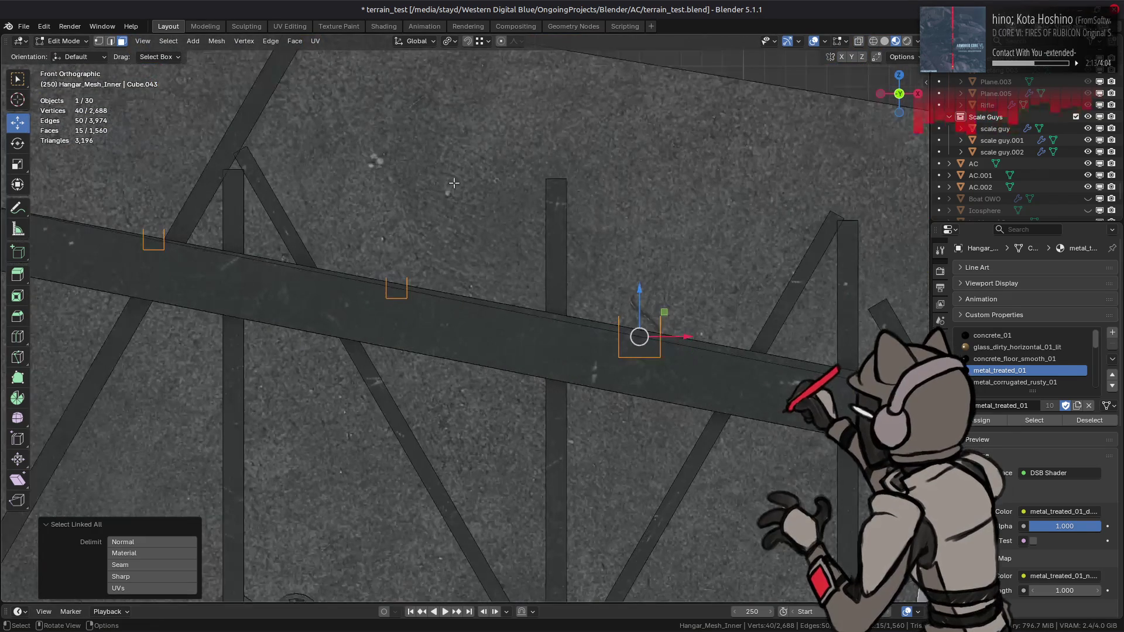
scroll(480, 191, down, 5)
mouse_move(472, 201)
shift+middle_down()
mouse_move(361, 202)
mouse_move(446, 231)
mouse_move(449, 220)
mouse_move(418, 256)
shift+middle_up()
scroll(398, 218, up, 3)
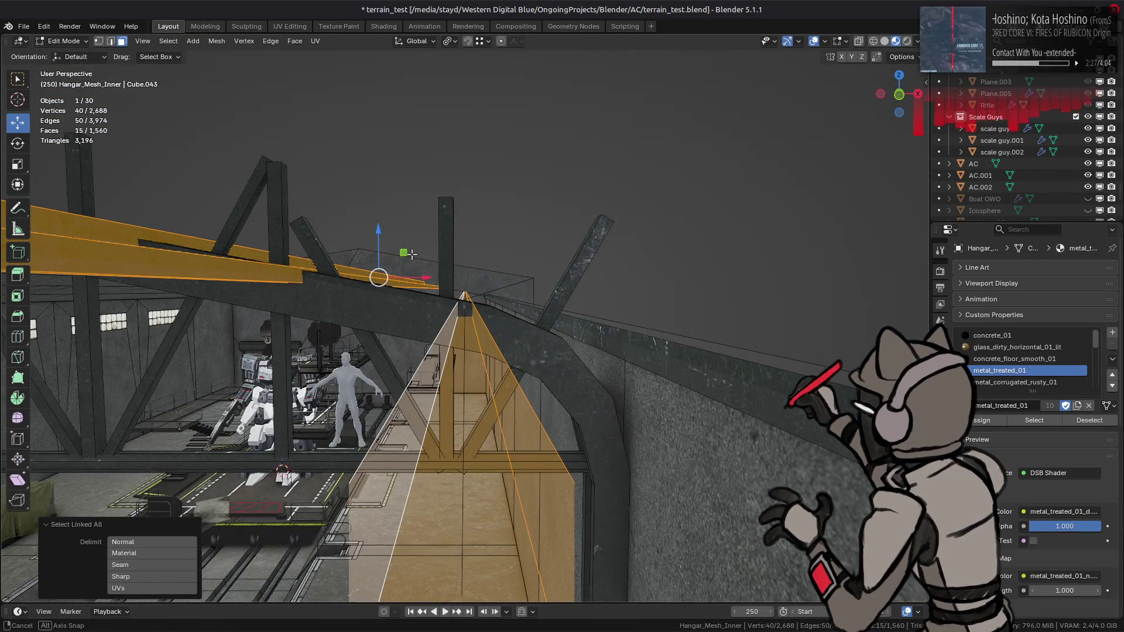
key(KP_1)
scroll(398, 279, up, 2)
scroll(496, 274, up, 6)
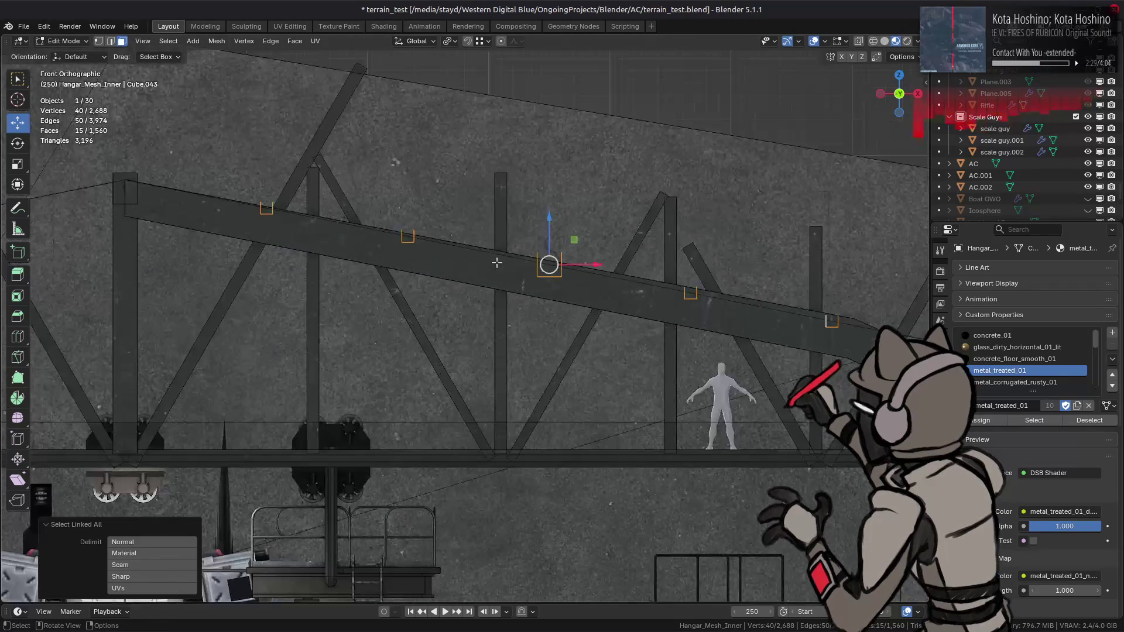
mouse_move(581, 250)
shift+middle_down()
mouse_move(544, 198)
mouse_move(489, 210)
shift+middle_up()
scroll(489, 210, up, 1)
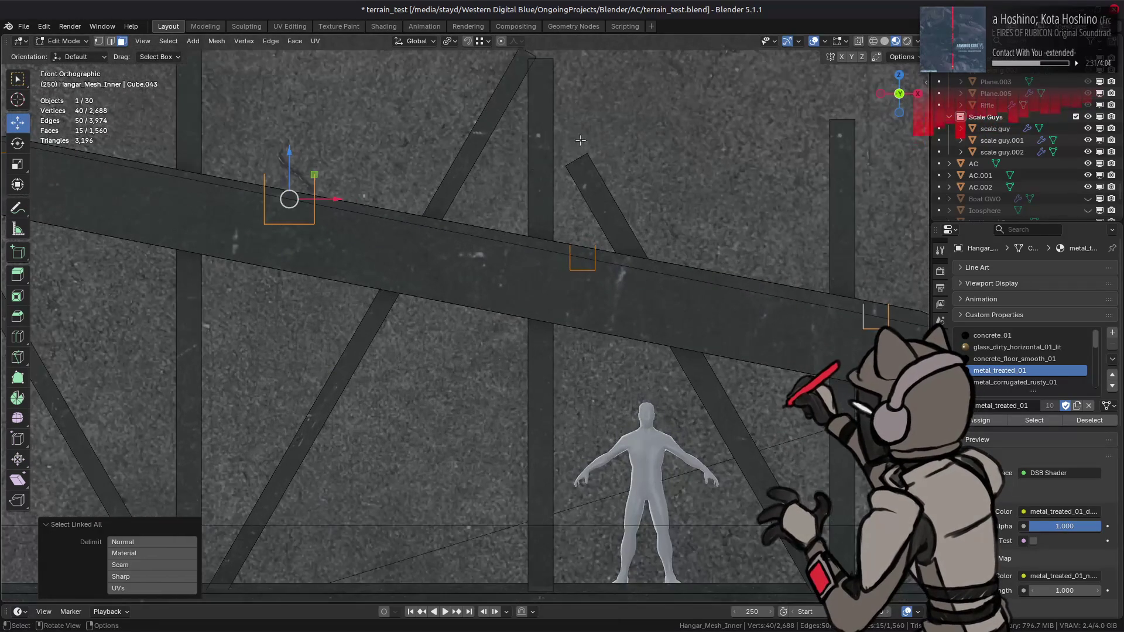
Check the mesh Options popover and rotate the beams by 15°.
click(902, 57)
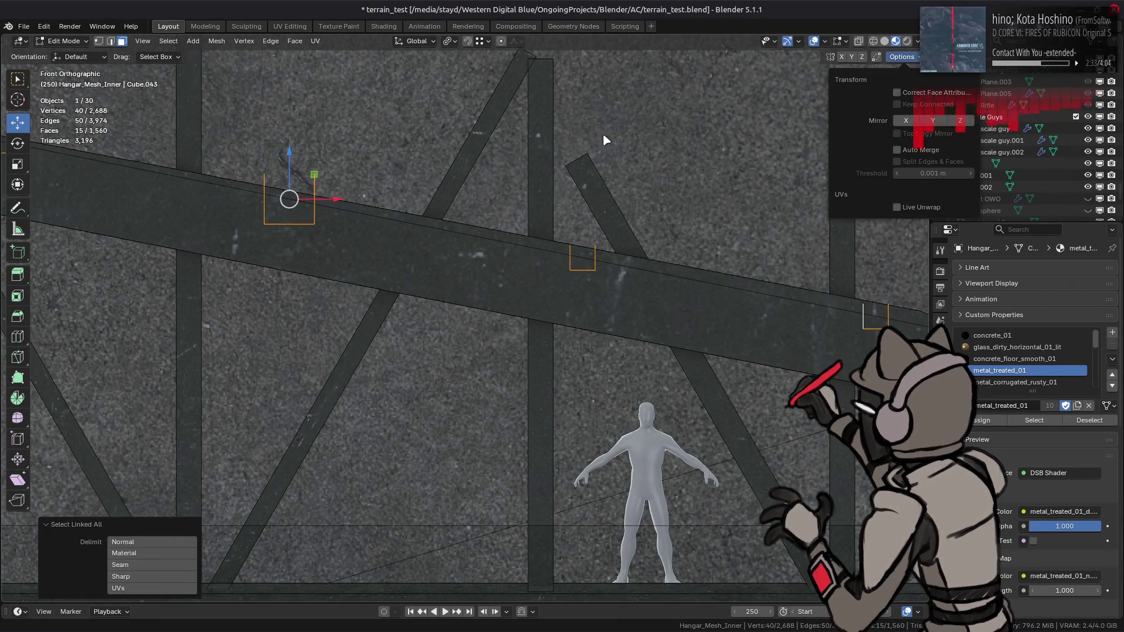
key(r)
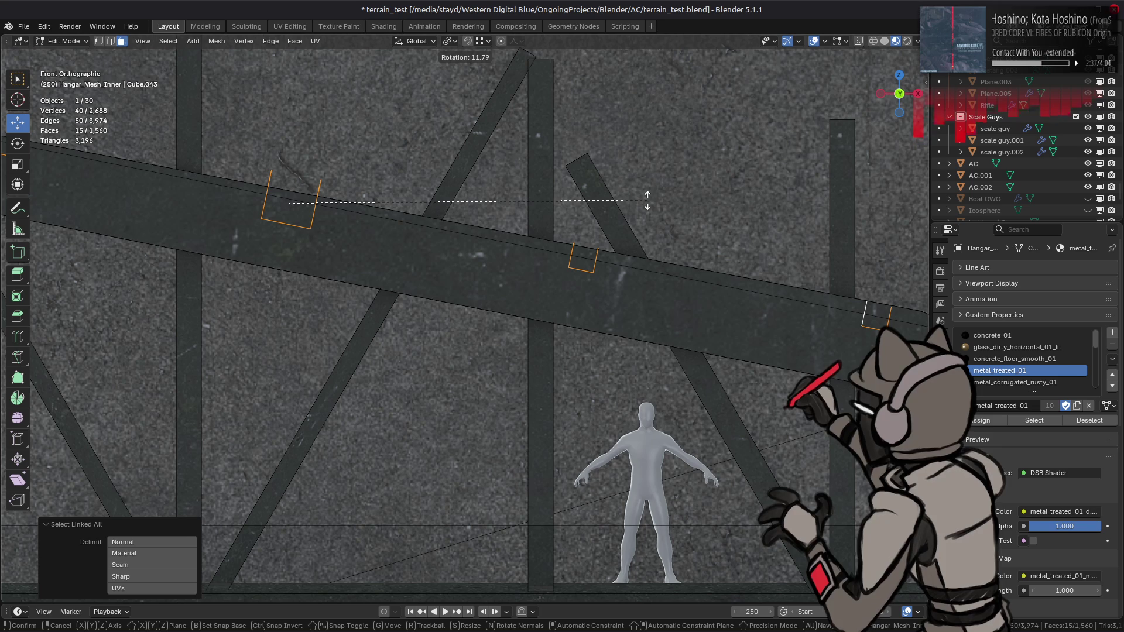
text(15)
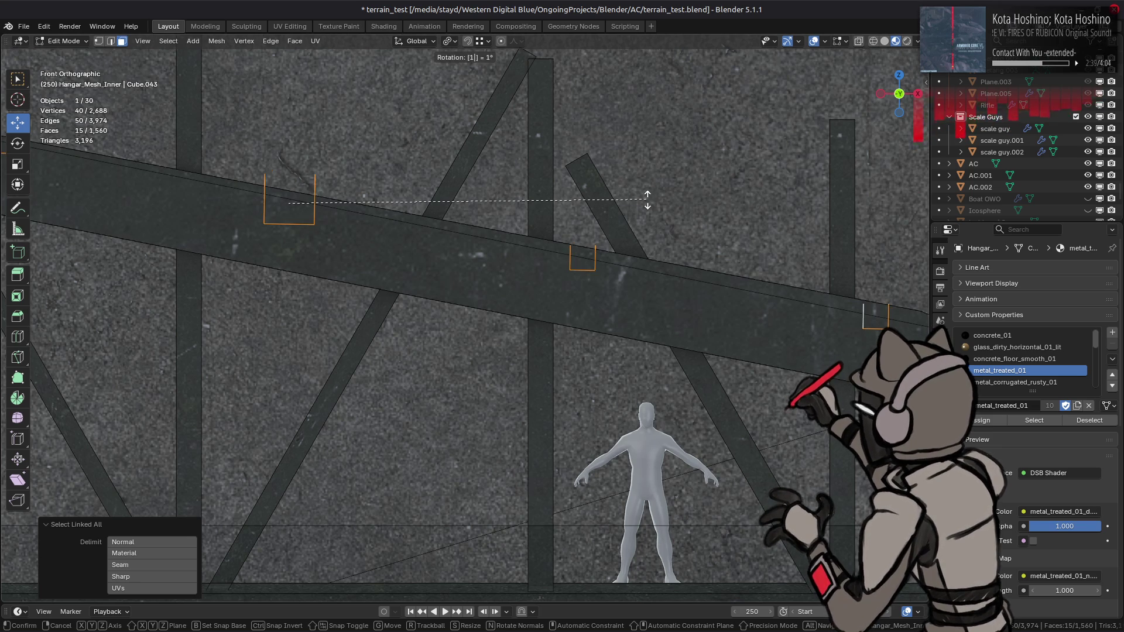